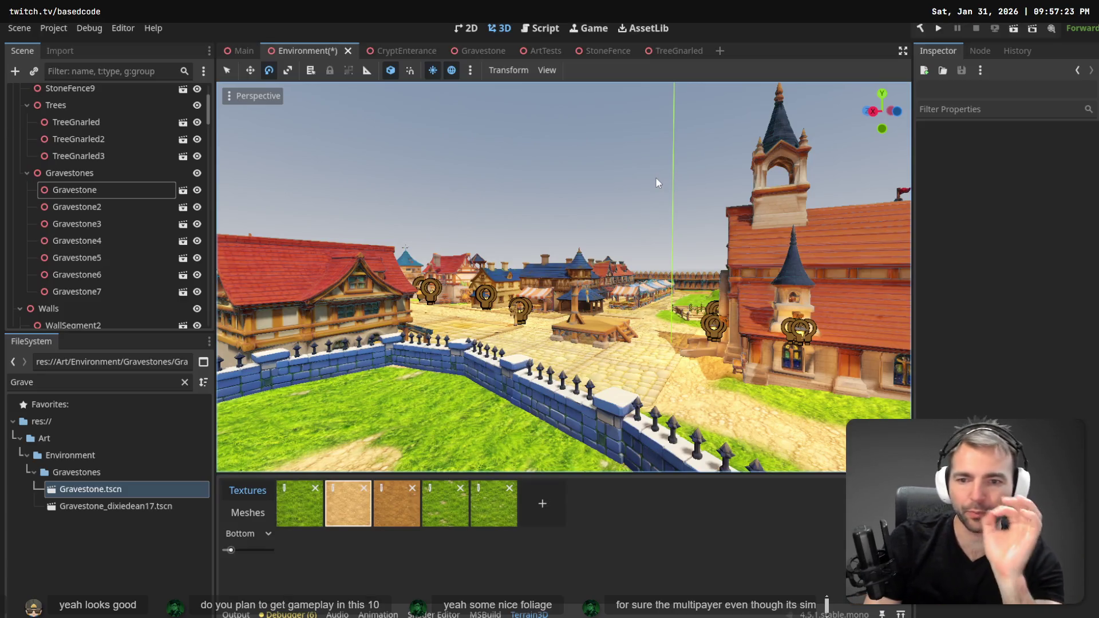
Fly the view from the town to the graveyard, select a gravestone, and switch to the tldraw concept-art board.
key(a)
mouse_move(563, 277)
mouse_down()
mouse_move(460, 278)
mouse_move(598, 277)
mouse_up()
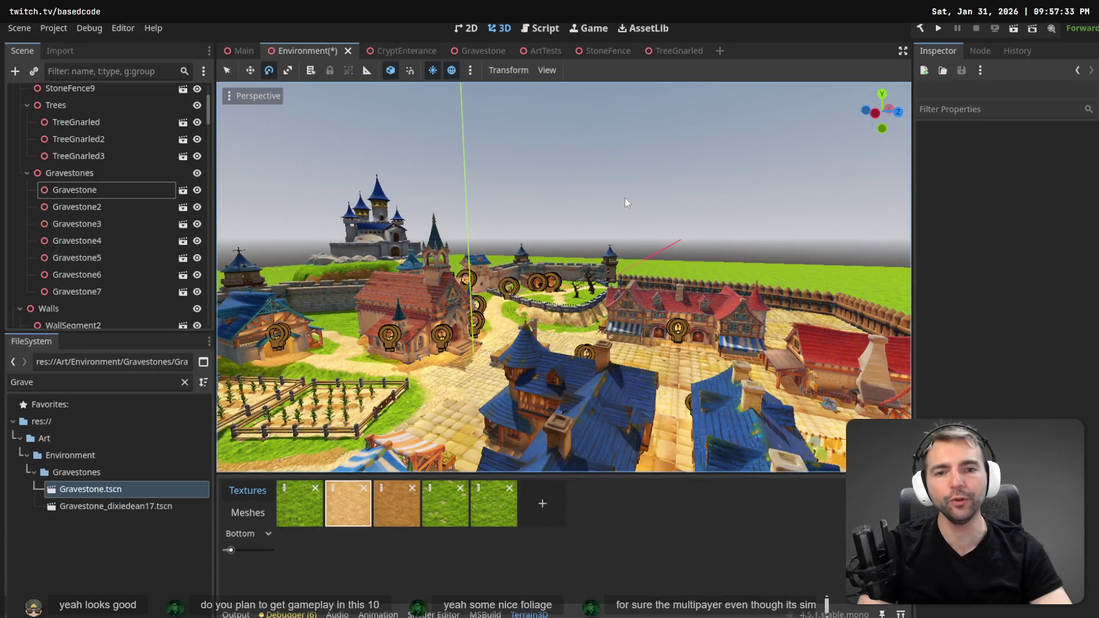
drag(624, 197, 864, 201)
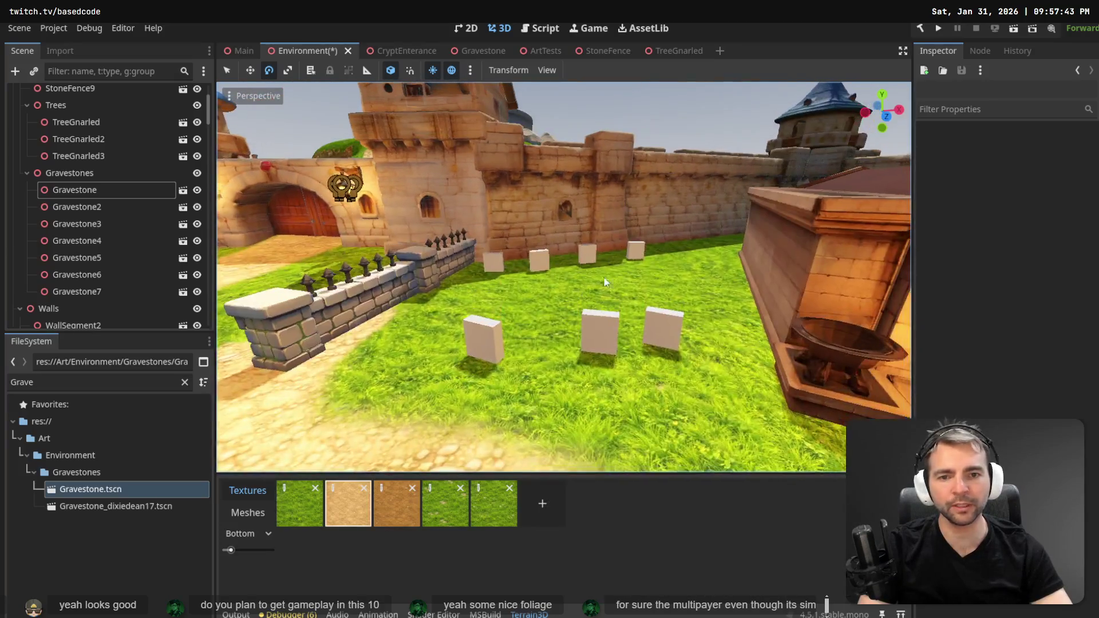
click(597, 349)
drag(597, 359, 609, 302)
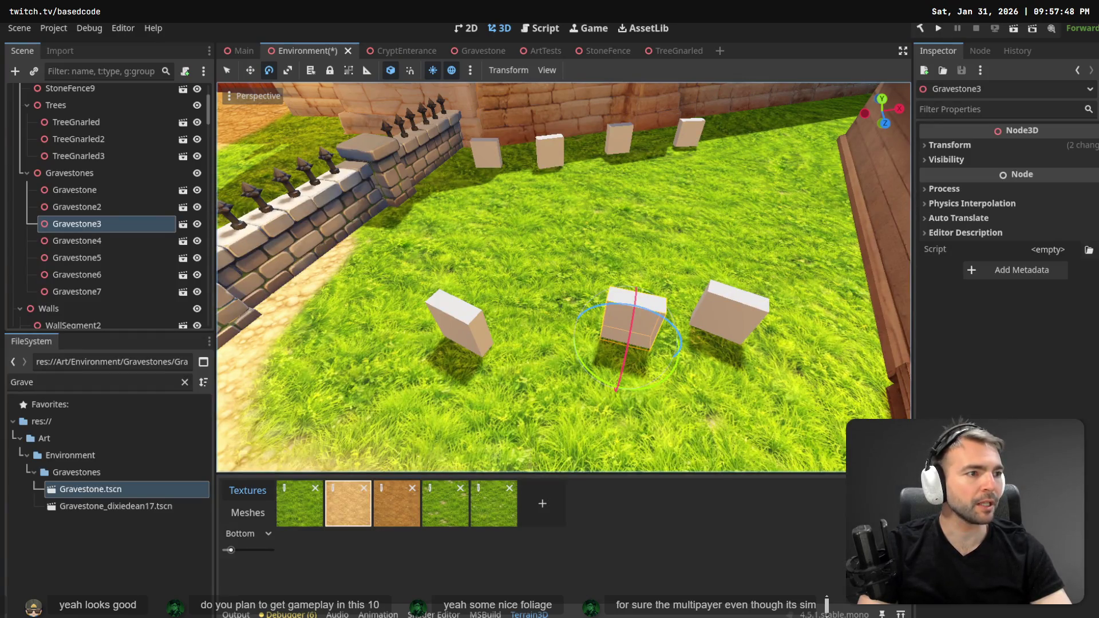
key(alt+Tab)
scroll(679, 216, up, 10)
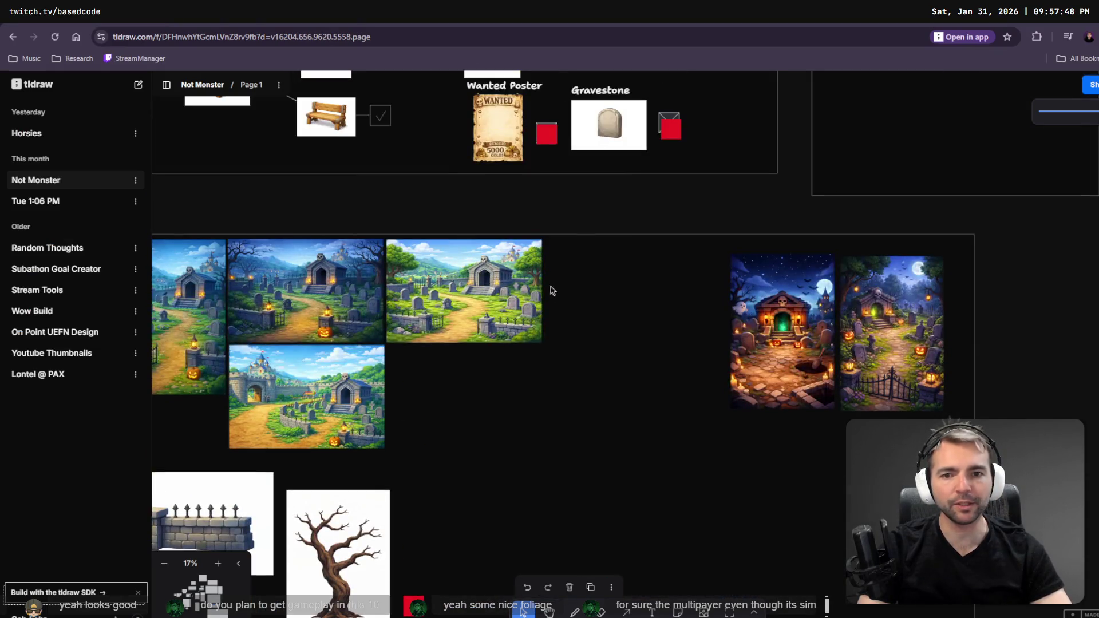
Zoom into the graveyard concept painting, scroll to the crypt interior image, then return to Godot.
scroll(446, 289, up, 5)
scroll(446, 289, up, 5)
drag(446, 289, 518, 365)
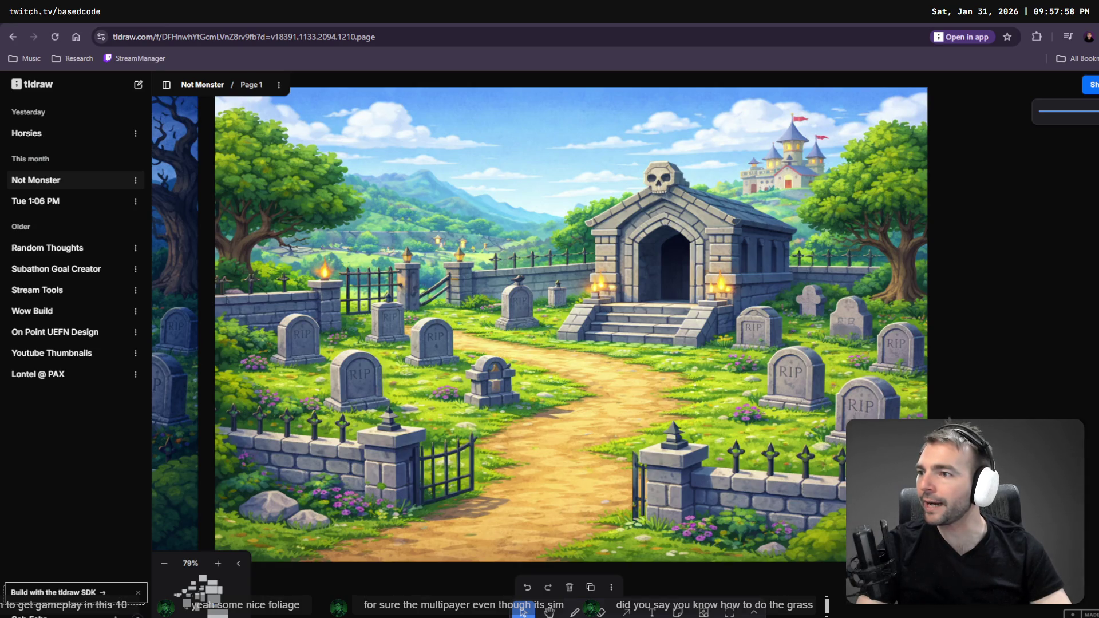
scroll(220, 300, down, 10)
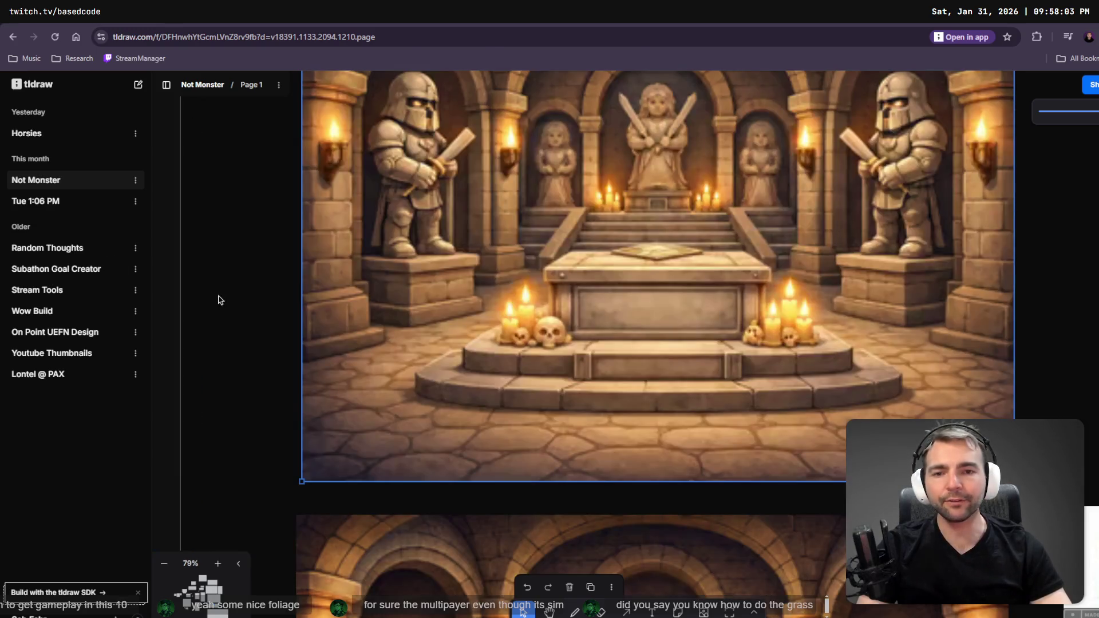
key(alt+Tab)
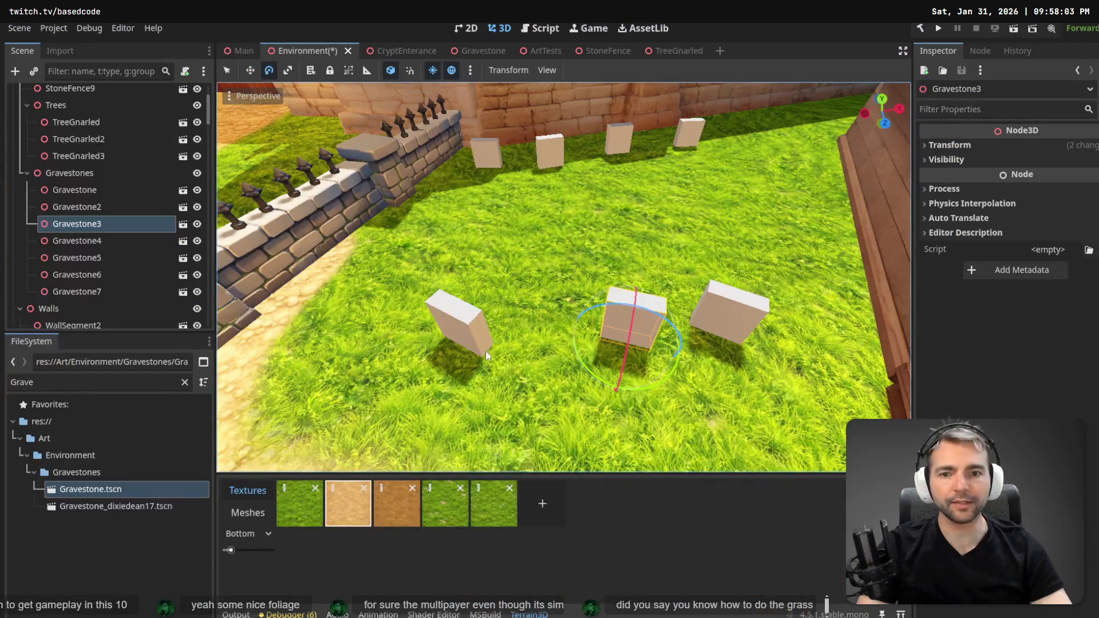
Move Gravestone5 toward the low wall.
click(463, 322)
key(w)
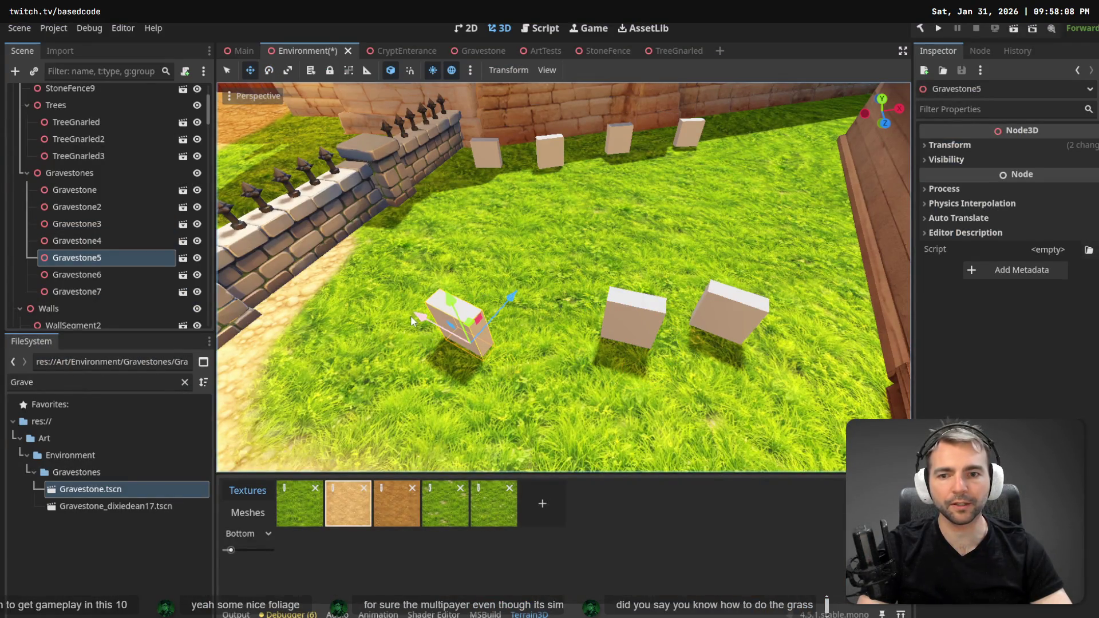
mouse_move(410, 315)
mouse_down()
mouse_move(320, 297)
mouse_move(378, 339)
mouse_move(414, 331)
mouse_up()
key(e)
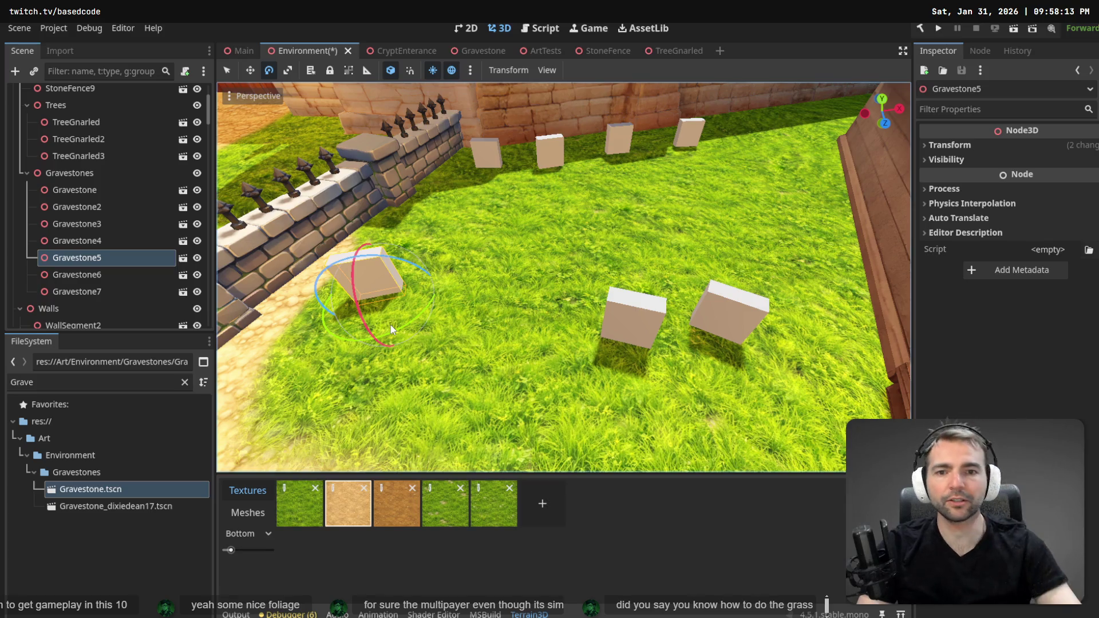
Turn the view toward the crypt and slide Gravestone3 to the left.
drag(496, 280, 497, 252)
mouse_move(544, 360)
mouse_down()
mouse_move(590, 353)
mouse_move(516, 369)
mouse_move(387, 306)
mouse_up()
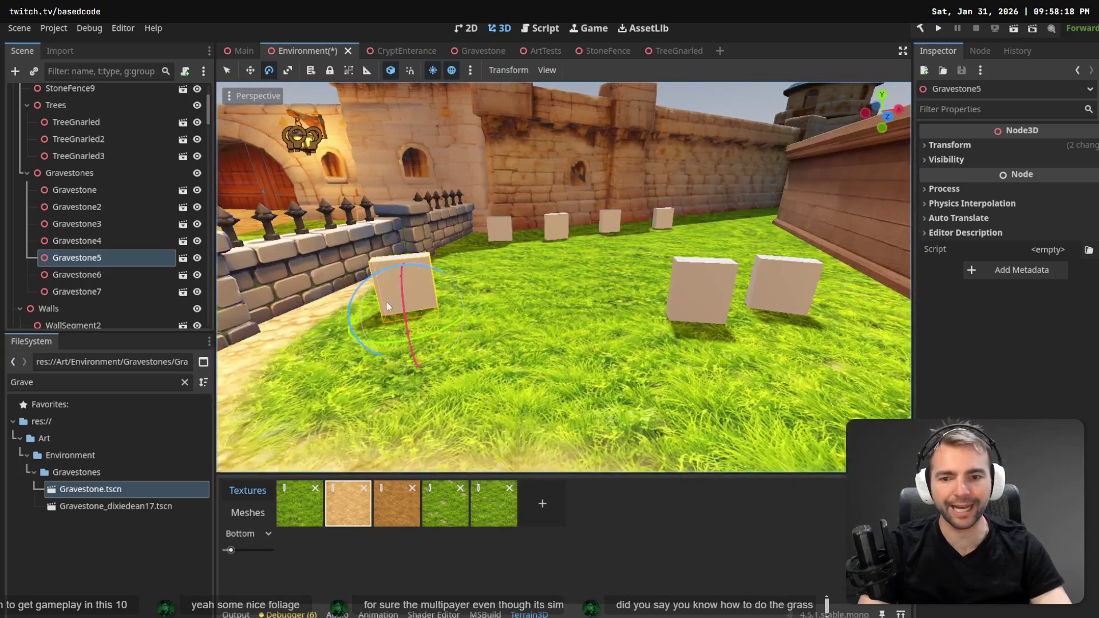
click(681, 290)
key(w)
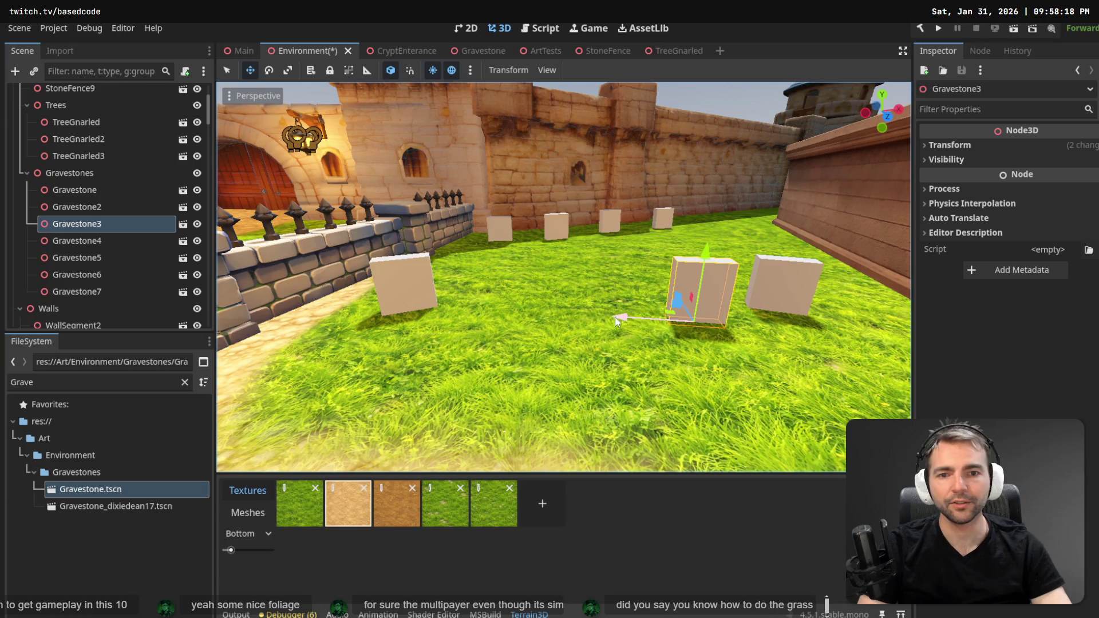
mouse_move(614, 317)
mouse_down()
mouse_move(437, 331)
mouse_move(459, 331)
mouse_up()
Slide Gravestone6 left toward the others and rotate it about 17 degrees.
click(786, 288)
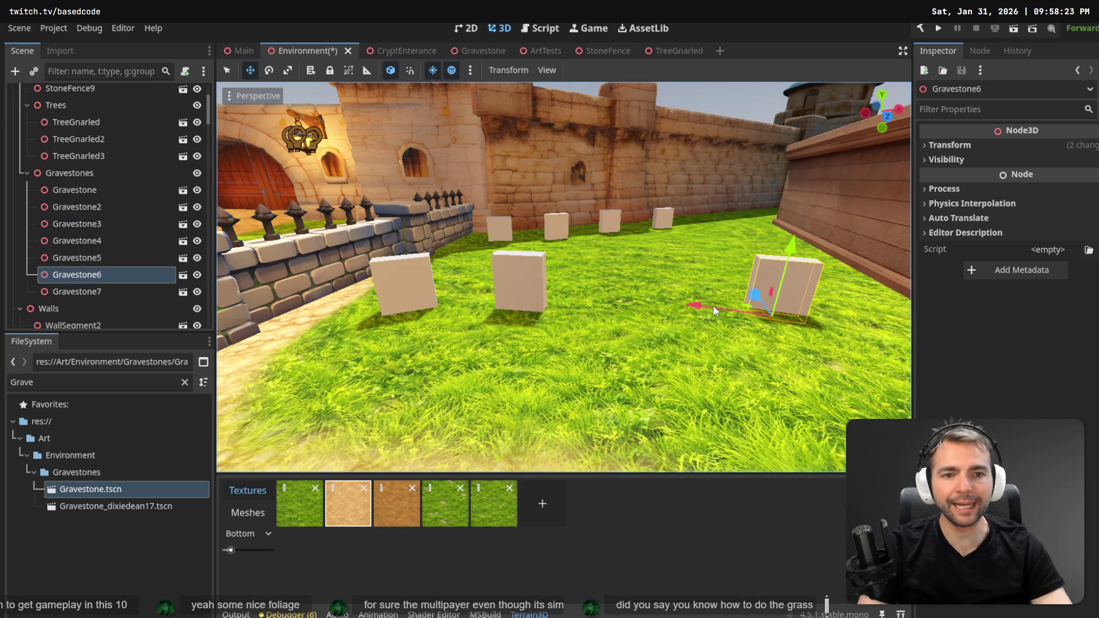
click(637, 312)
click(754, 291)
drag(702, 304, 560, 304)
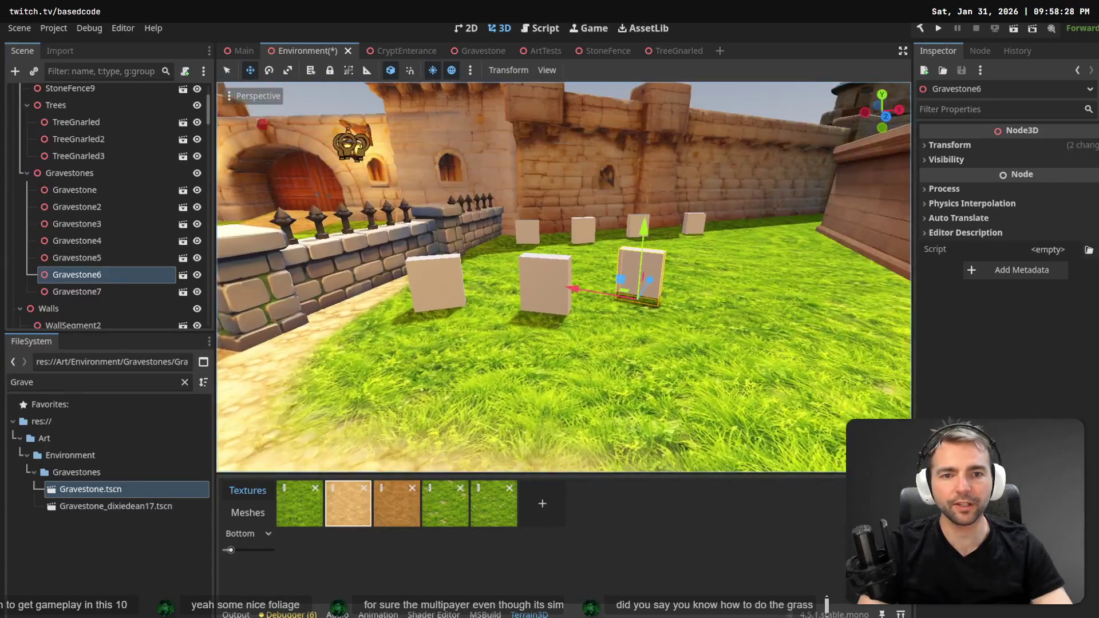
key(e)
drag(668, 283, 686, 296)
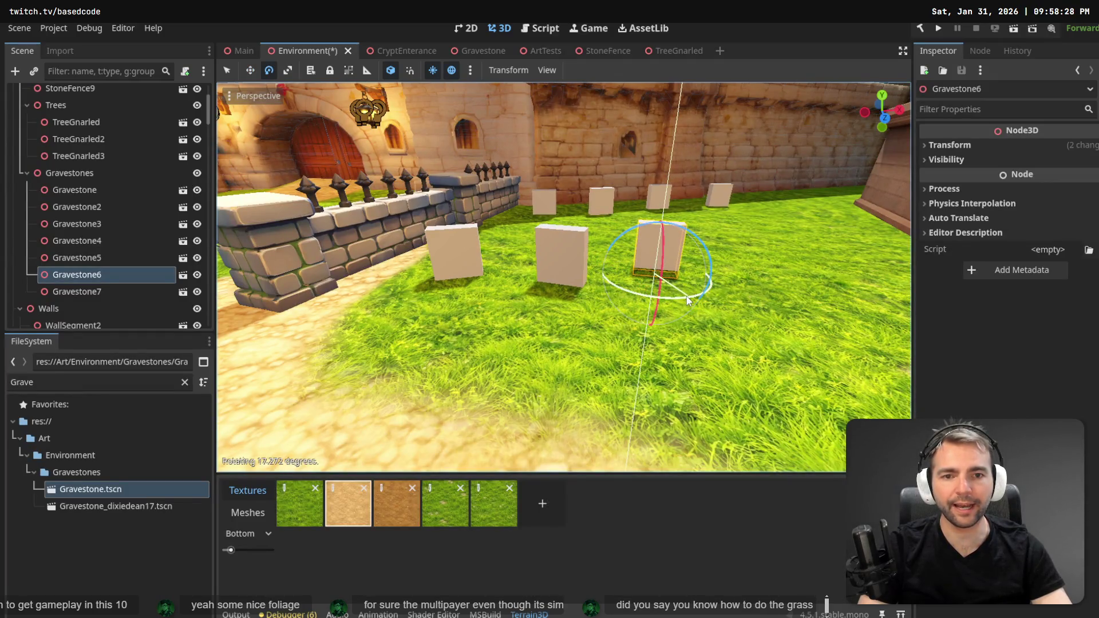
Deselect Gravestone6 and fly the view through the town streets toward the gallows and castle.
key(w)
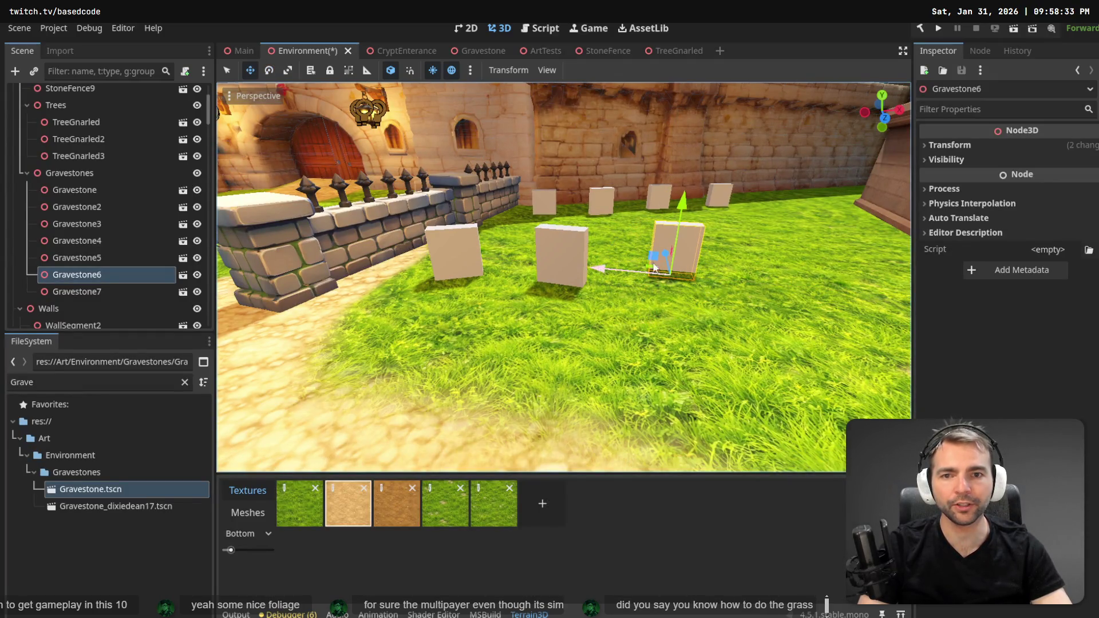
key(w)
key(w)
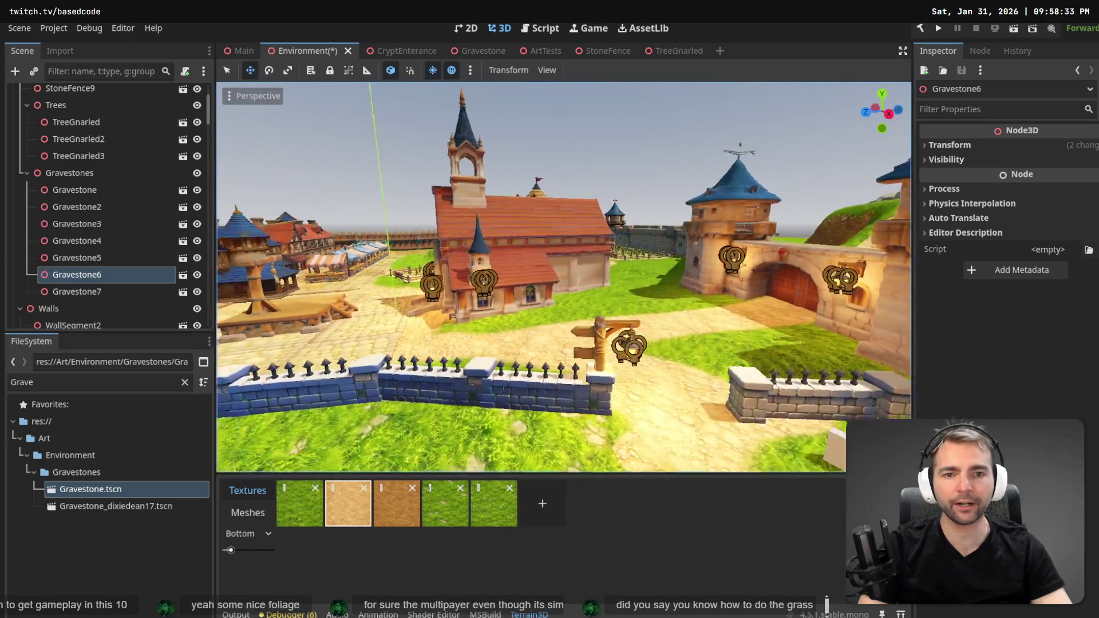
key(w)
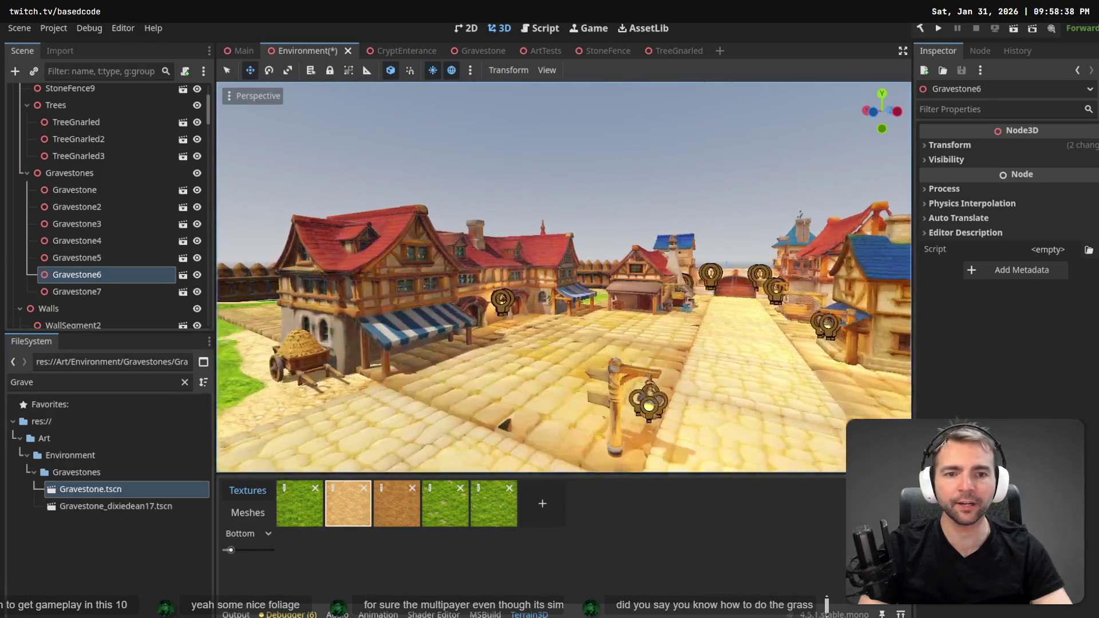
key(w)
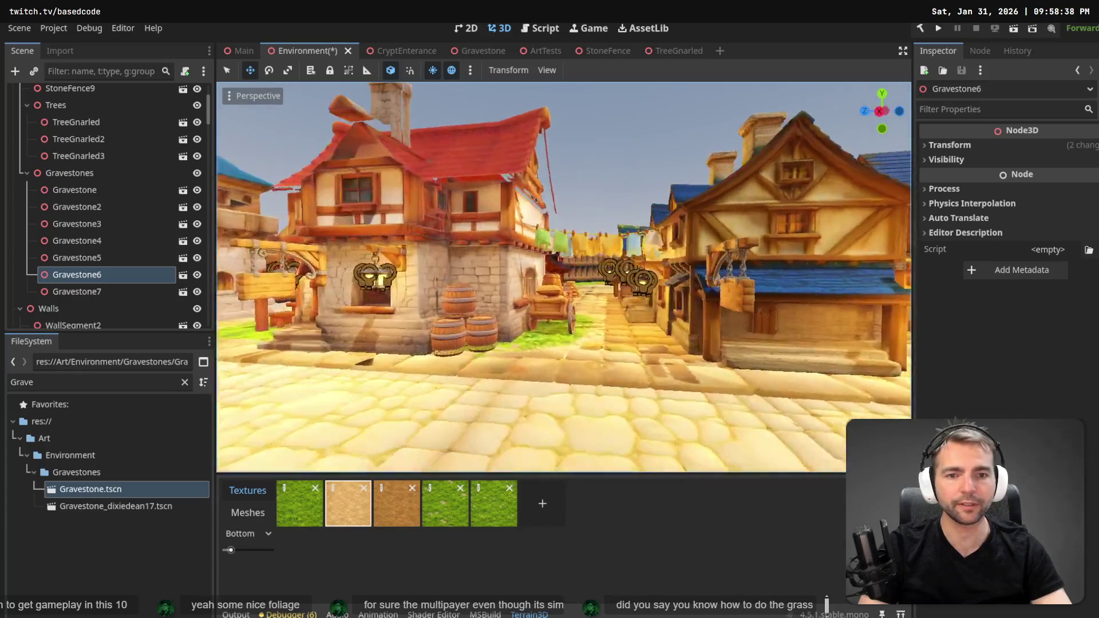
key(w)
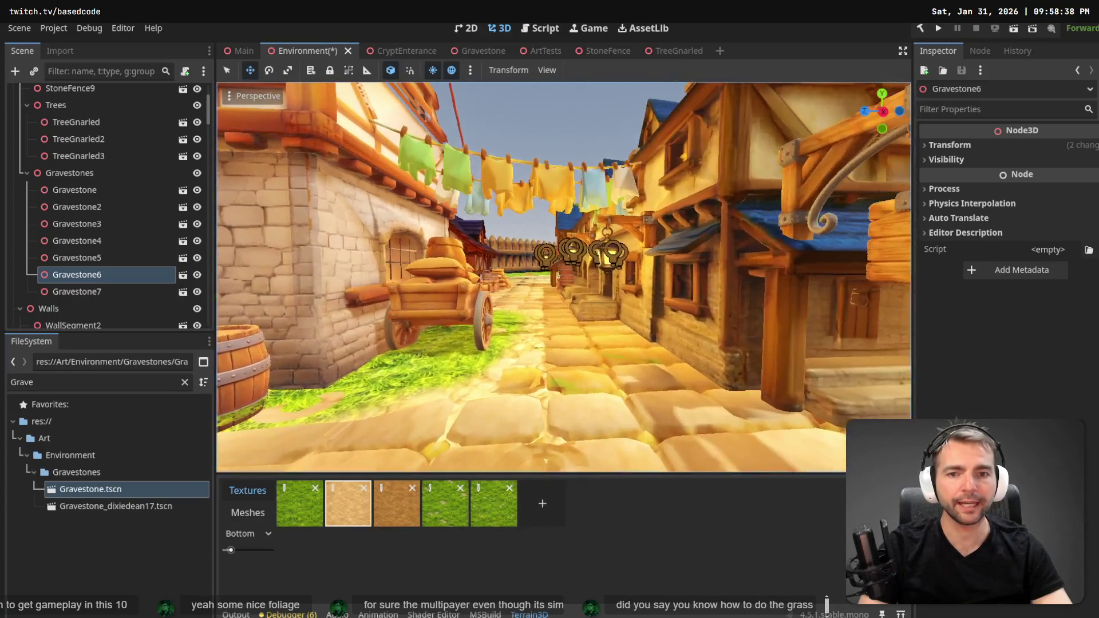
click(579, 134)
key(w)
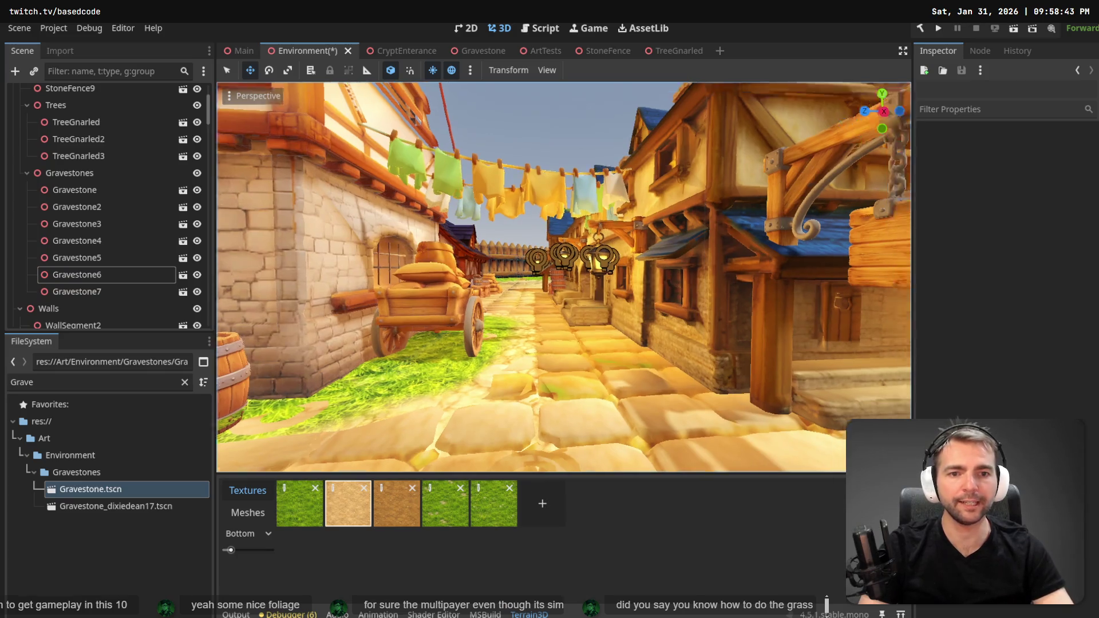
key(w)
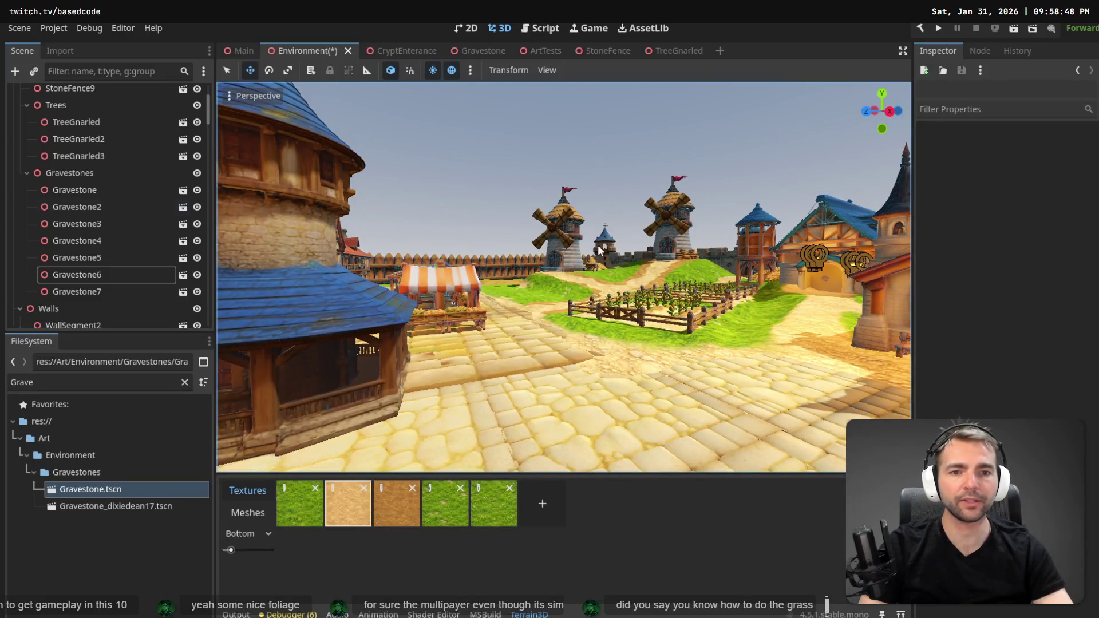
Fly past the farm fields and market back to the graveyard, facing the crypt entrance.
key(w)
key(w)
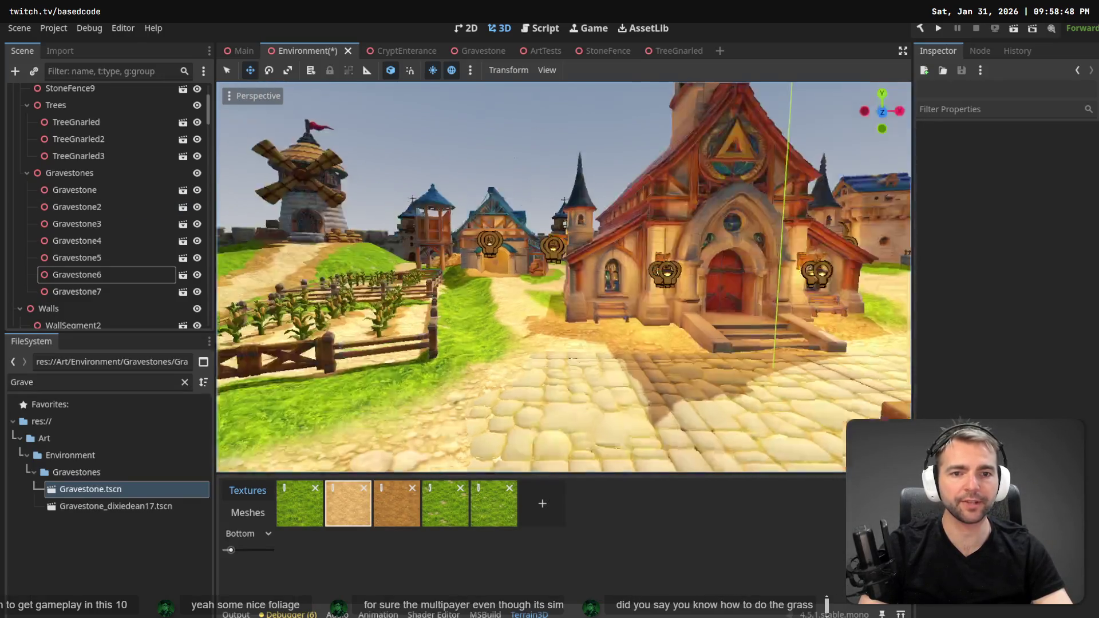
key(w)
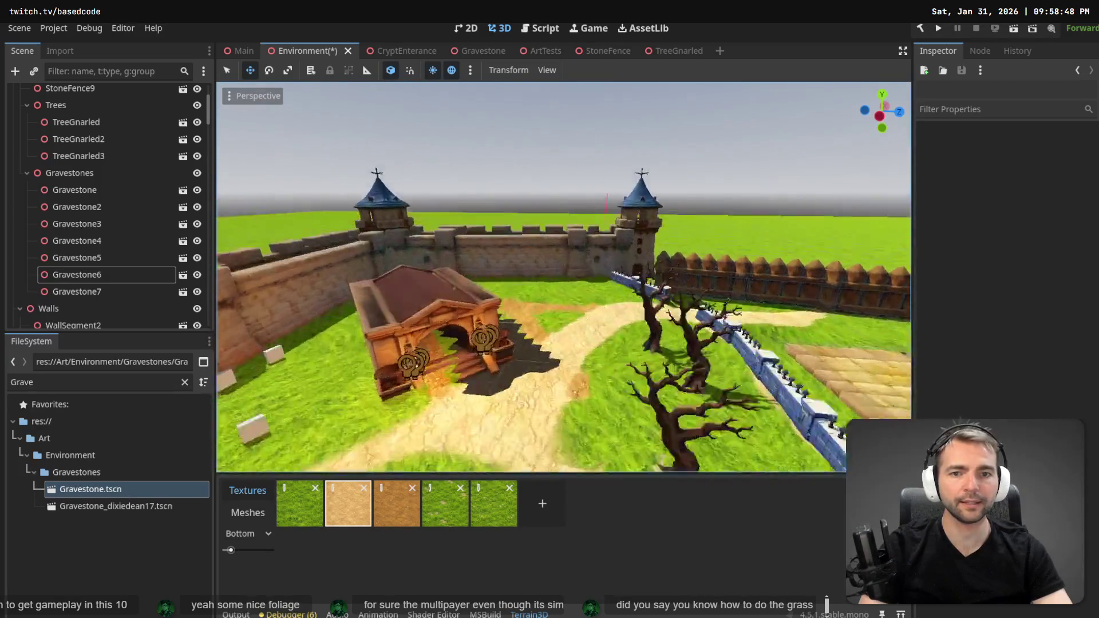
key(w)
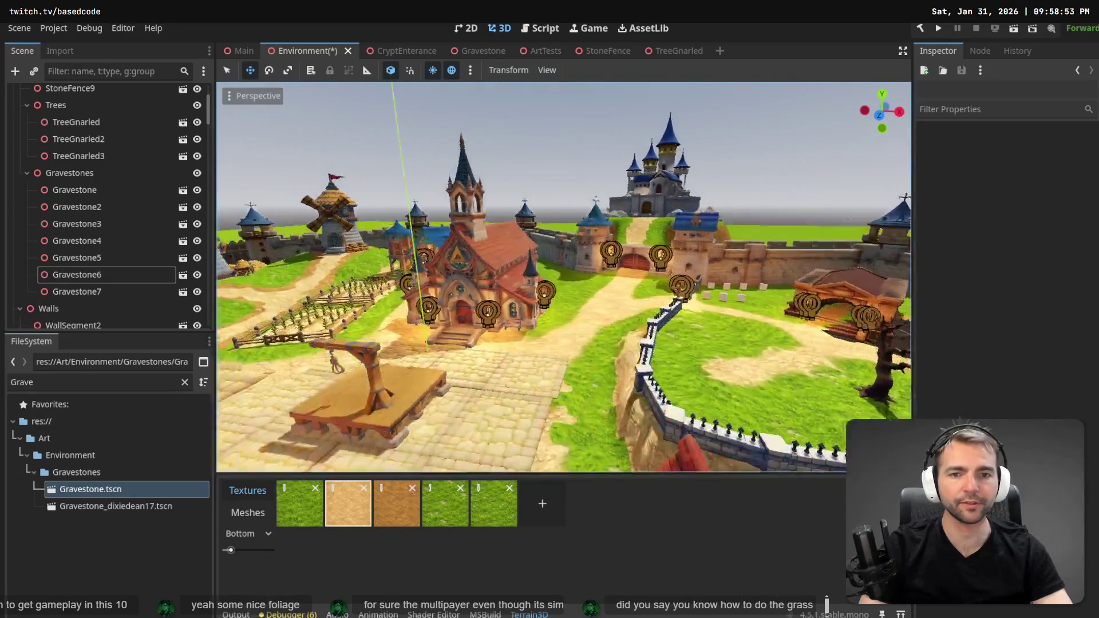
key(w)
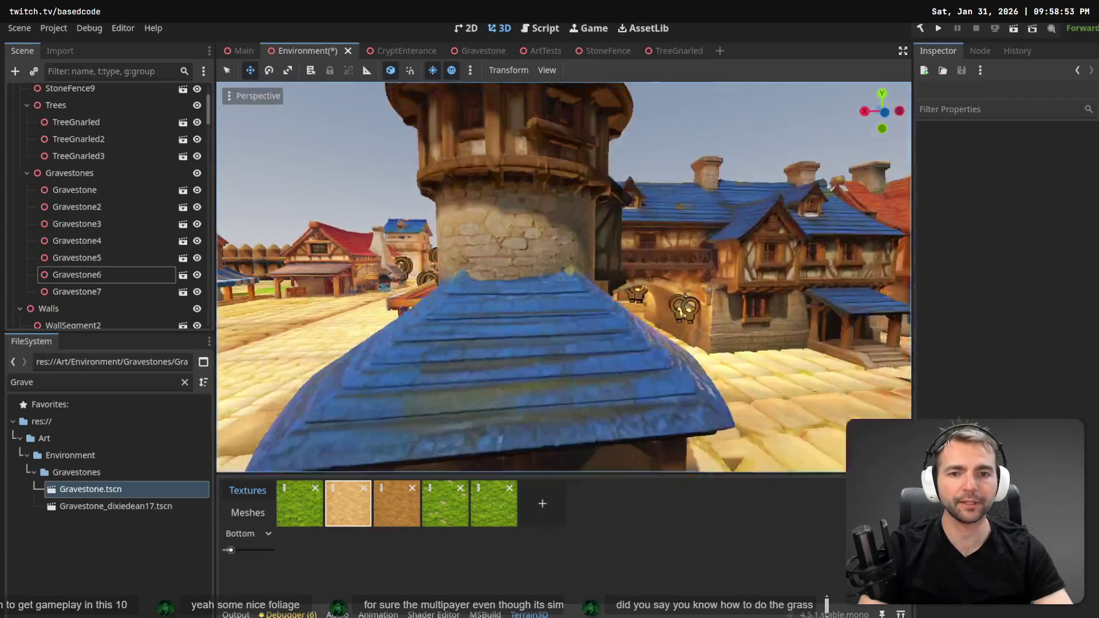
key(w)
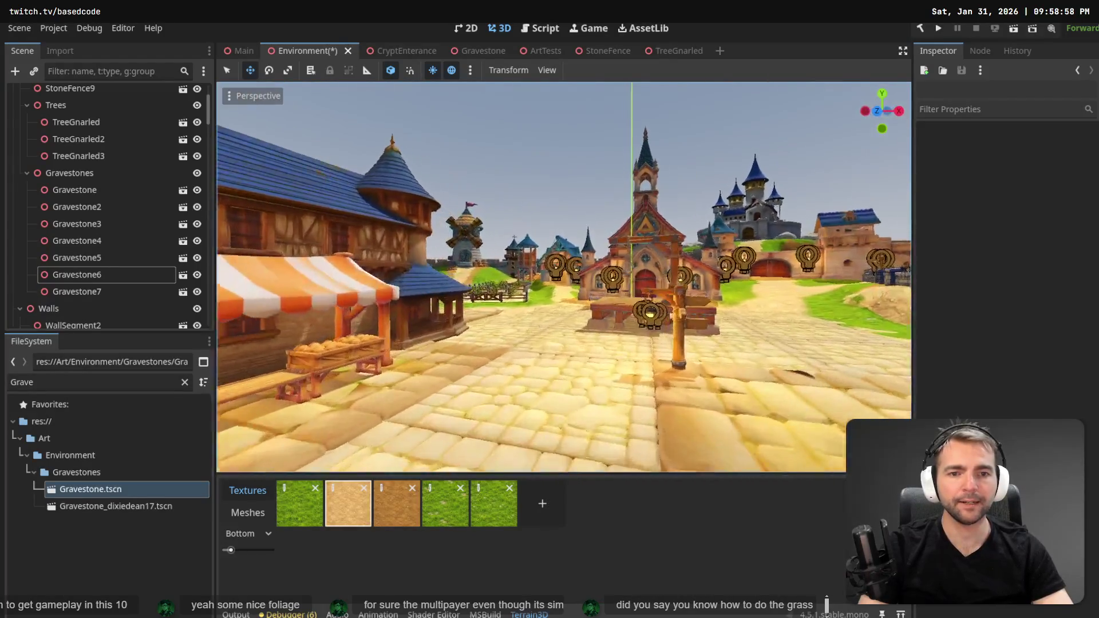
key(w)
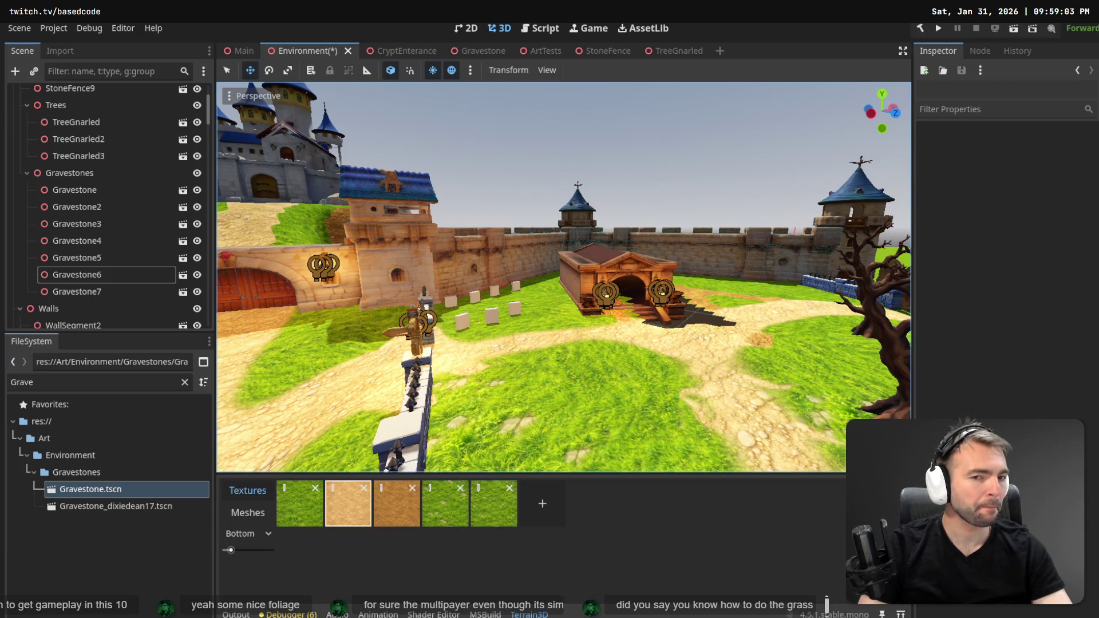
right_click(791, 235)
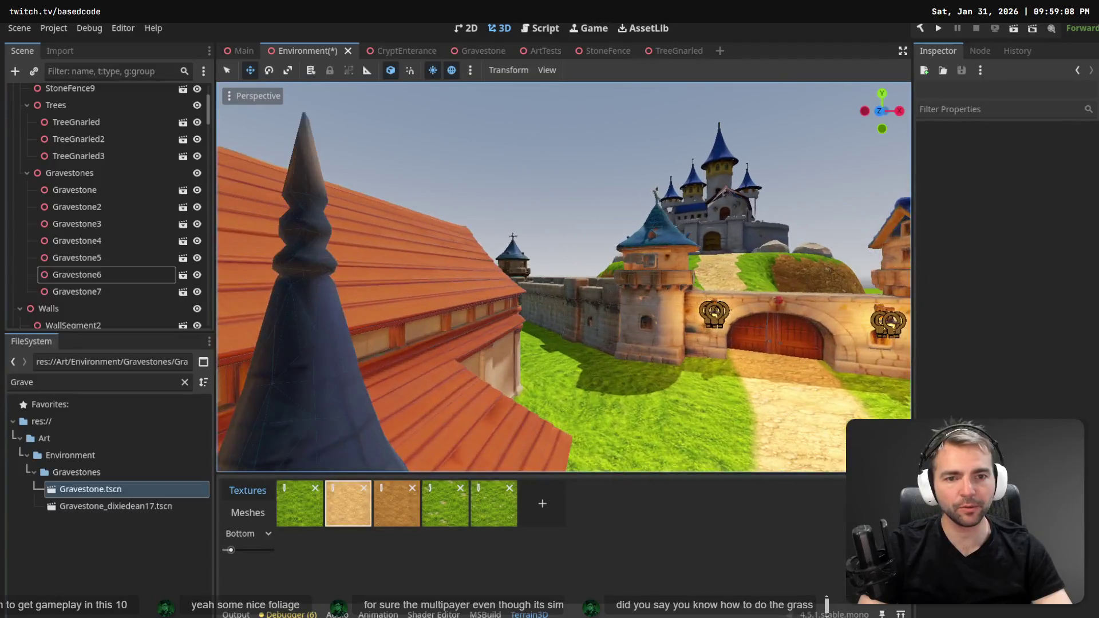
mouse_move(564, 277)
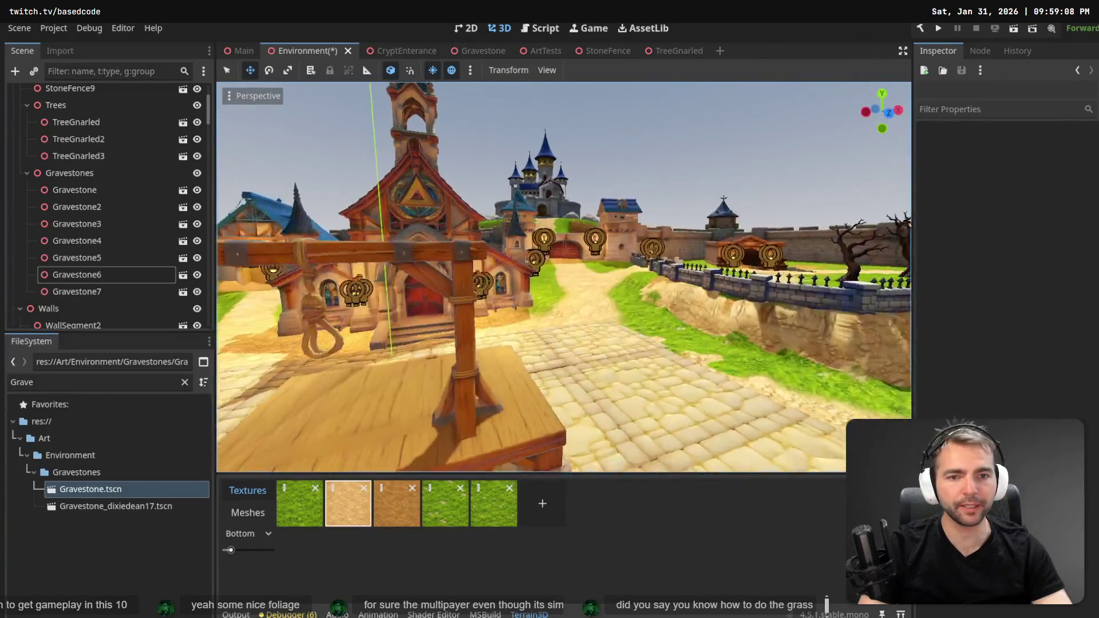
key(w)
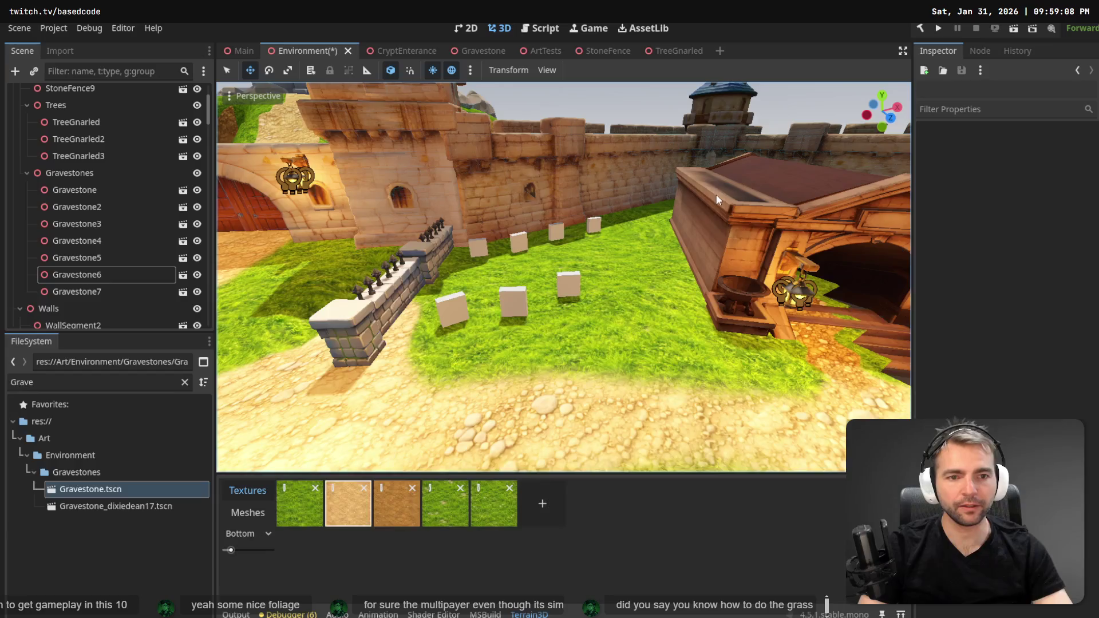
drag(717, 200, 665, 214)
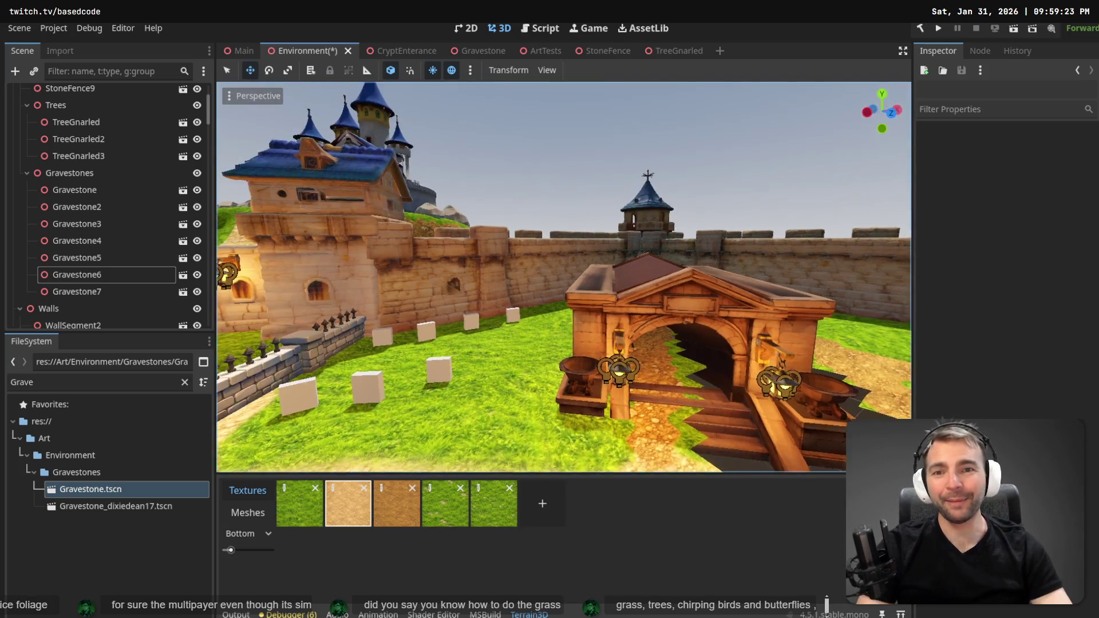
click(595, 270)
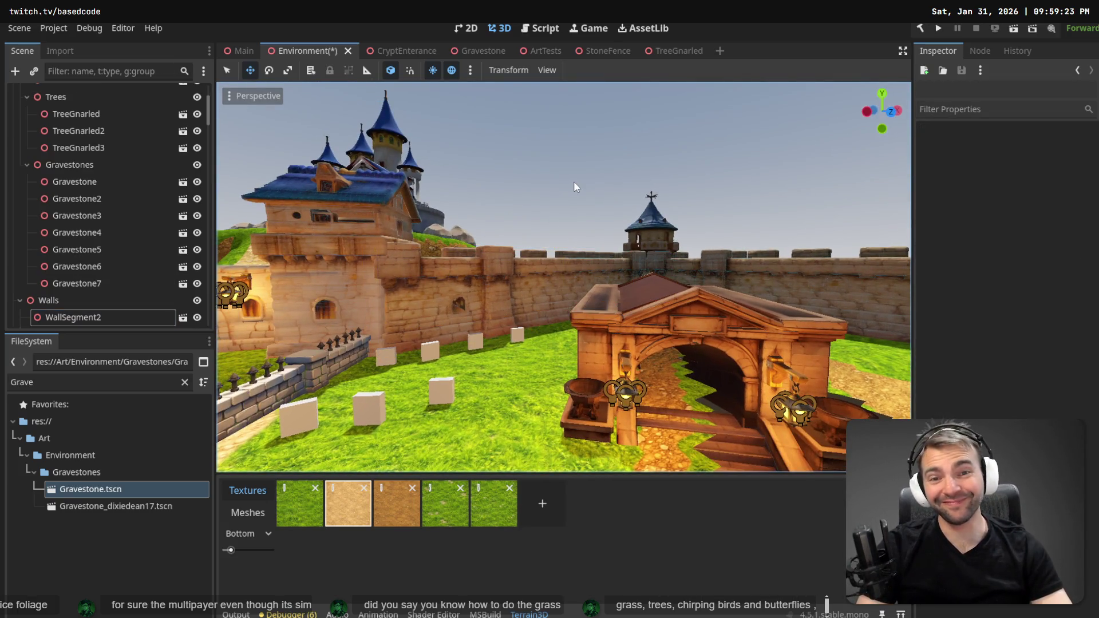
drag(575, 161, 575, 162)
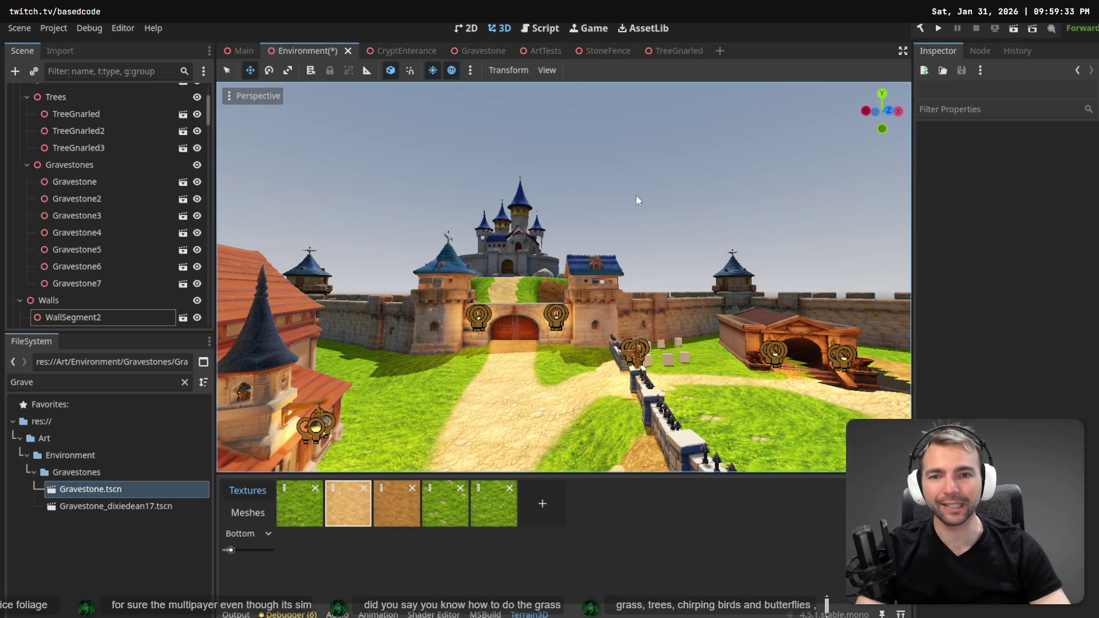
drag(636, 195, 629, 221)
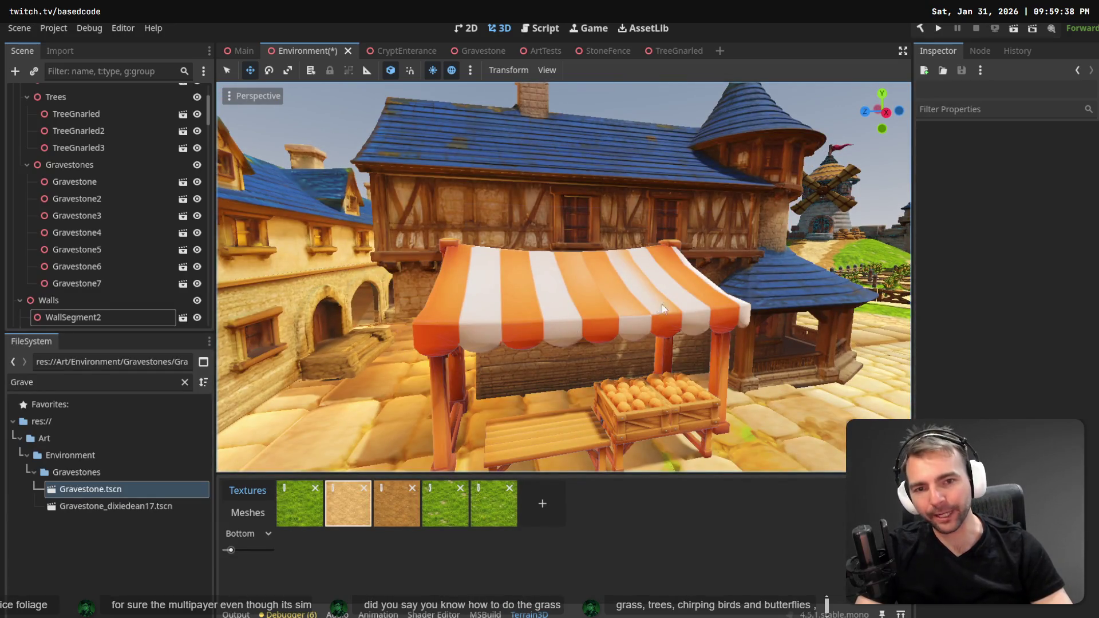
drag(545, 309, 528, 335)
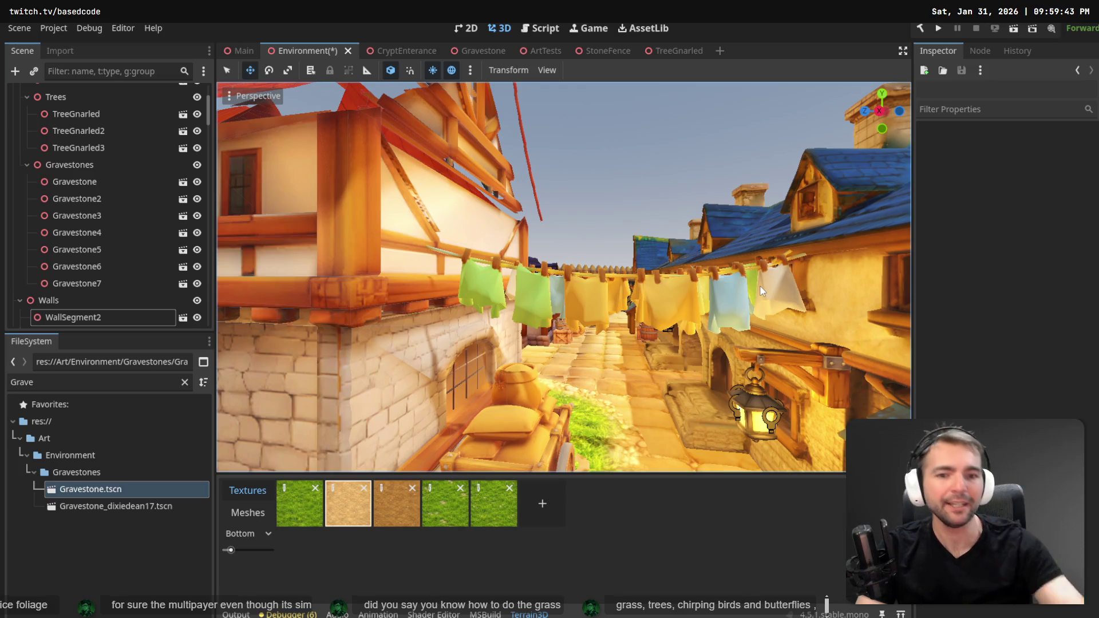
drag(546, 309, 546, 309)
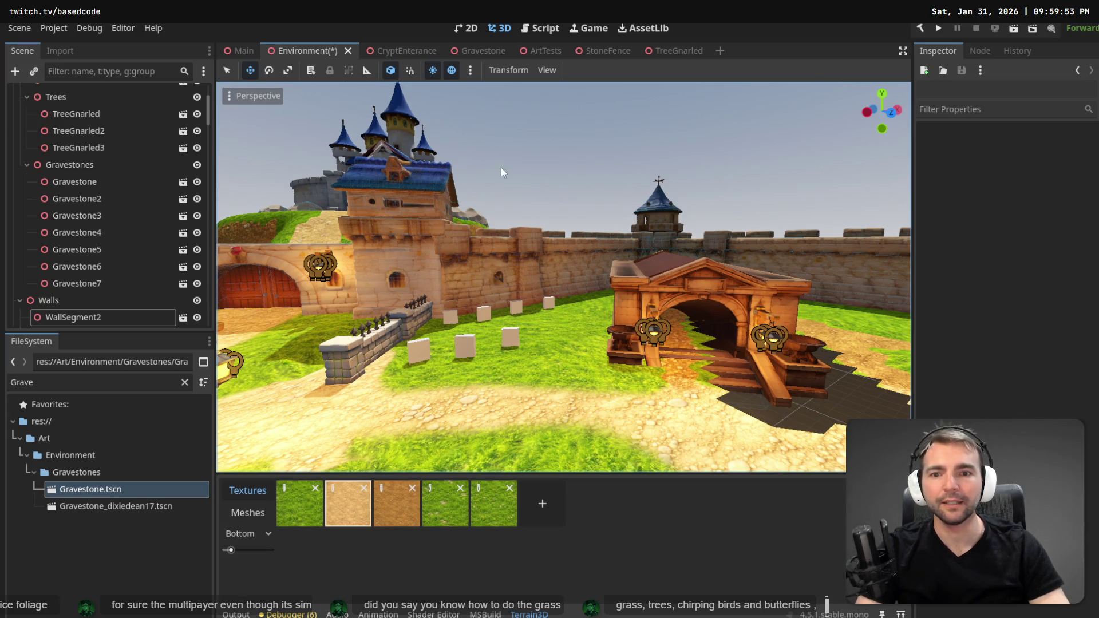
click(506, 343)
Duplicate Gravestone6 as an eighth gravestone and place it to the right and toward the front.
drag(506, 343, 506, 343)
drag(582, 274, 582, 273)
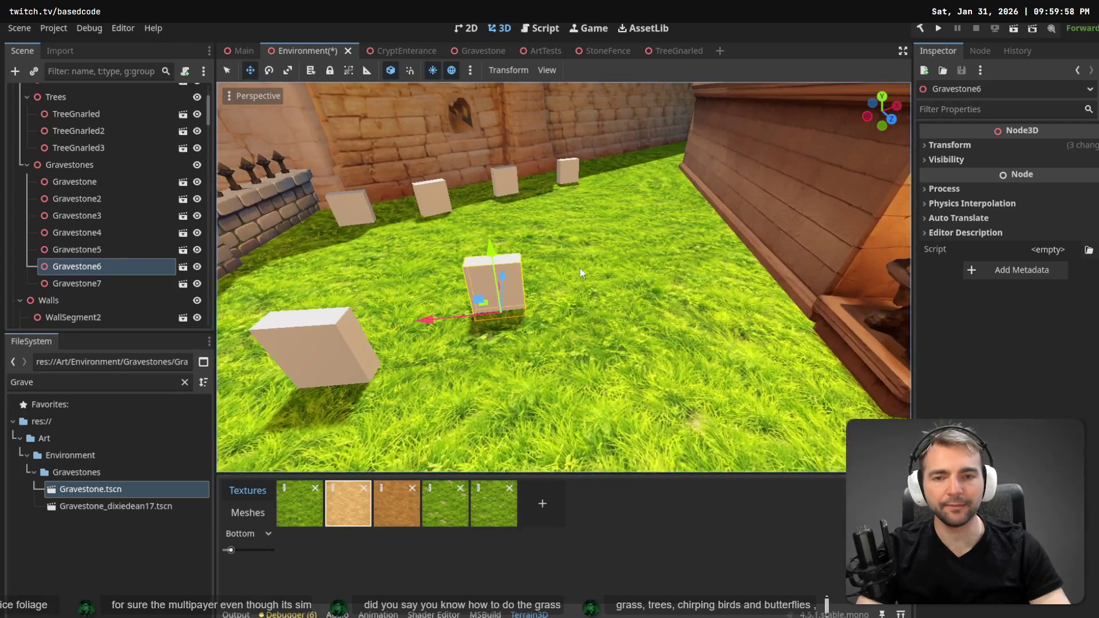
mouse_move(86, 266)
mouse_down()
mouse_move(60, 172)
mouse_move(89, 170)
mouse_up()
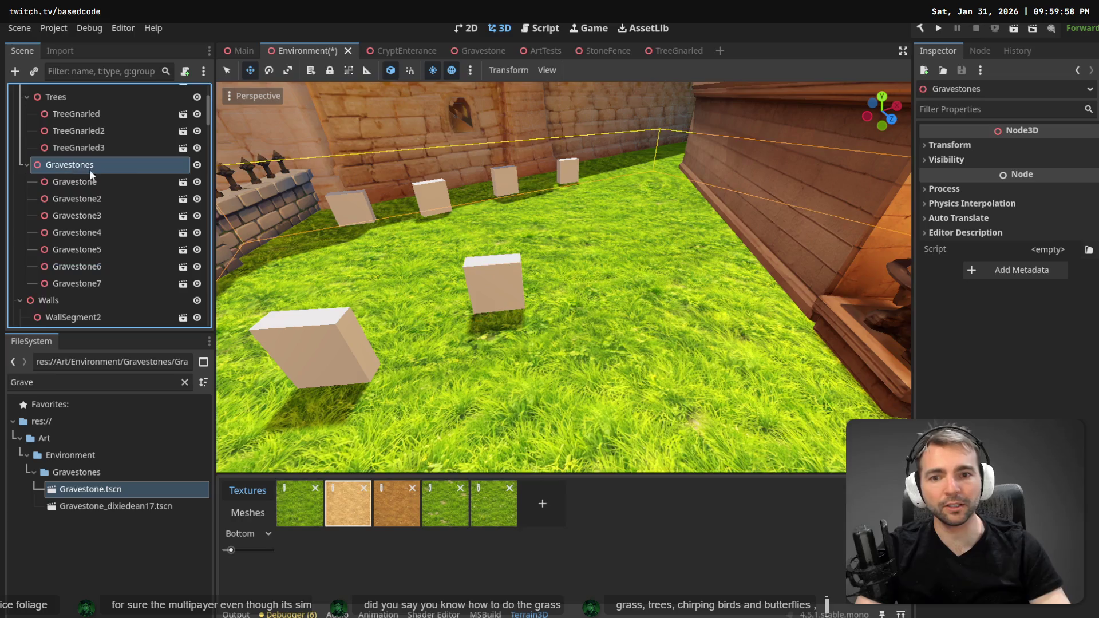
drag(440, 319, 533, 319)
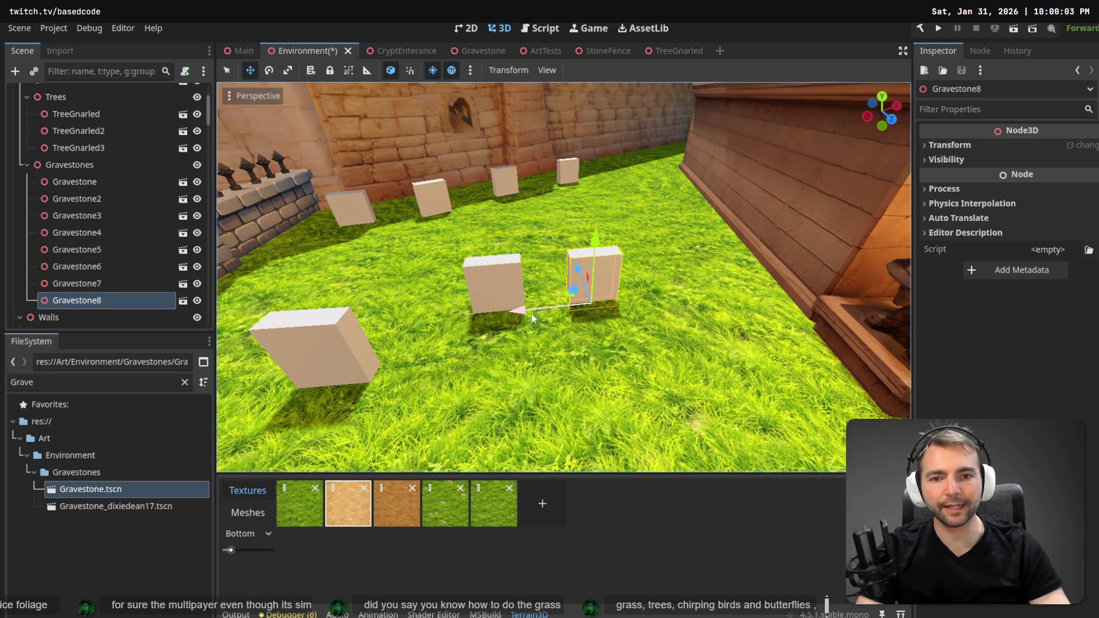
drag(568, 267, 583, 303)
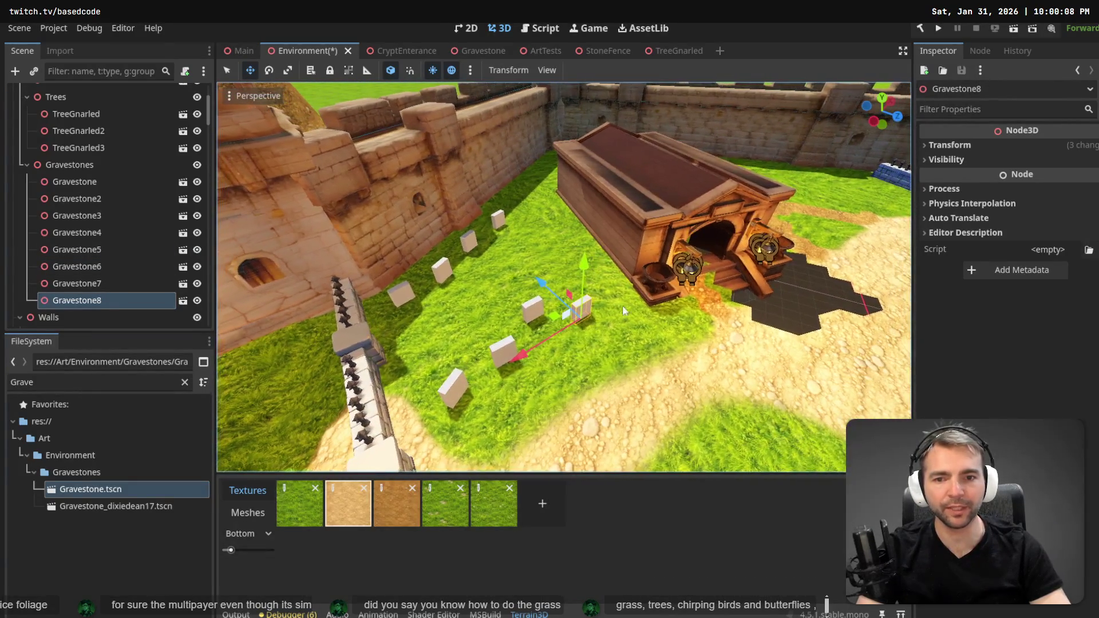
Move Gravestone5 from the fence up among the other gravestones, shifted right, and turn it.
click(454, 394)
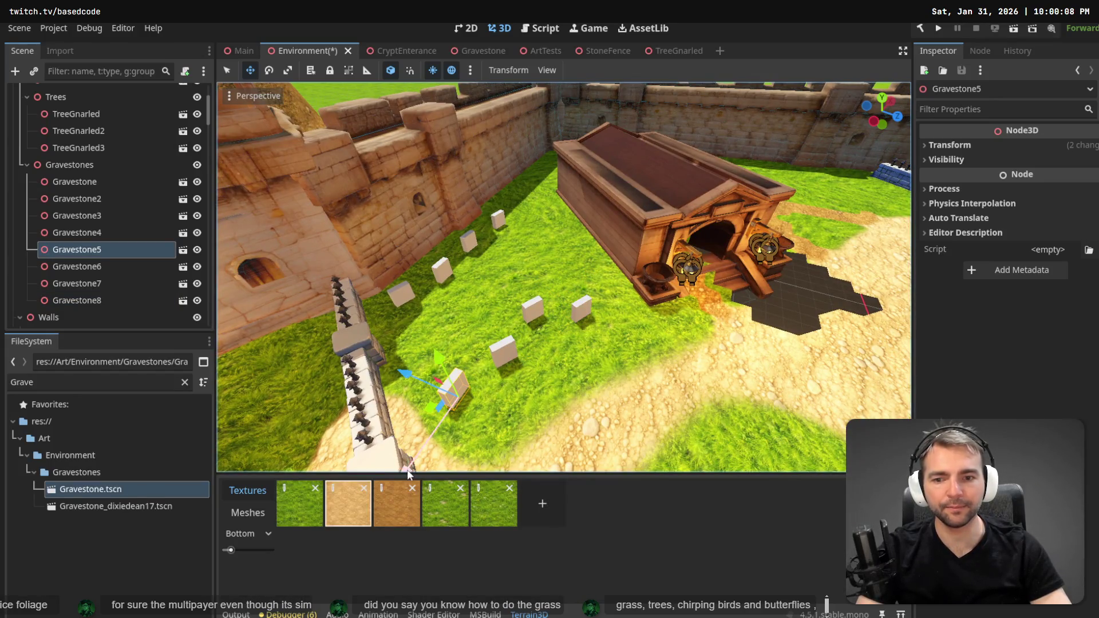
click(517, 279)
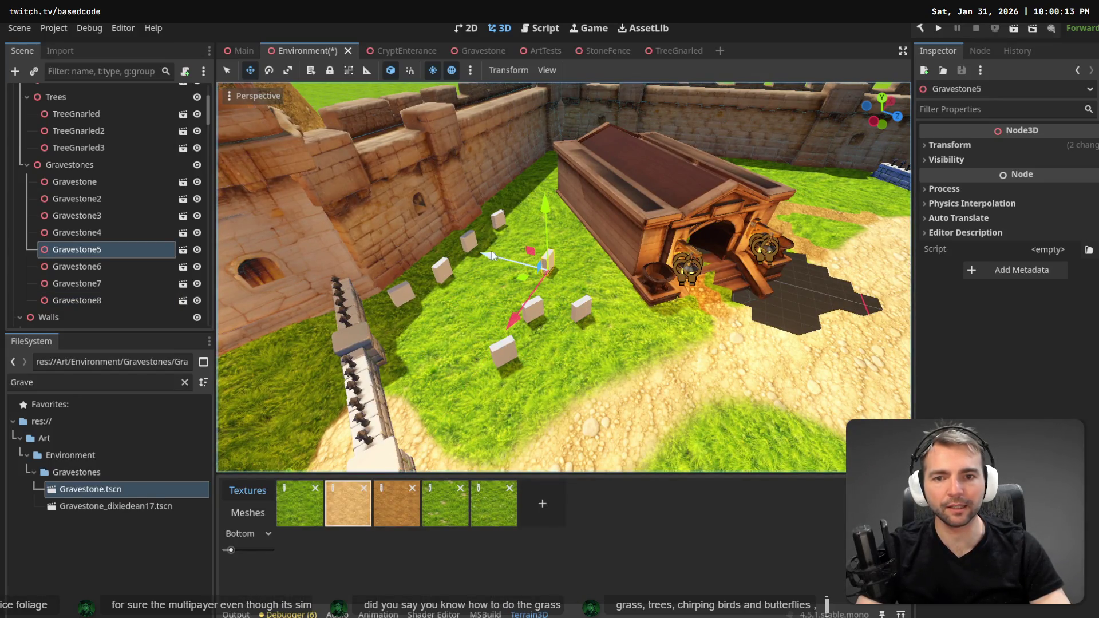
mouse_move(491, 255)
mouse_down()
mouse_move(609, 301)
mouse_move(582, 327)
mouse_up()
key(e)
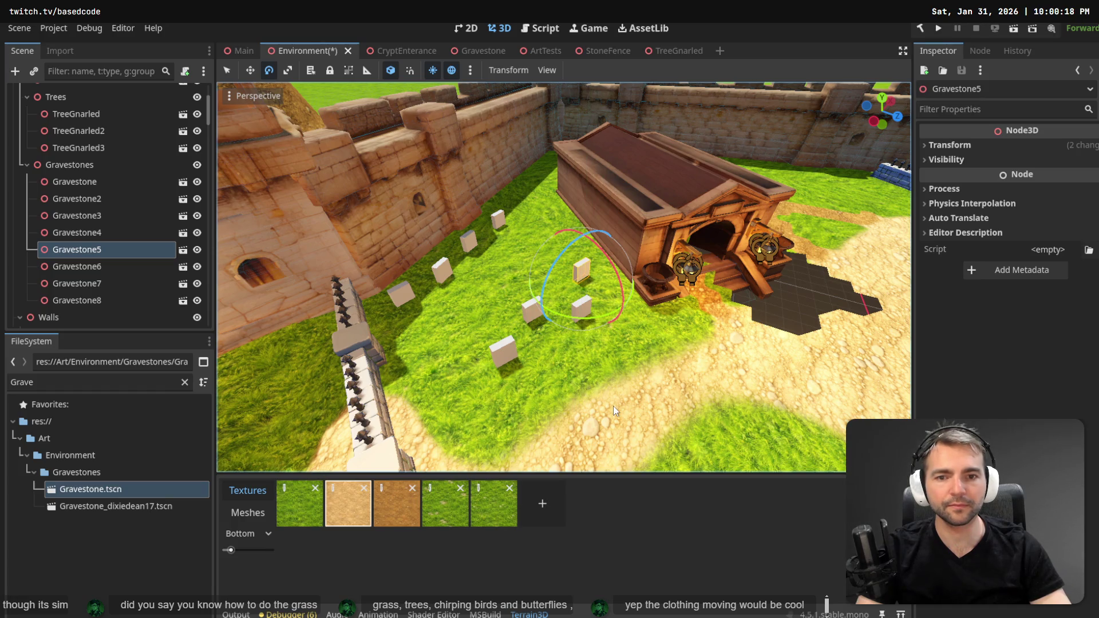
click(627, 378)
mouse_move(615, 364)
mouse_down()
mouse_move(578, 344)
mouse_move(619, 355)
mouse_move(595, 339)
mouse_up()
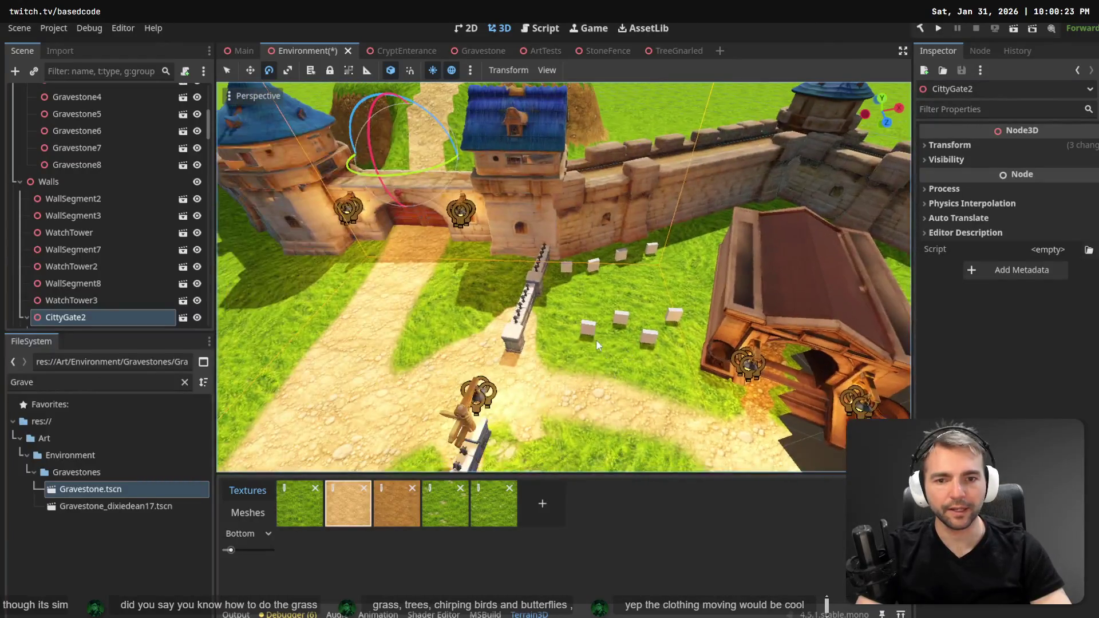
Slide Gravestone3 slightly to the right on the grass.
click(589, 335)
key(w)
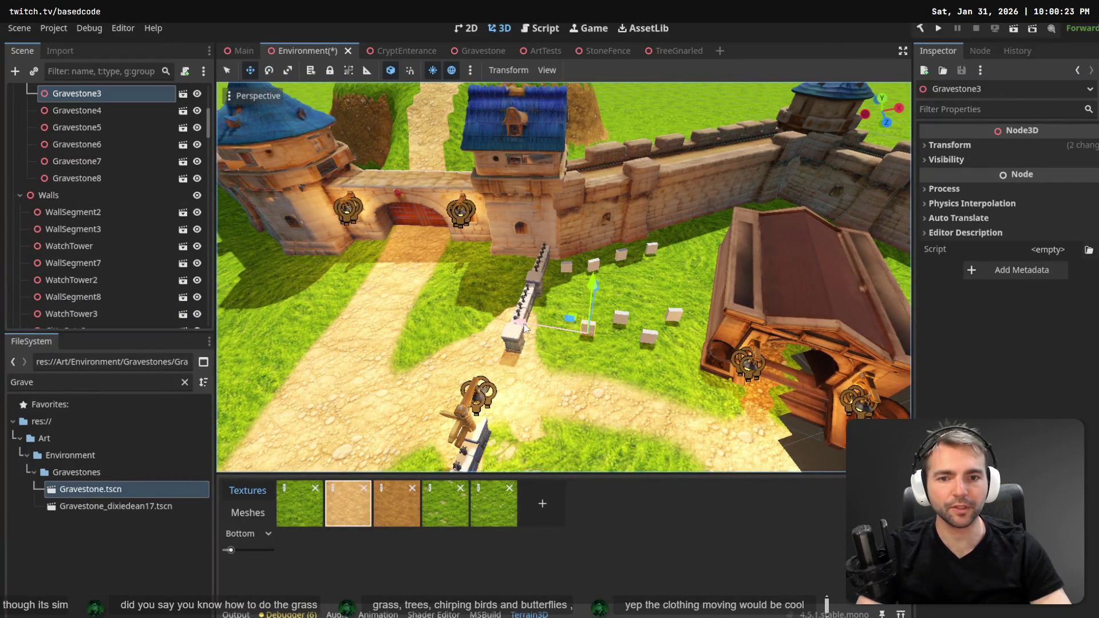
drag(526, 328, 532, 324)
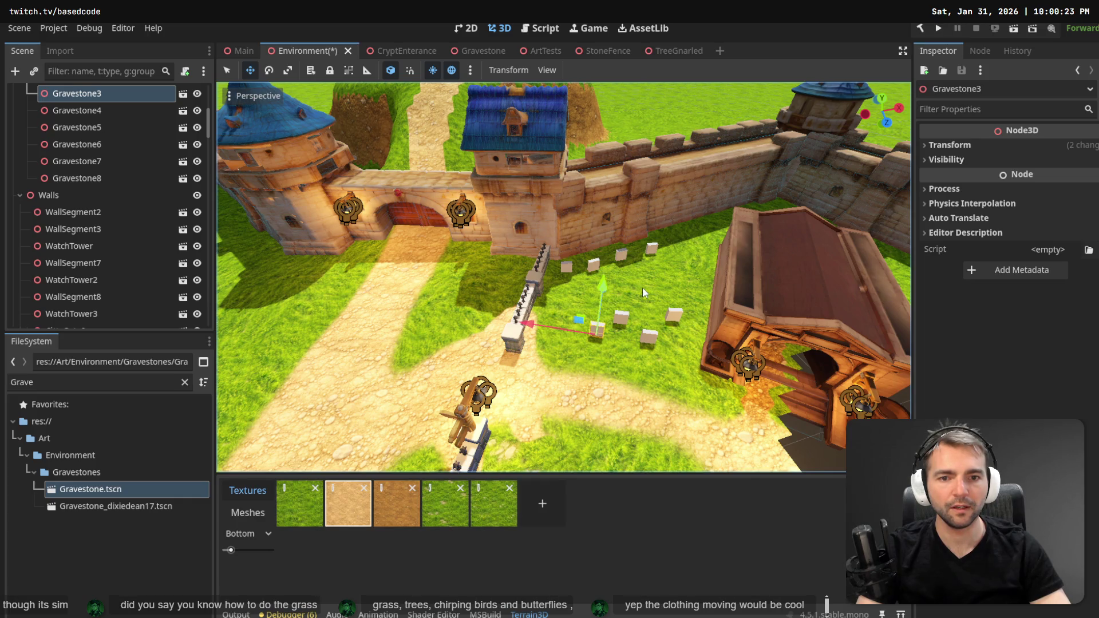
drag(642, 287, 626, 310)
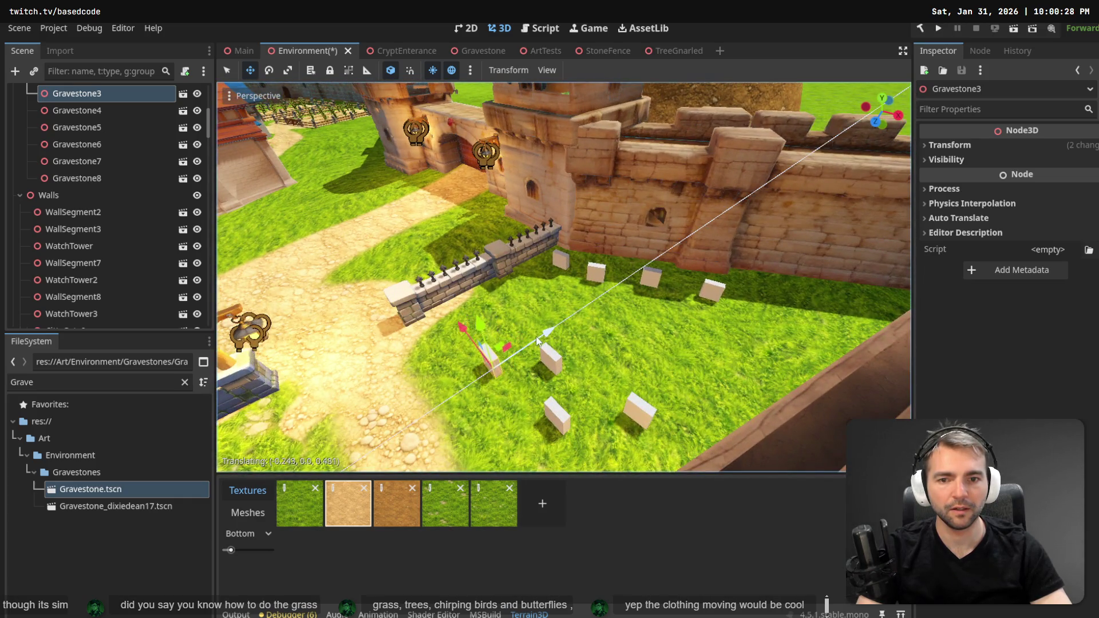
drag(506, 332, 452, 332)
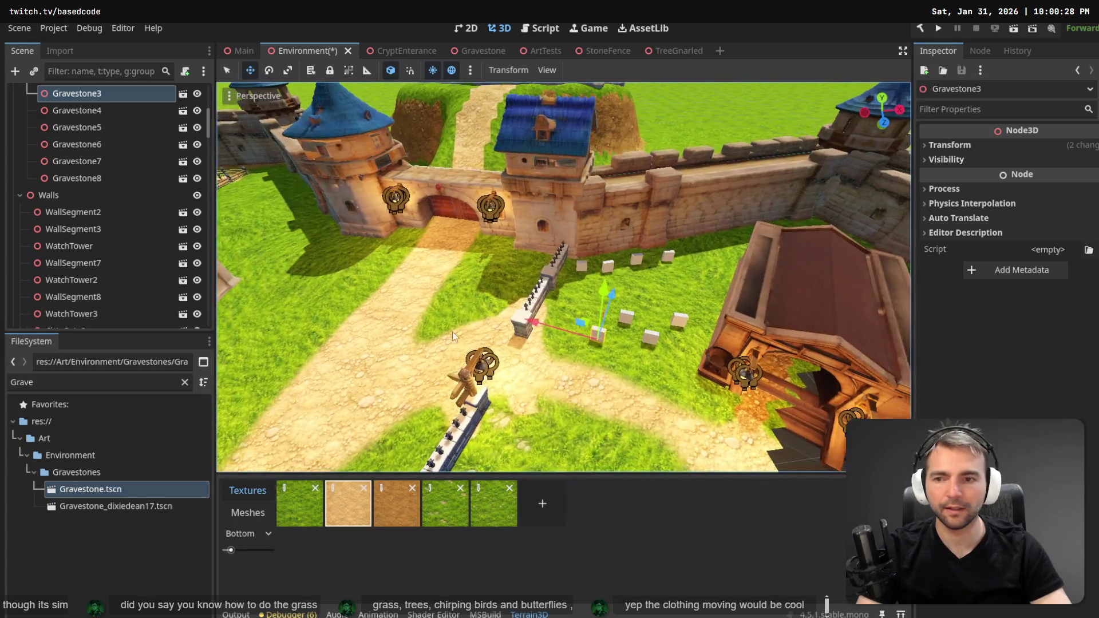
scroll(136, 130, up, 5)
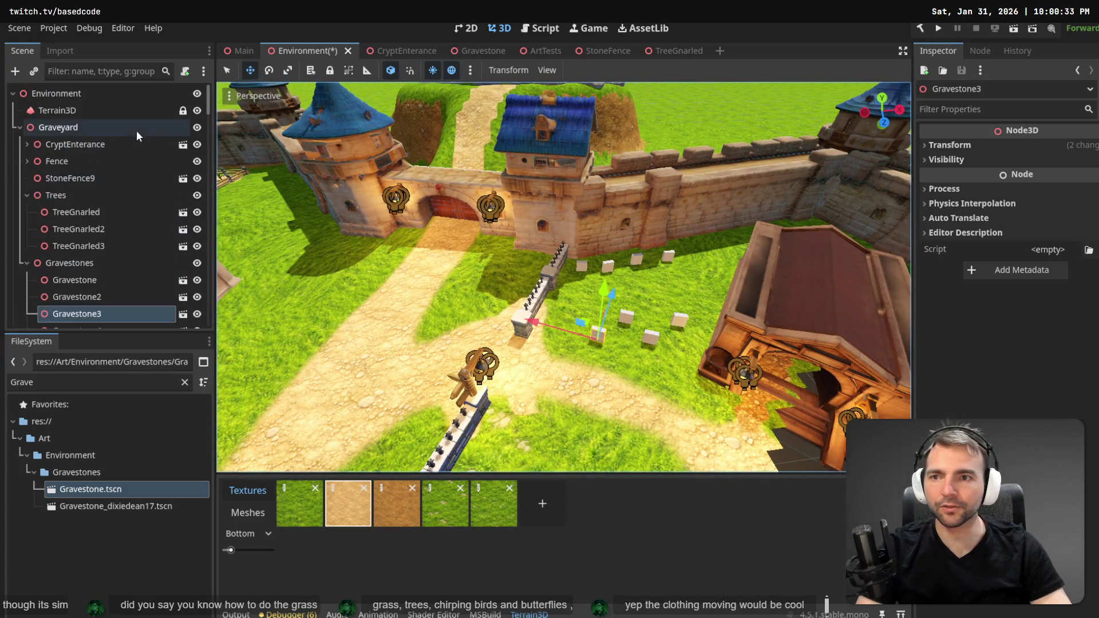
click(51, 111)
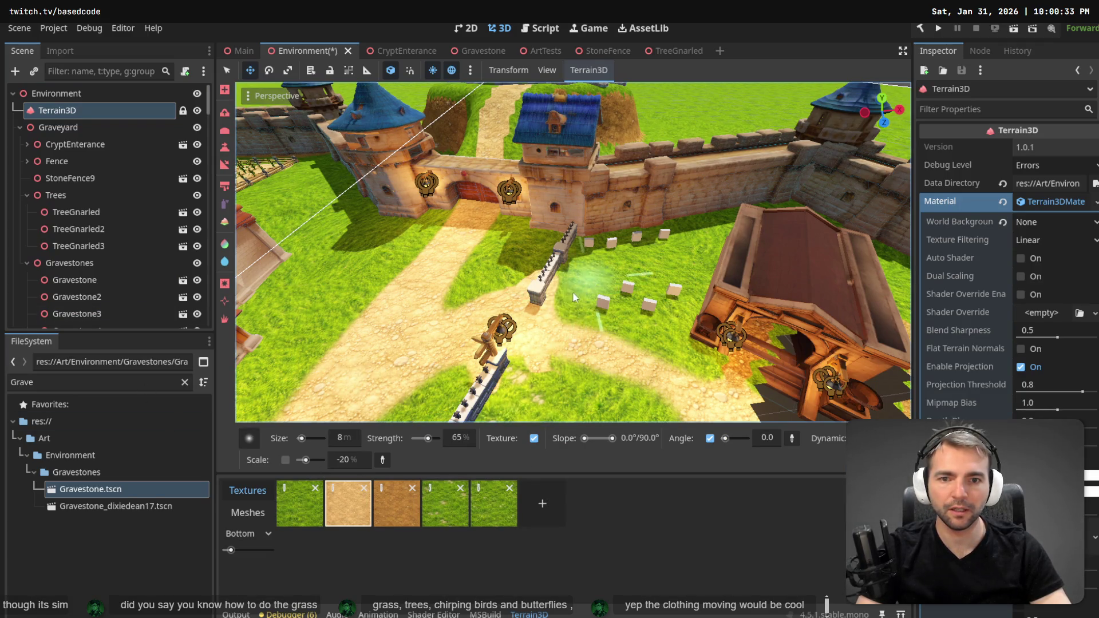
Try the rocky grass and sandy dirt textures, then choose the grass texture for painting.
click(466, 506)
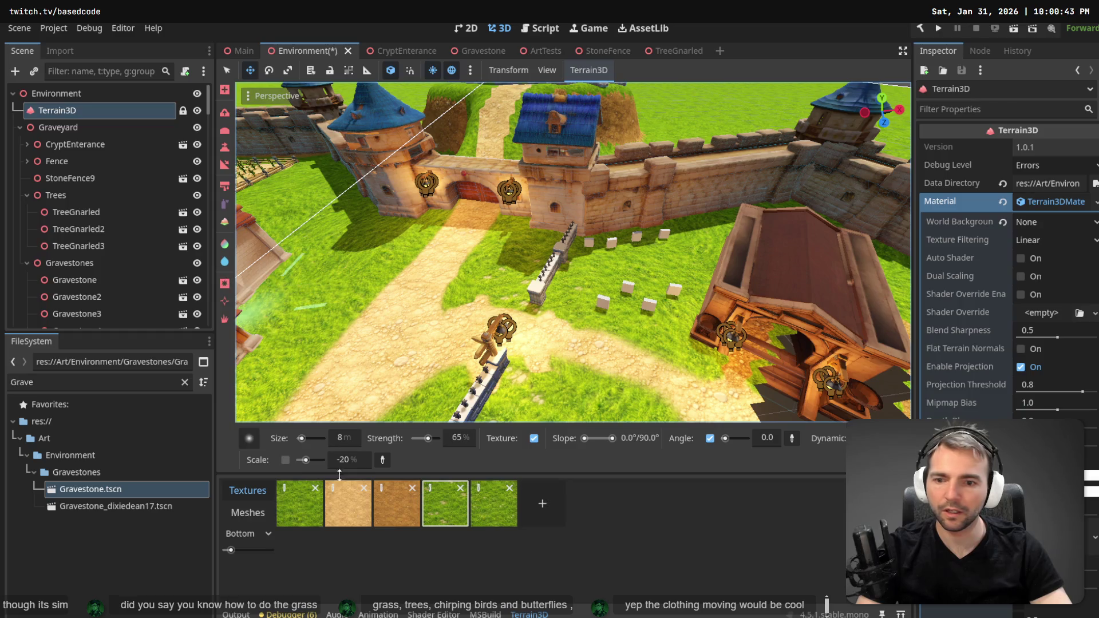
click(348, 503)
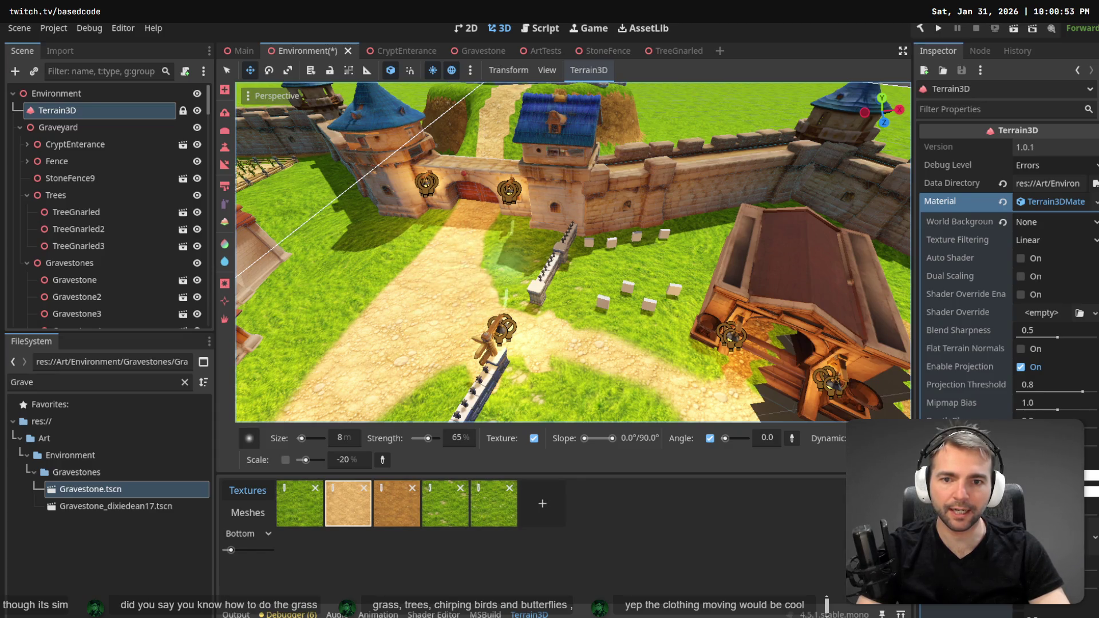
scroll(546, 265, up, 5)
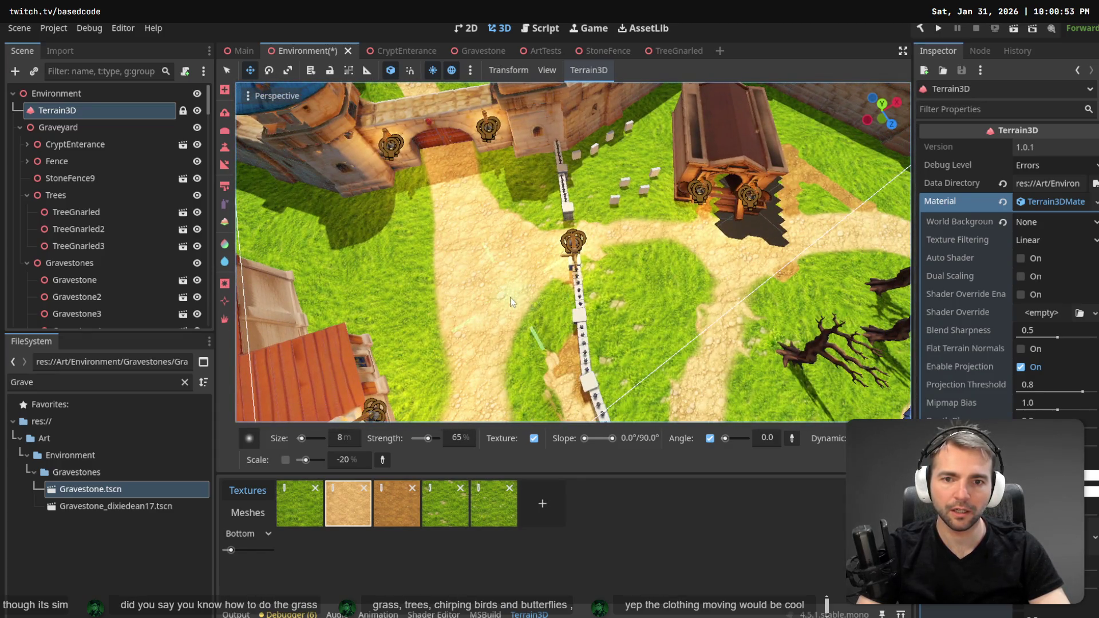
key(w)
scroll(637, 282, up, 5)
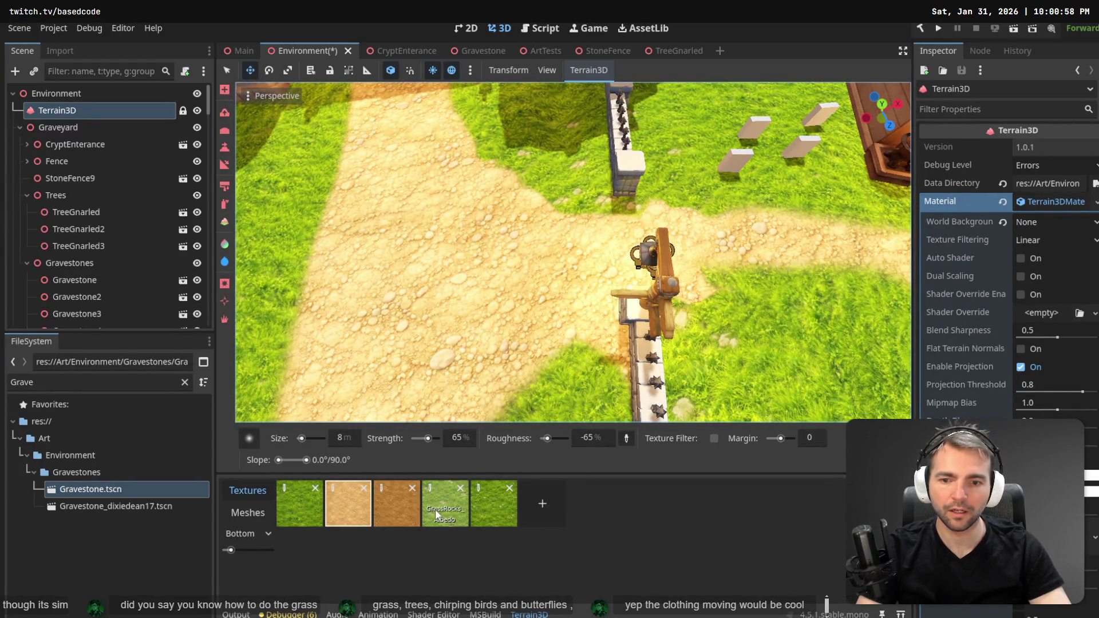
click(435, 509)
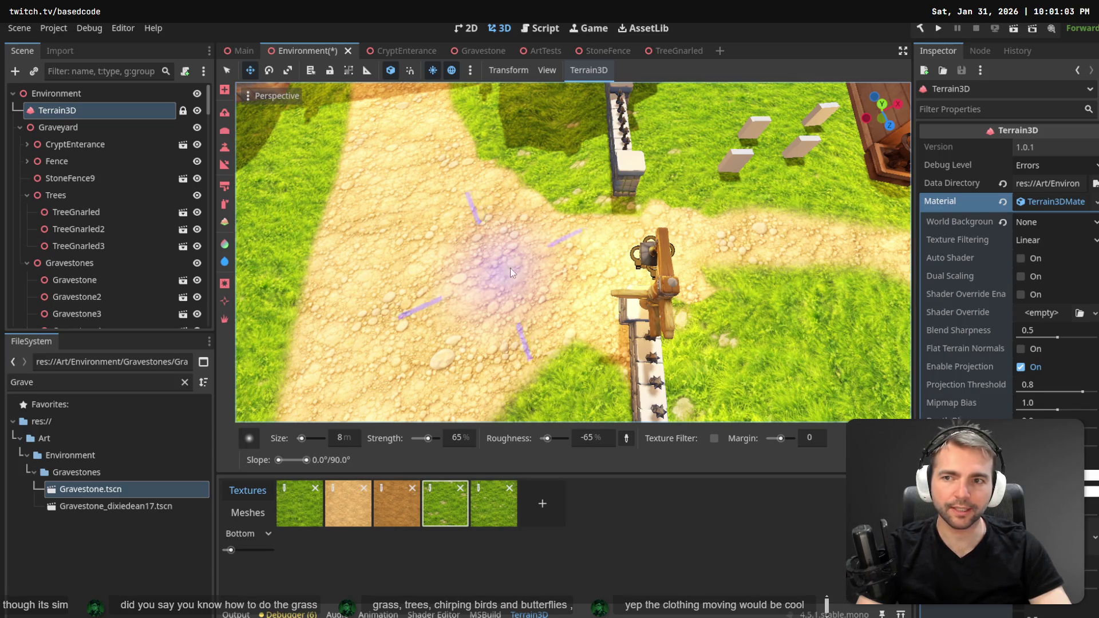
Paint a grass patch onto the path, then paint dirt back over it.
click(225, 205)
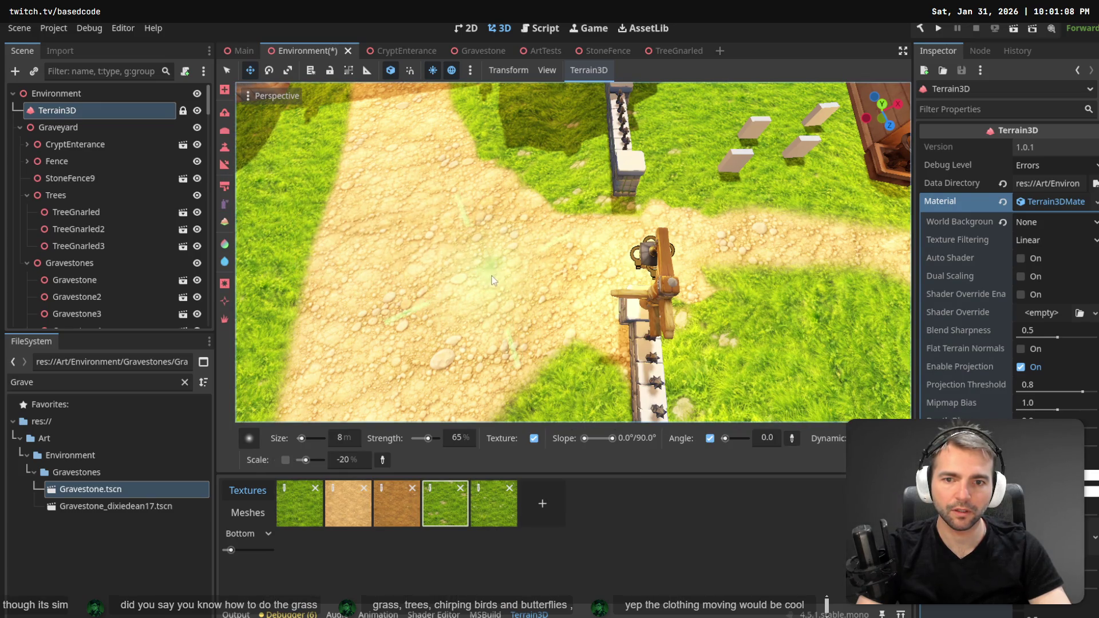
drag(492, 280, 499, 272)
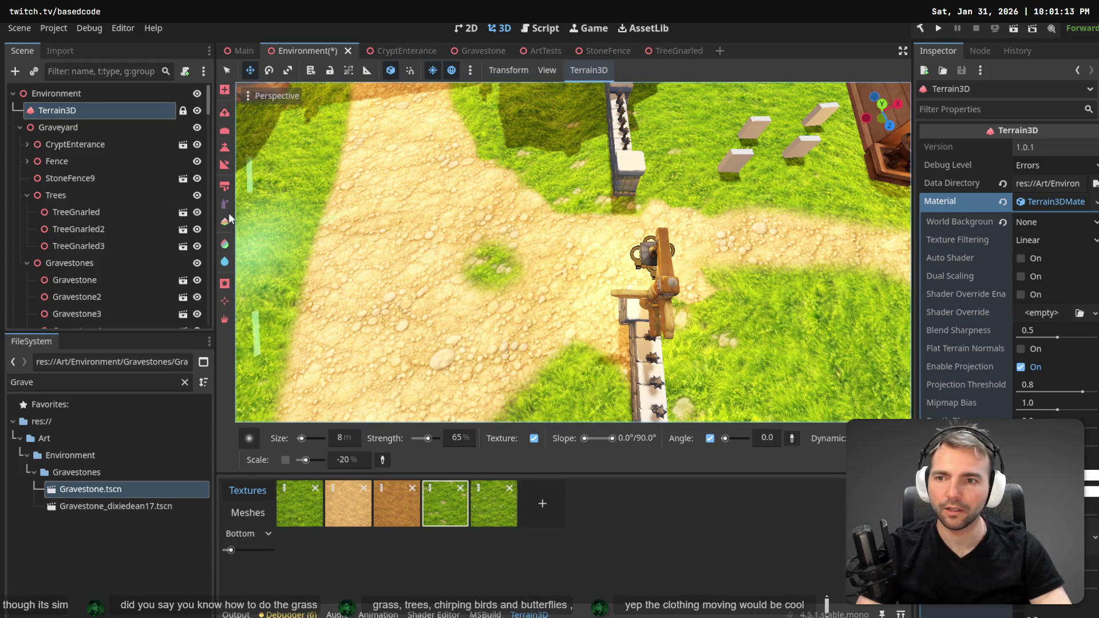
click(338, 497)
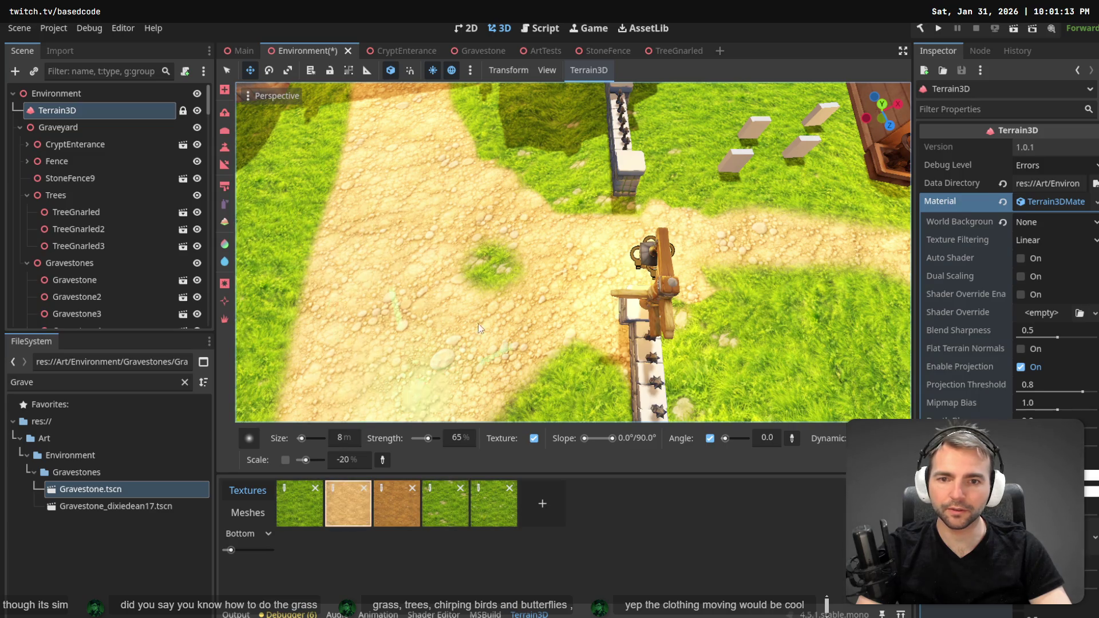
mouse_move(479, 324)
mouse_down()
mouse_move(489, 255)
mouse_move(510, 310)
mouse_move(644, 273)
mouse_up()
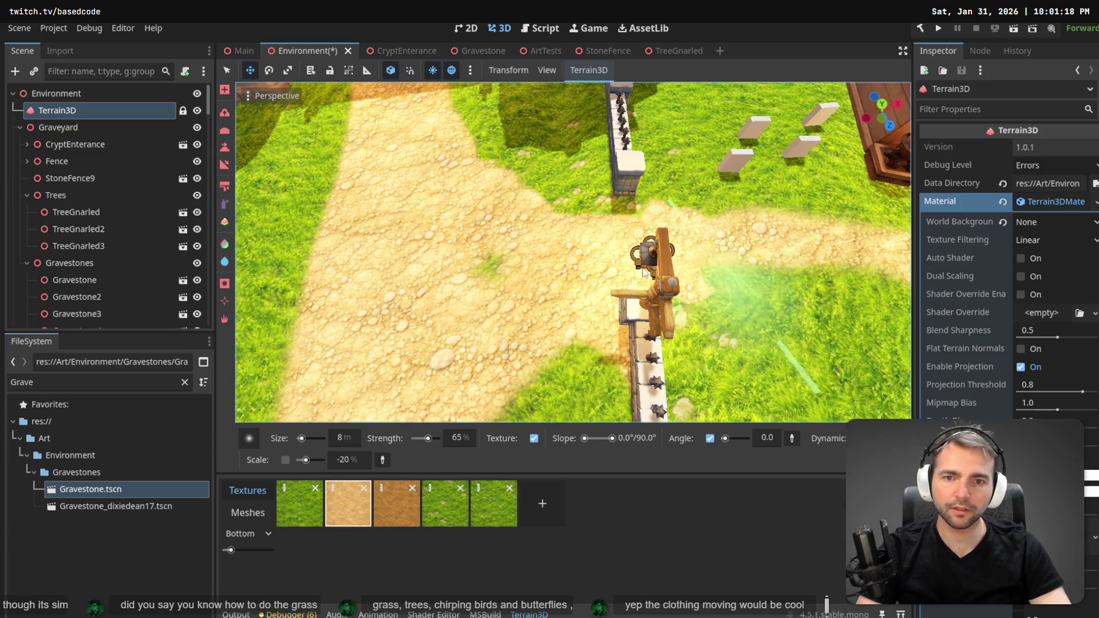
Make the patchy grass texture the active terrain paint and face the castle gate.
scroll(644, 274, down, 6)
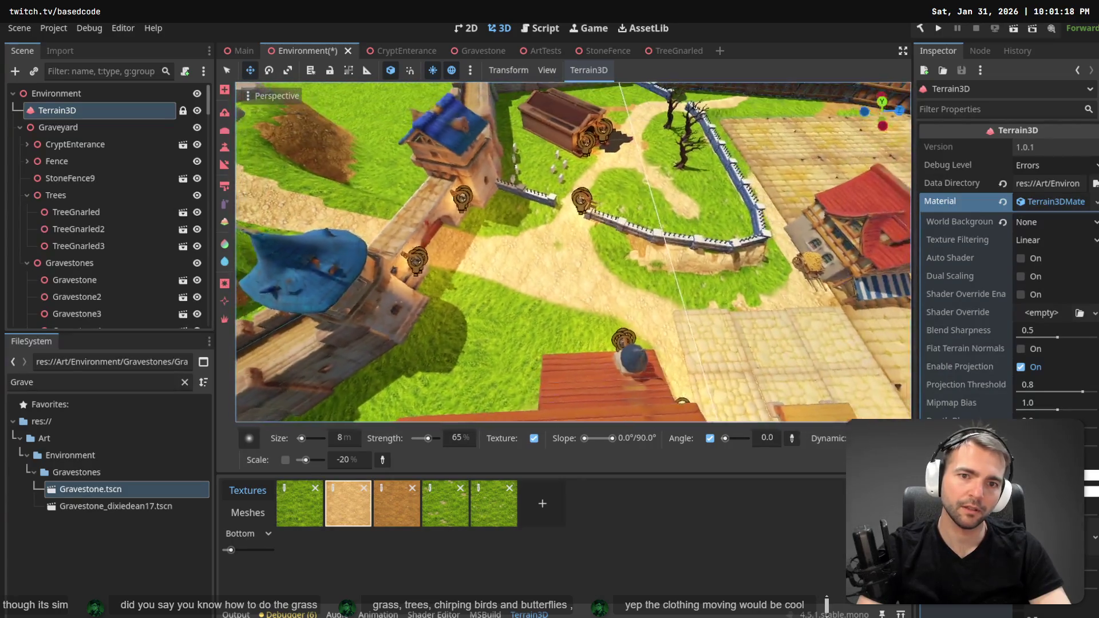
scroll(616, 232, up, 6)
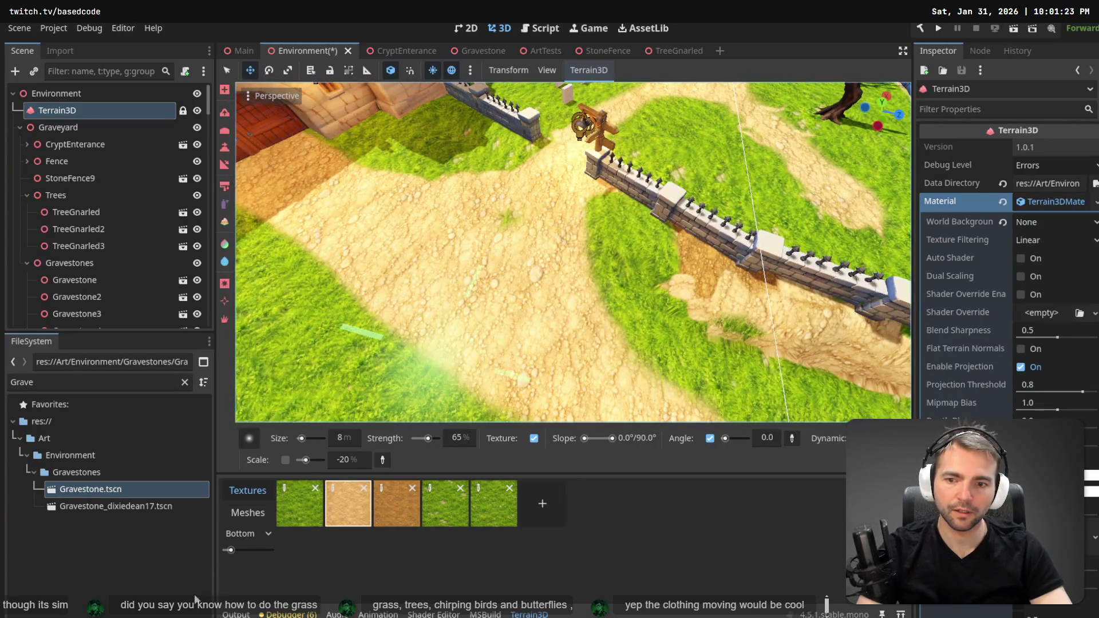
click(462, 522)
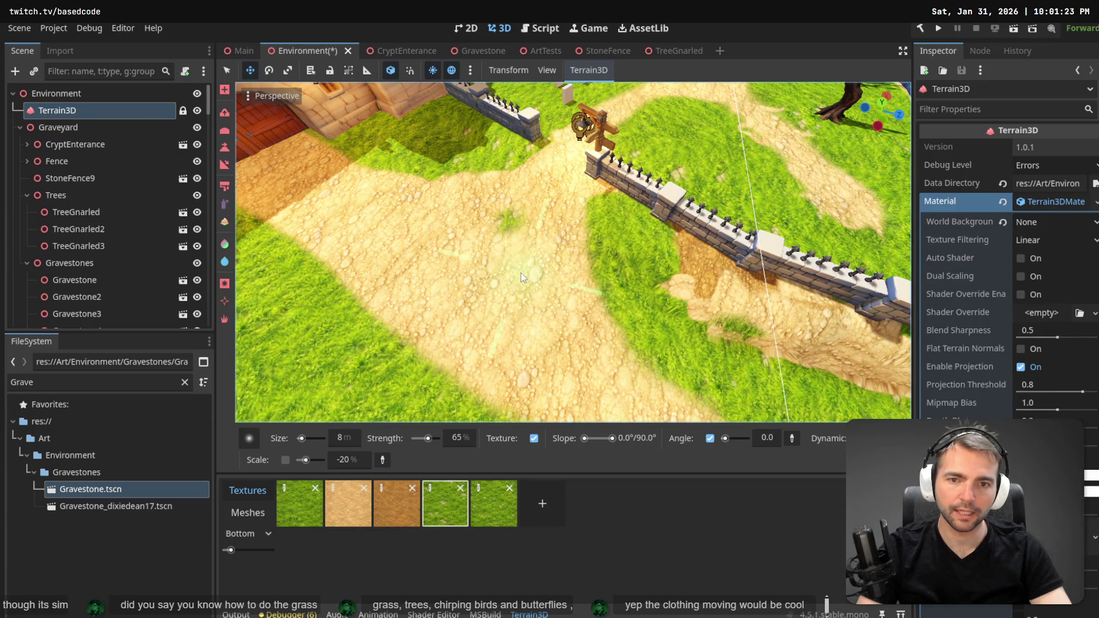
scroll(527, 284, down, 6)
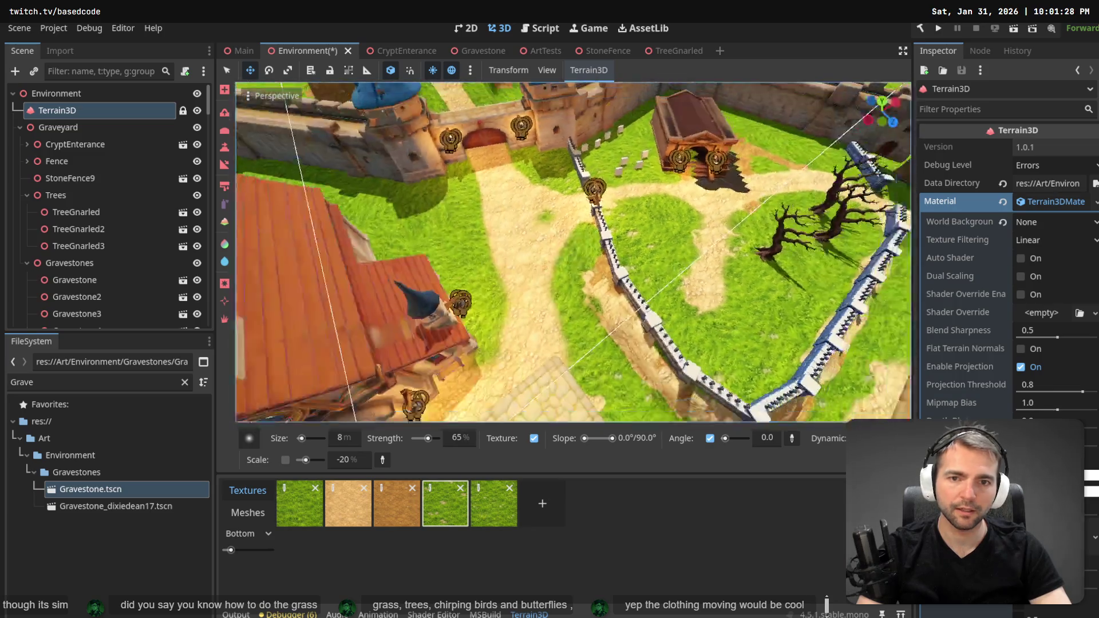
drag(572, 251, 573, 154)
scroll(622, 263, down, 3)
Paint the sand texture to extend the dirt path near the fence.
scroll(622, 264, up, 2)
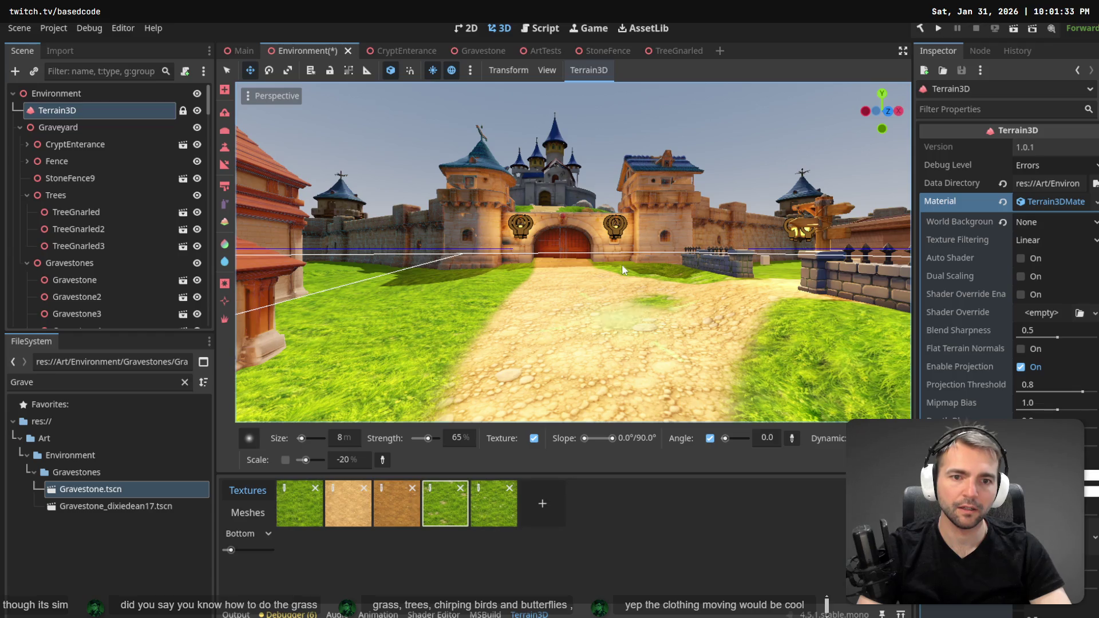
scroll(621, 263, up, 2)
mouse_move(572, 252)
mouse_down()
mouse_move(470, 241)
mouse_move(561, 241)
mouse_move(526, 201)
mouse_move(561, 252)
mouse_move(526, 269)
mouse_up()
click(348, 503)
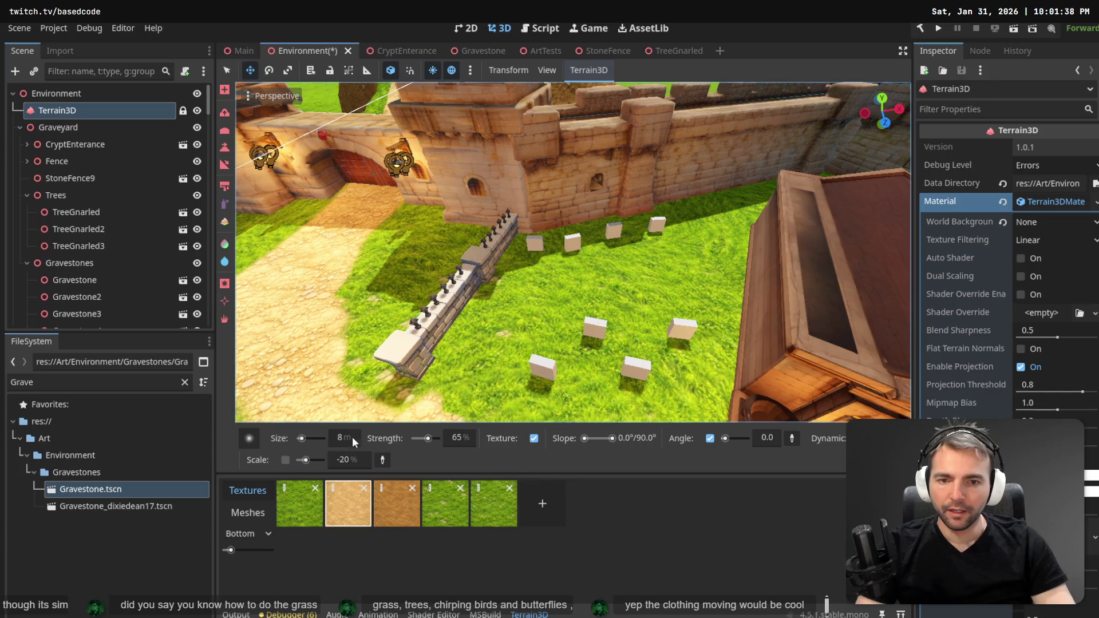
mouse_move(523, 317)
mouse_down()
mouse_move(455, 383)
mouse_move(469, 401)
mouse_move(500, 337)
mouse_move(551, 286)
mouse_move(727, 269)
mouse_move(715, 286)
mouse_move(527, 301)
mouse_move(501, 317)
mouse_up()
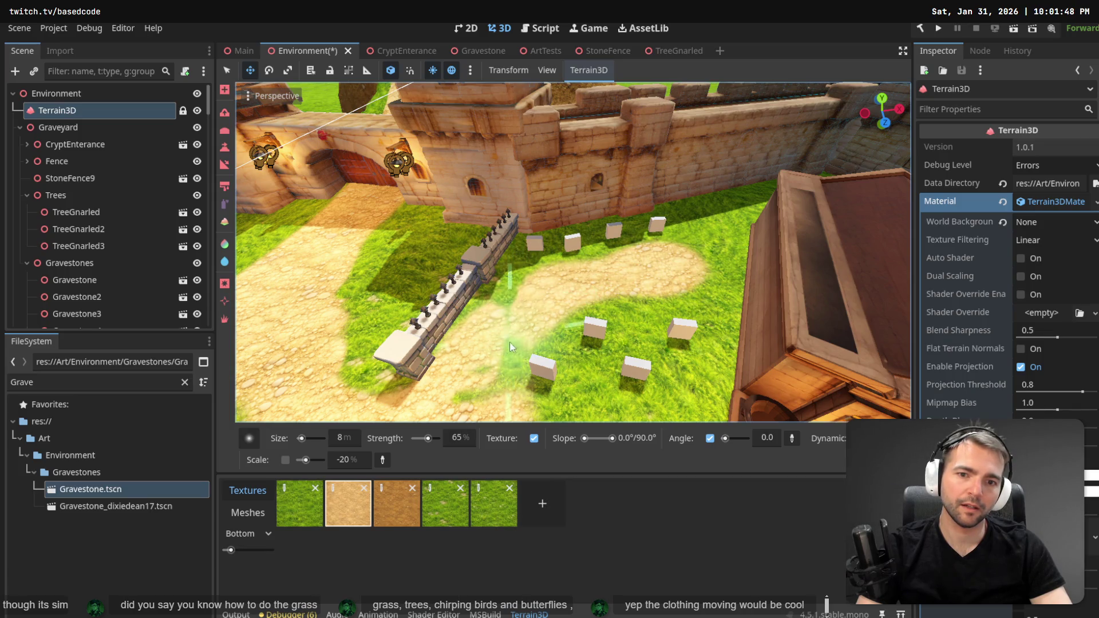
scroll(510, 302, down, 5)
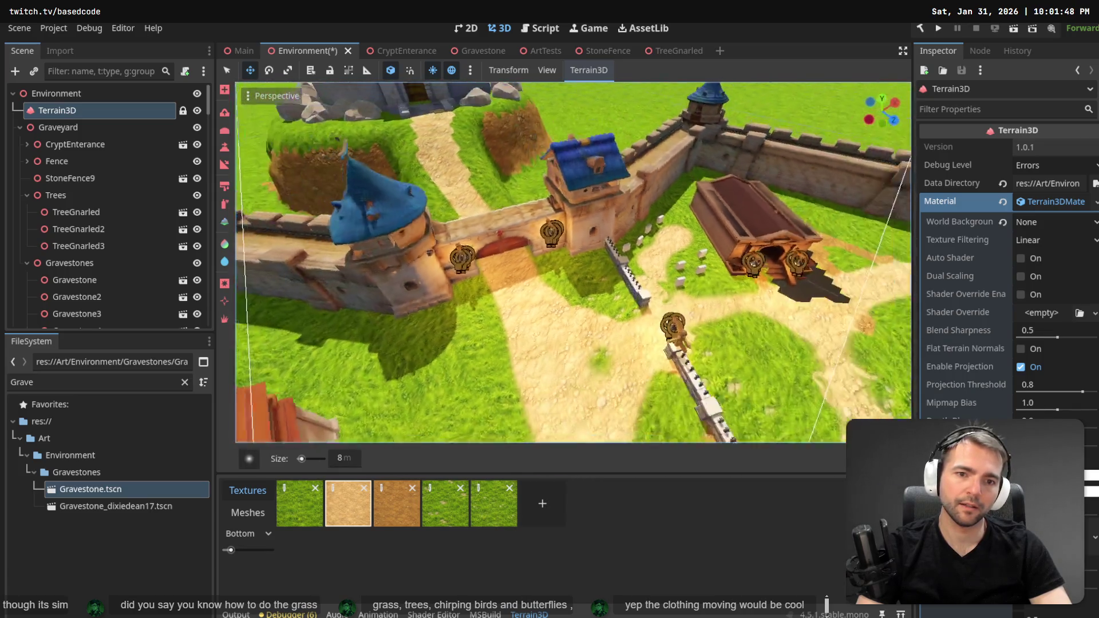
scroll(572, 261, up, 5)
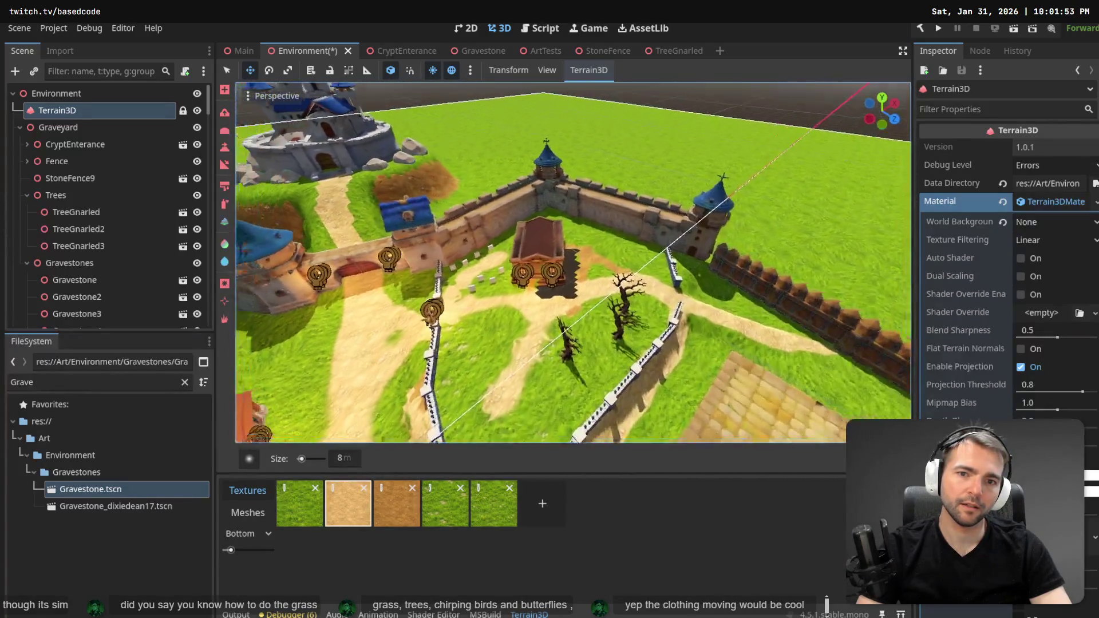
scroll(481, 354, up, 2)
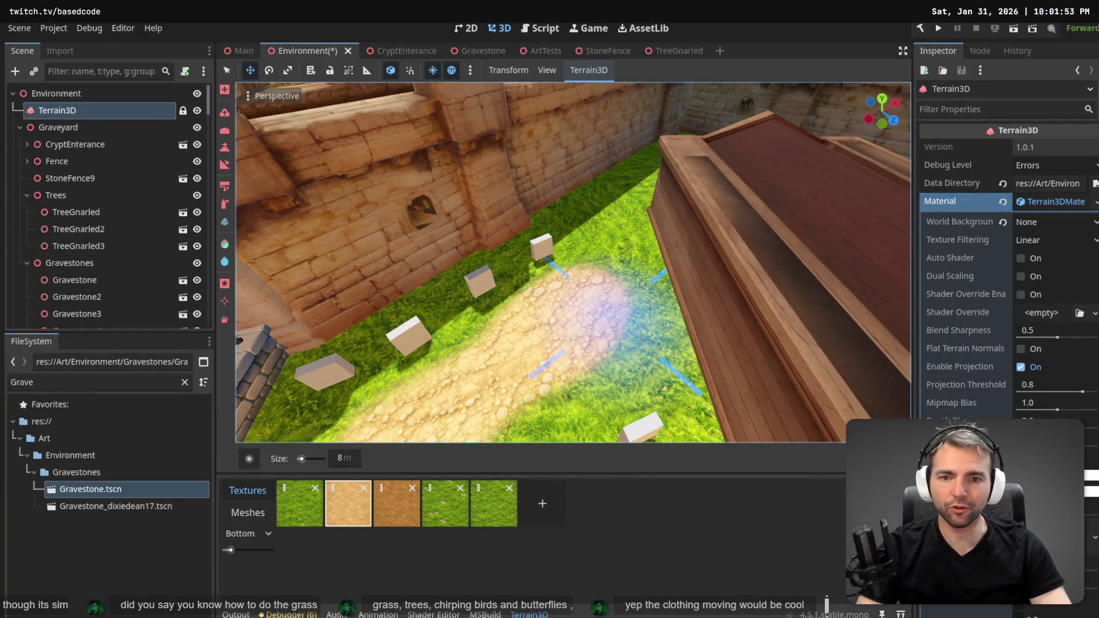
scroll(595, 320, down, 5)
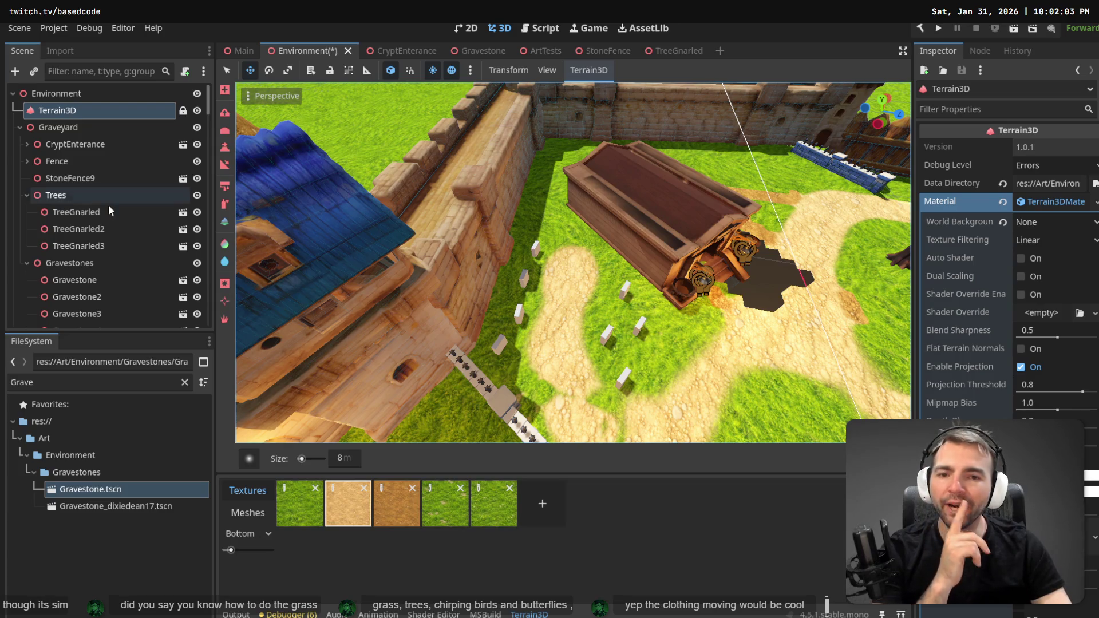
Repaint the ground around the gravestones with GrassRocks, brush at 65% strength and -20% scale.
click(452, 518)
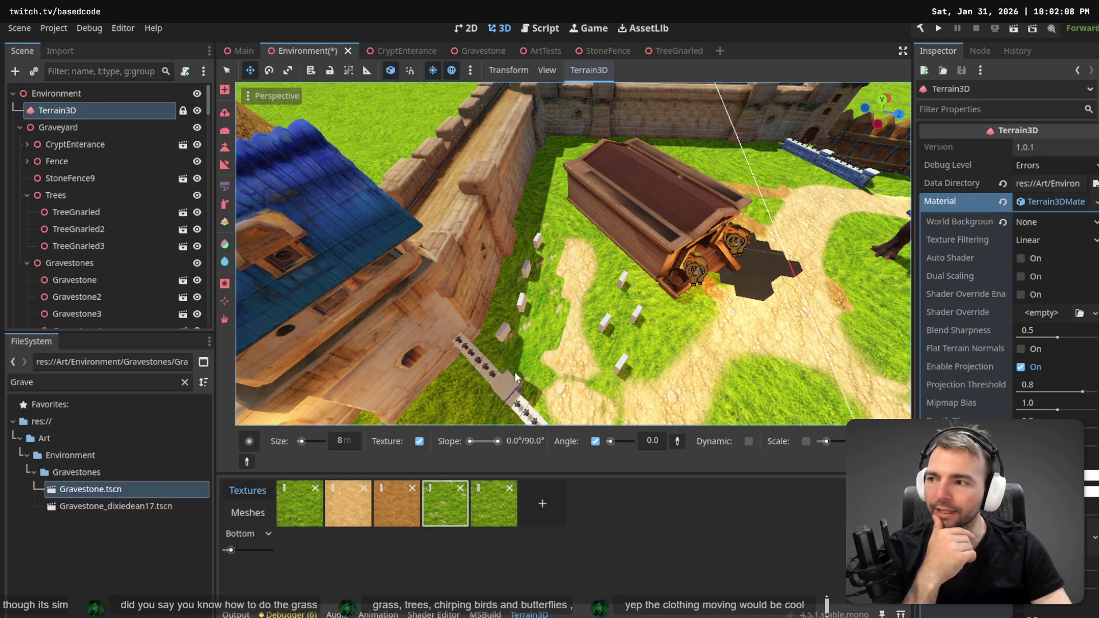
drag(530, 360, 545, 344)
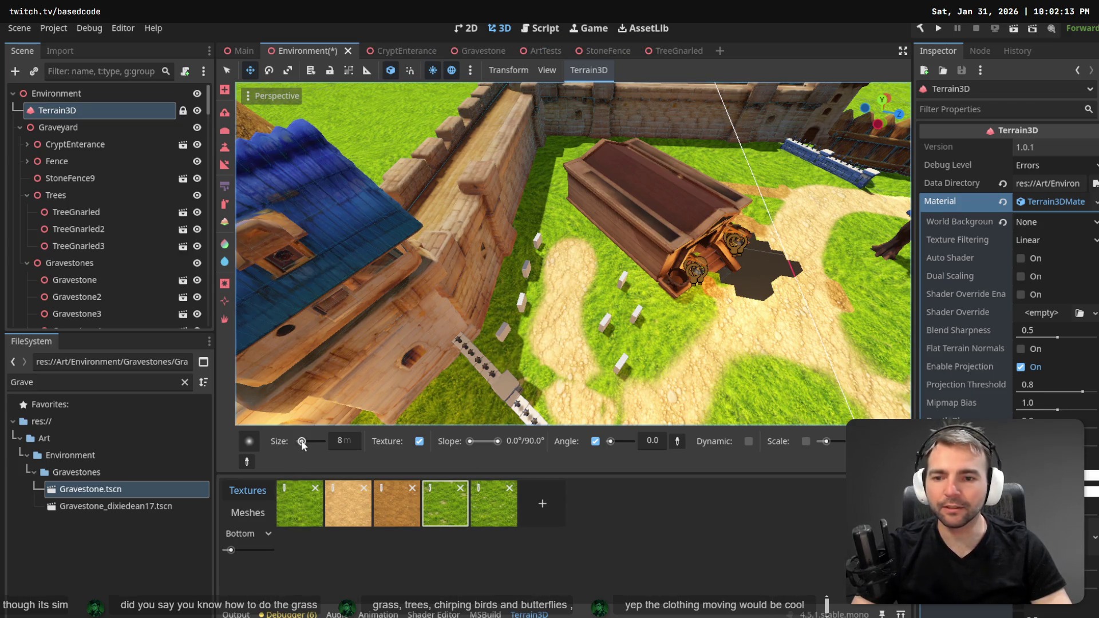
click(224, 205)
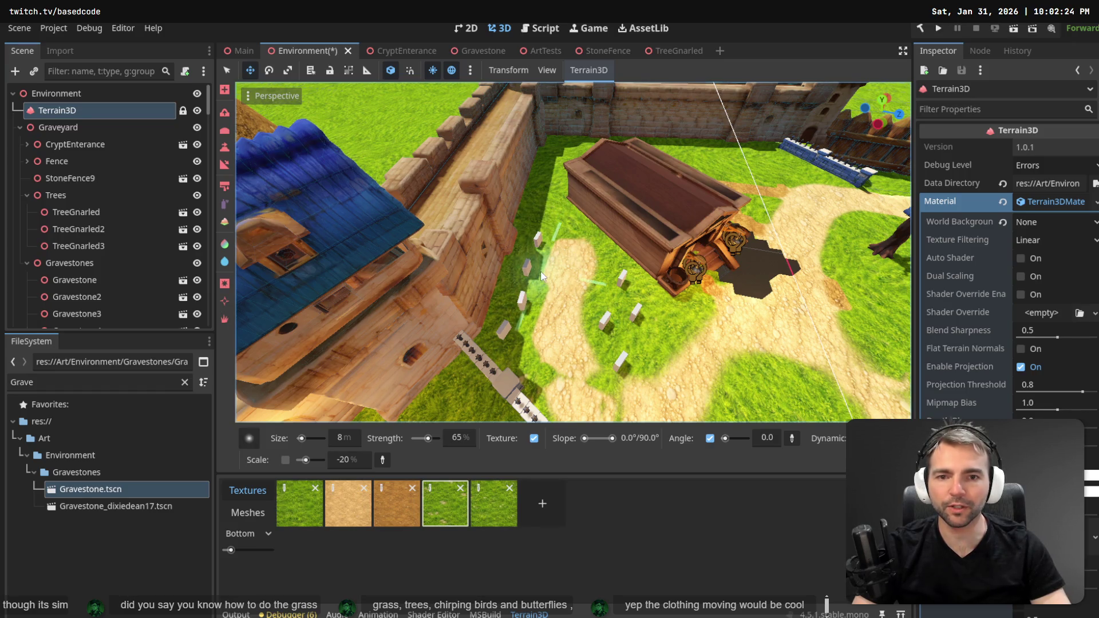
Paint more sand to the right of the low wall.
scroll(531, 300, down, 5)
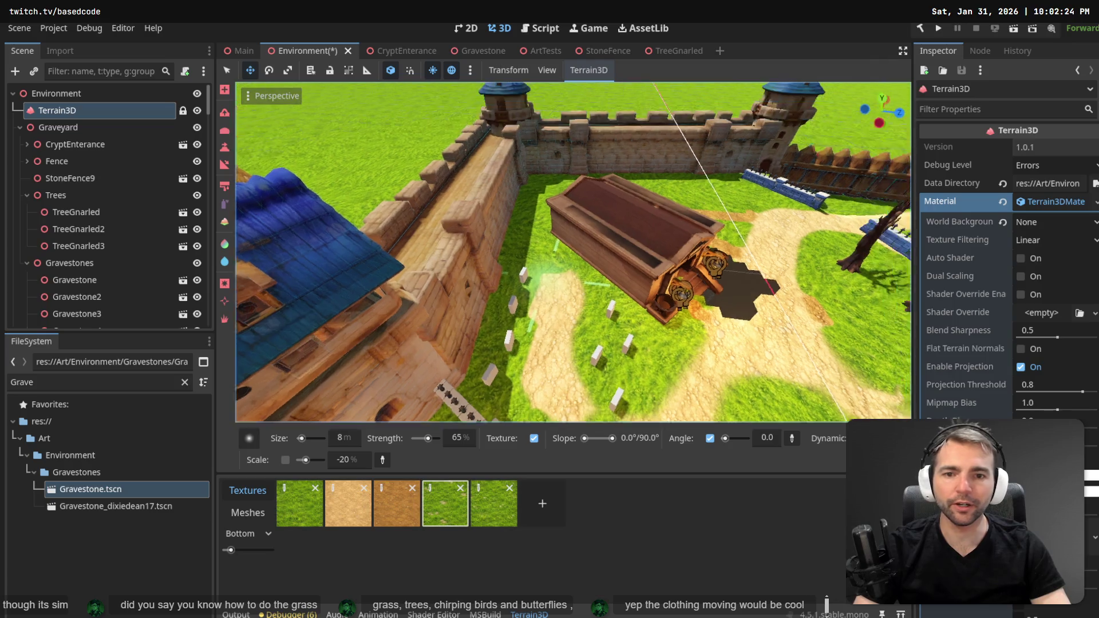
scroll(561, 246, up, 5)
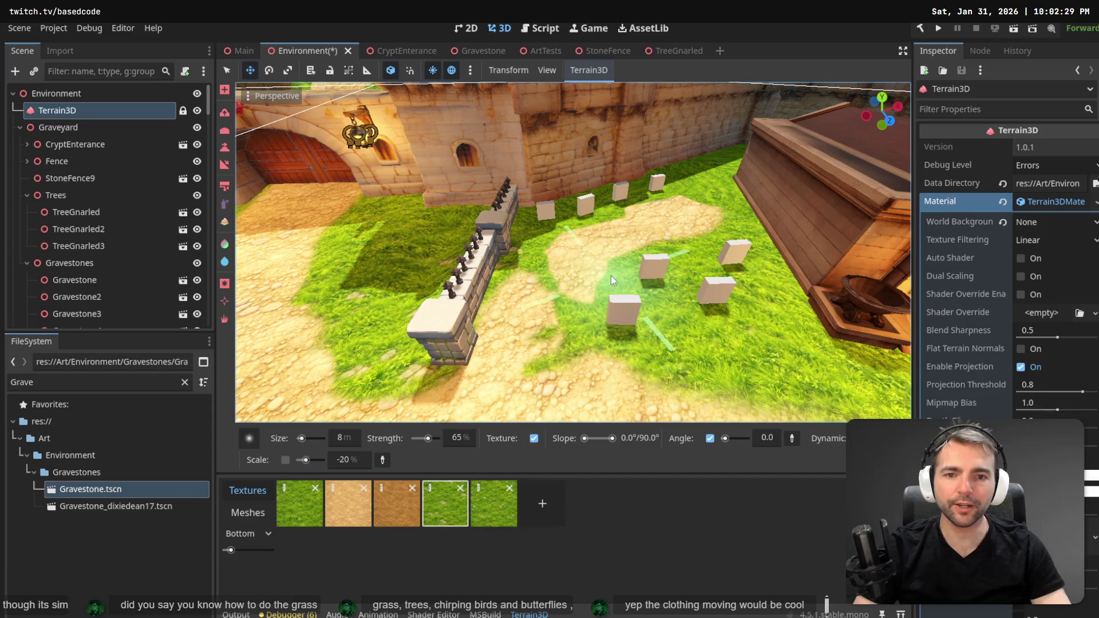
click(348, 503)
mouse_move(499, 312)
mouse_down()
mouse_move(549, 269)
mouse_move(494, 365)
mouse_up()
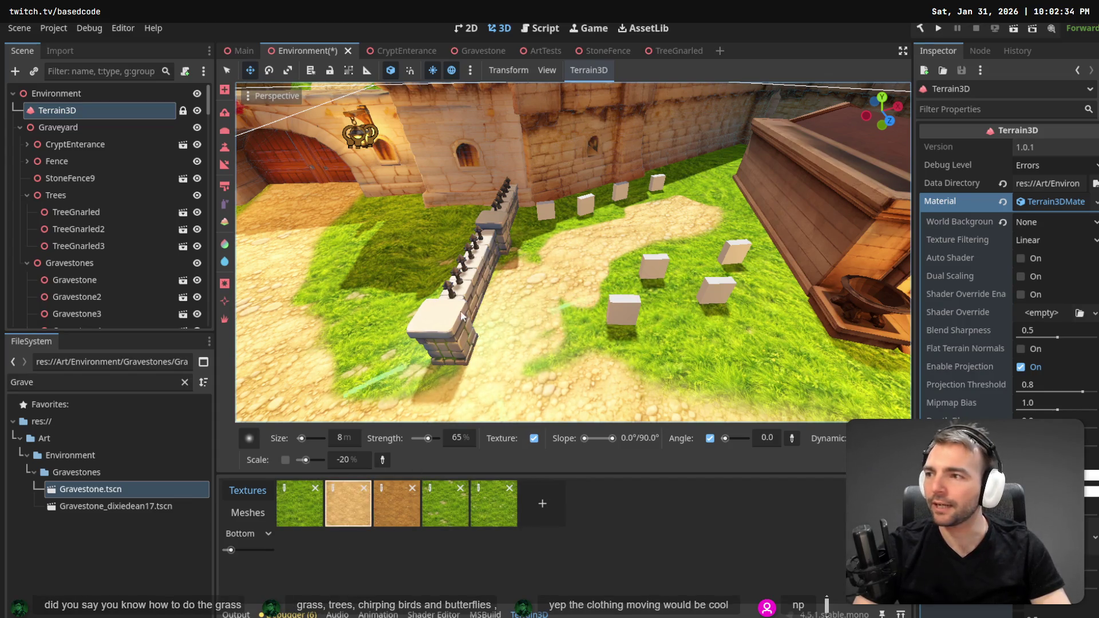
Paint grass along the base of the wall, covering the dirt there.
click(445, 504)
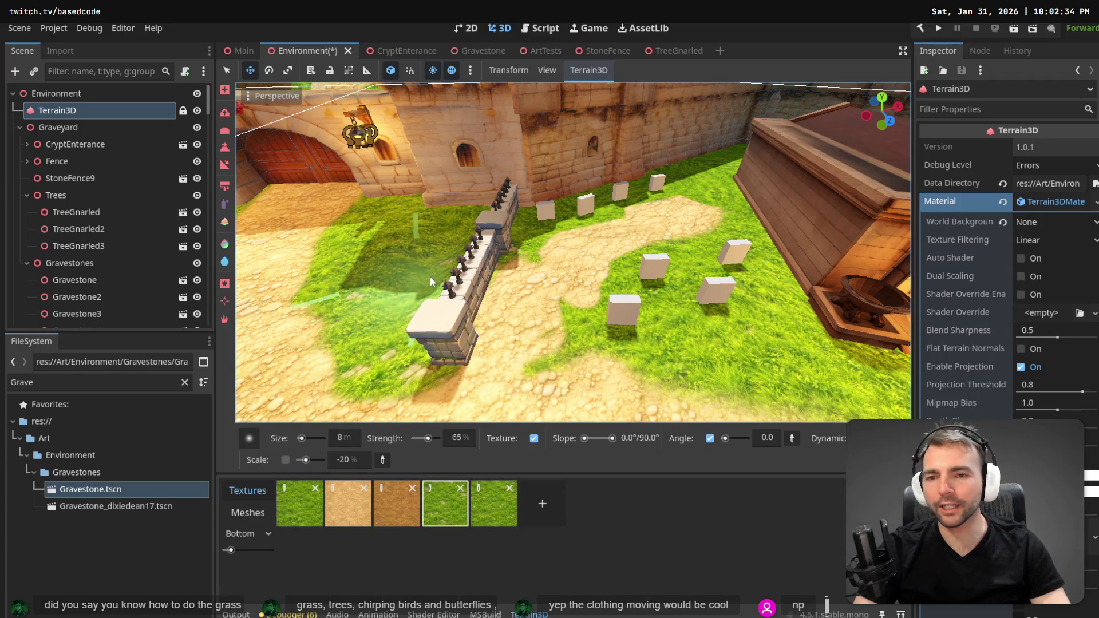
drag(431, 280, 426, 312)
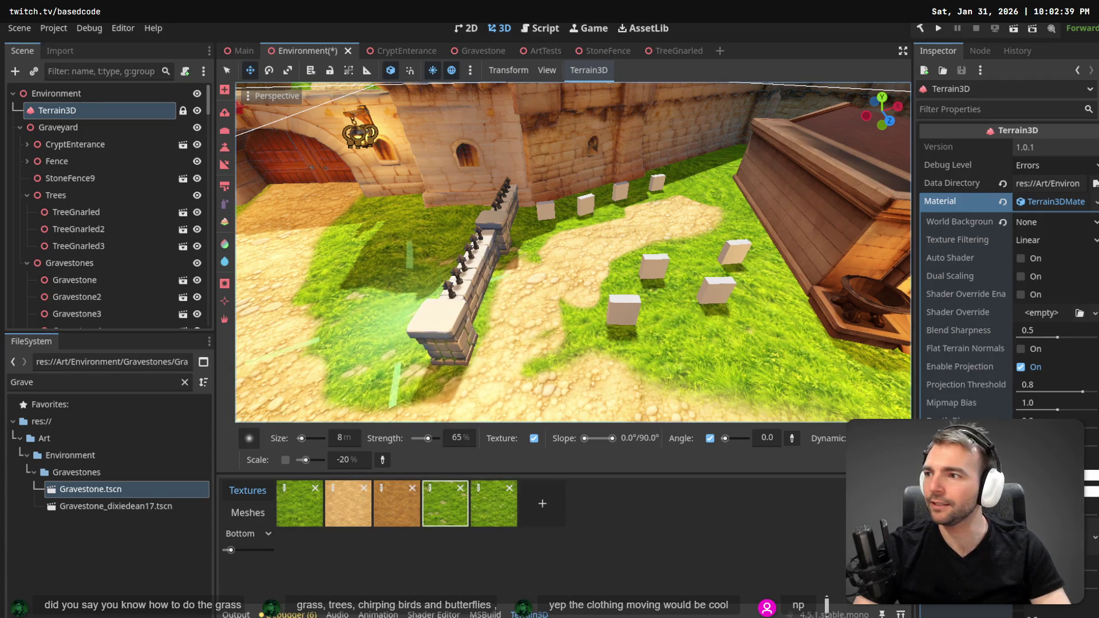
scroll(573, 252, down, 5)
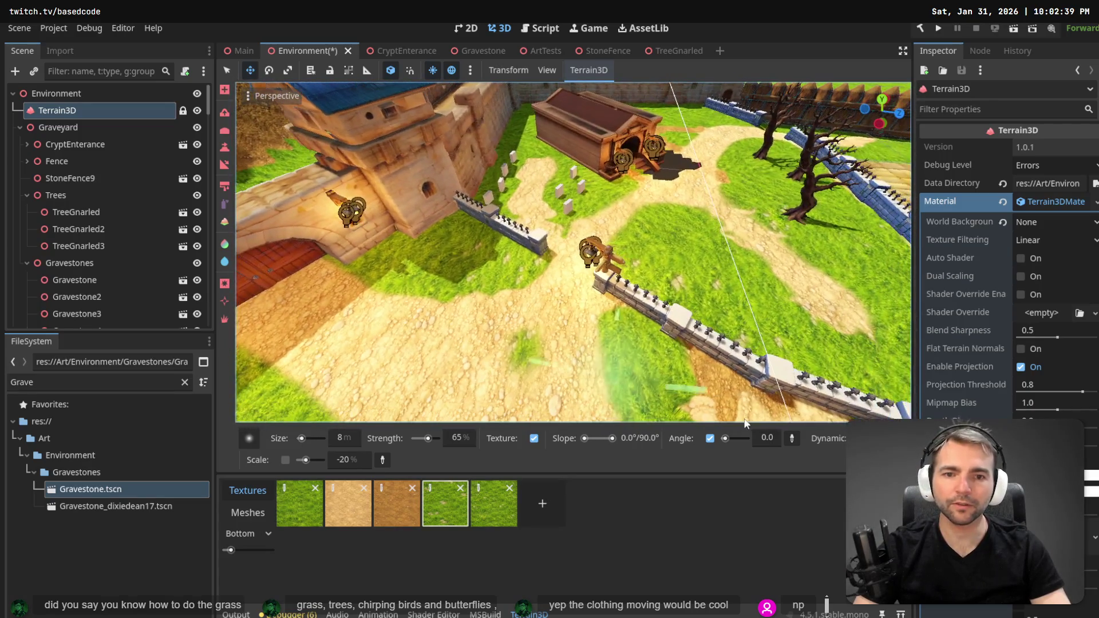
drag(738, 417, 633, 304)
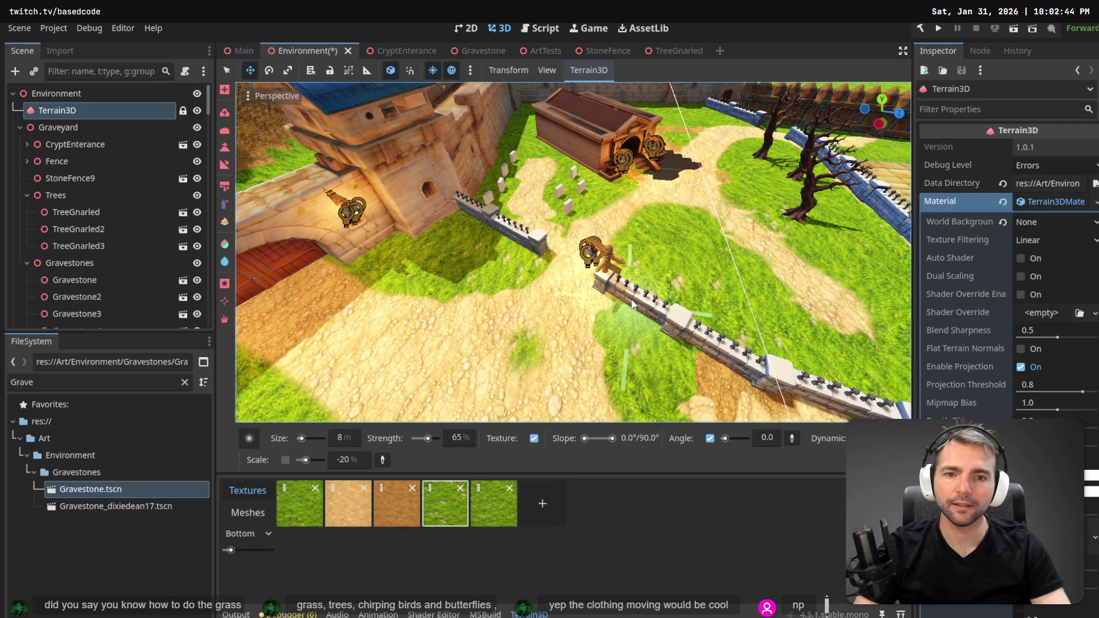
scroll(640, 354, down, 3)
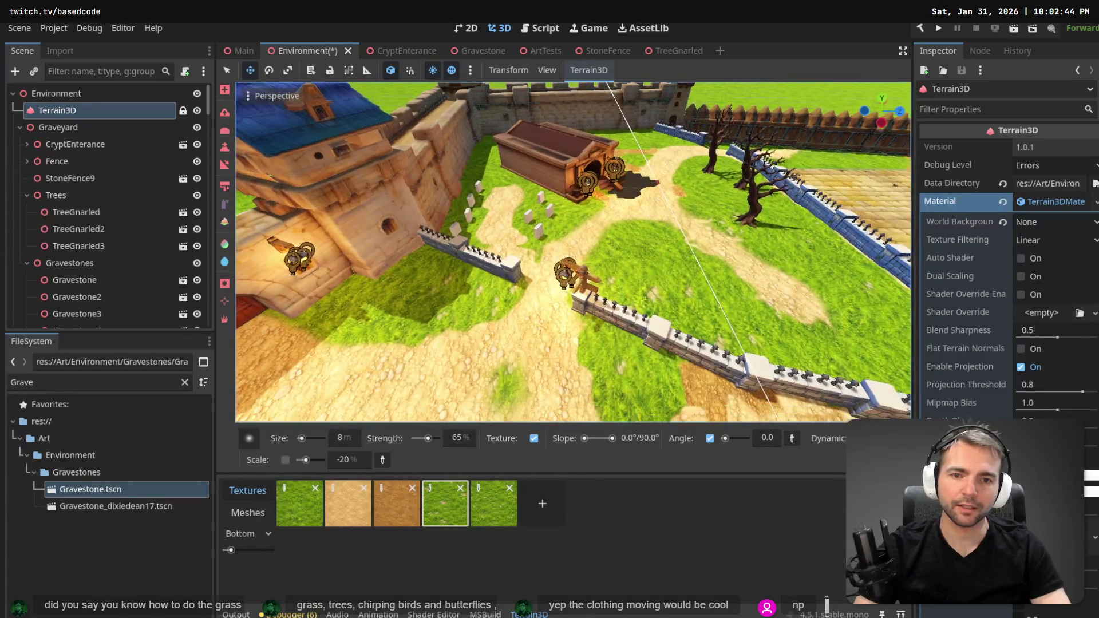
drag(573, 252, 704, 395)
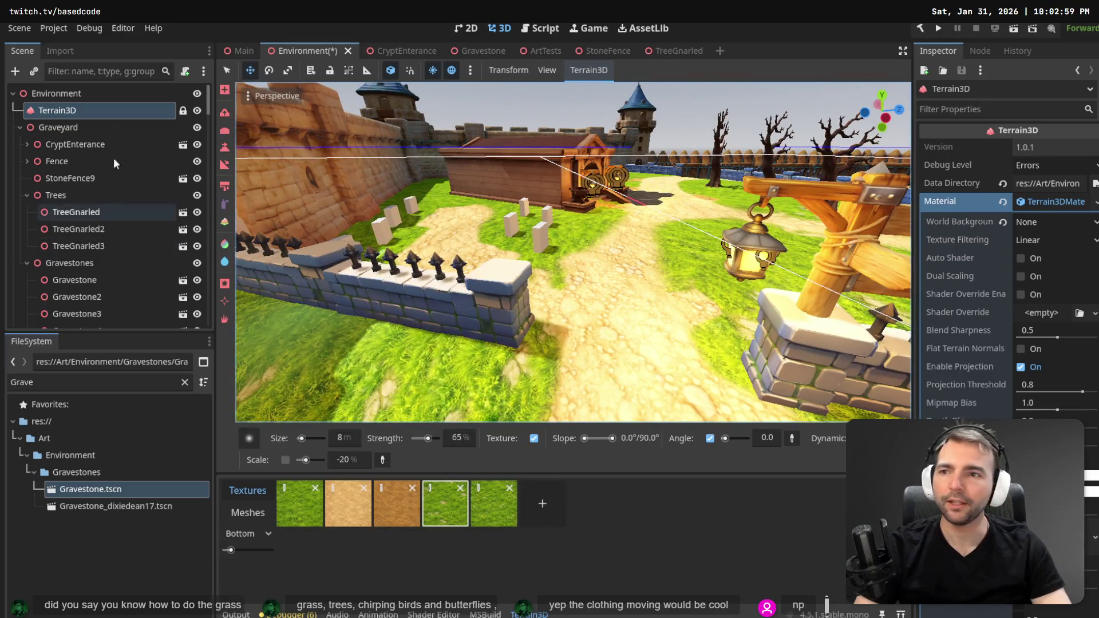
click(75, 280)
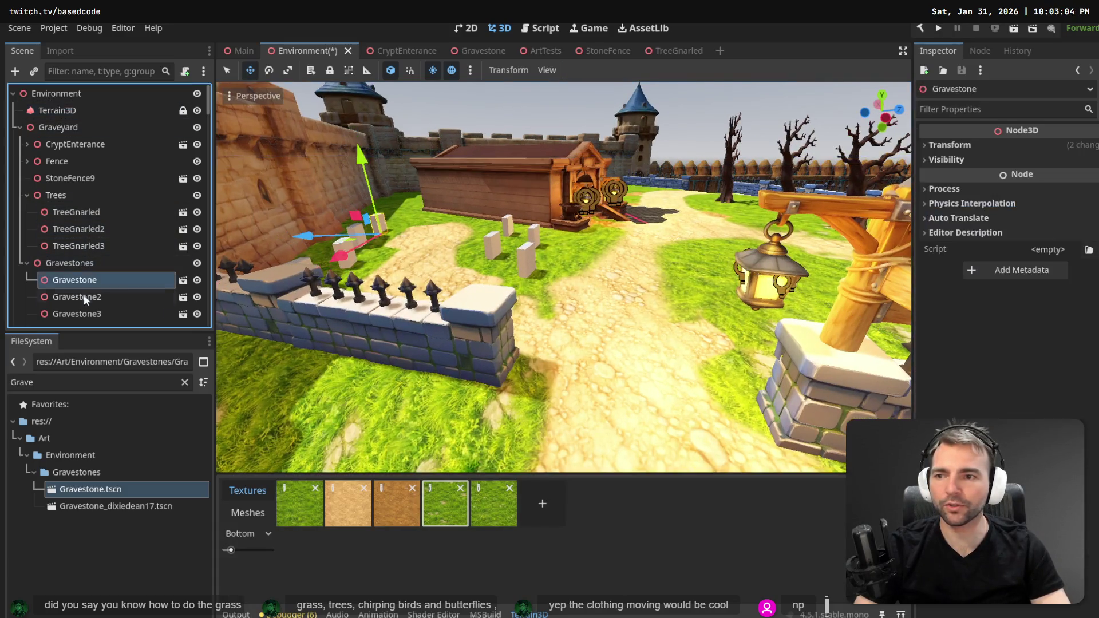
Select four gravestones near the crypt in the viewport for rotating.
click(532, 267)
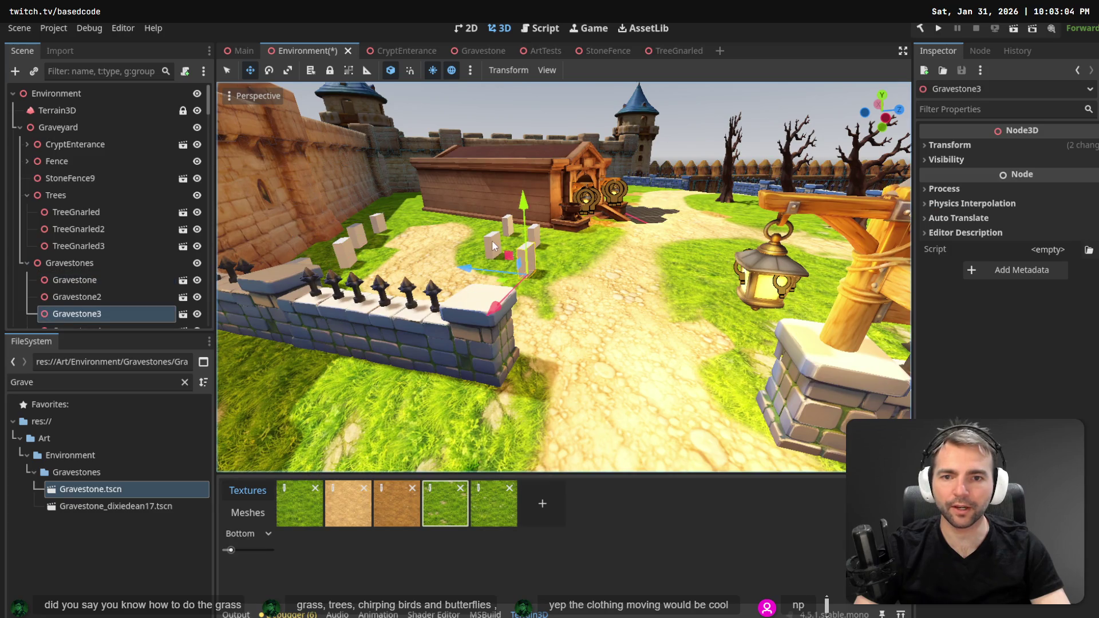
shift+click(494, 246)
shift+click(533, 237)
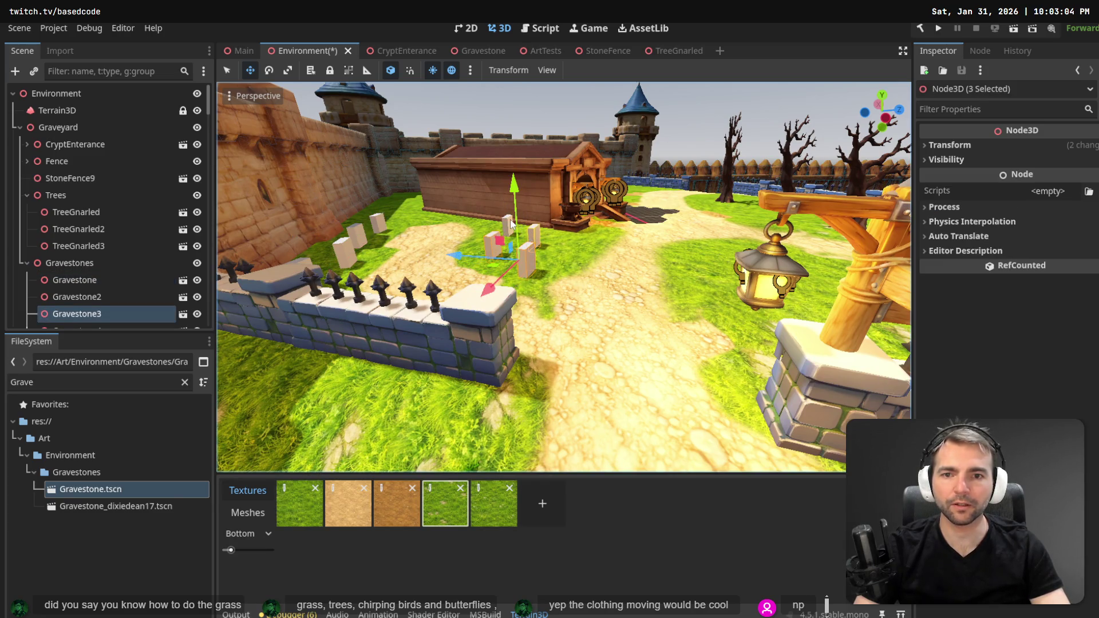
shift+click(509, 222)
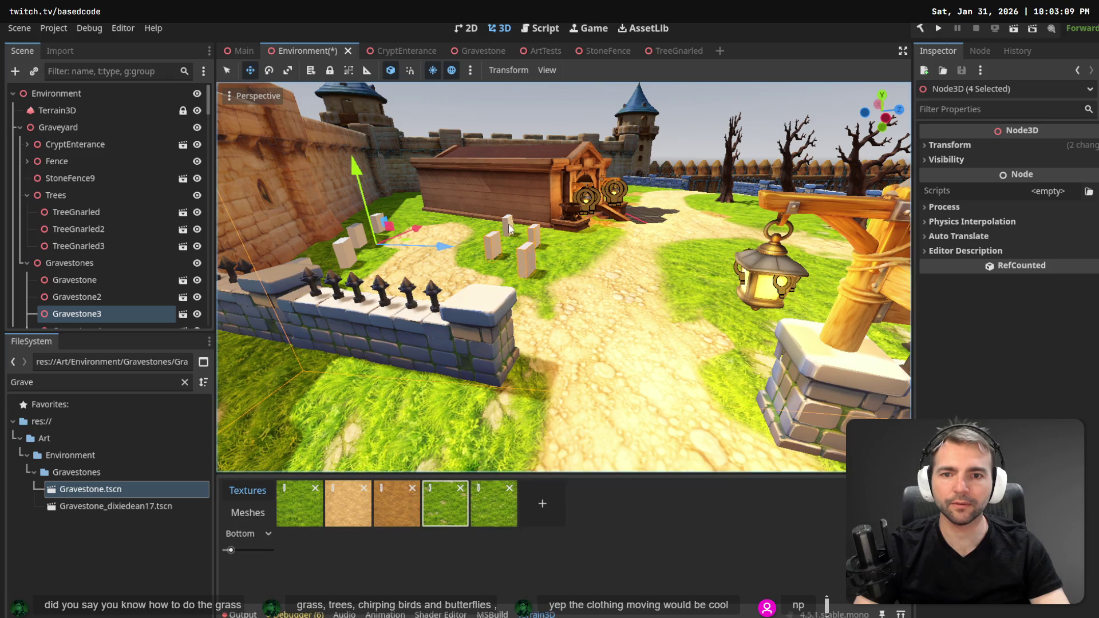
key(e)
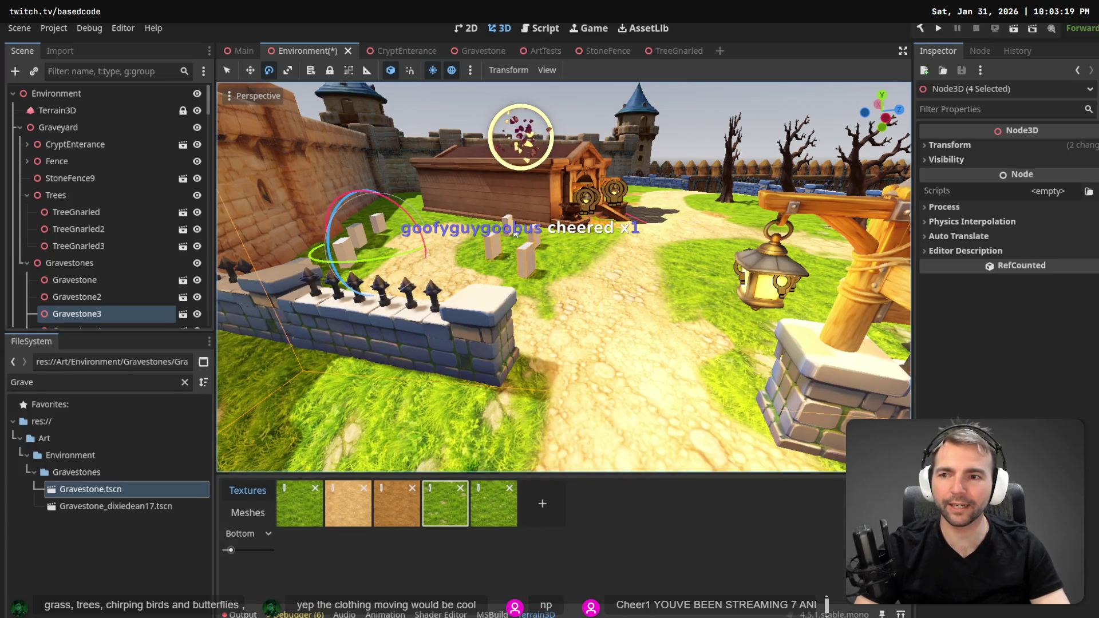
scroll(100, 280, down, 5)
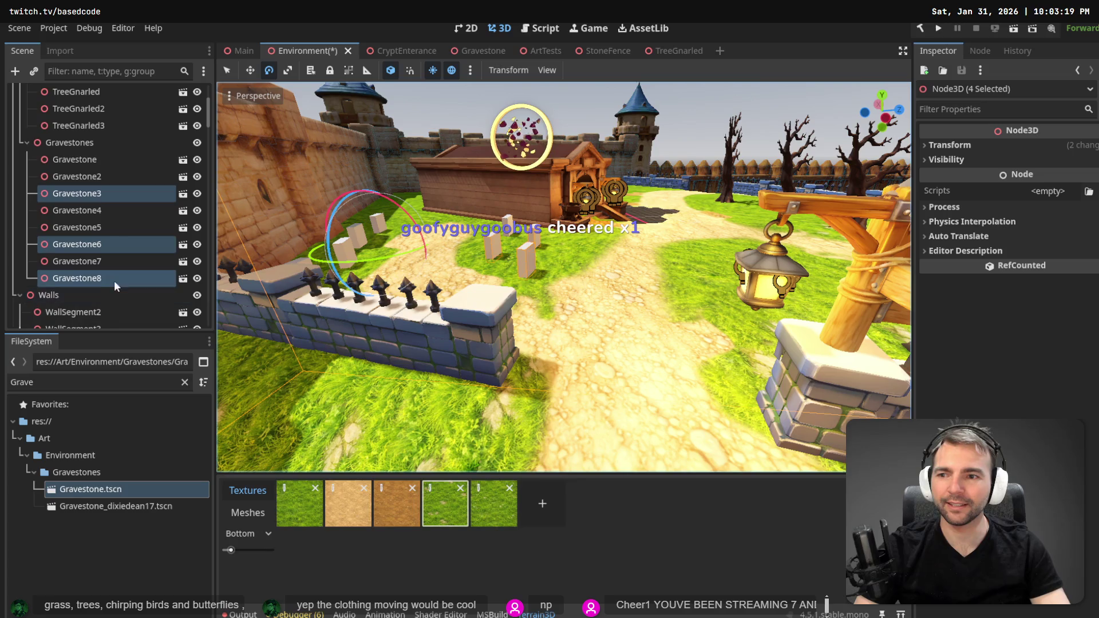
Box-select the four gravestones in the middle of the path and rotate them about 13 degrees.
ctrl+click(91, 194)
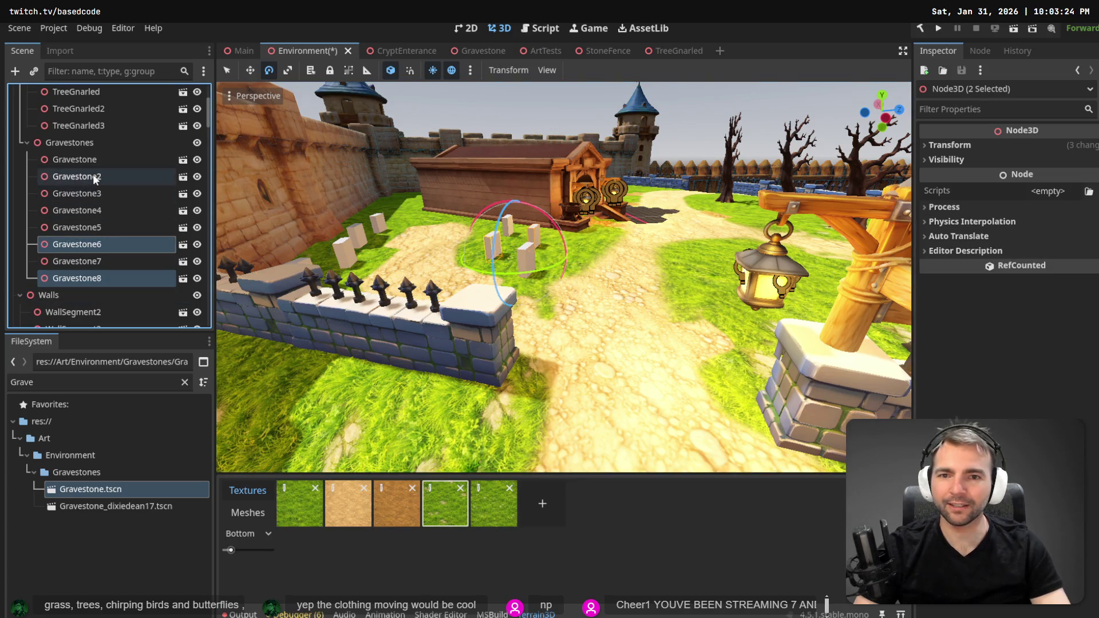
ctrl+click(95, 178)
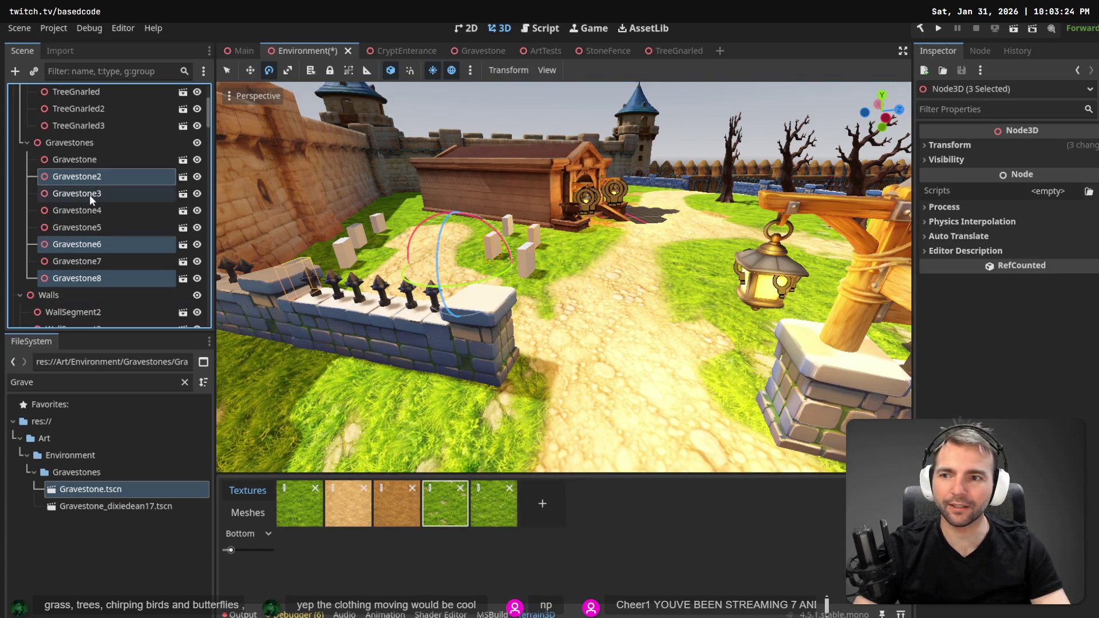
ctrl+click(89, 195)
click(92, 162)
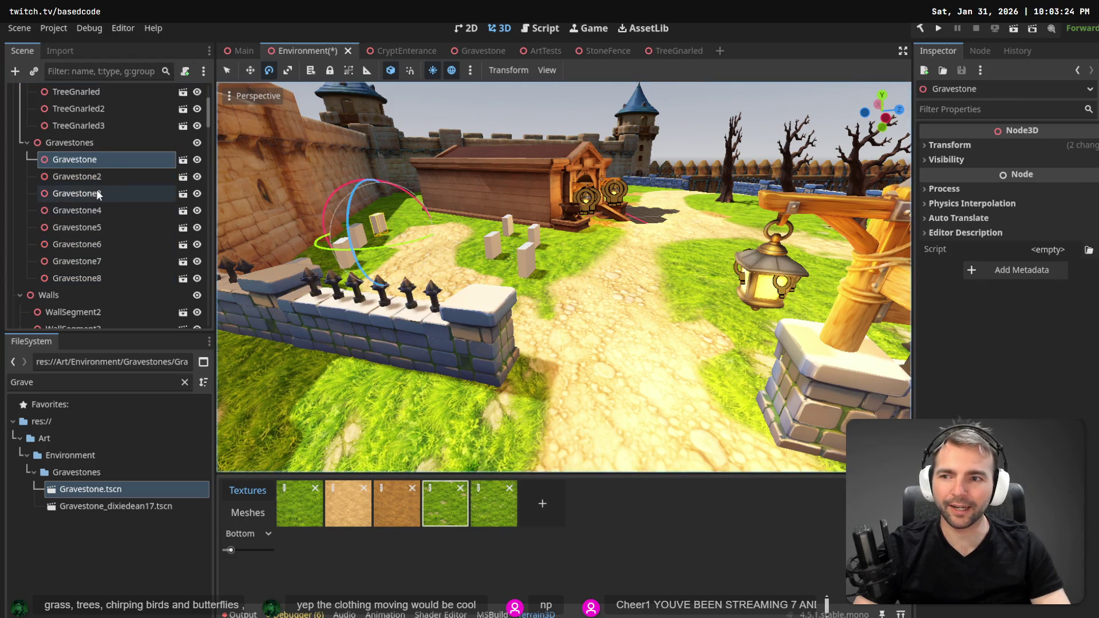
click(504, 224)
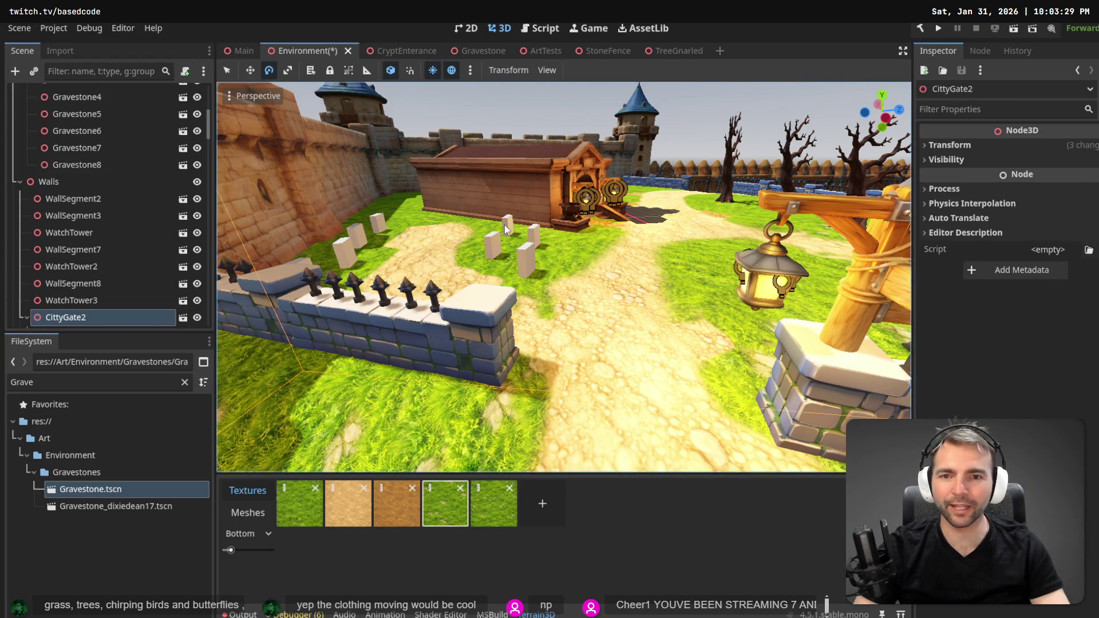
scroll(558, 231, up, 3)
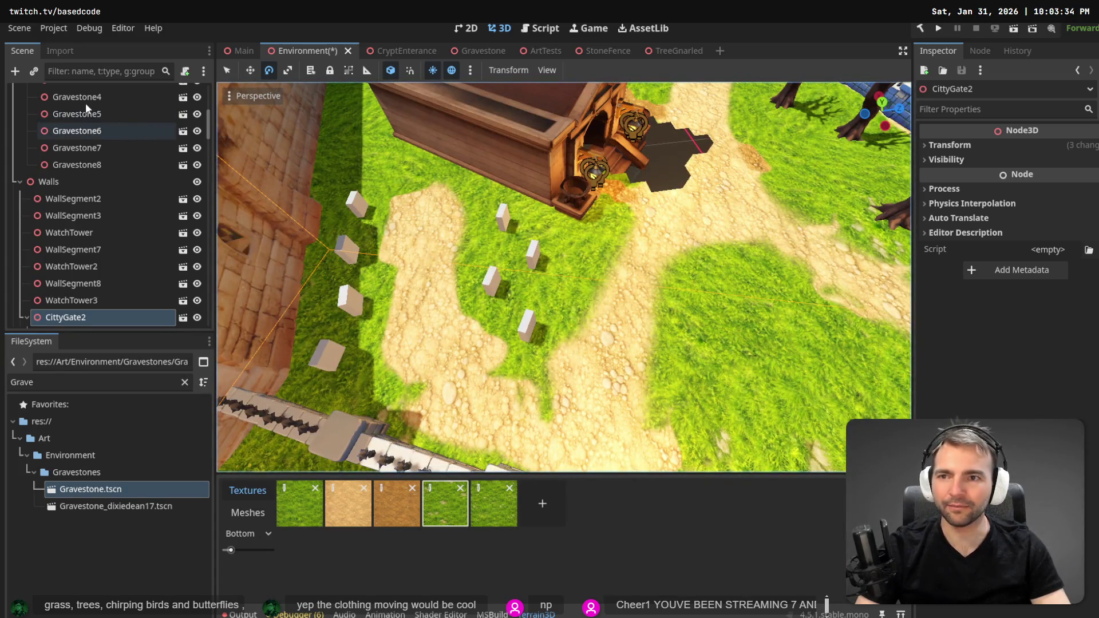
click(63, 182)
drag(549, 324, 571, 373)
drag(539, 318, 526, 321)
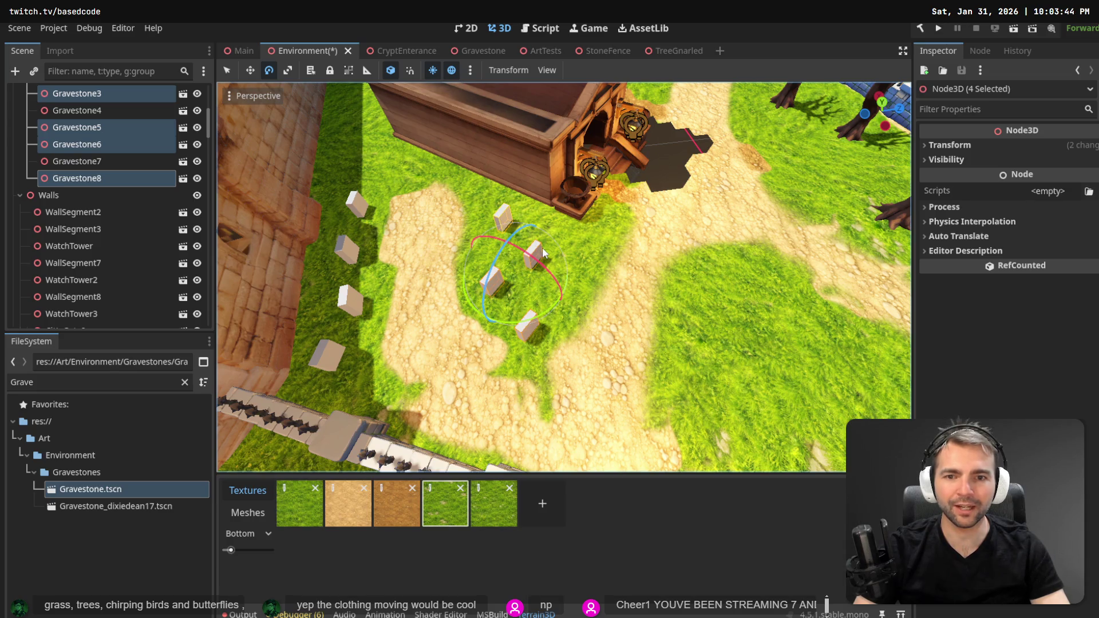
click(654, 309)
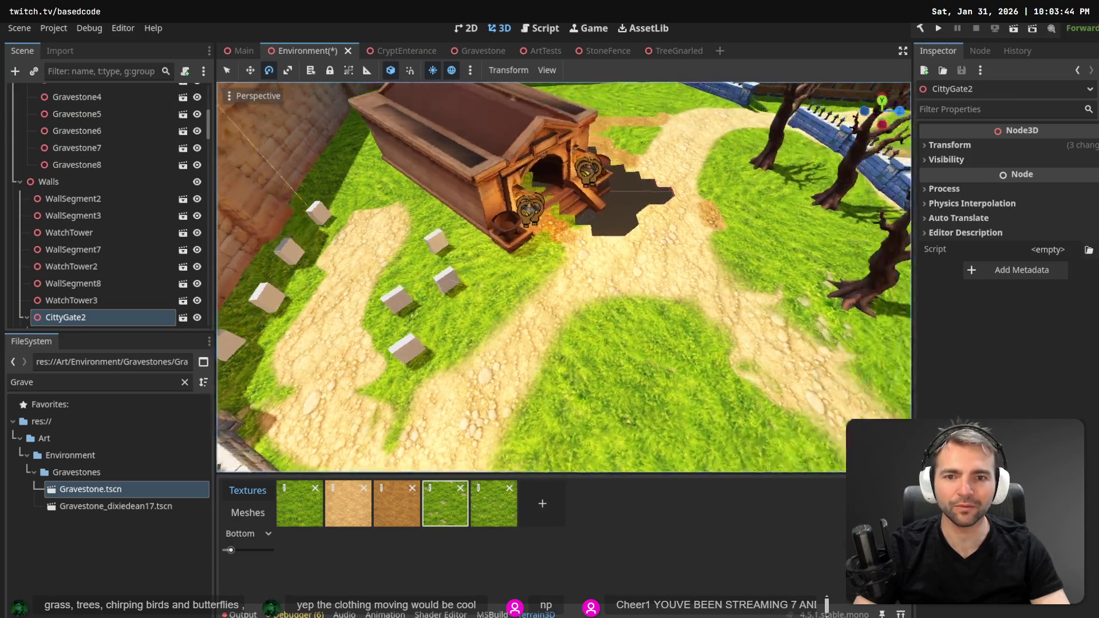
Select Gravestone3, Gravestone5, Gravestone6 and Gravestone8 together.
key(w)
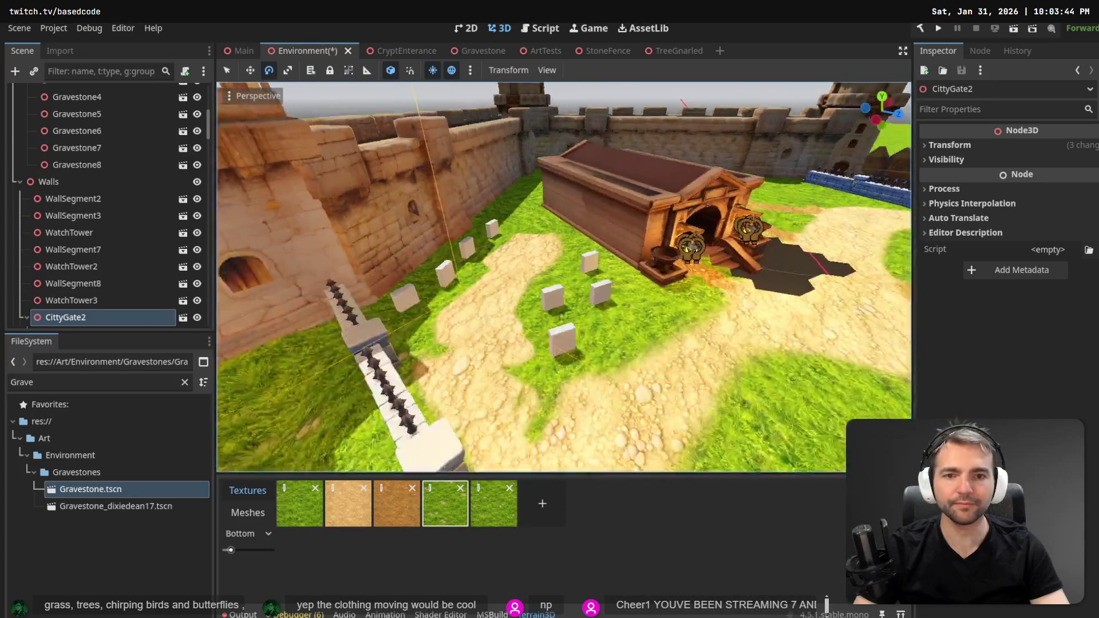
key(s)
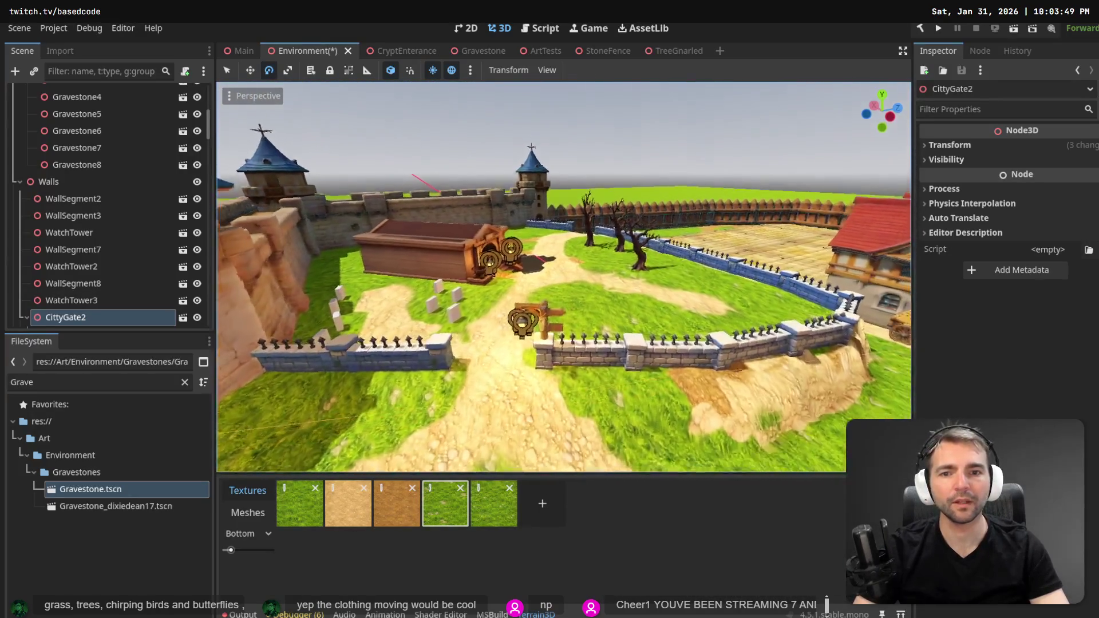
key(w)
click(103, 166)
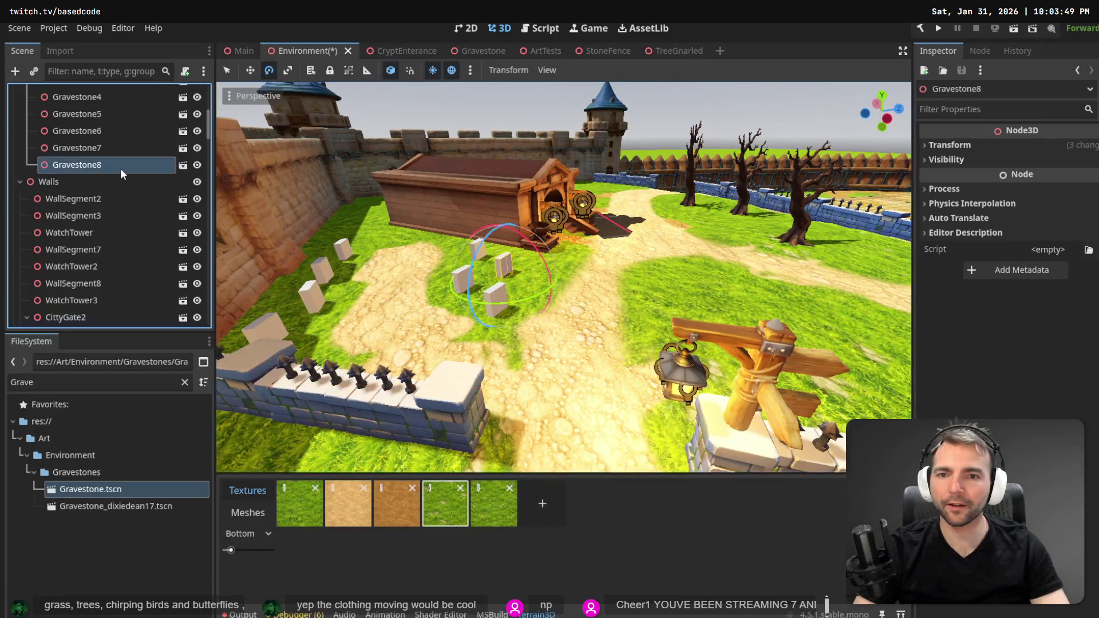
shift+click(100, 149)
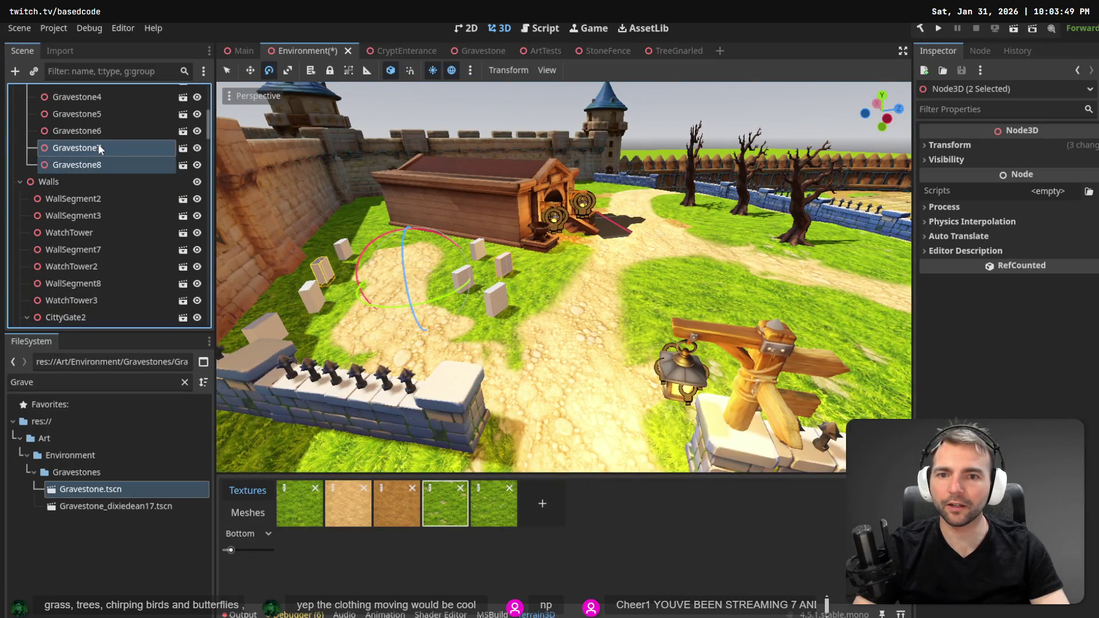
click(499, 294)
key(w)
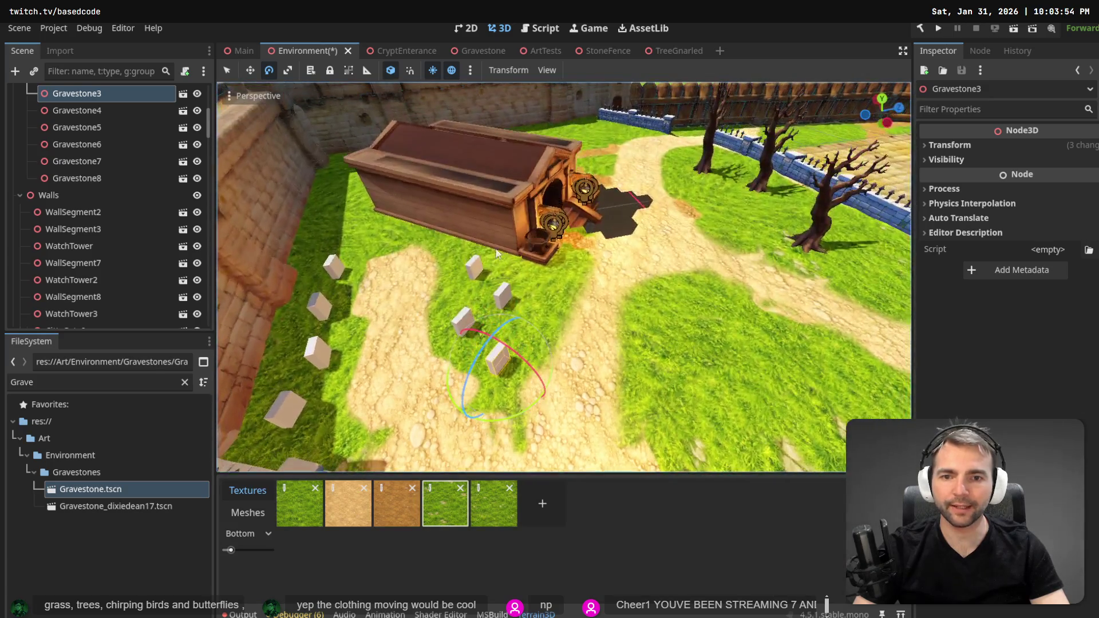
shift+click(462, 317)
shift+click(472, 259)
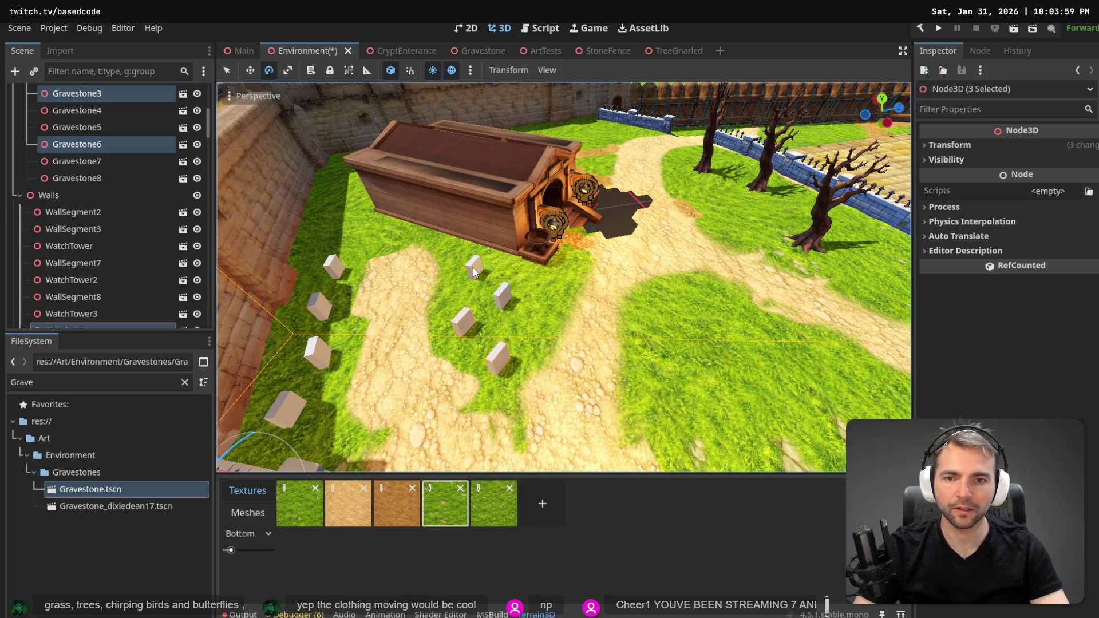
shift+click(474, 270)
shift+click(505, 304)
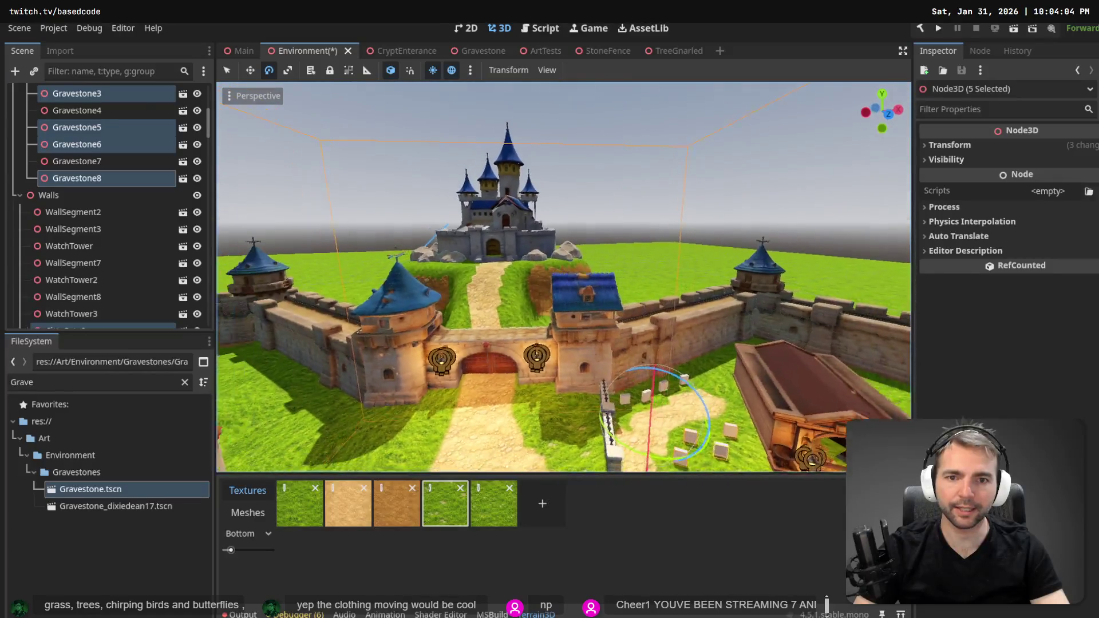
Duplicate the four selected gravestones with Ctrl+D, creating copies like Gravestone9 to Gravestone11.
scroll(260, 239, up, 3)
scroll(80, 193, up, 3)
scroll(84, 229, down, 4)
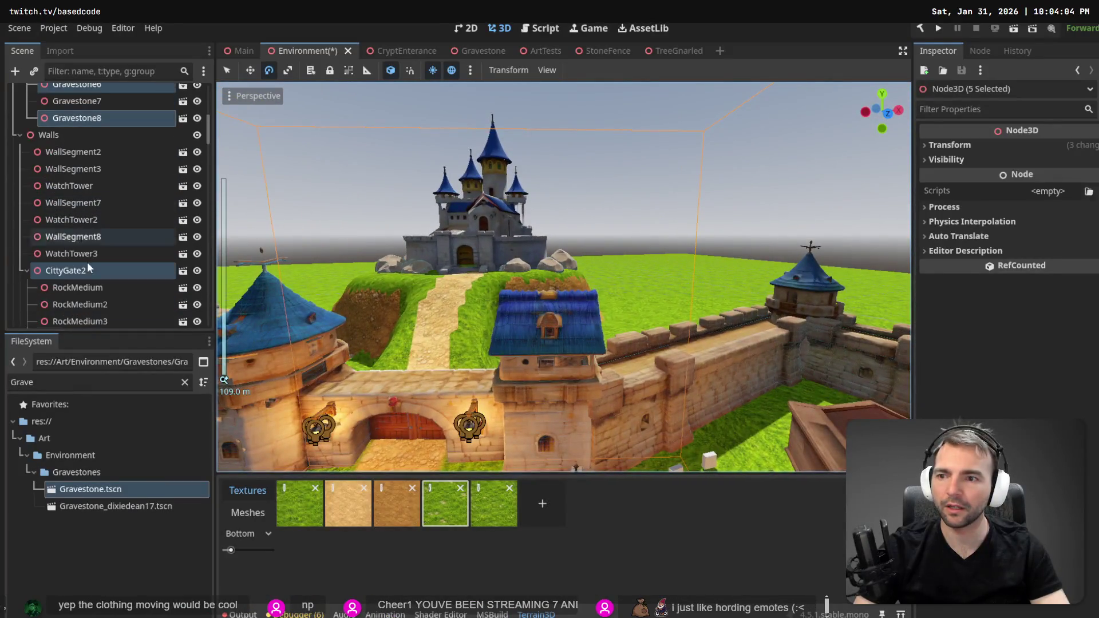
ctrl+click(87, 270)
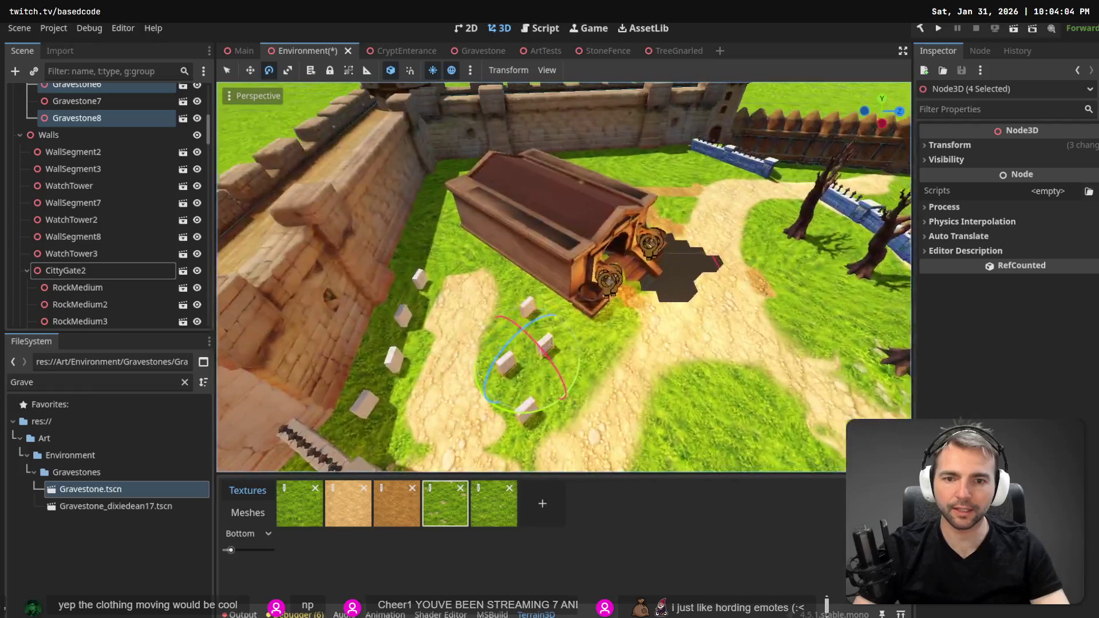
scroll(46, 115, up, 3)
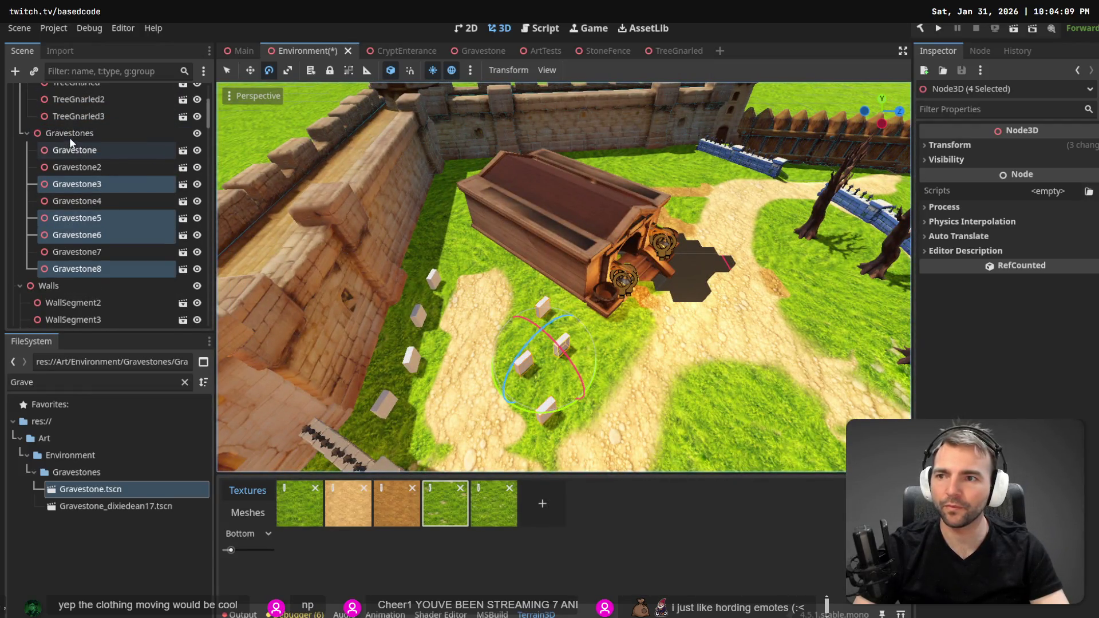
key(ctrl+d)
key(w)
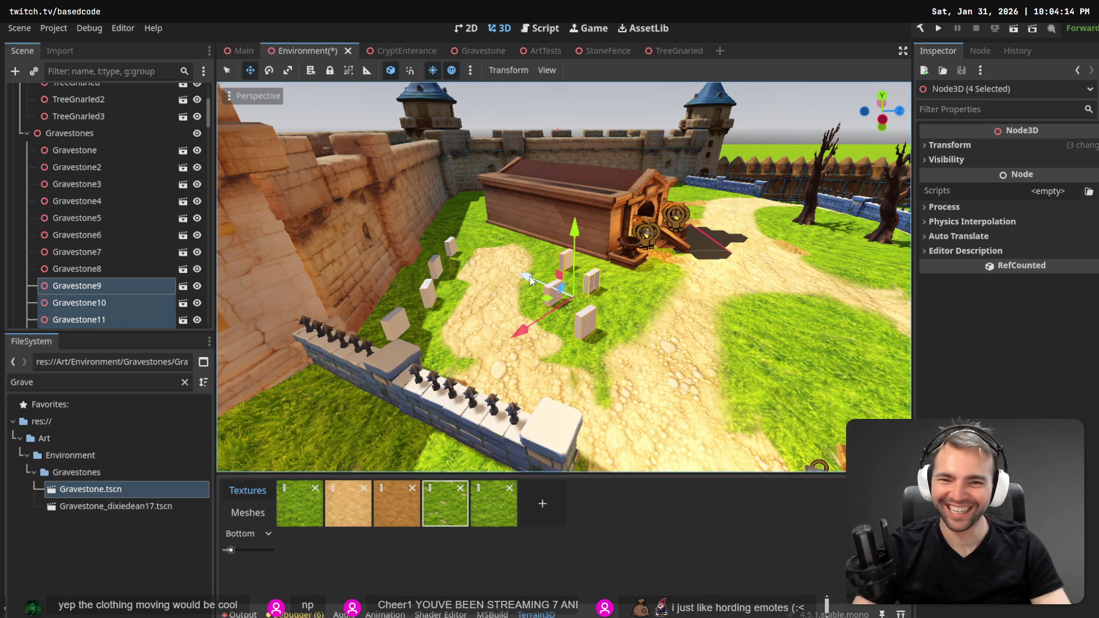
Move the four copied gravestones onto the lower-right grass and rotate them about 31 degrees.
drag(530, 279, 730, 314)
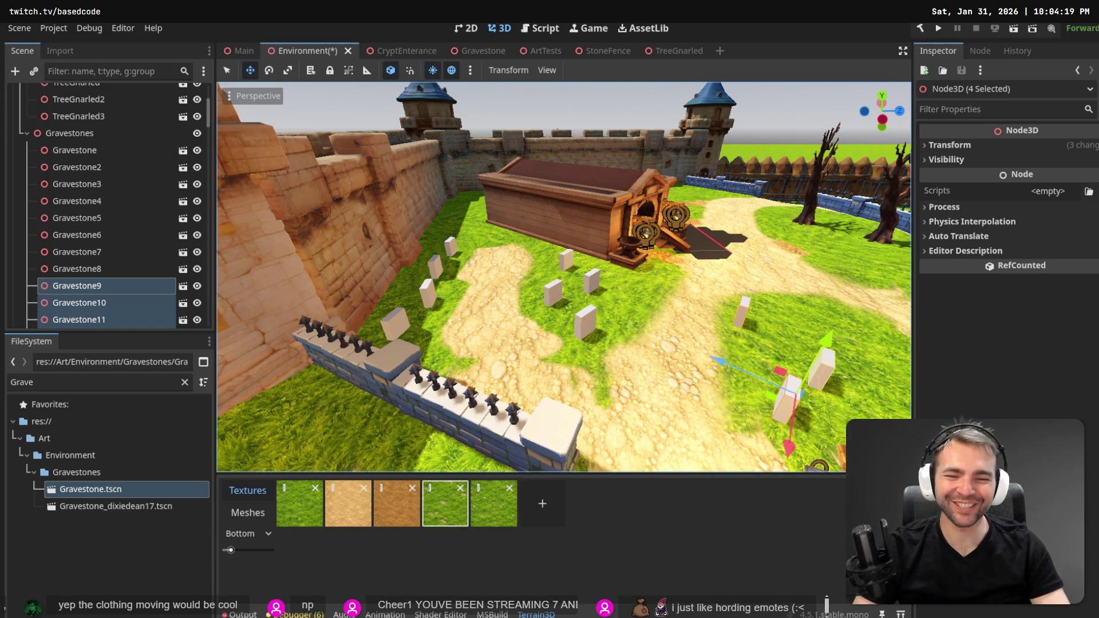
key(s)
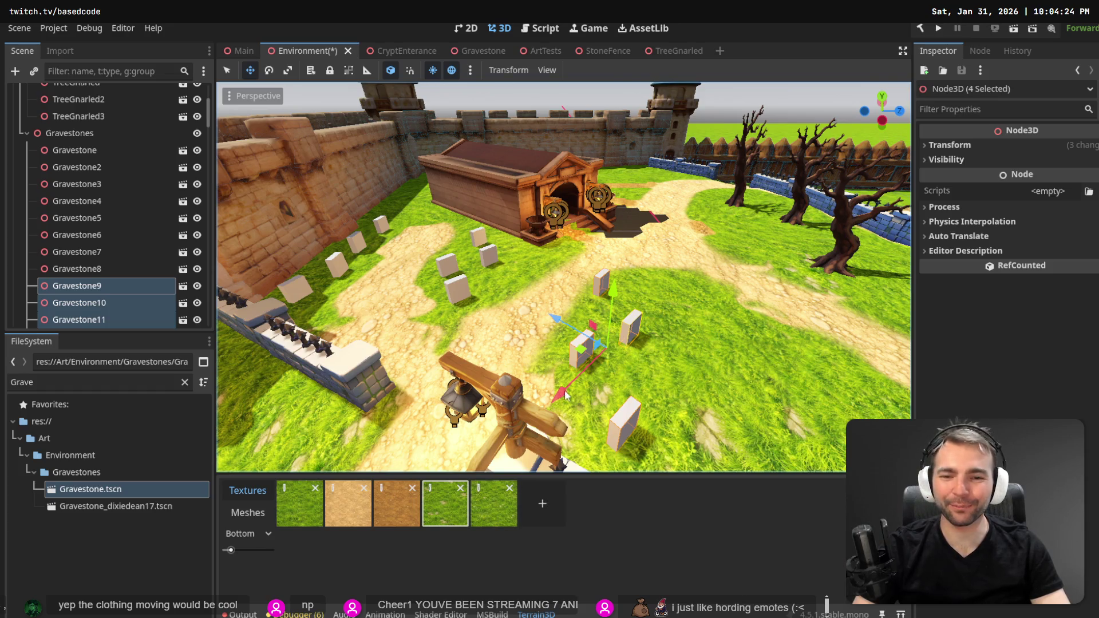
mouse_move(564, 394)
mouse_down()
mouse_move(590, 389)
mouse_move(569, 308)
mouse_move(587, 318)
mouse_up()
key(e)
mouse_move(640, 403)
mouse_down()
mouse_move(612, 391)
mouse_move(617, 332)
mouse_move(594, 321)
mouse_move(602, 312)
mouse_up()
Give Gravestone3 (about 5°), Gravestone8, Gravestone6 and Gravestone5 their own slight rotations.
click(459, 296)
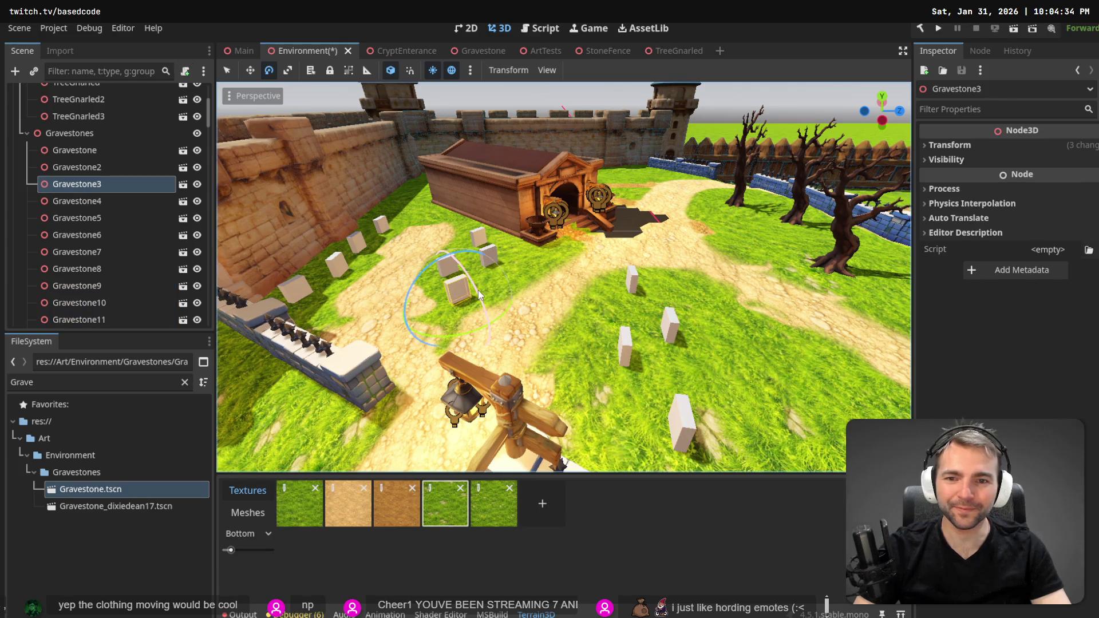
mouse_move(479, 290)
mouse_down()
mouse_move(481, 269)
mouse_move(518, 248)
mouse_up()
click(495, 249)
scroll(518, 247, up, 3)
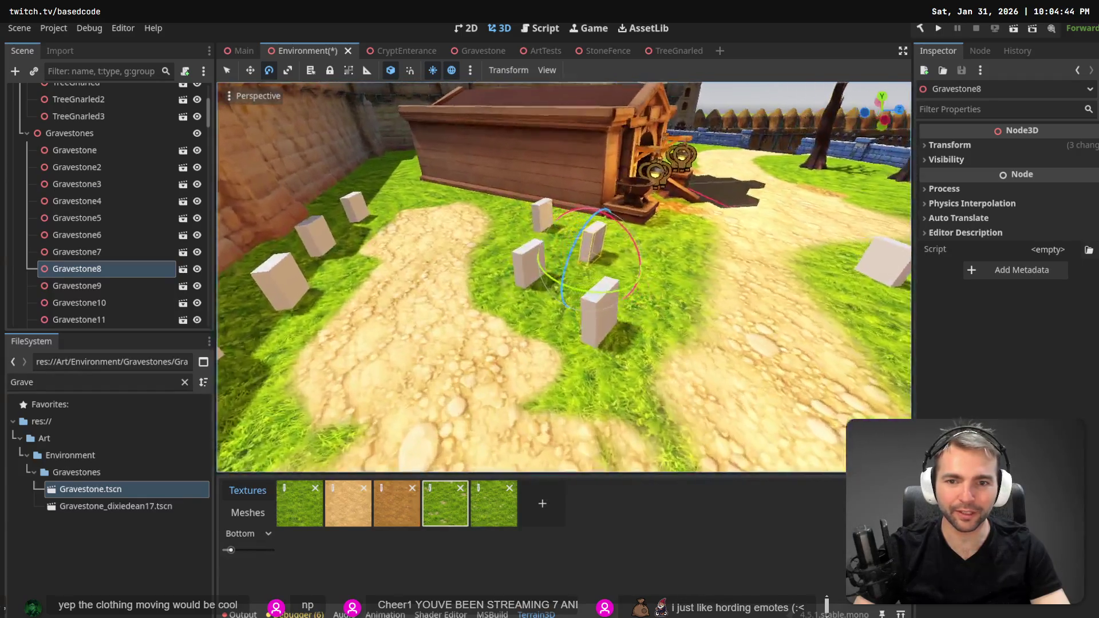
scroll(439, 265, down, 2)
click(504, 271)
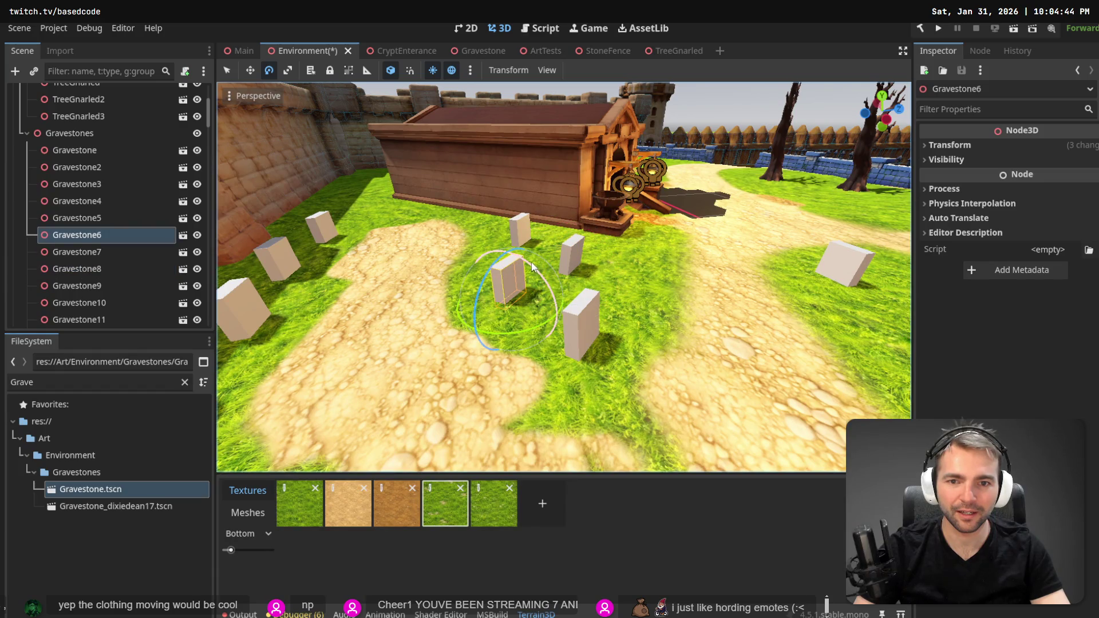
click(520, 228)
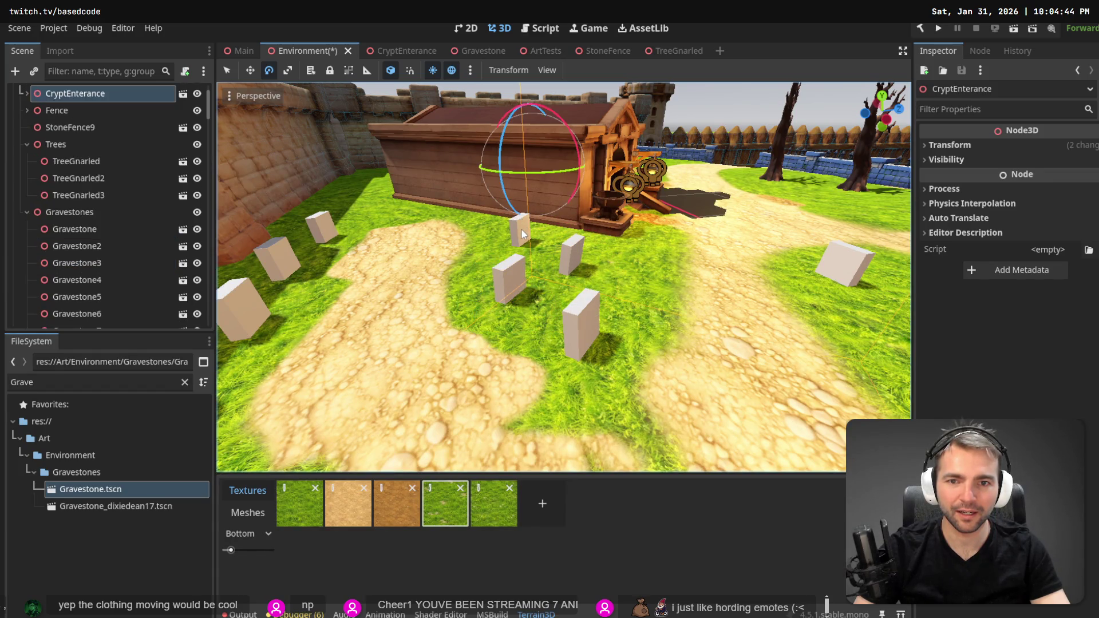
click(521, 229)
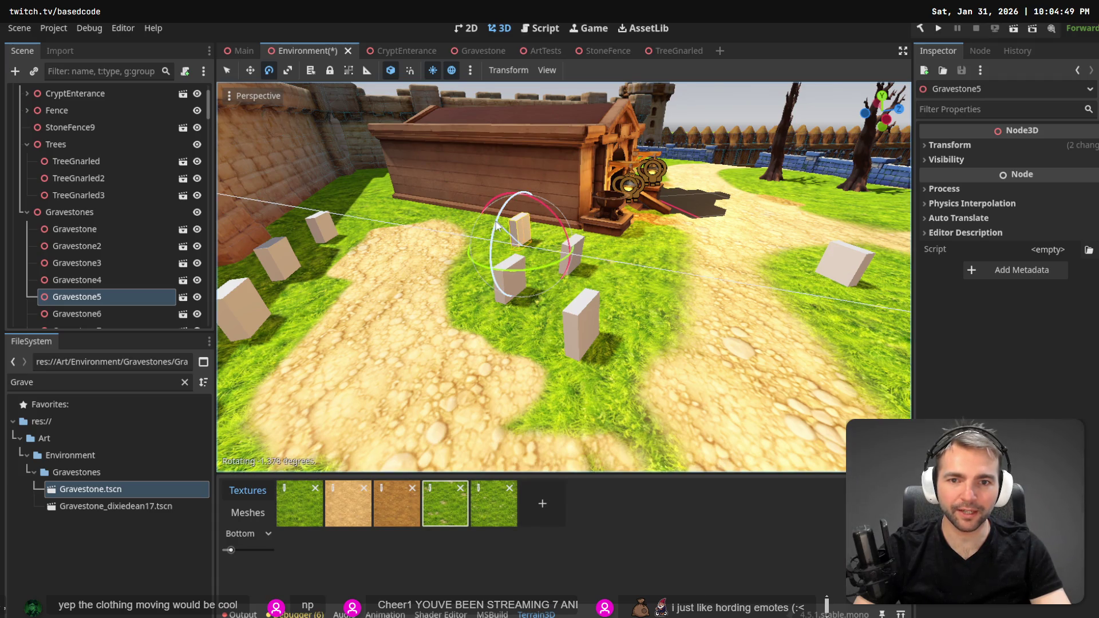
click(335, 238)
drag(335, 238, 438, 211)
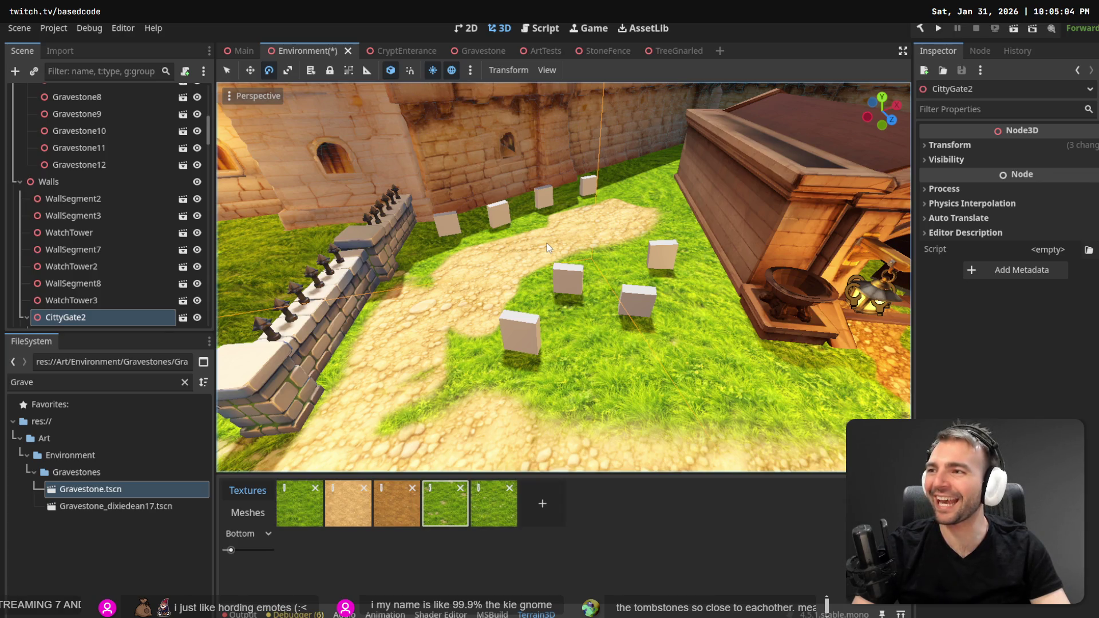
Tilt Gravestone2 to a new angle and turn Gravestone7 about 4 degrees.
click(498, 219)
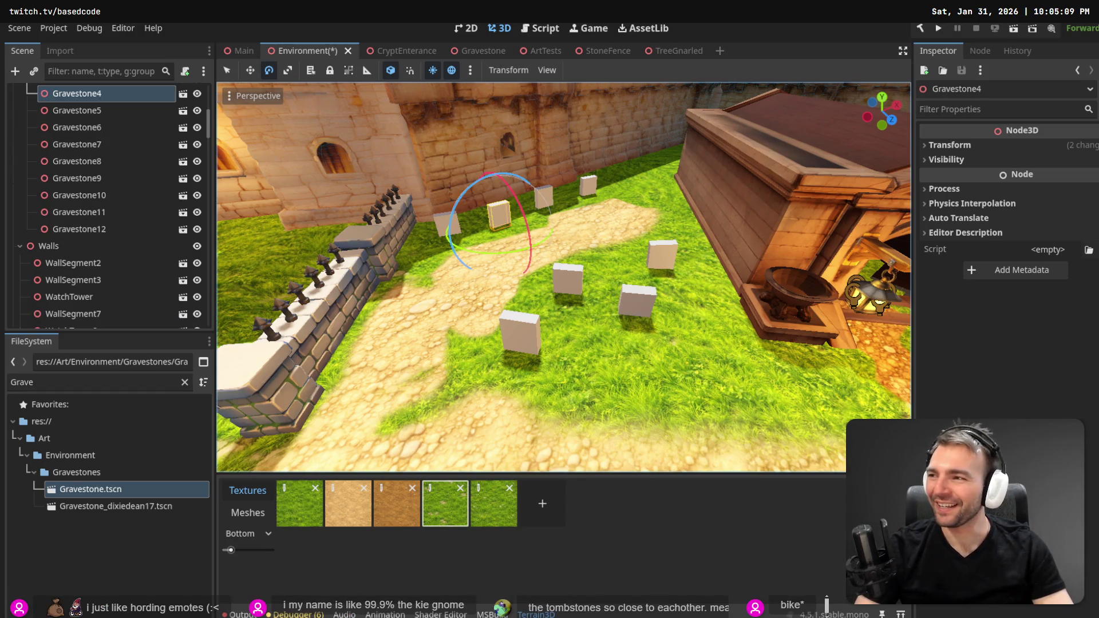
click(442, 224)
drag(442, 225, 494, 194)
click(544, 199)
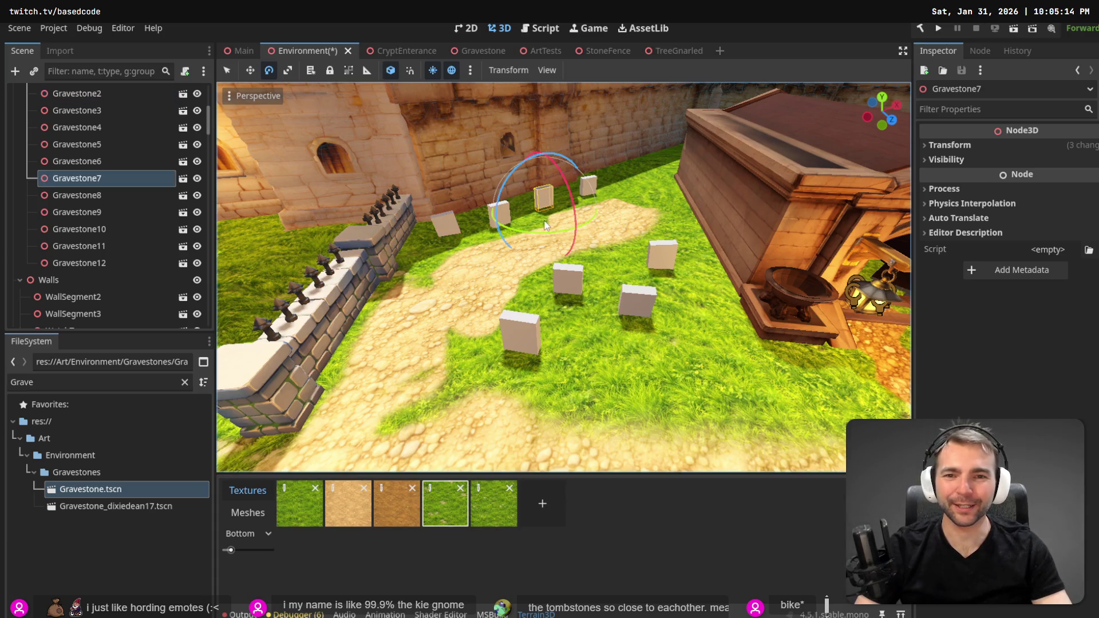
drag(571, 198, 571, 198)
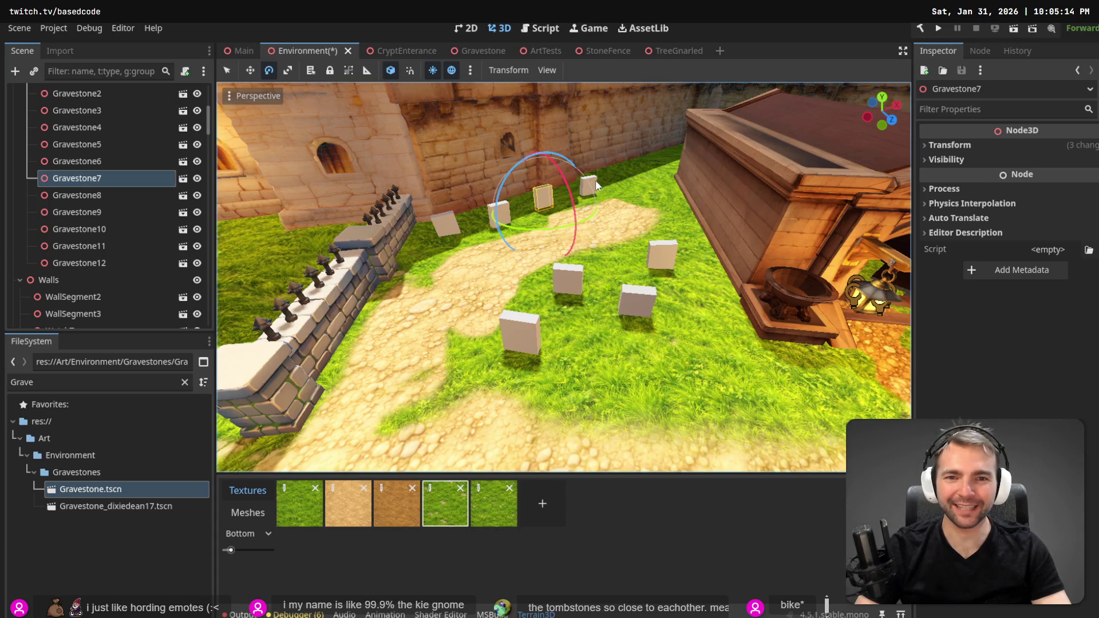
click(594, 182)
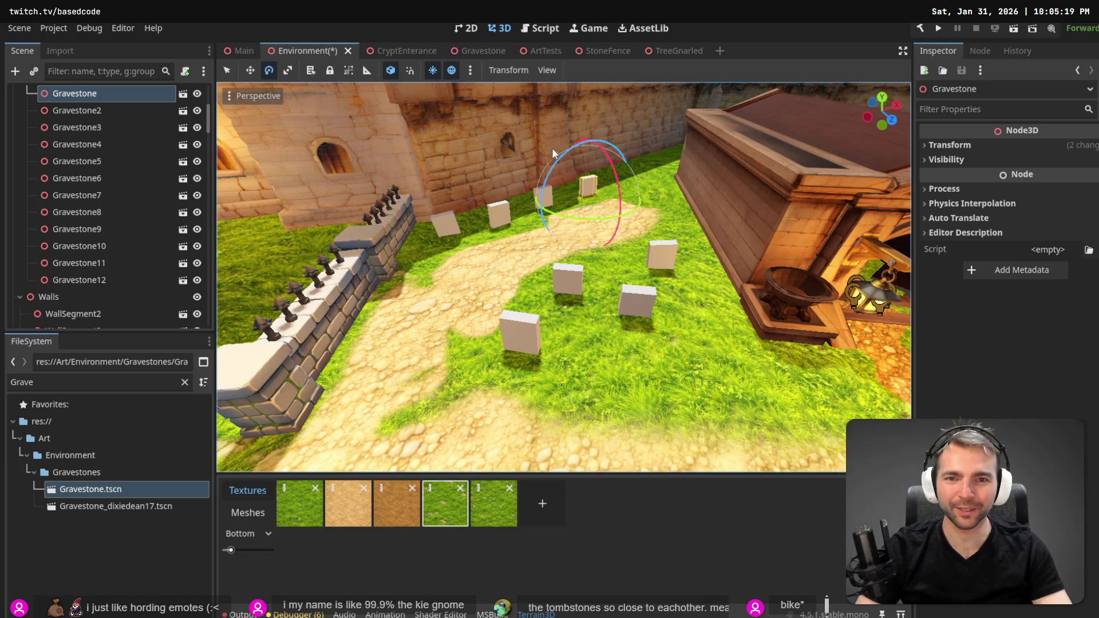
drag(591, 149, 601, 154)
drag(564, 277, 601, 233)
Rotate Gravestone9 and Gravestone11 (about 6°), then check Gravestone12 and Gravestone10 from a wide view.
click(639, 270)
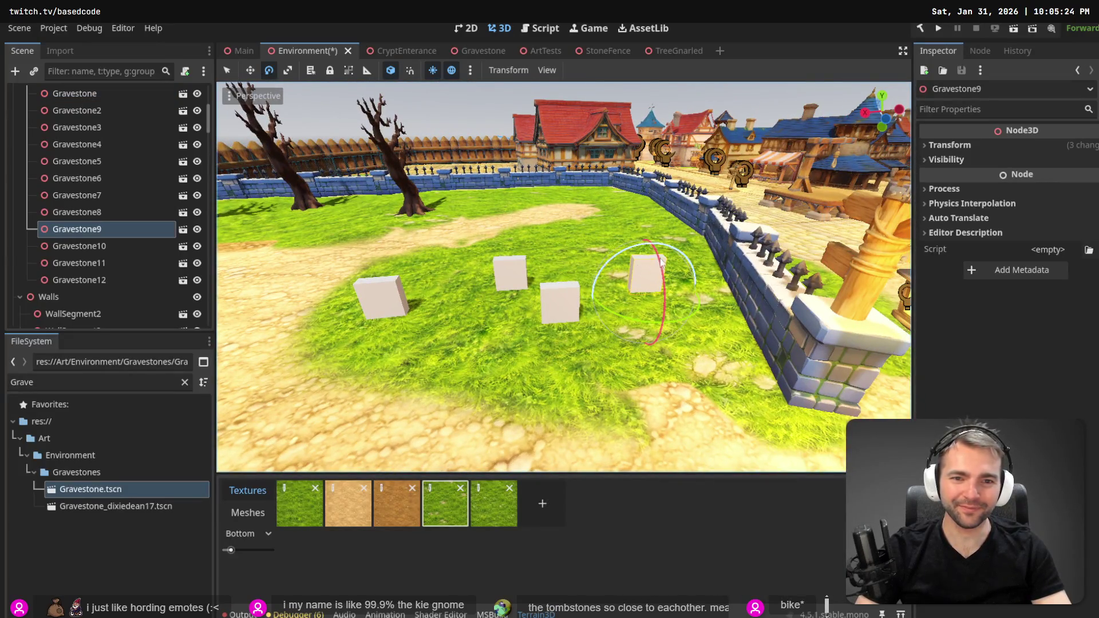
click(658, 270)
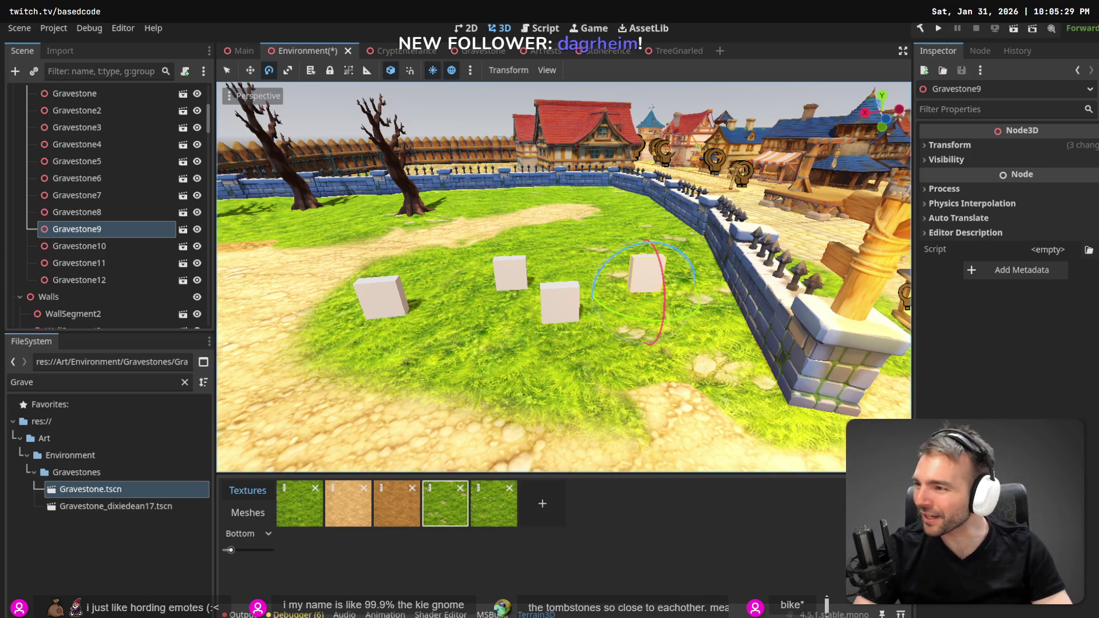
click(574, 305)
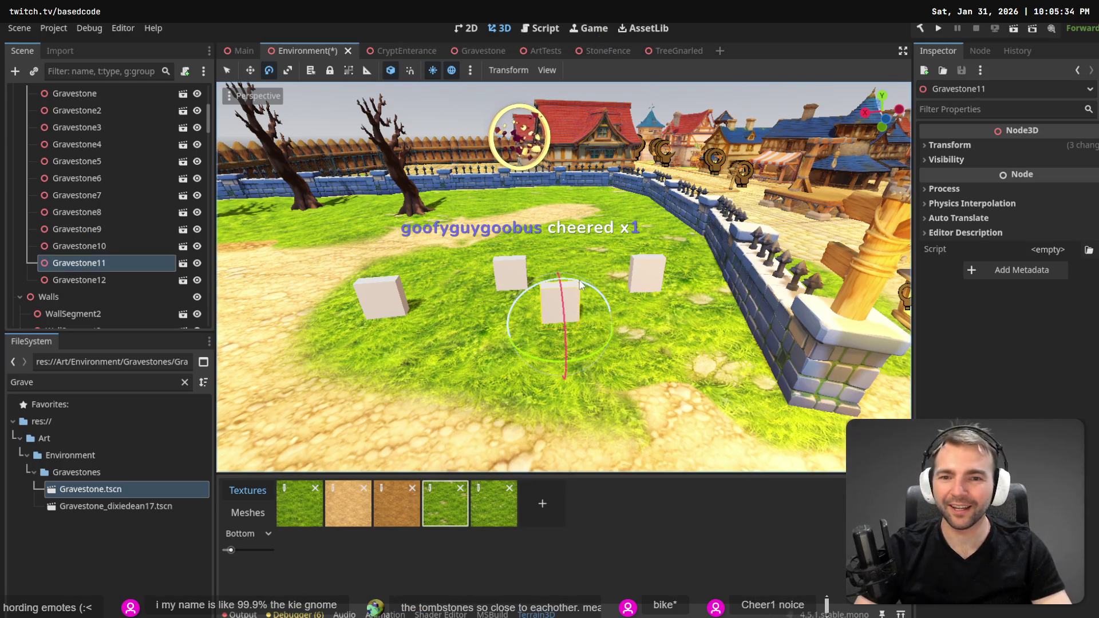
mouse_move(585, 268)
mouse_down()
mouse_move(587, 285)
mouse_move(584, 275)
mouse_up()
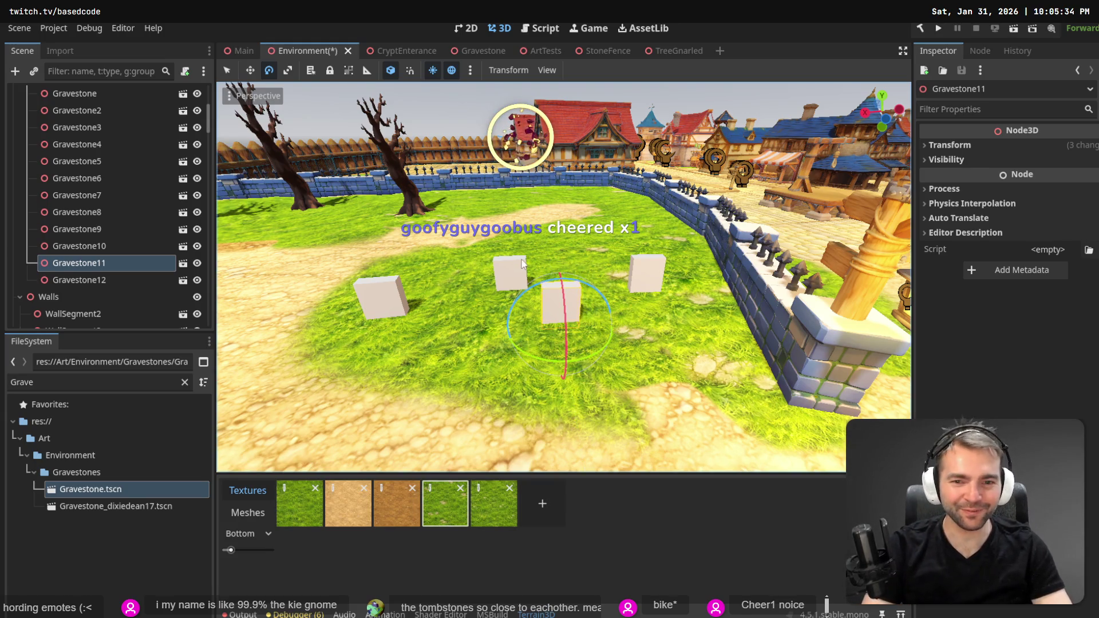
click(511, 271)
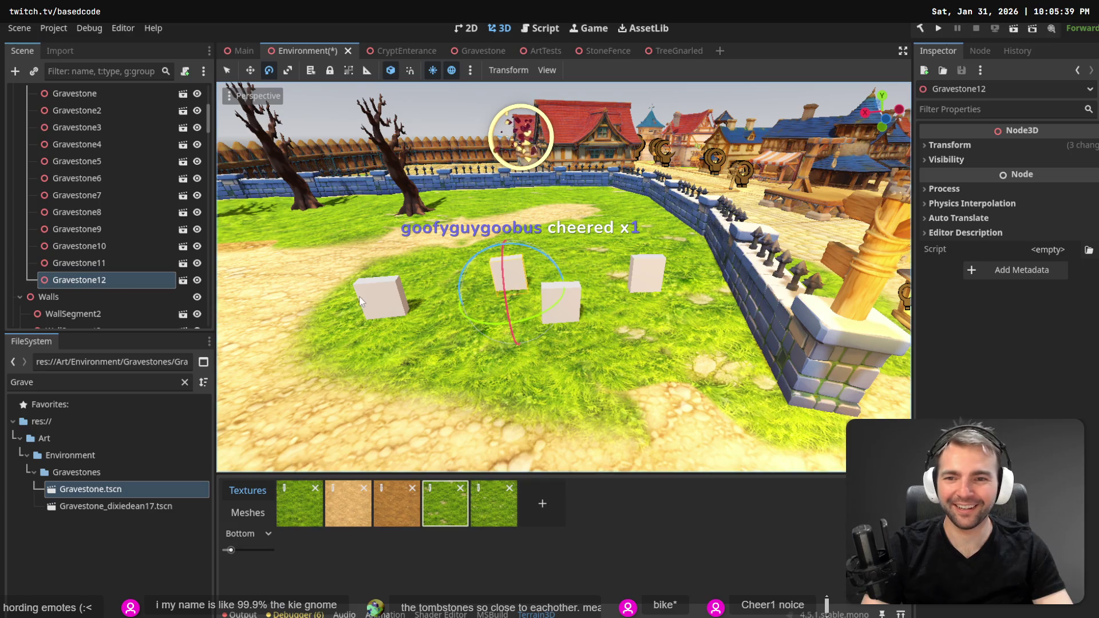
click(381, 295)
scroll(417, 284, down, 5)
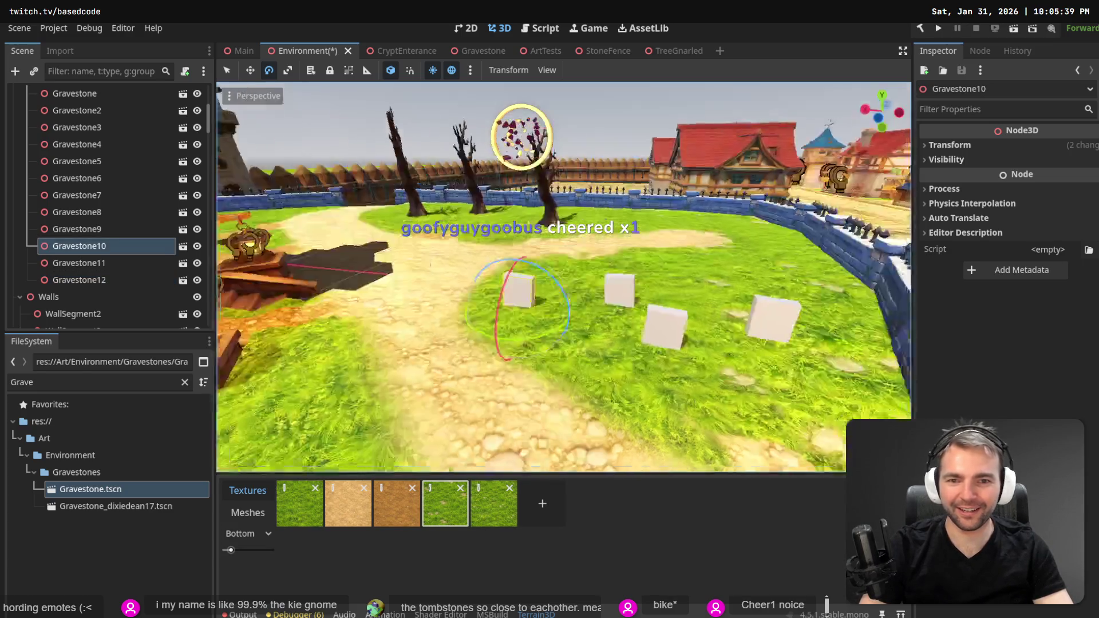
scroll(564, 277, up, 5)
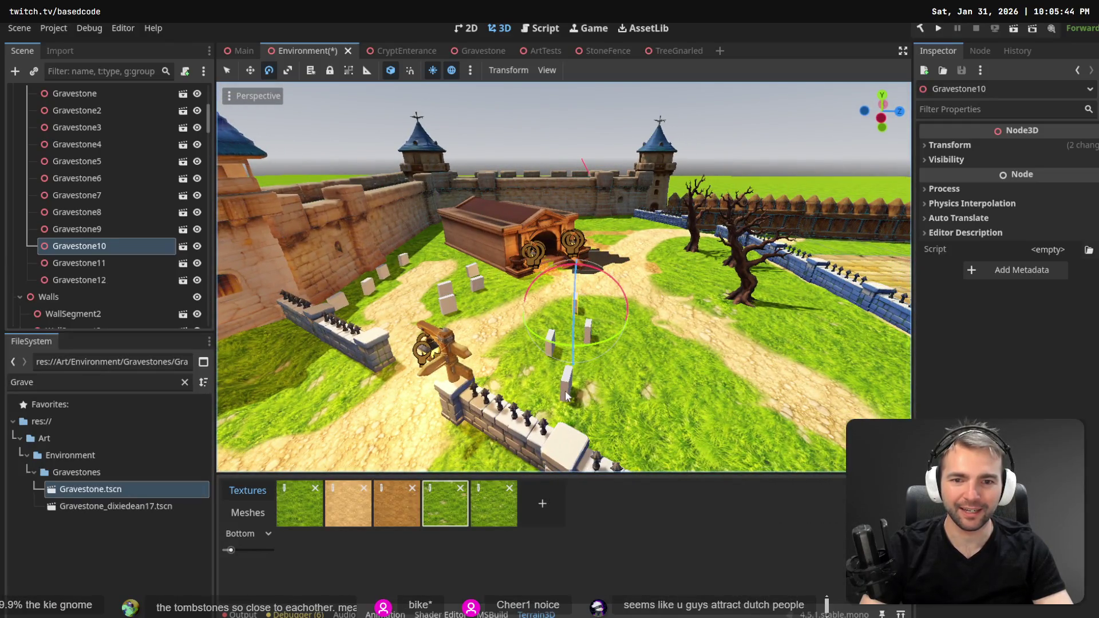
Turn Gravestone9–12 together about 33 degrees, undoing an accidental nesting under Gravestone12.
shift+click(565, 394)
shift+click(592, 335)
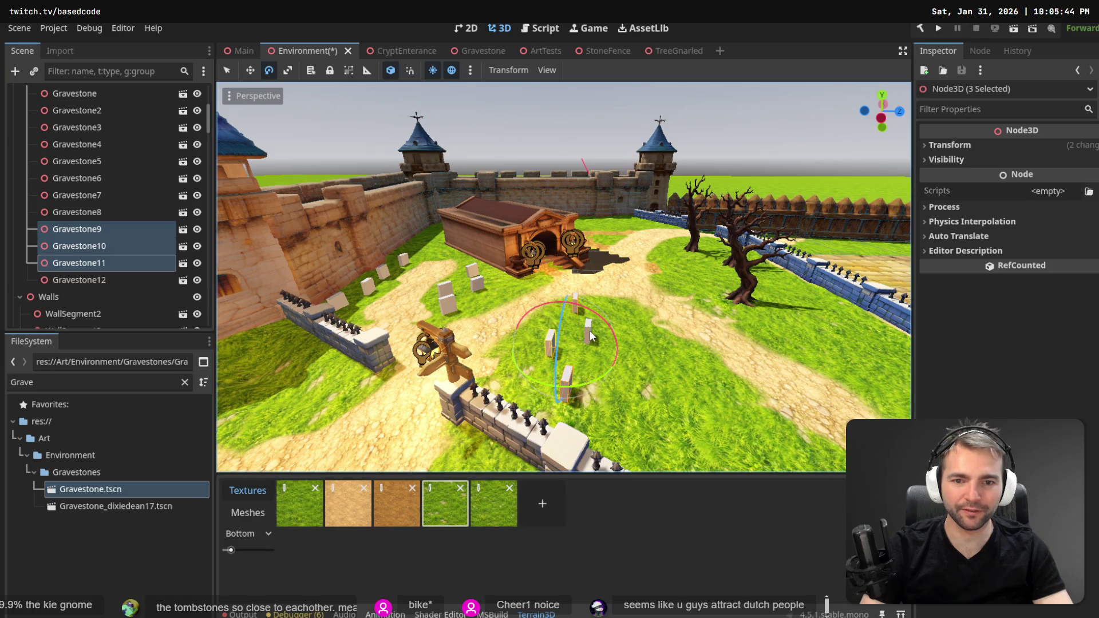
shift+click(590, 336)
drag(576, 390, 607, 376)
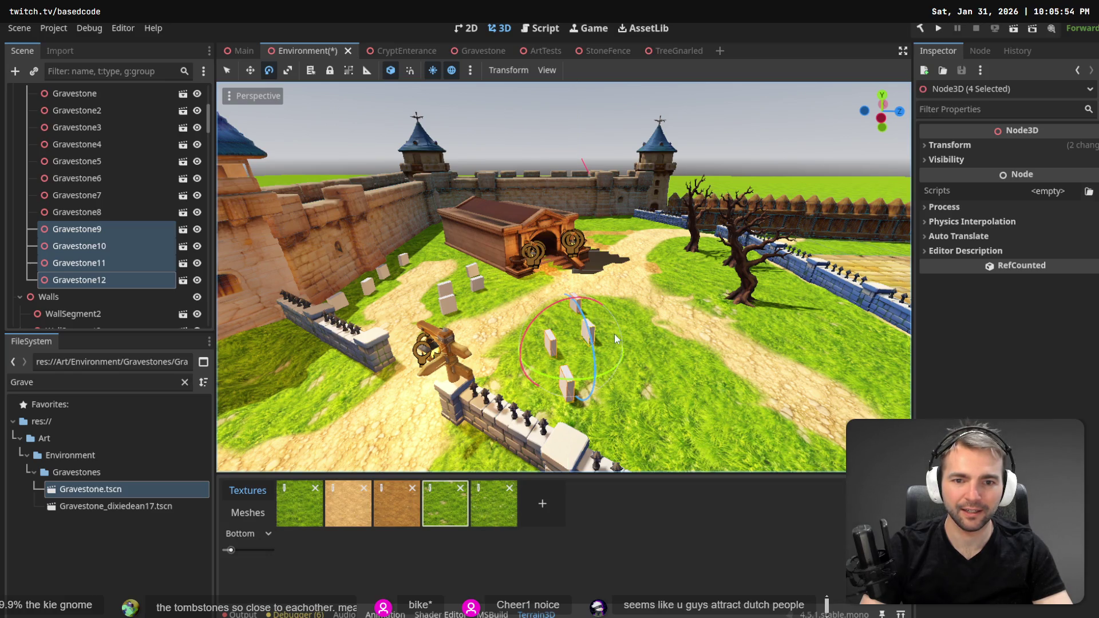
drag(123, 229, 103, 280)
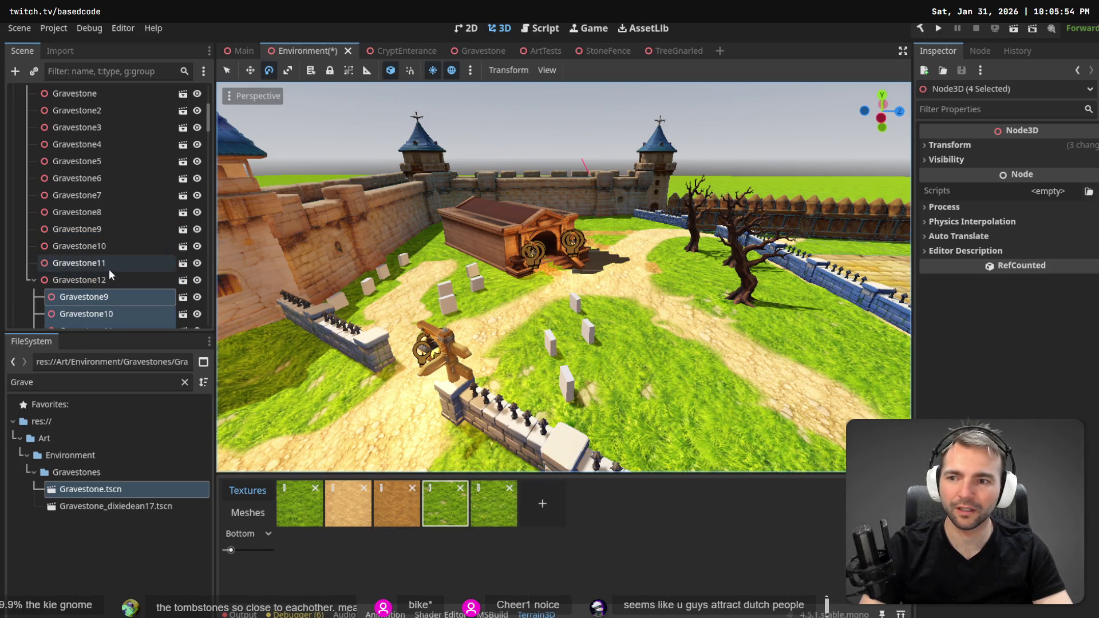
key(ctrl+z)
scroll(97, 229, up, 3)
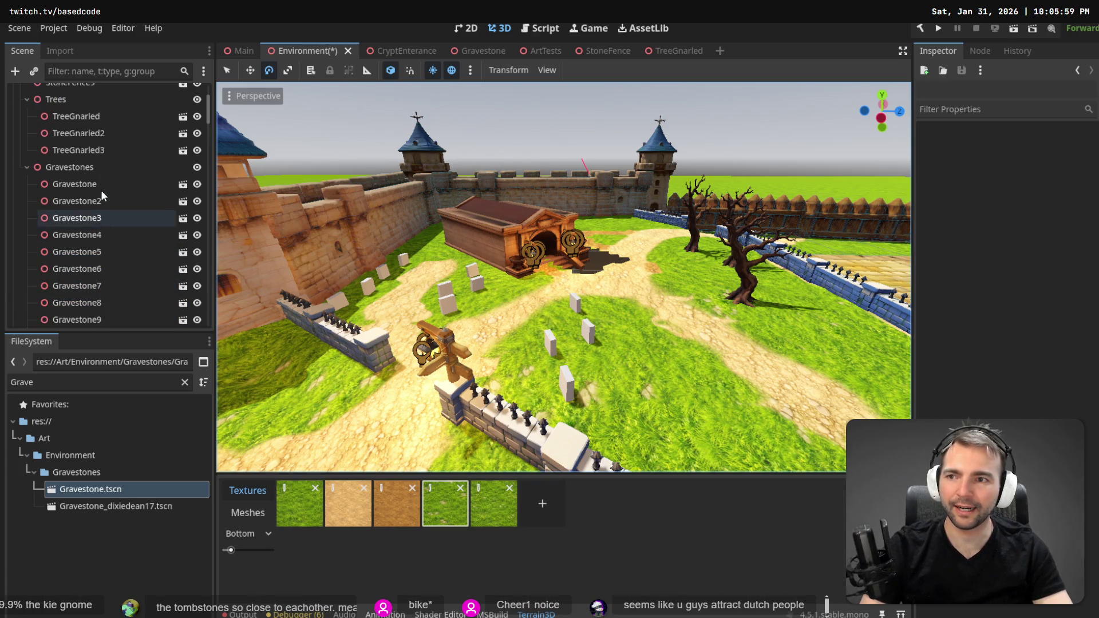
Duplicate the four gravestones, slide the copies aside, turn them about 20 degrees and enable Local Space.
click(76, 168)
mouse_move(504, 297)
mouse_down()
mouse_move(647, 351)
mouse_move(672, 332)
mouse_move(616, 327)
mouse_up()
key(w)
key(e)
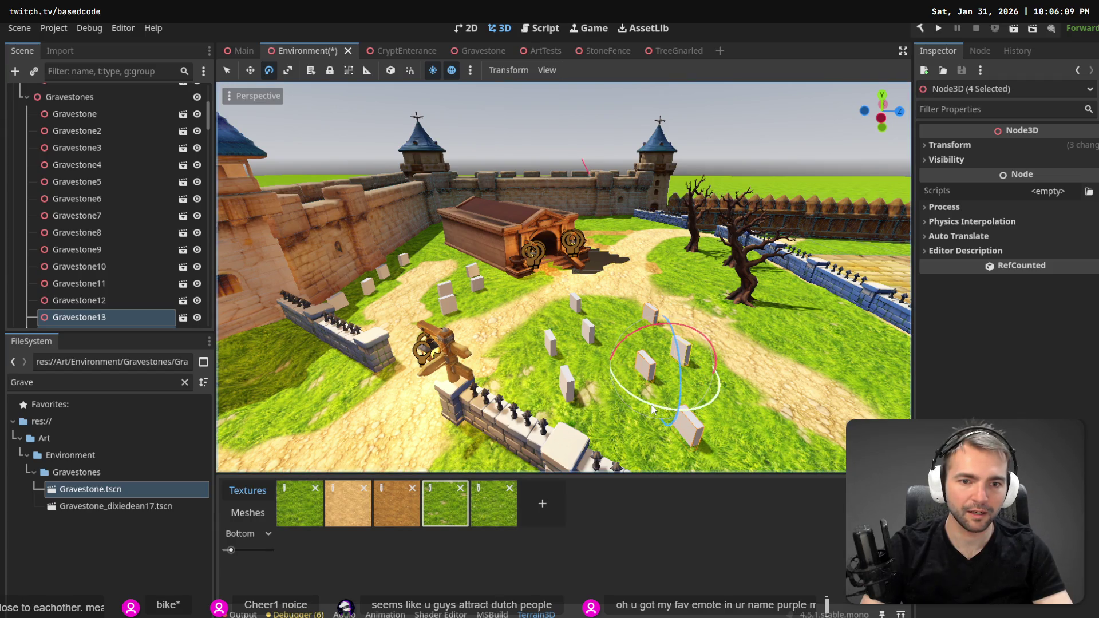
drag(653, 410, 665, 411)
click(390, 71)
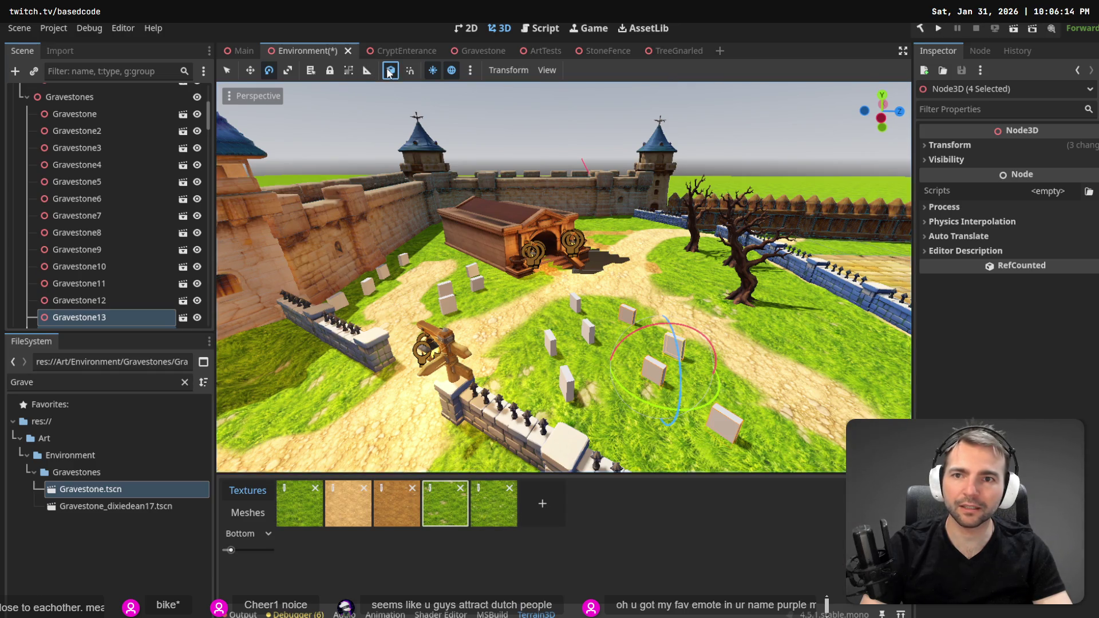
Spin the copied gravestones about -123 degrees and save the Environment scene.
mouse_move(677, 412)
mouse_down()
mouse_move(632, 403)
mouse_move(585, 348)
mouse_move(600, 304)
mouse_move(630, 290)
mouse_up()
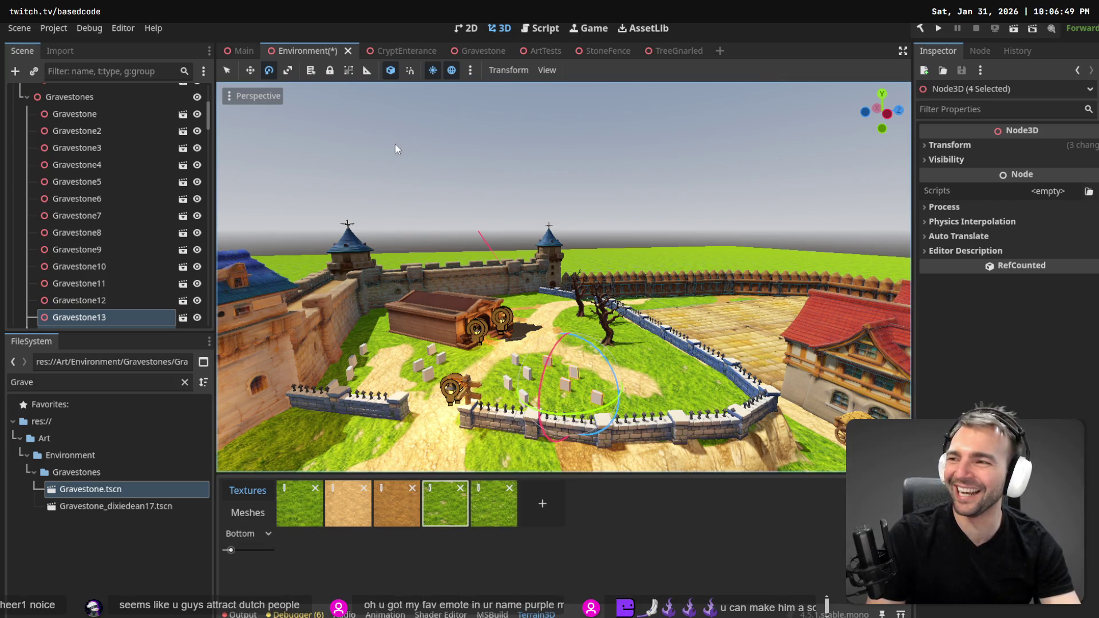
drag(565, 133, 602, 139)
key(ctrl+s)
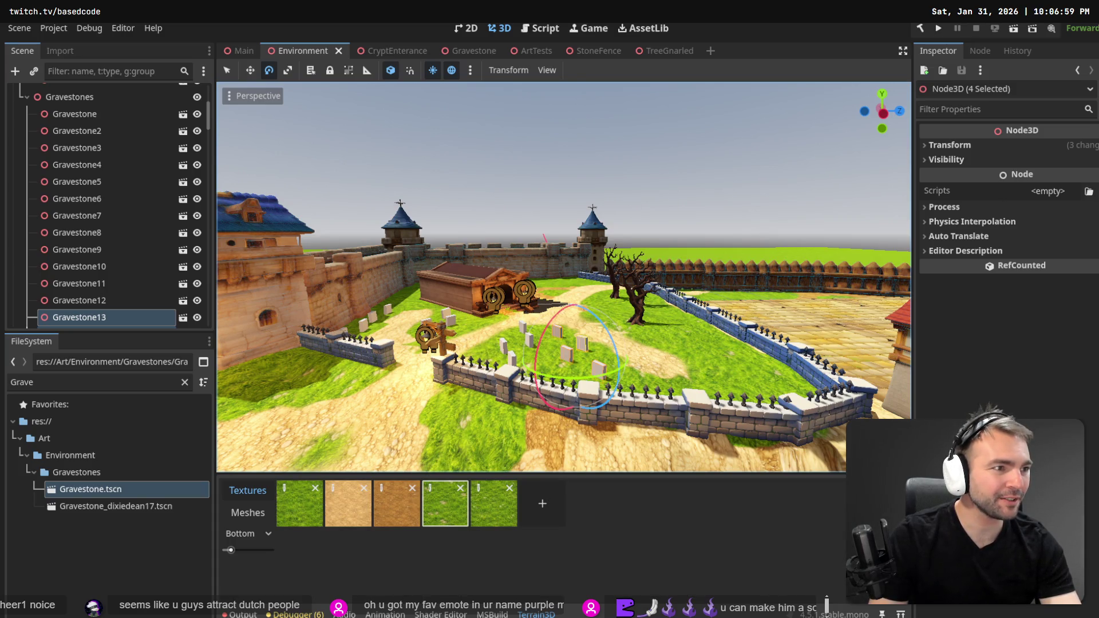
key(alt+Tab)
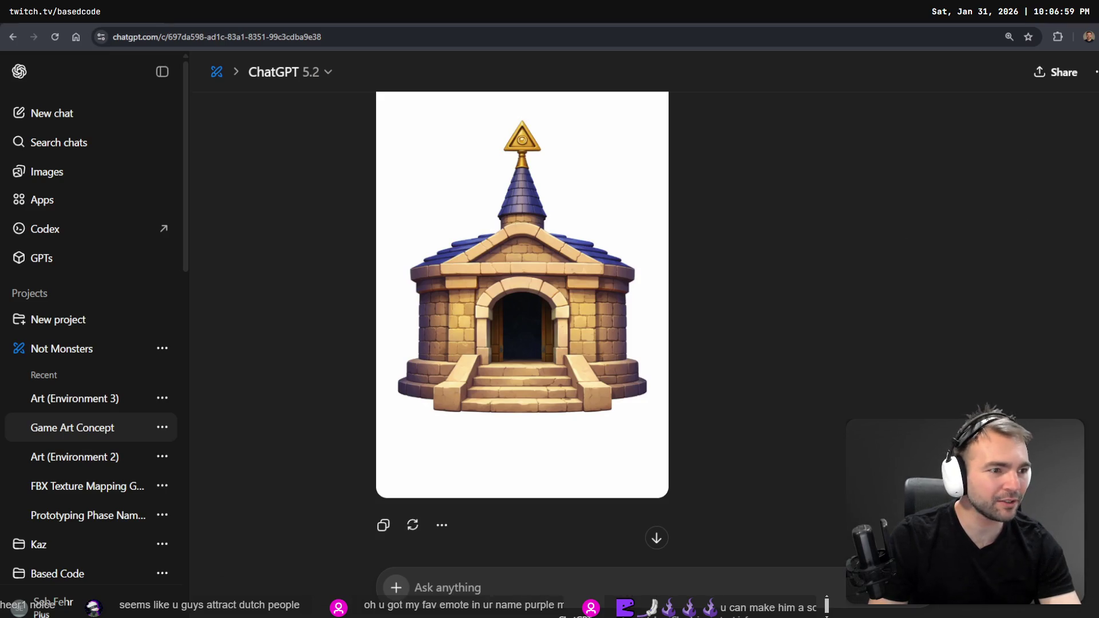
Find the Gravestone frame on the tldraw board and download its original image.
key(alt+Tab)
scroll(504, 240, down, 3)
scroll(487, 251, down, 3)
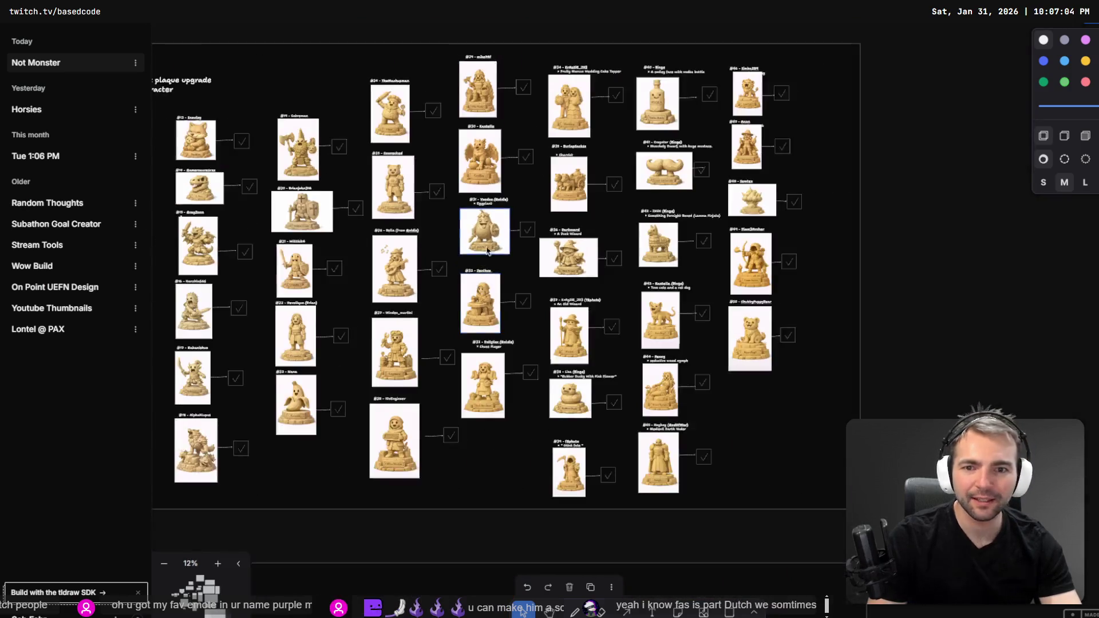
scroll(487, 250, up, 10)
mouse_move(500, 176)
mouse_down()
mouse_move(632, 402)
mouse_move(751, 410)
mouse_move(856, 214)
mouse_move(715, 470)
mouse_move(502, 503)
mouse_up()
scroll(665, 287, up, 10)
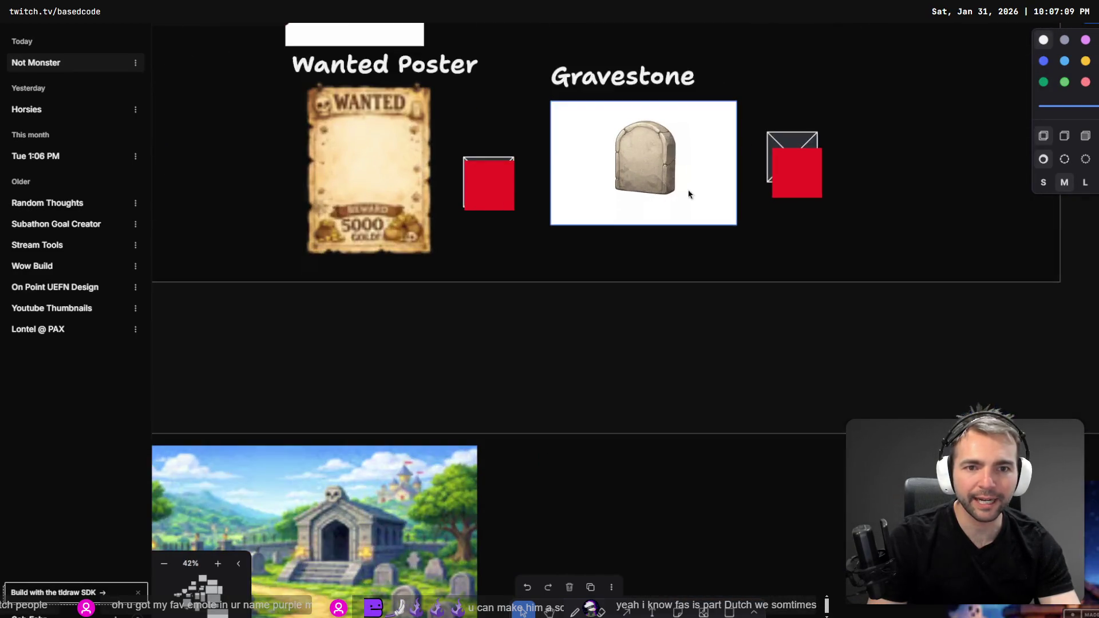
scroll(689, 195, up, 2)
click(614, 213)
right_click(613, 212)
mouse_move(654, 317)
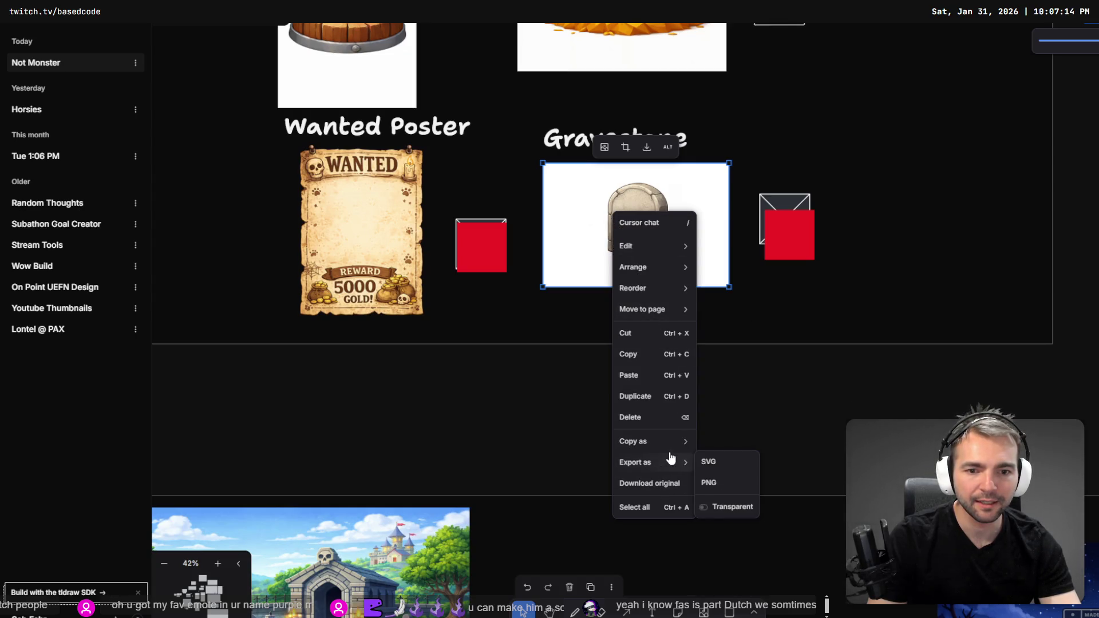
click(650, 483)
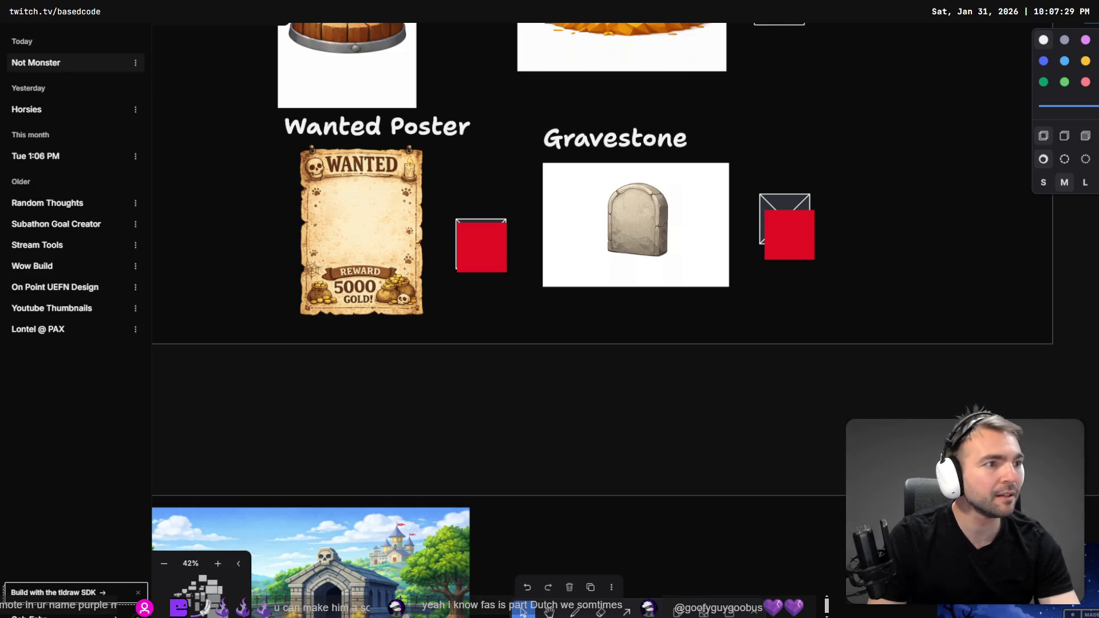
Return to the Godot editor by way of the ChatGPT chat and tldraw.
key(alt+Tab)
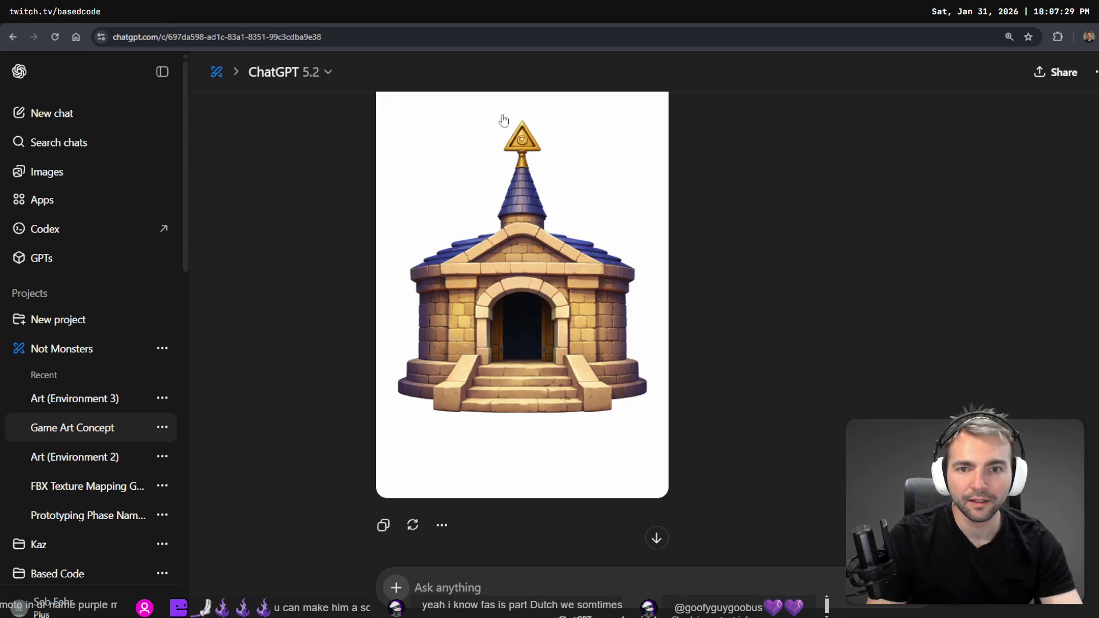
key(alt+Tab)
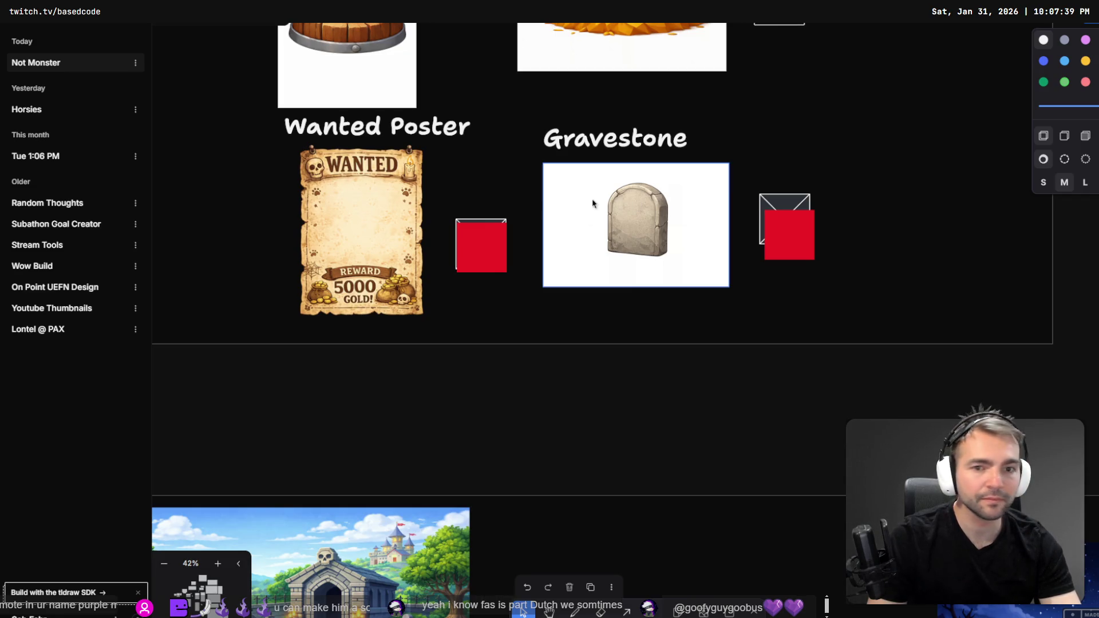
key(alt+Tab)
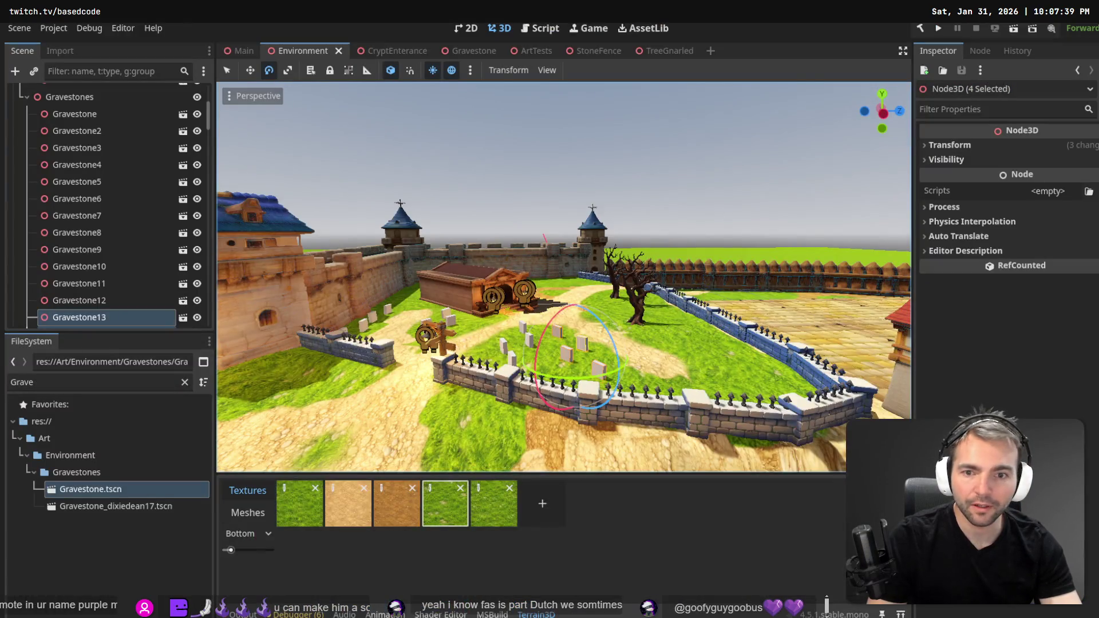
key(w)
key(s)
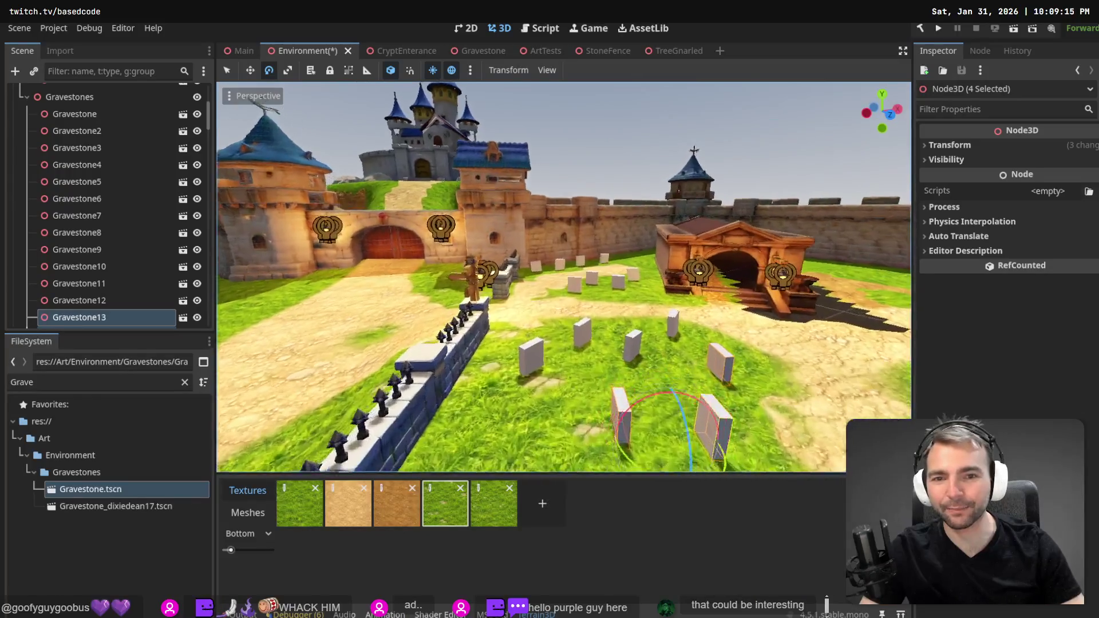
key(w)
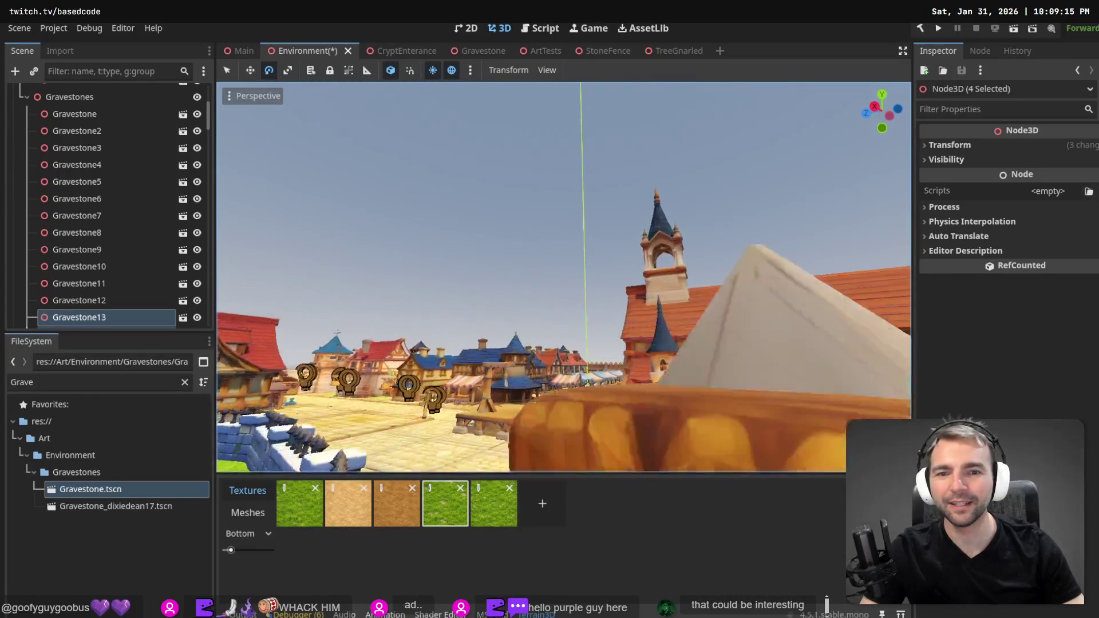
key(s)
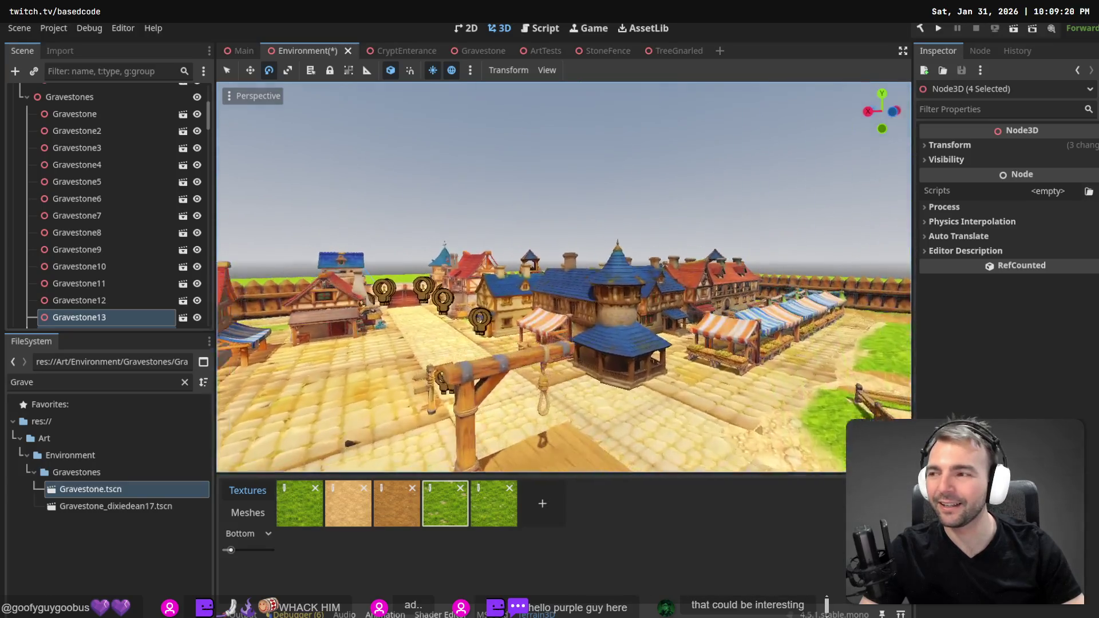
key(w)
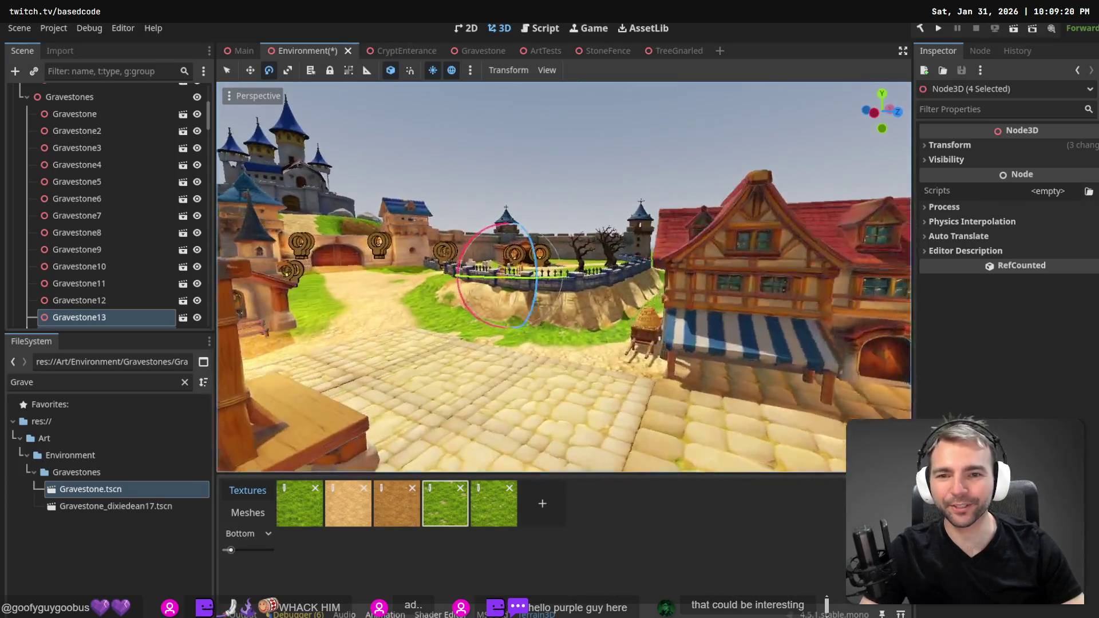
key(w)
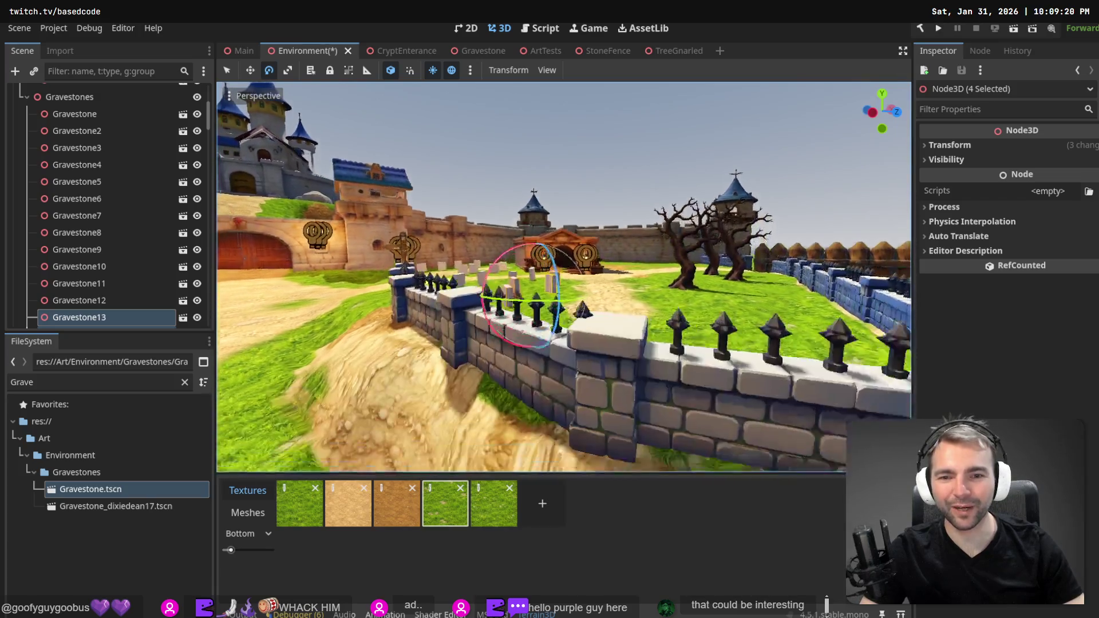
key(w)
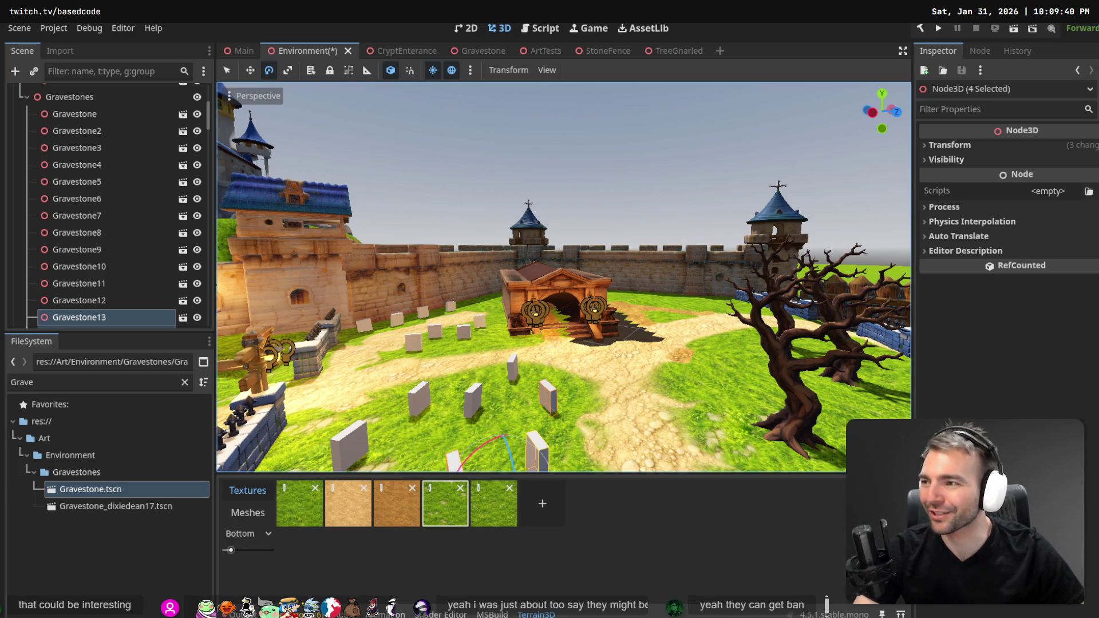
right_click(639, 245)
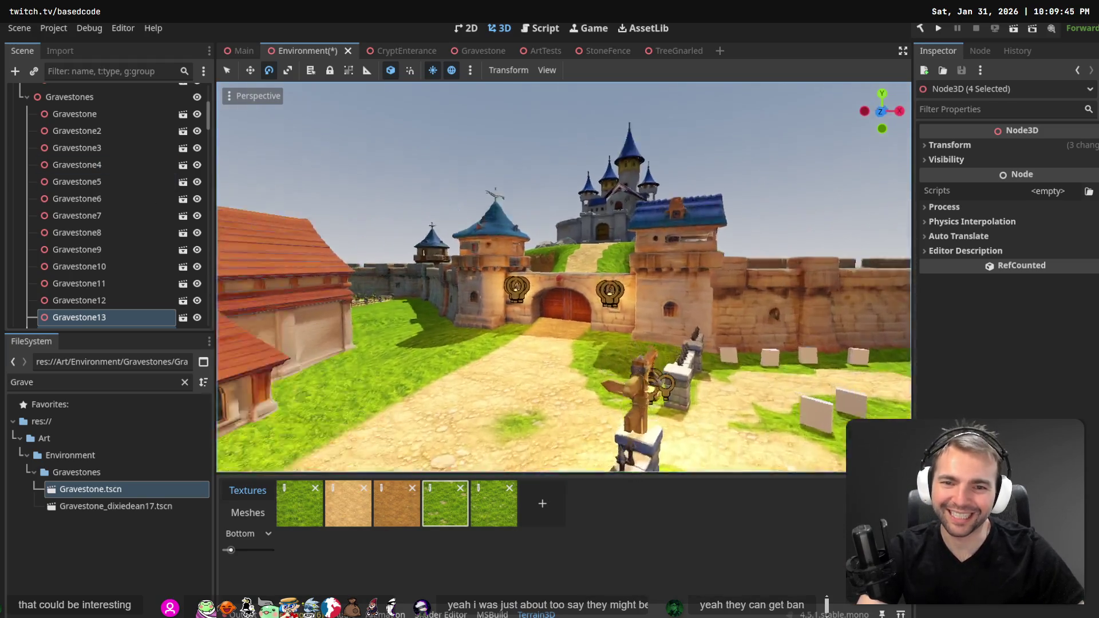
key(w)
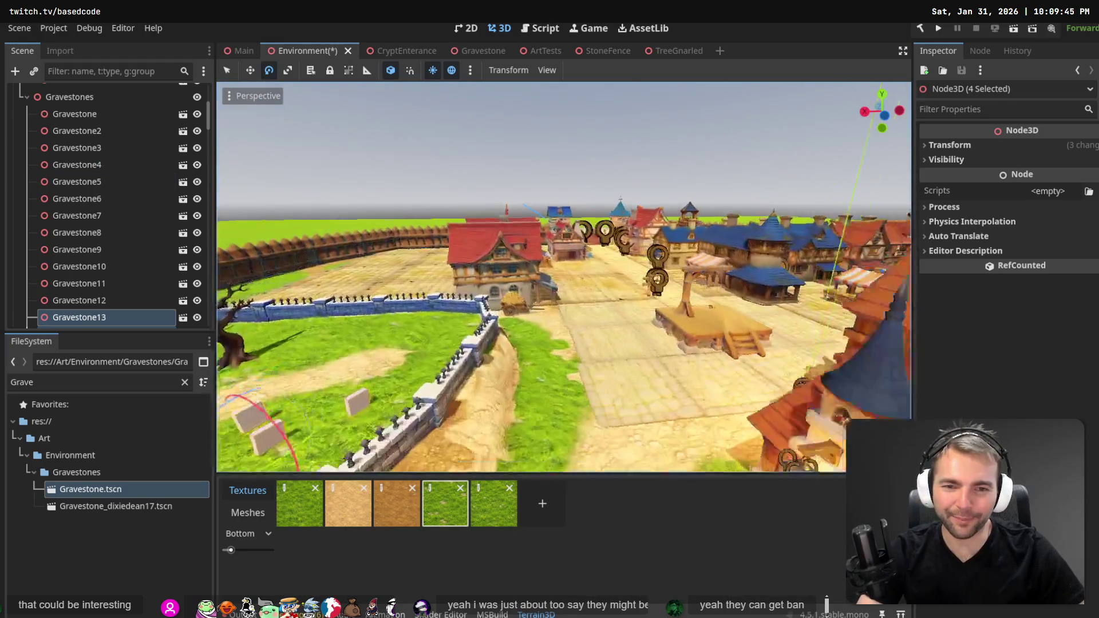
key(w)
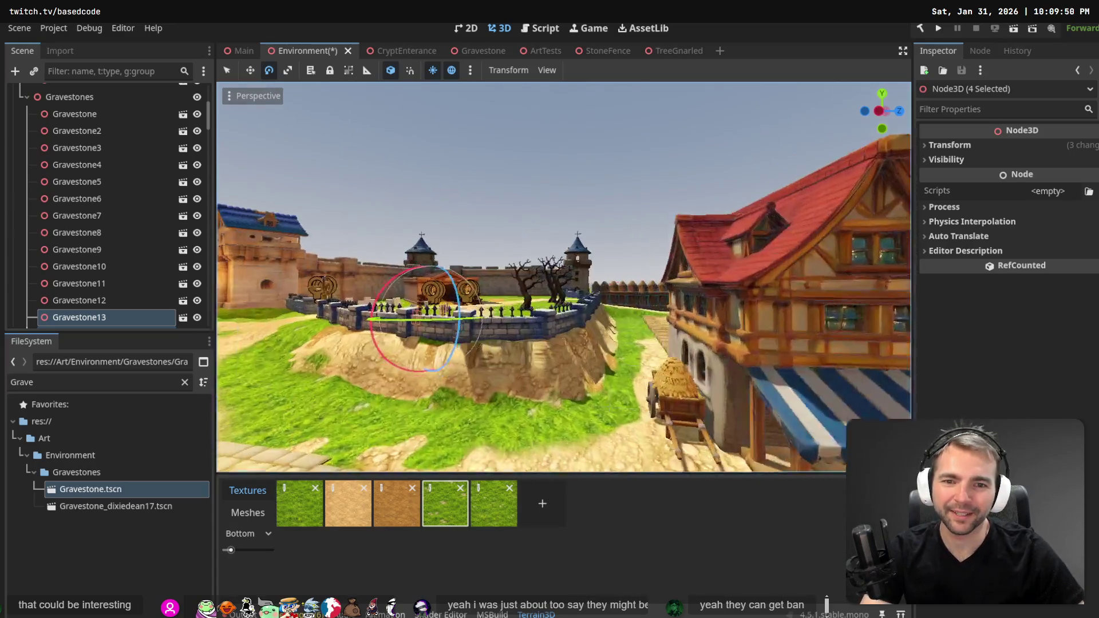
key(w)
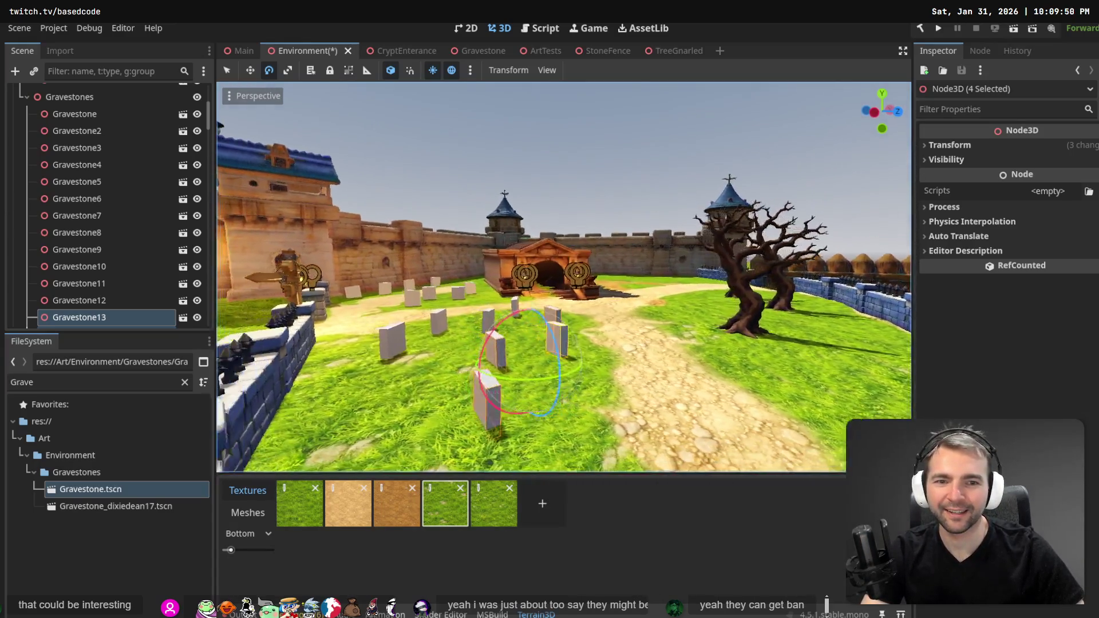
key(w)
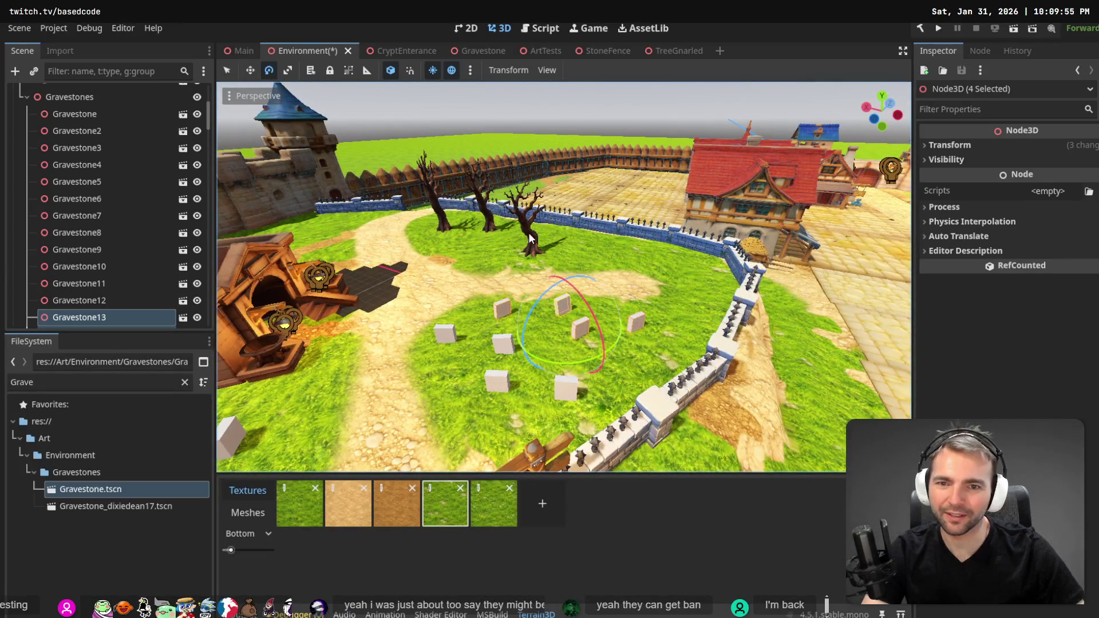
Duplicate TreeGnarled3 and move the copy, TreeGnarled4, among the gravestones.
click(529, 238)
scroll(114, 190, up, 5)
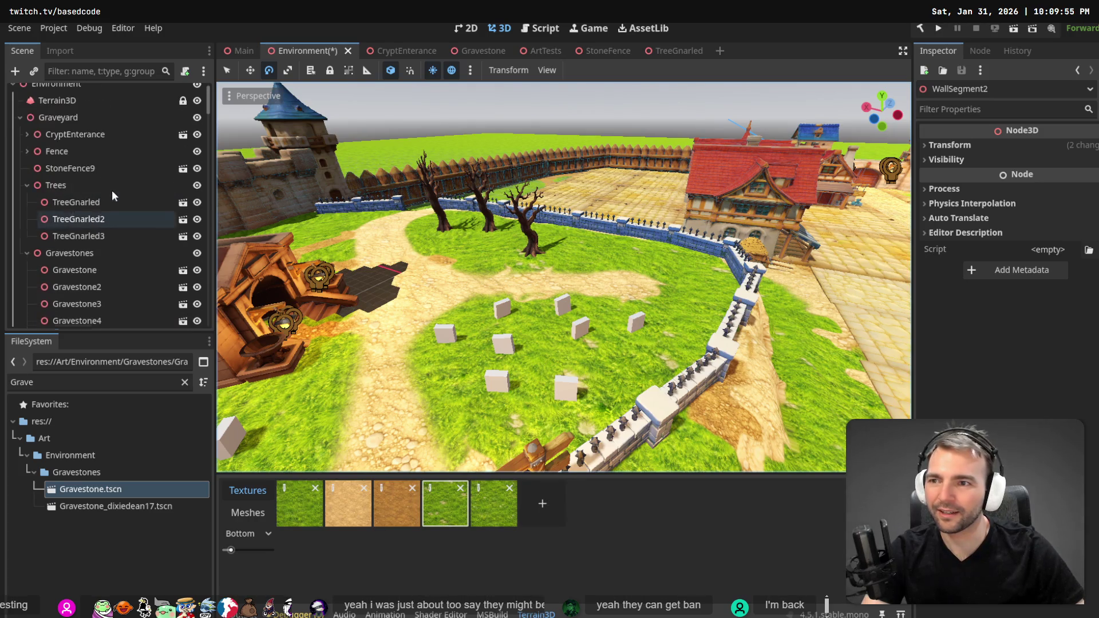
click(91, 205)
click(97, 221)
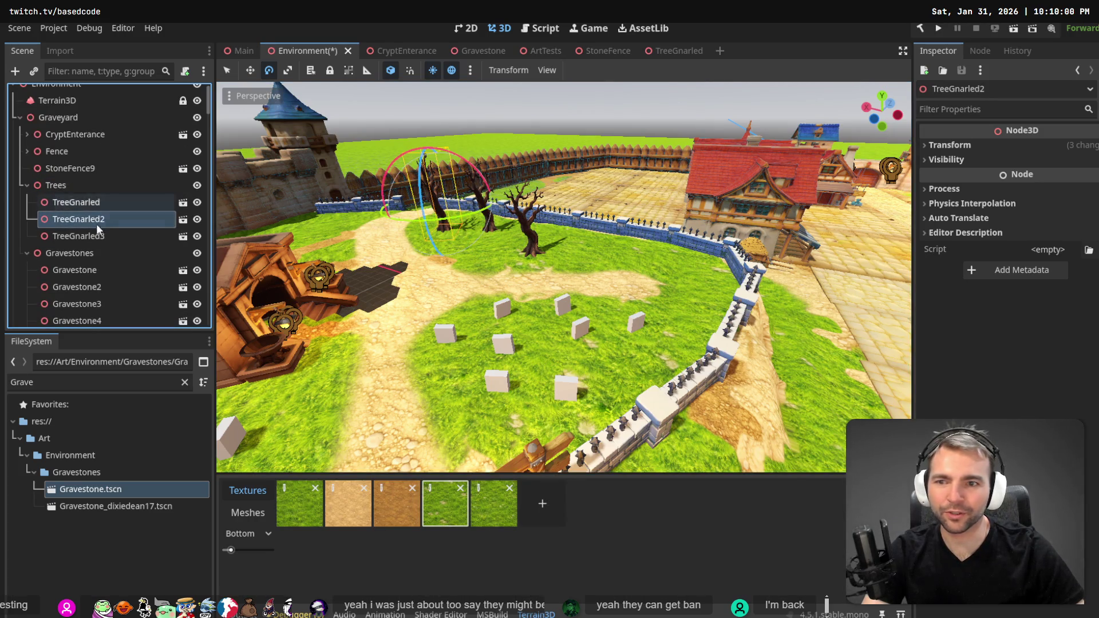
click(96, 235)
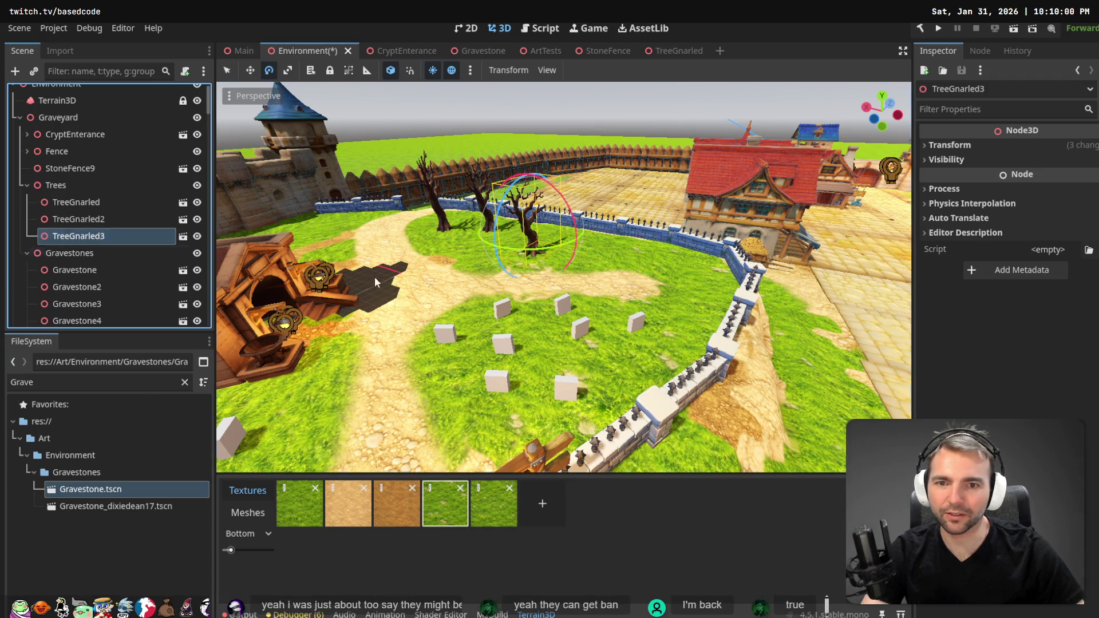
key(ctrl+d)
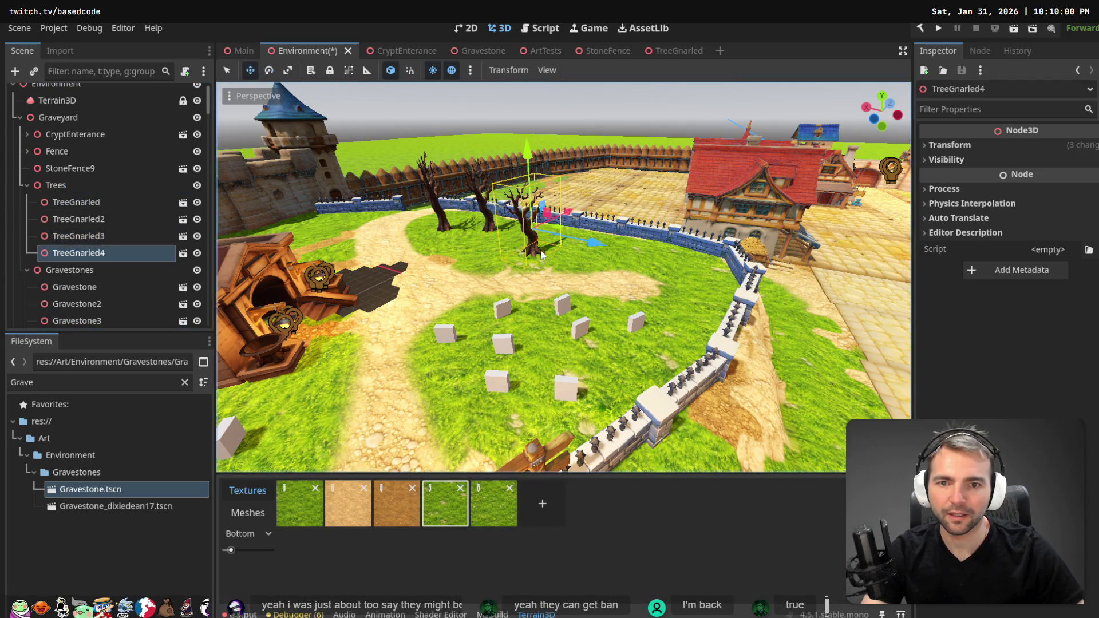
mouse_move(561, 232)
mouse_down()
mouse_move(640, 323)
mouse_move(679, 322)
mouse_up()
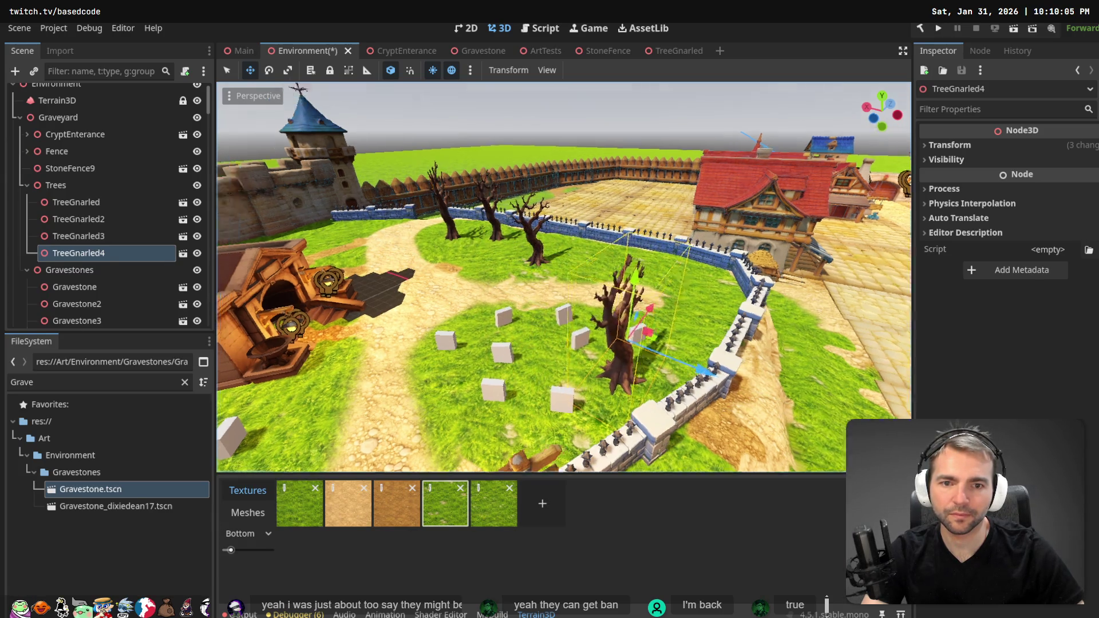
Shrink TreeGnarled4 somewhat and sink it lower into the ground.
key(w)
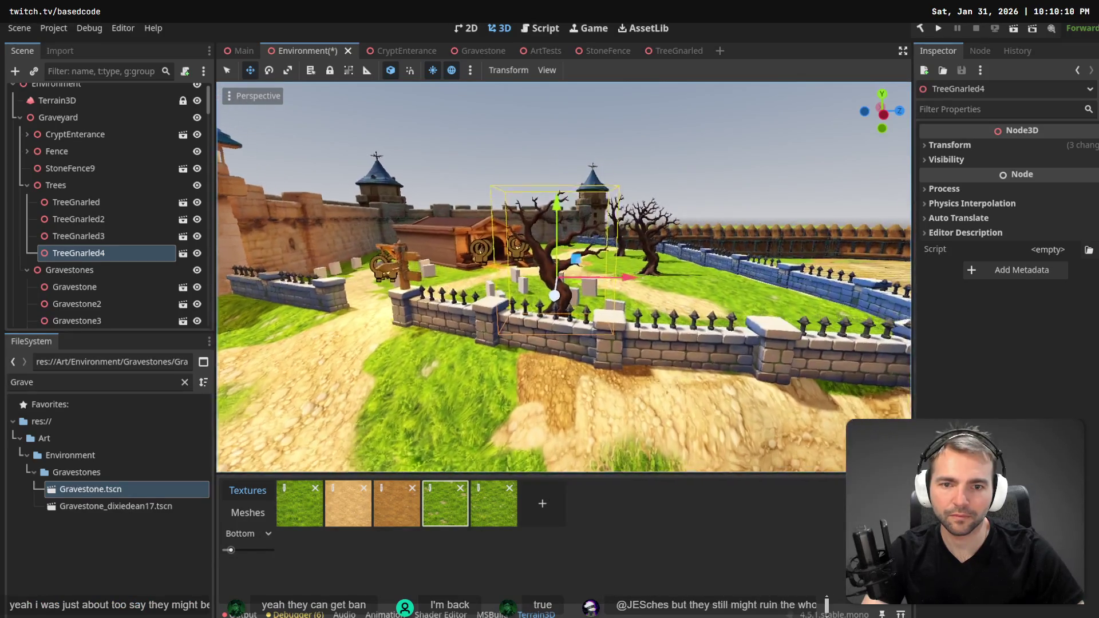
key(r)
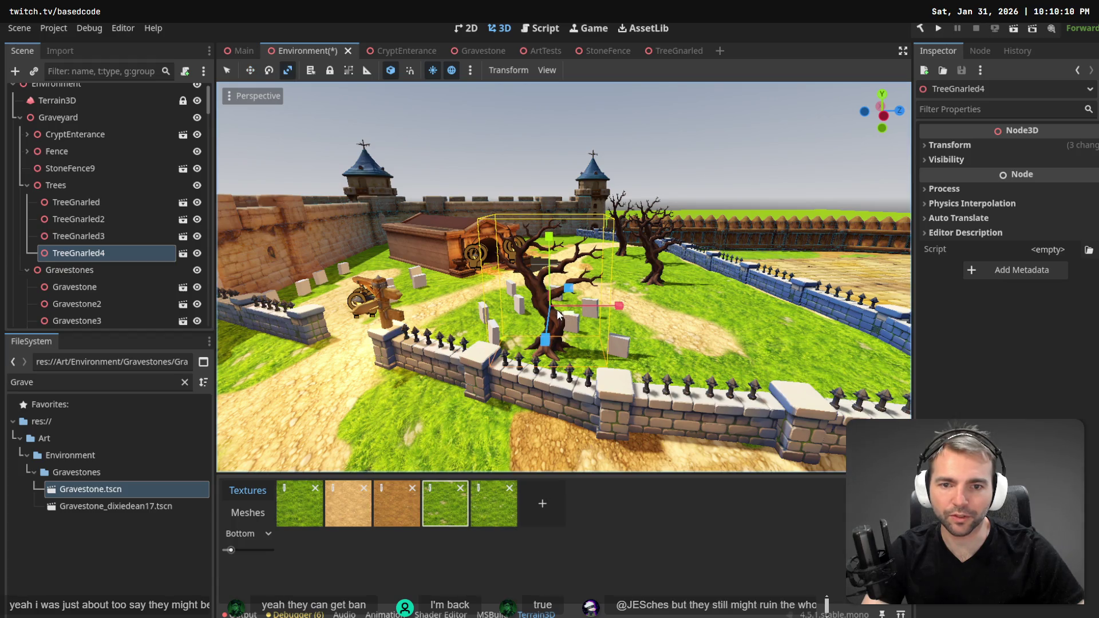
drag(550, 310, 550, 310)
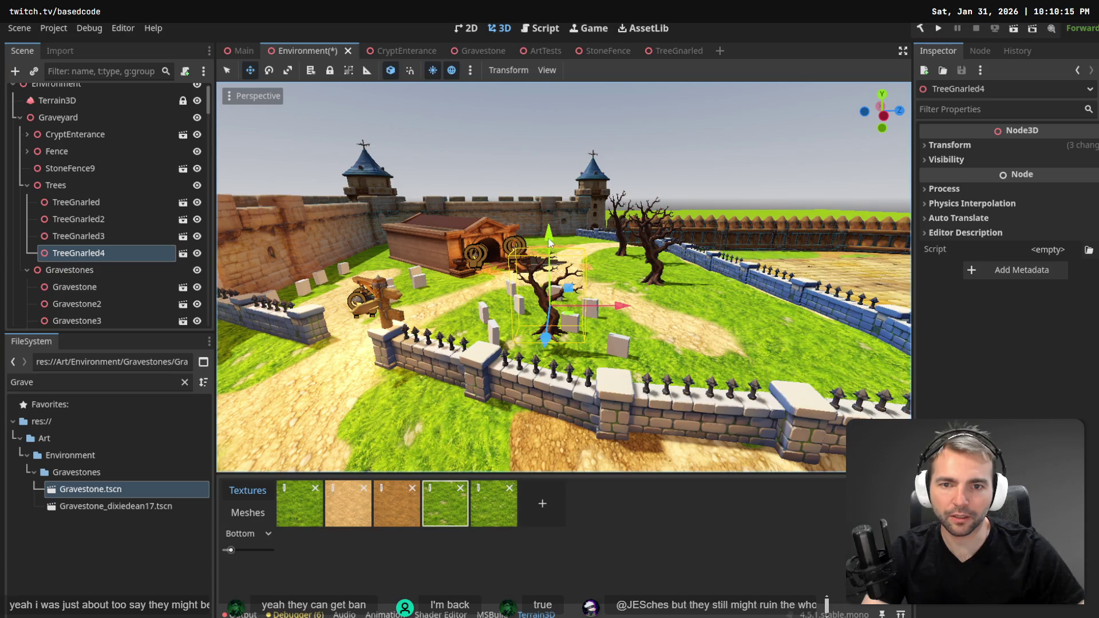
drag(548, 243, 555, 261)
key(w)
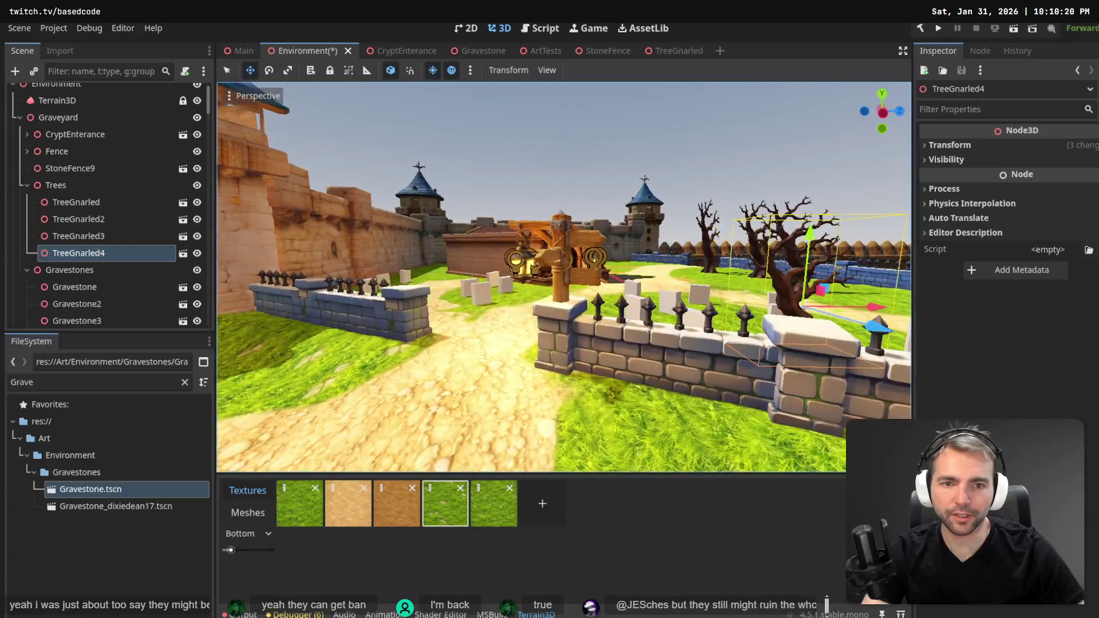
key(w)
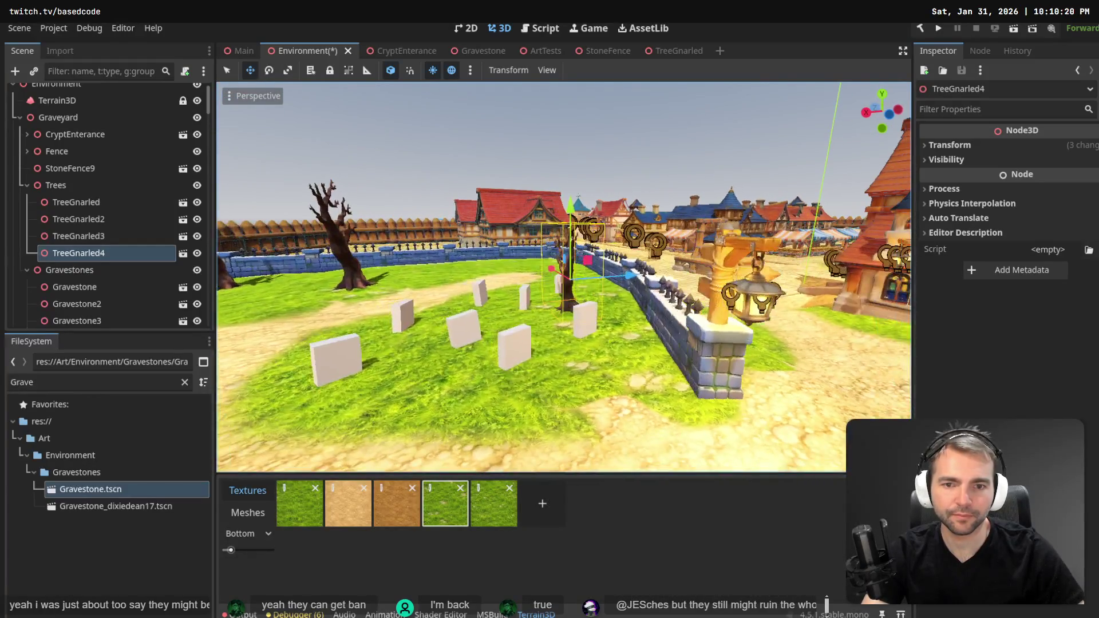
key(d)
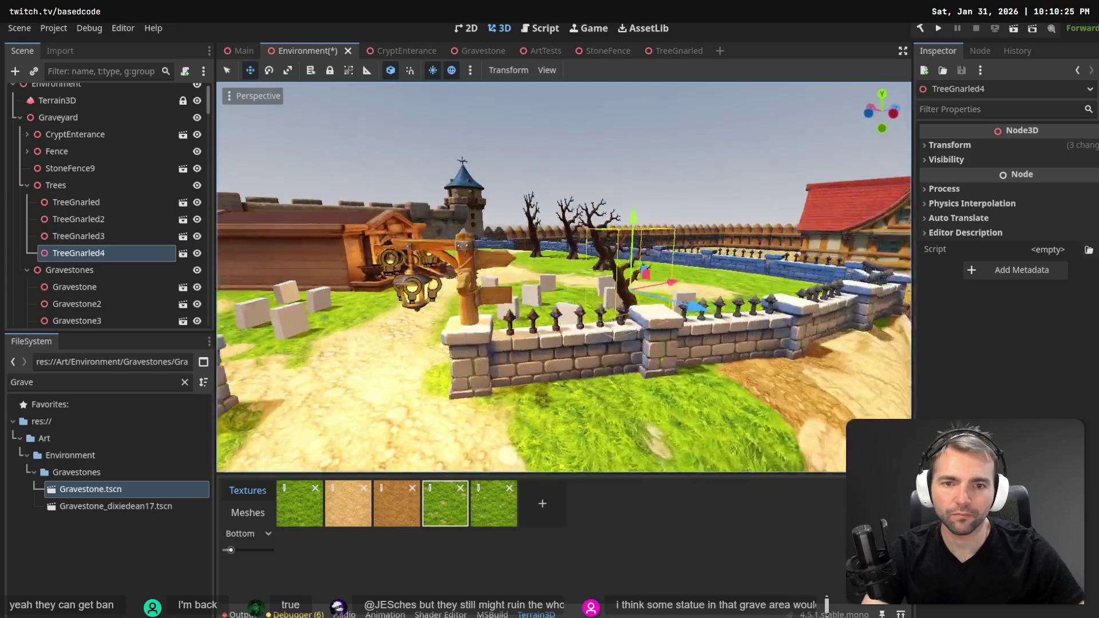
key(w)
Turn TreeGnarled4 about 83 degrees around vertical, then another 26 degrees.
key(e)
key(f)
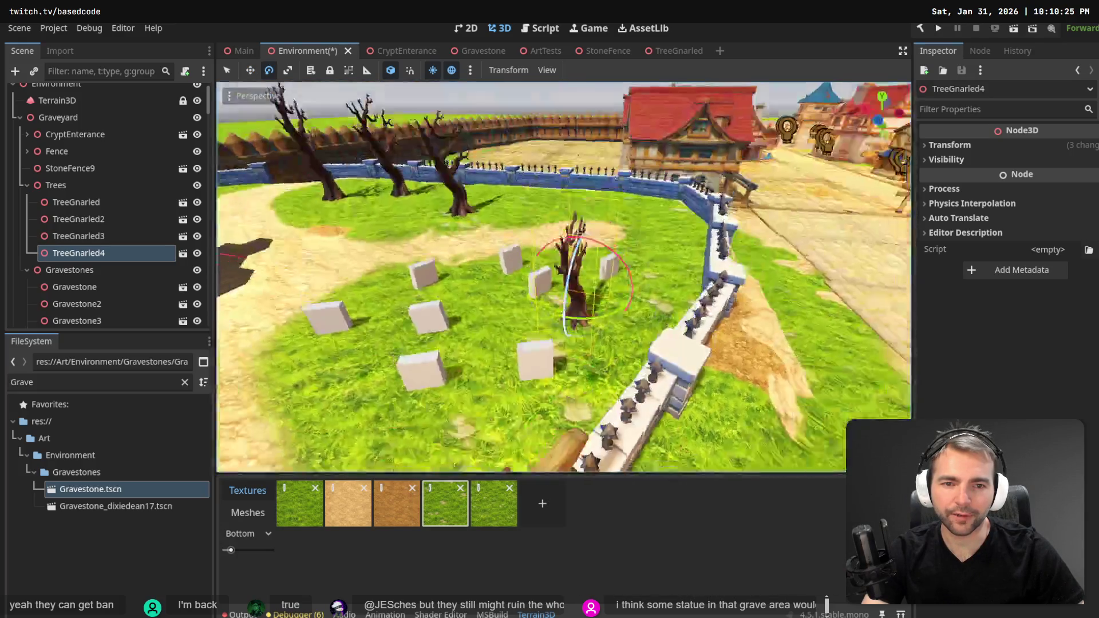
key(s)
drag(610, 302, 561, 312)
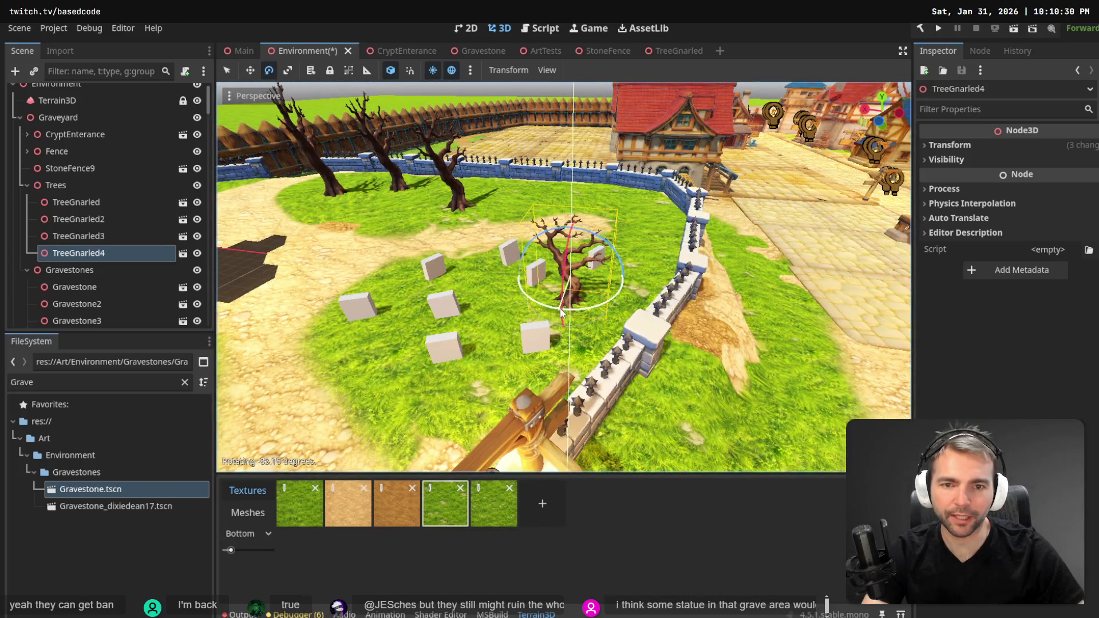
key(q)
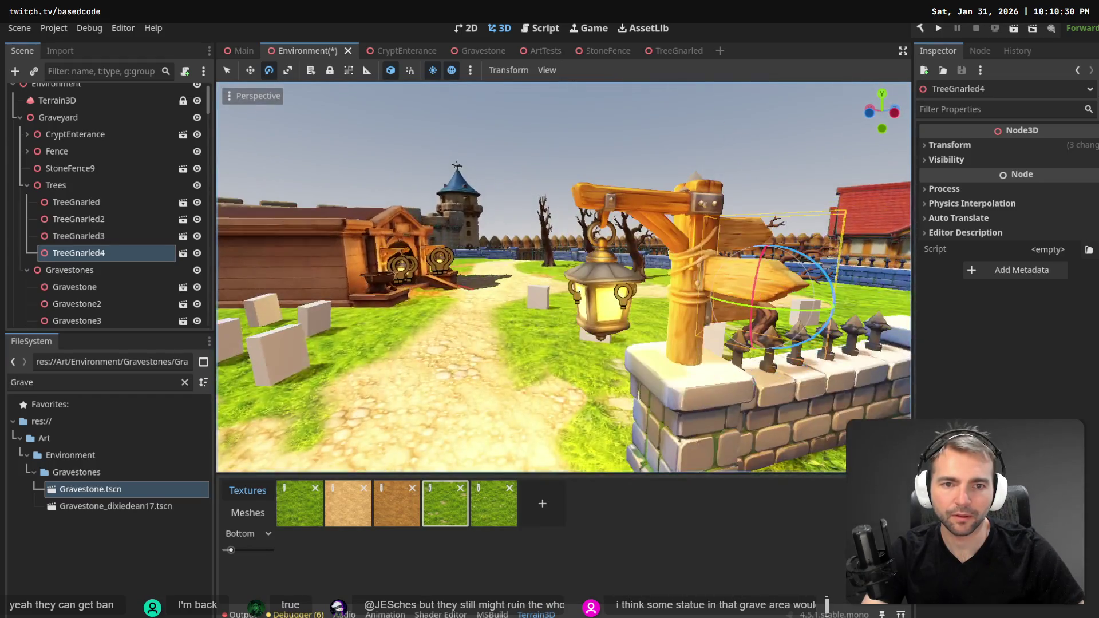
key(s)
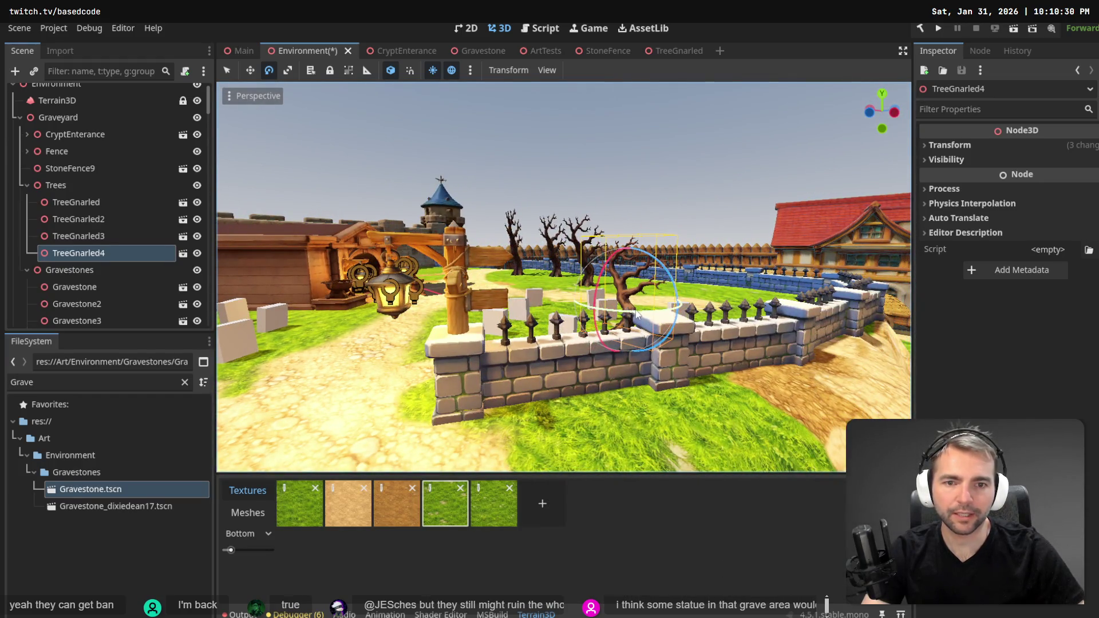
drag(637, 313, 651, 317)
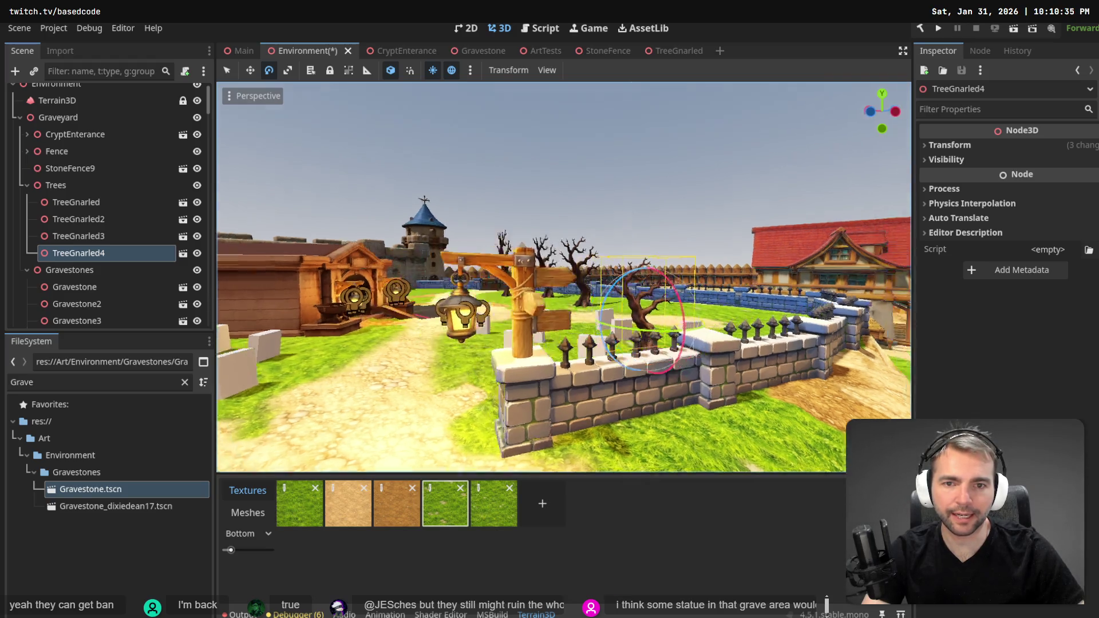
key(w)
key(s)
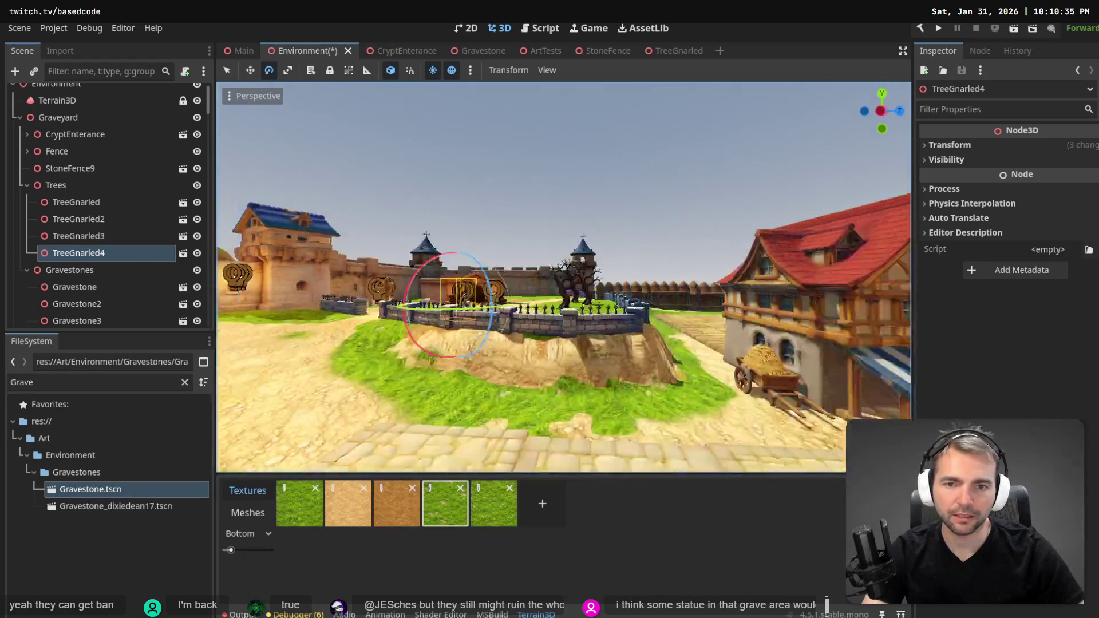
click(565, 318)
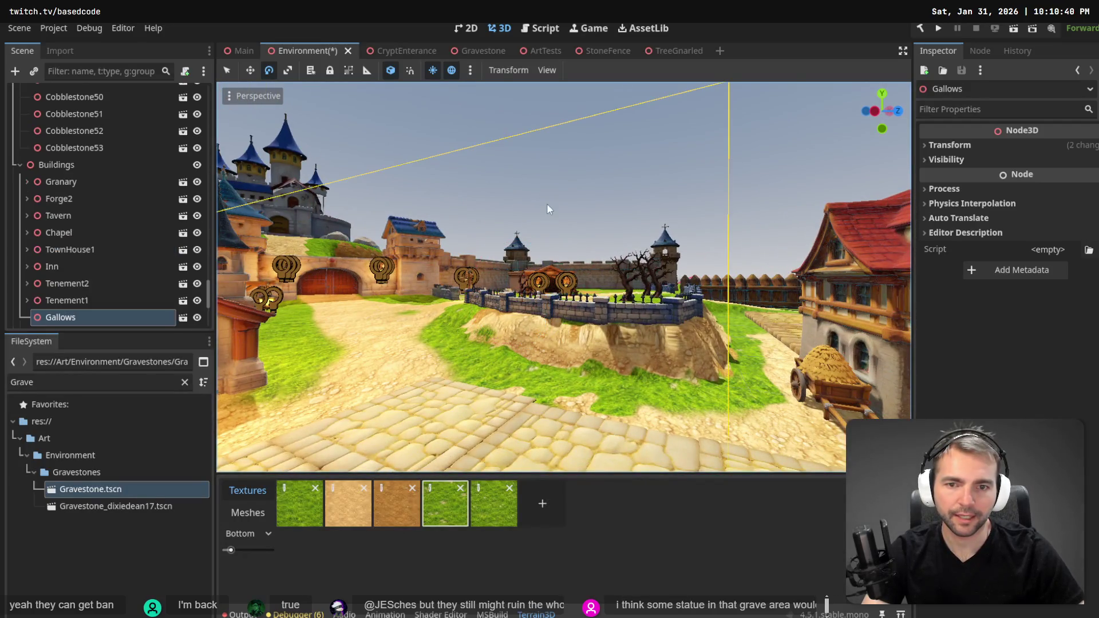
key(w)
key(w)
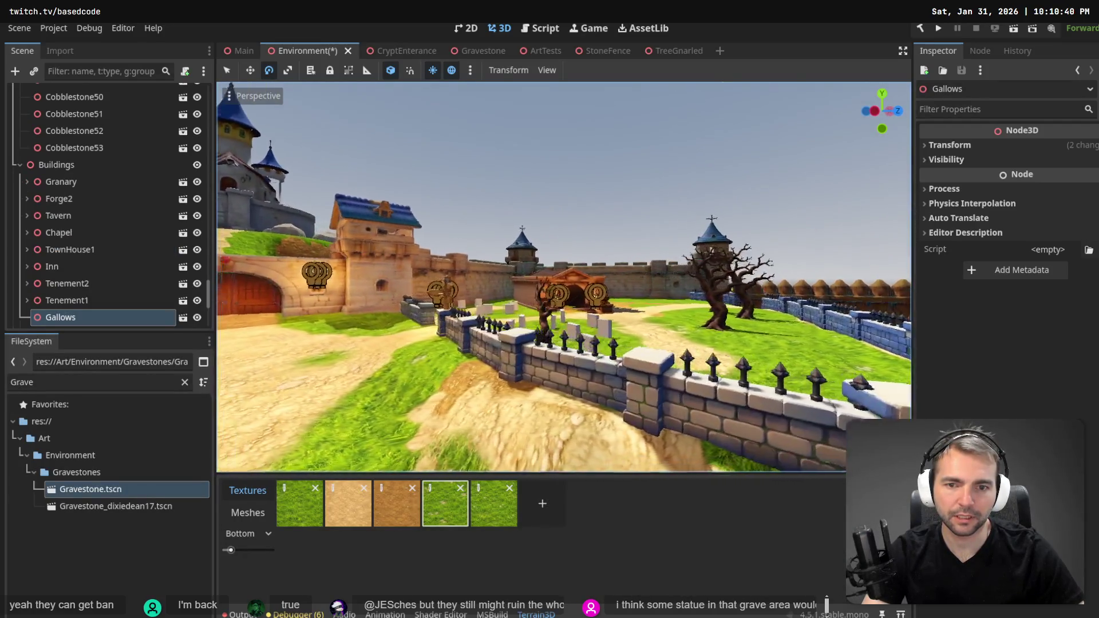
key(w)
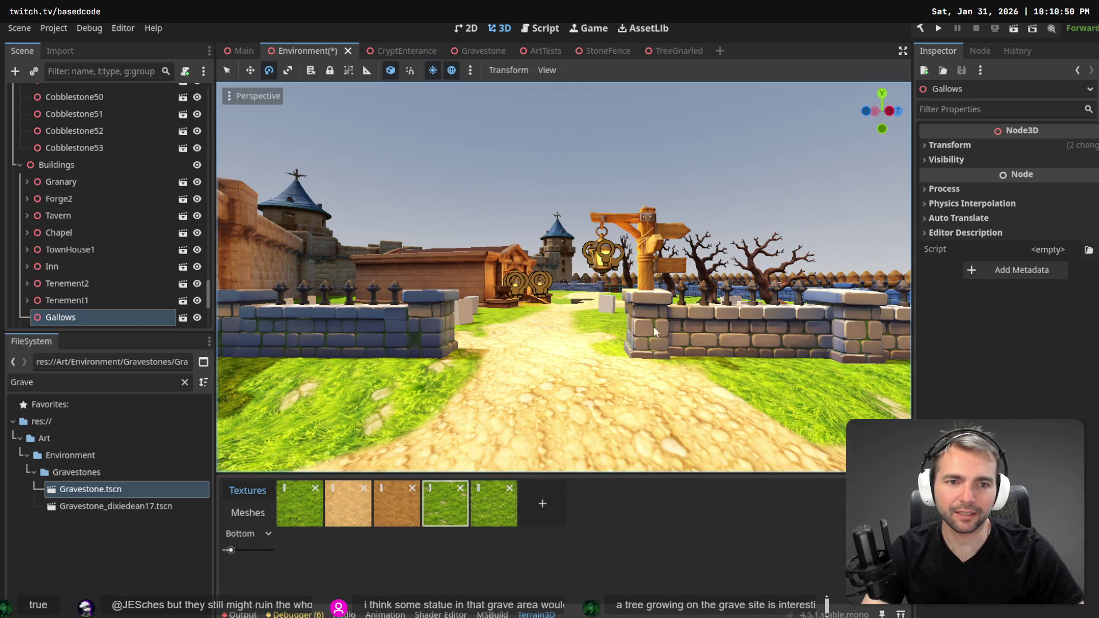
key(w)
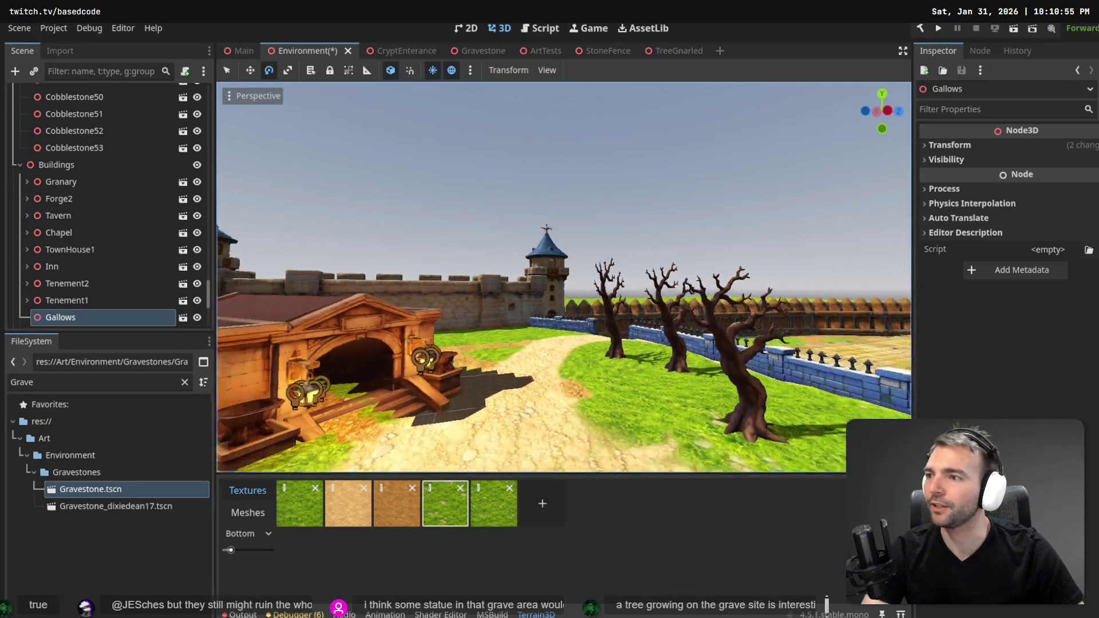
key(s)
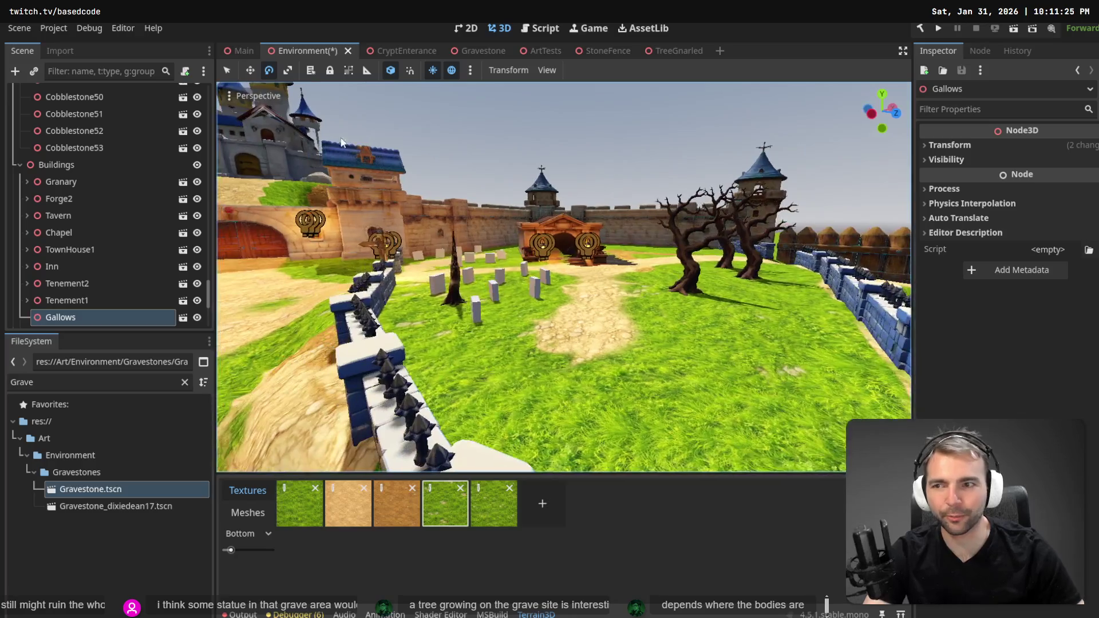
Select the trailing cobblestones up to Cobblestone53 and frame Cobblestone53 in the view.
scroll(71, 158, up, 5)
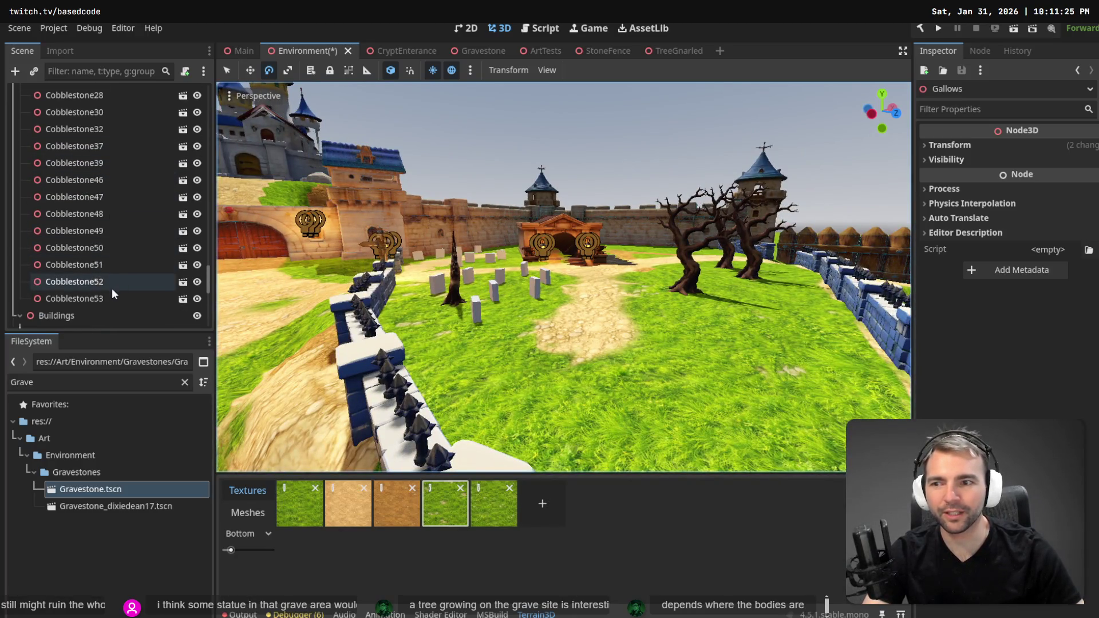
click(108, 296)
key(shift+Up)
key(shift+Up)
key(shift+Up)
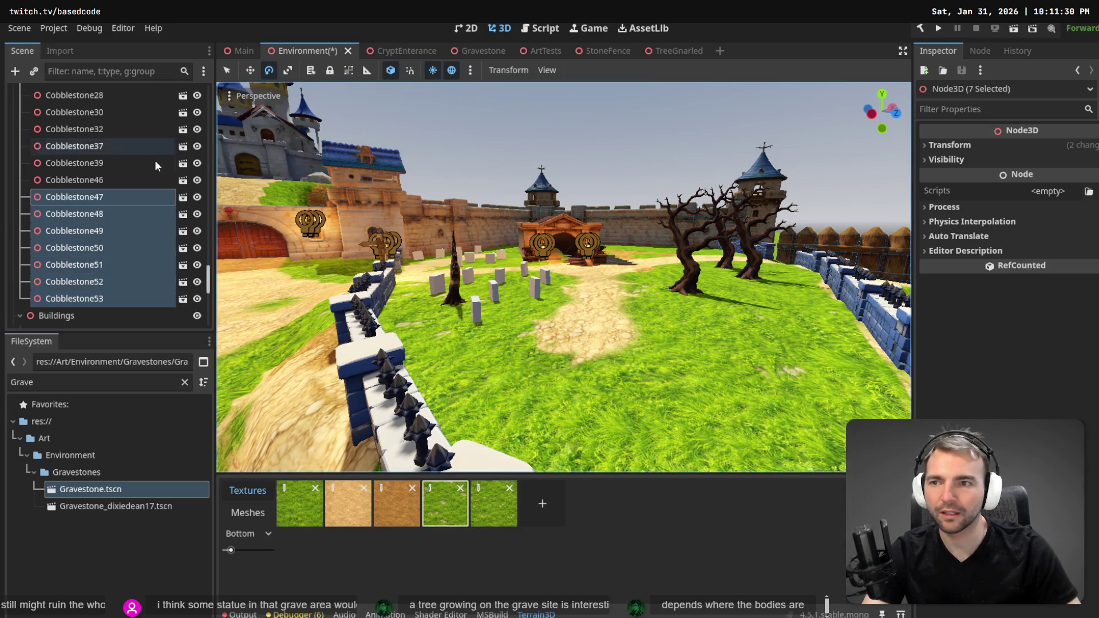
scroll(149, 171, up, 10)
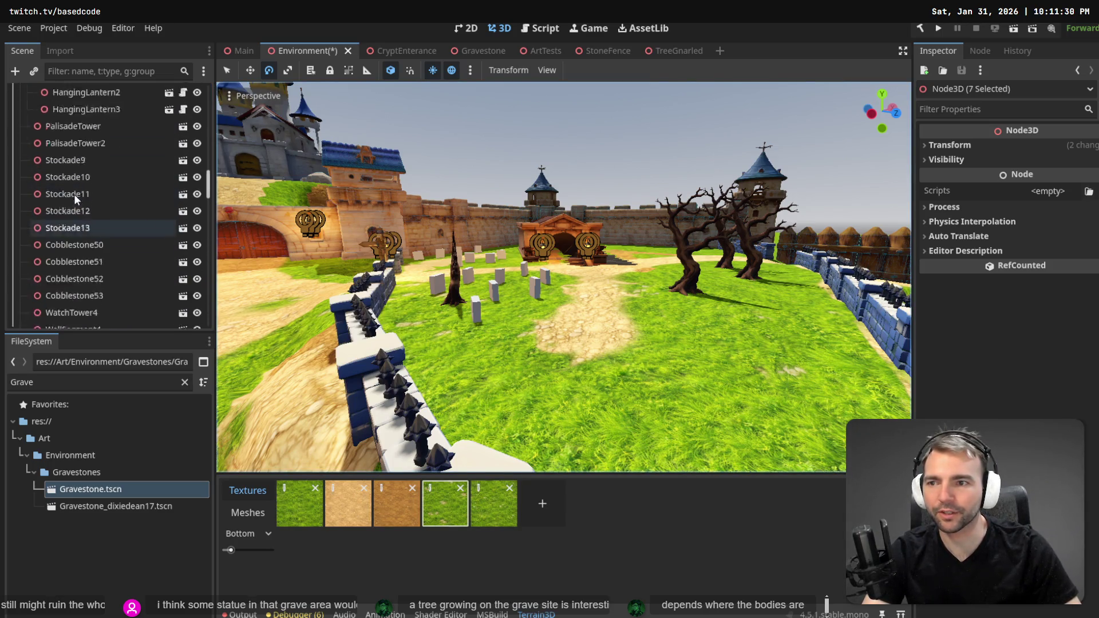
scroll(80, 217, down, 3)
click(17, 243)
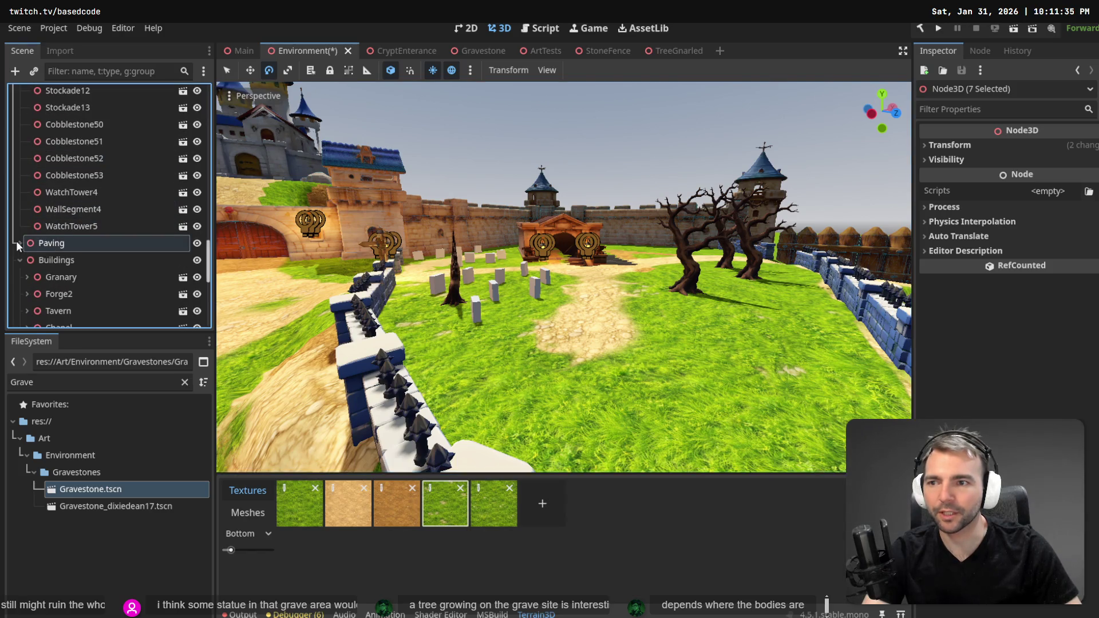
click(83, 174)
key(f)
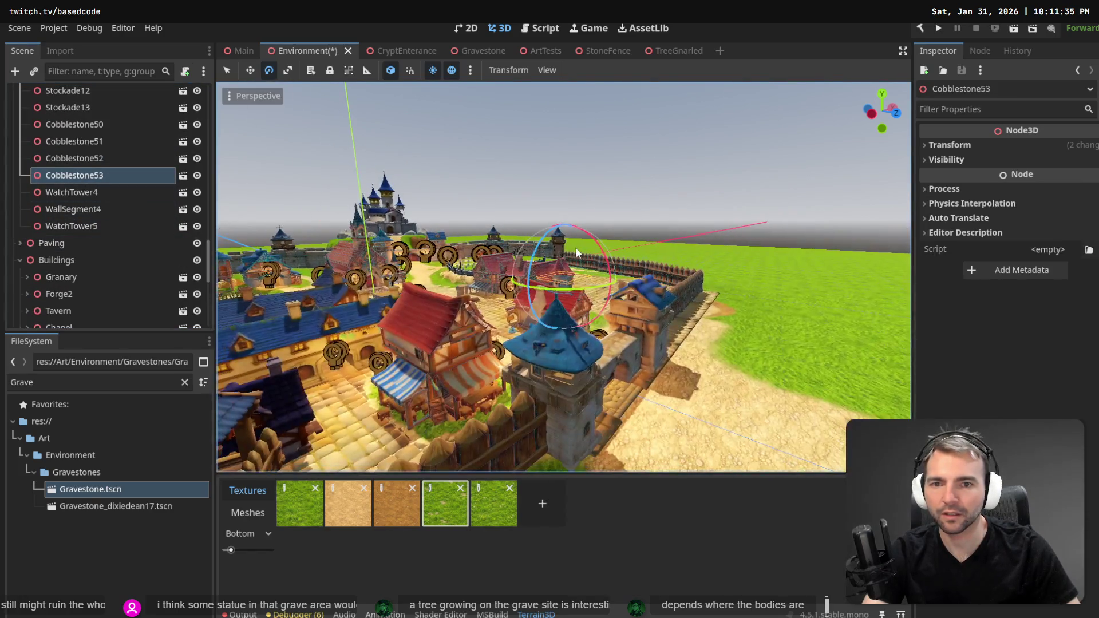
scroll(111, 197, up, 1)
Move Cobblestone50–53 into the Paving group and collapse it.
shift+click(88, 193)
shift+click(84, 171)
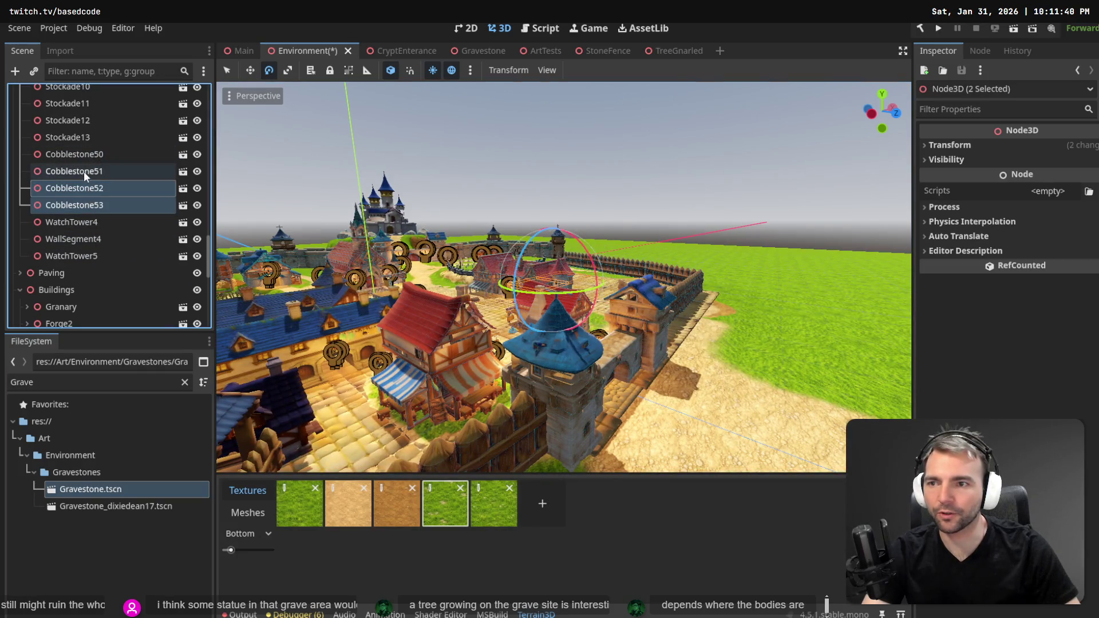
shift+click(84, 152)
mouse_move(79, 164)
mouse_down()
mouse_move(64, 293)
mouse_move(66, 278)
mouse_up()
scroll(99, 232, up, 1)
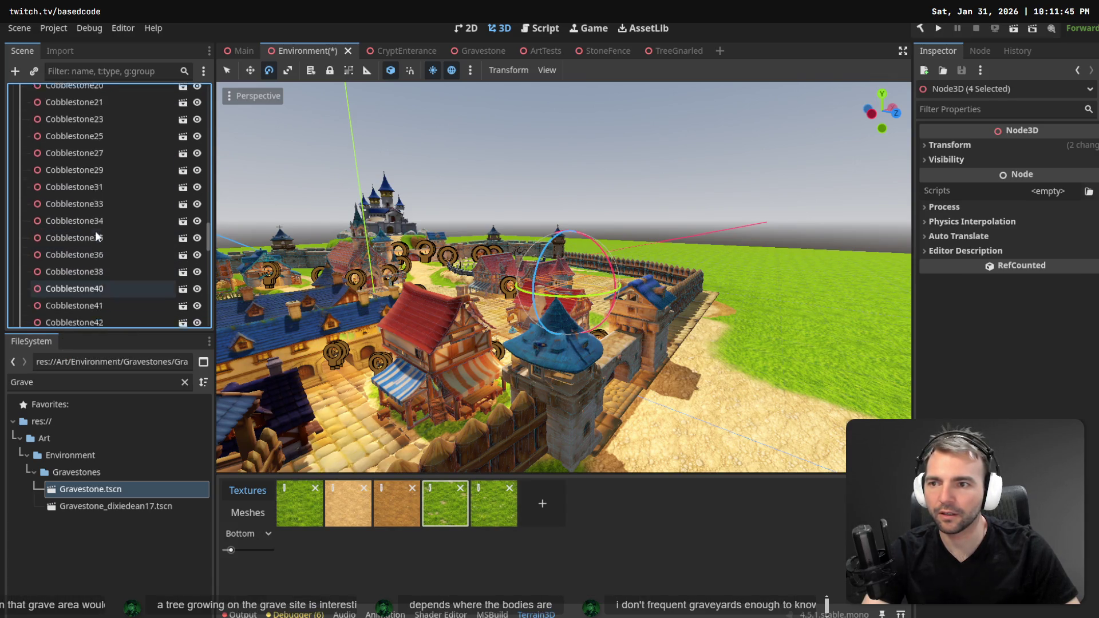
scroll(89, 217, up, 5)
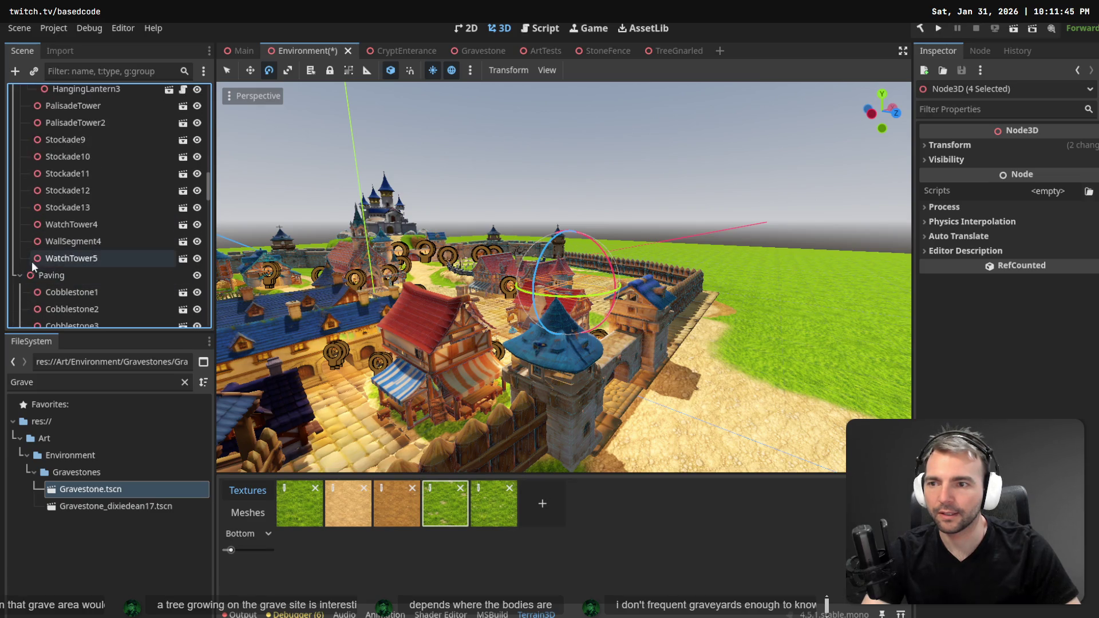
click(19, 276)
Collapse the CittyGate2 and Walls groups in the Scene dock.
click(69, 260)
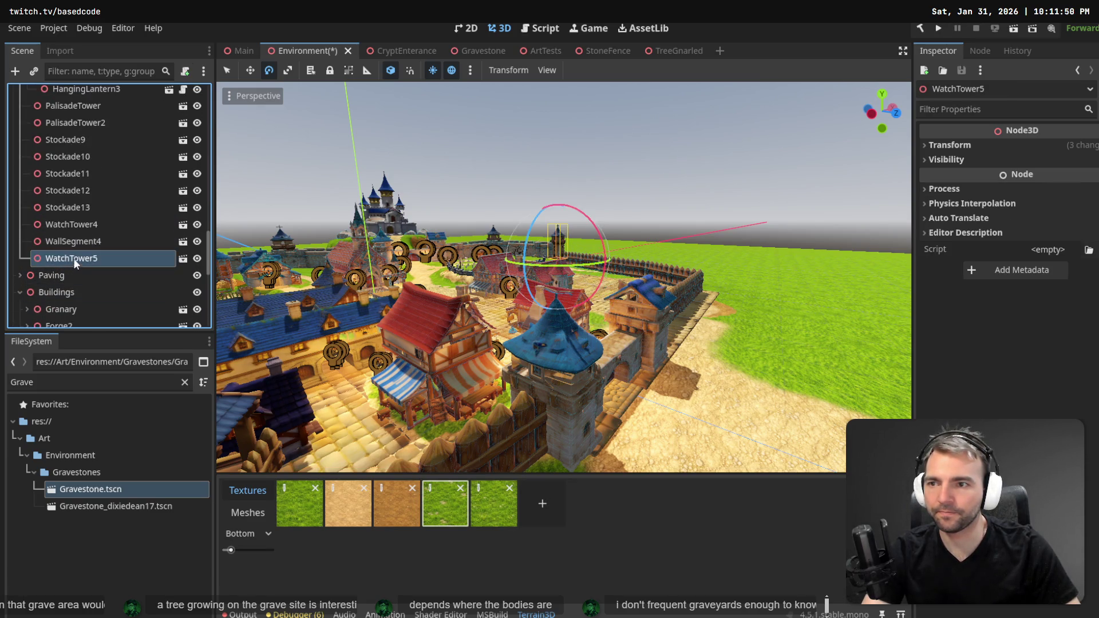
scroll(71, 217, up, 4)
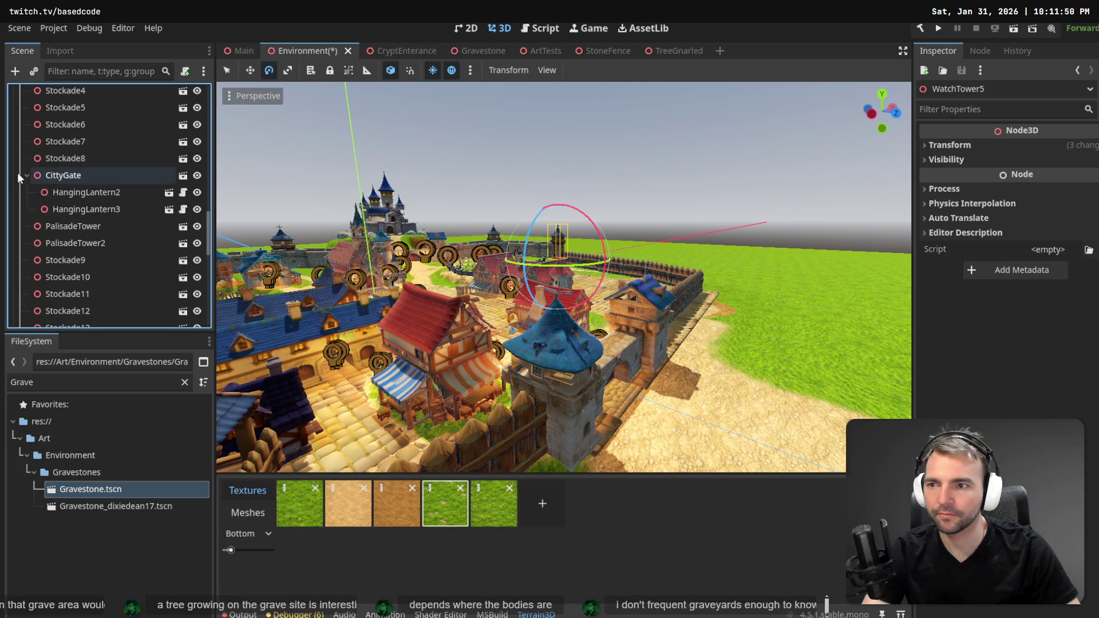
scroll(67, 198, up, 6)
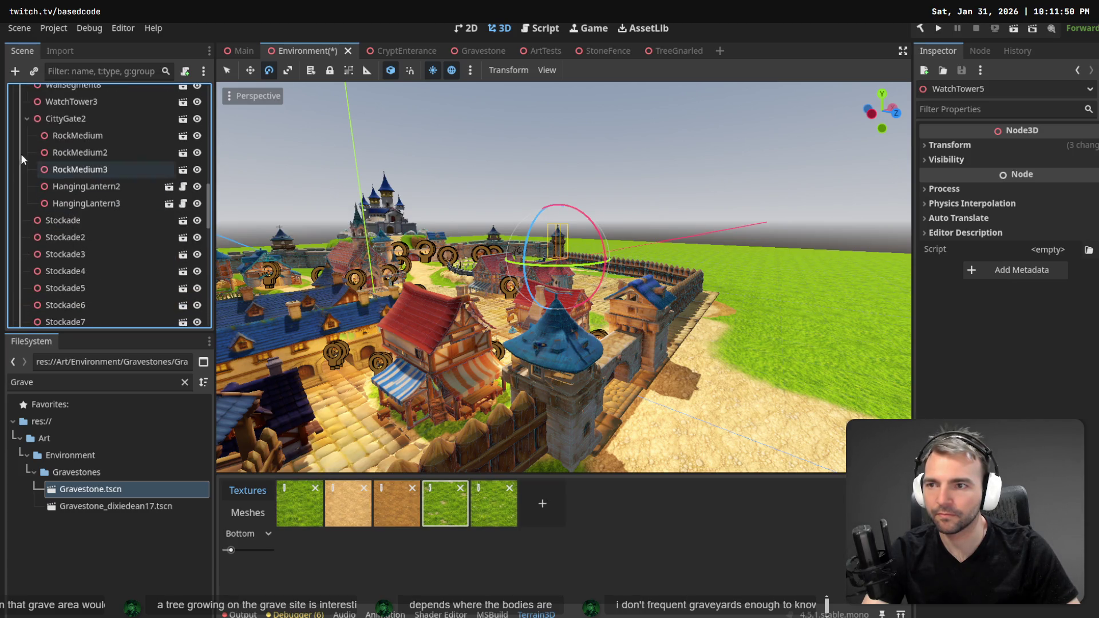
click(26, 118)
scroll(70, 169, up, 6)
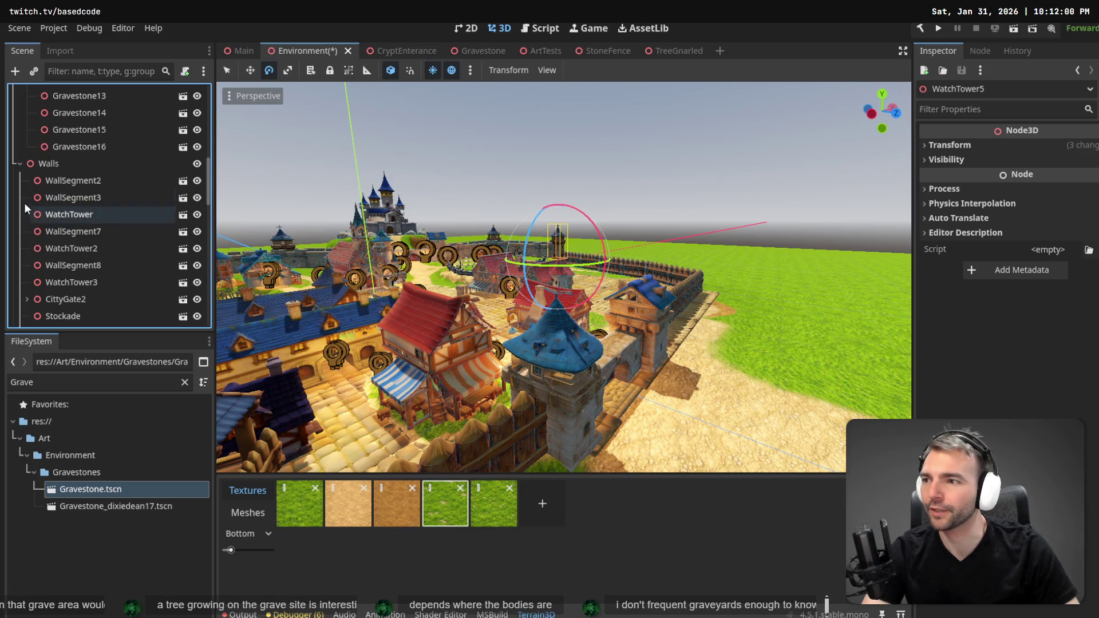
click(20, 163)
Select Gravestone16, then focus the view on the first Gravestone.
click(81, 150)
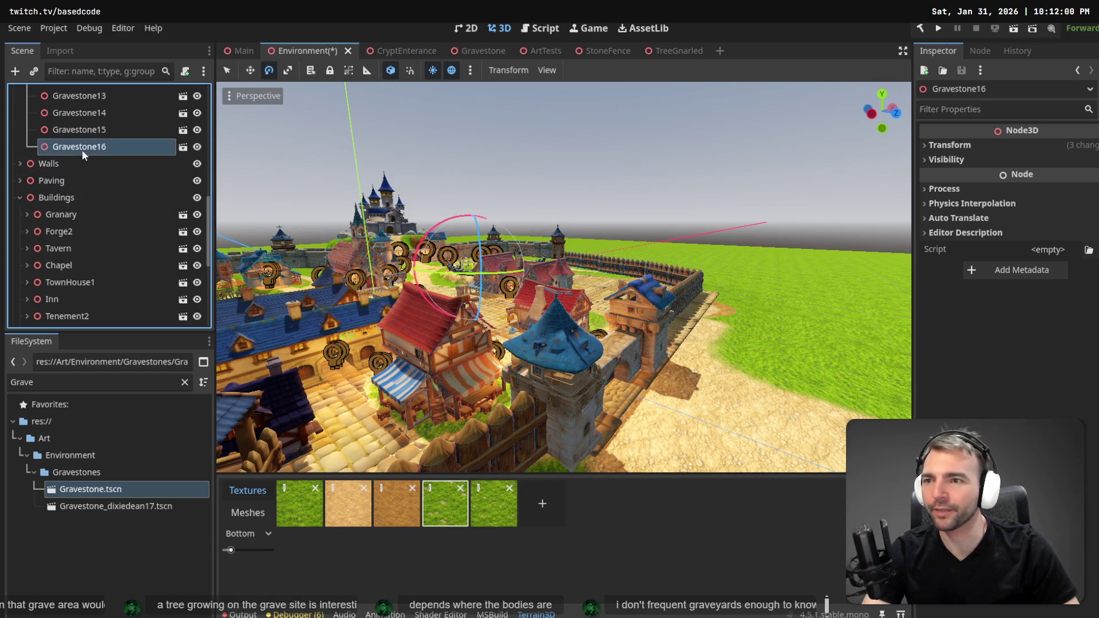
scroll(86, 164, up, 1)
scroll(92, 179, up, 5)
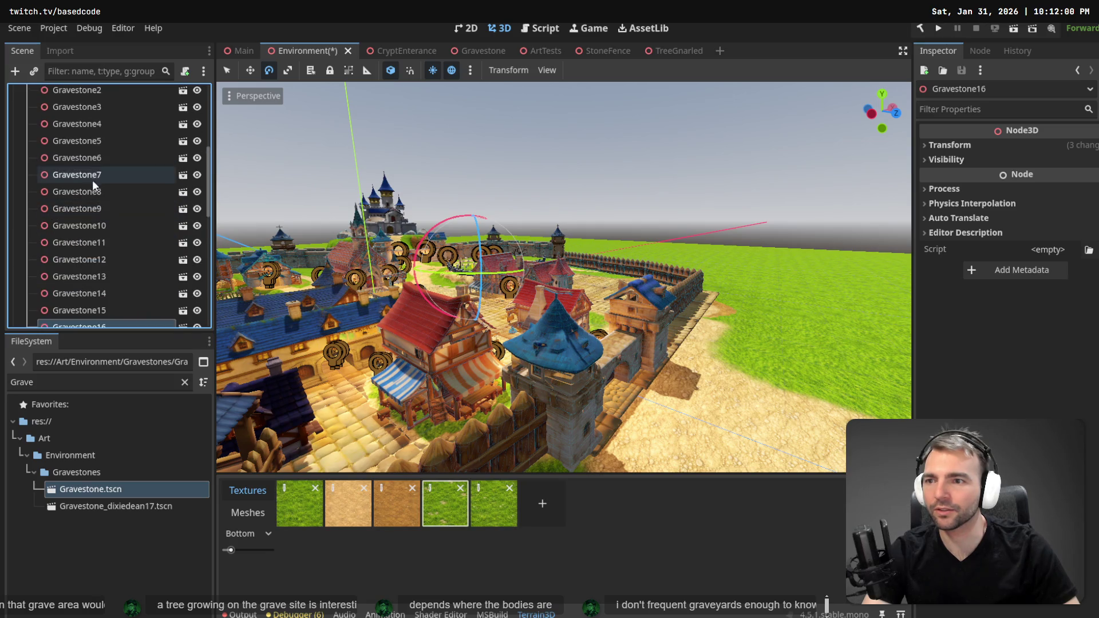
double_click(85, 225)
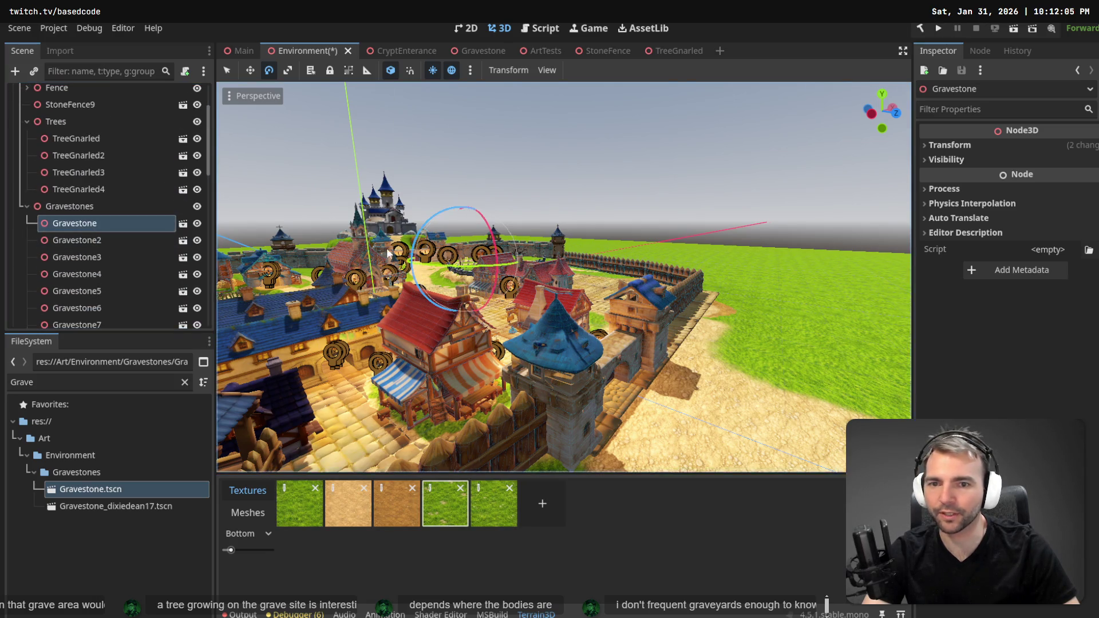
key(w)
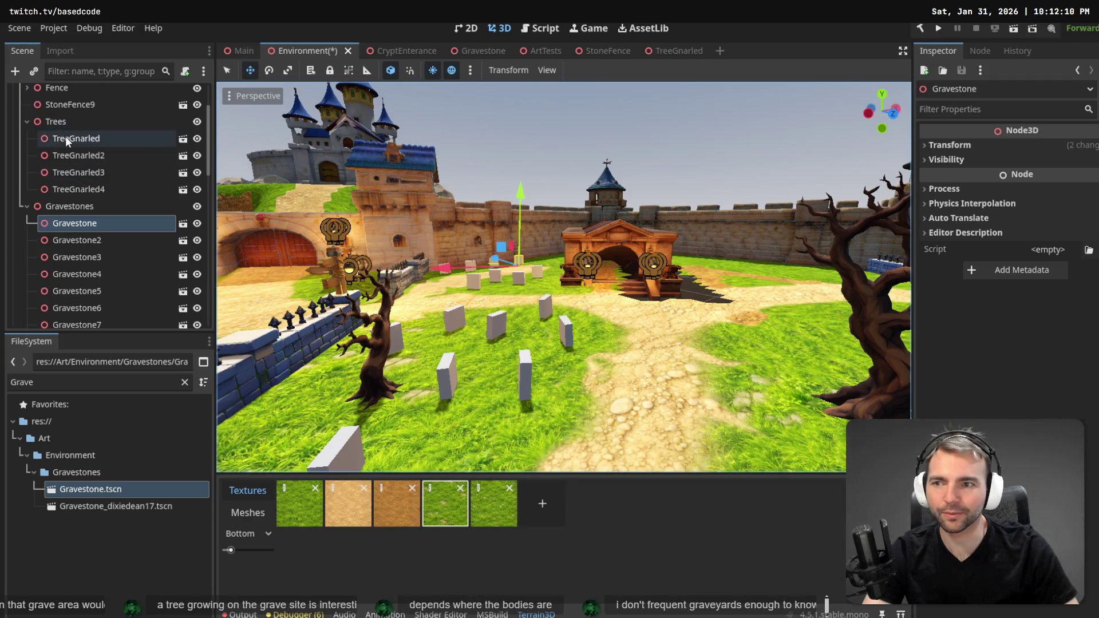
Focus on StoneFence9, drag it into the Fence group and collapse Fence.
double_click(70, 105)
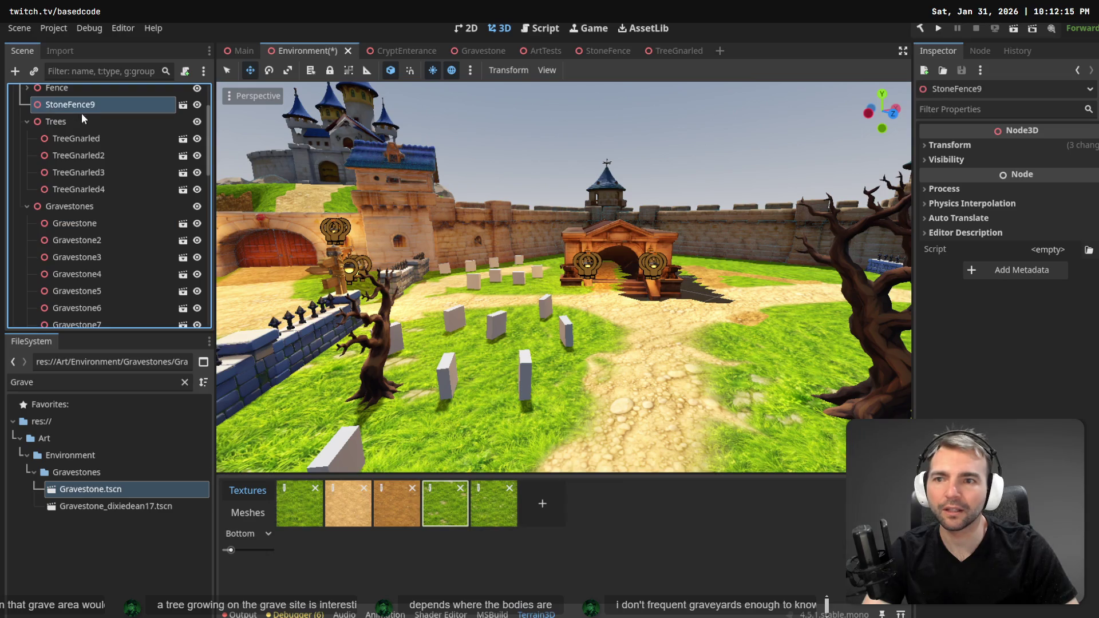
key(s)
key(s)
key(e)
key(e)
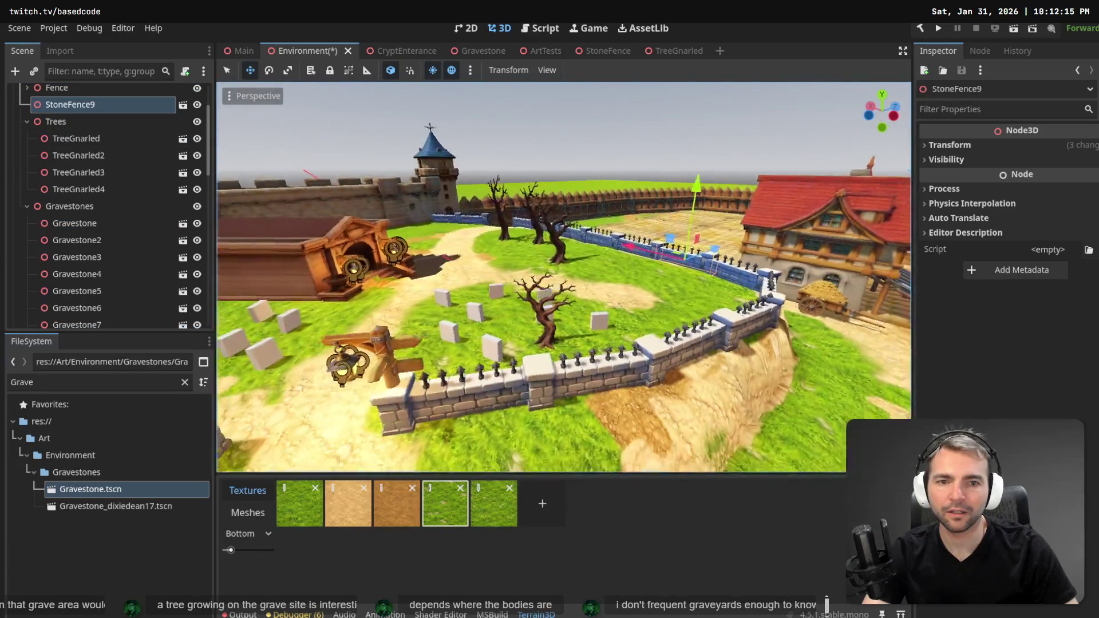
scroll(99, 158, up, 3)
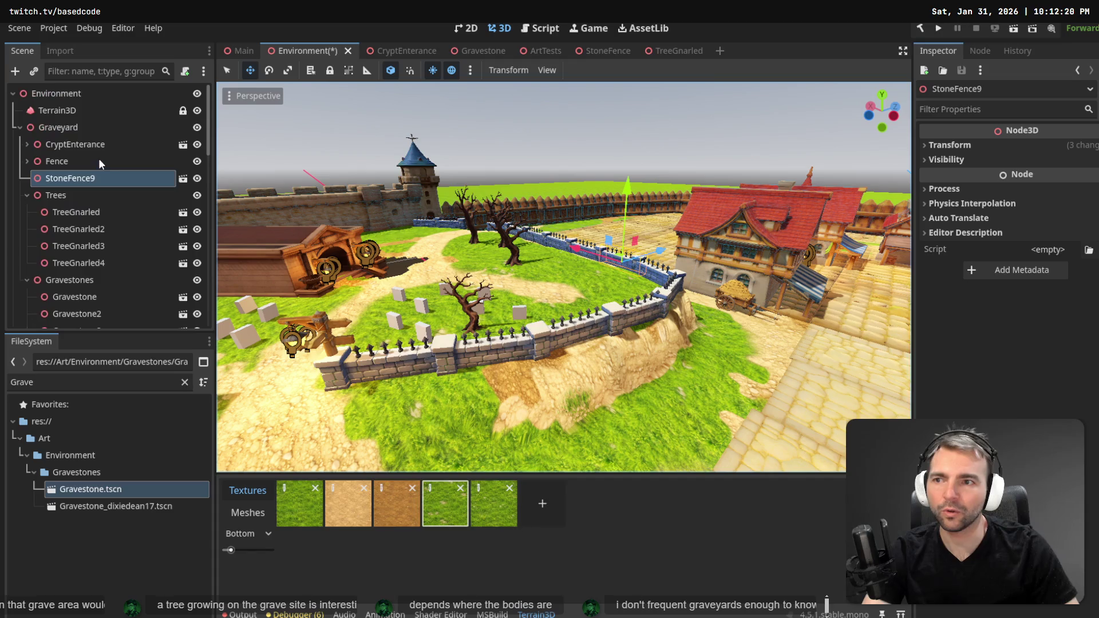
drag(72, 177, 71, 163)
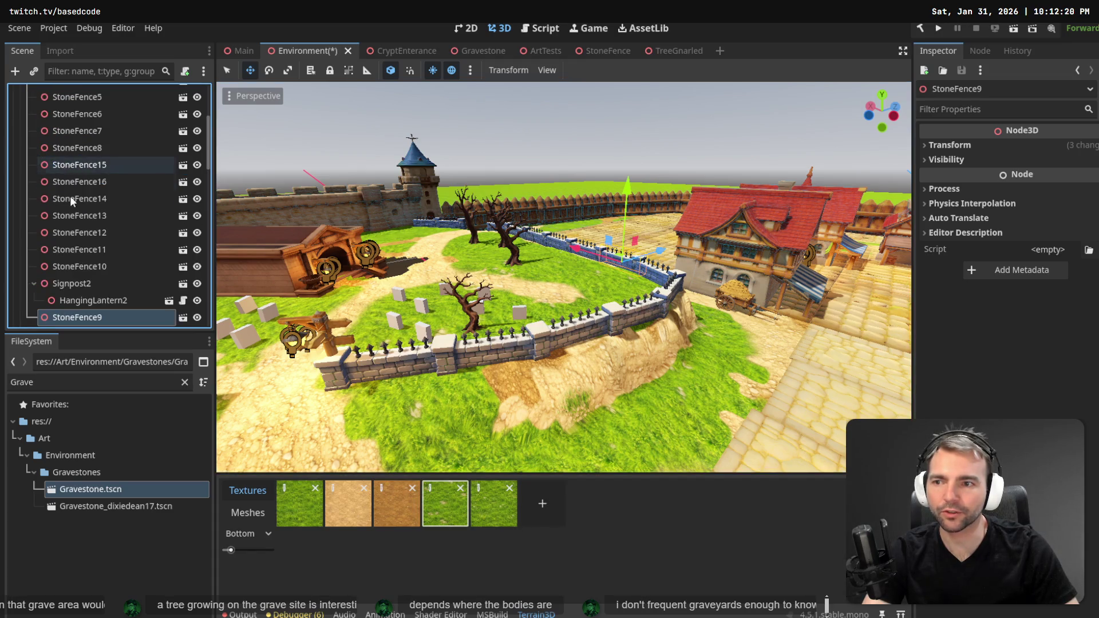
scroll(71, 195, up, 5)
click(26, 161)
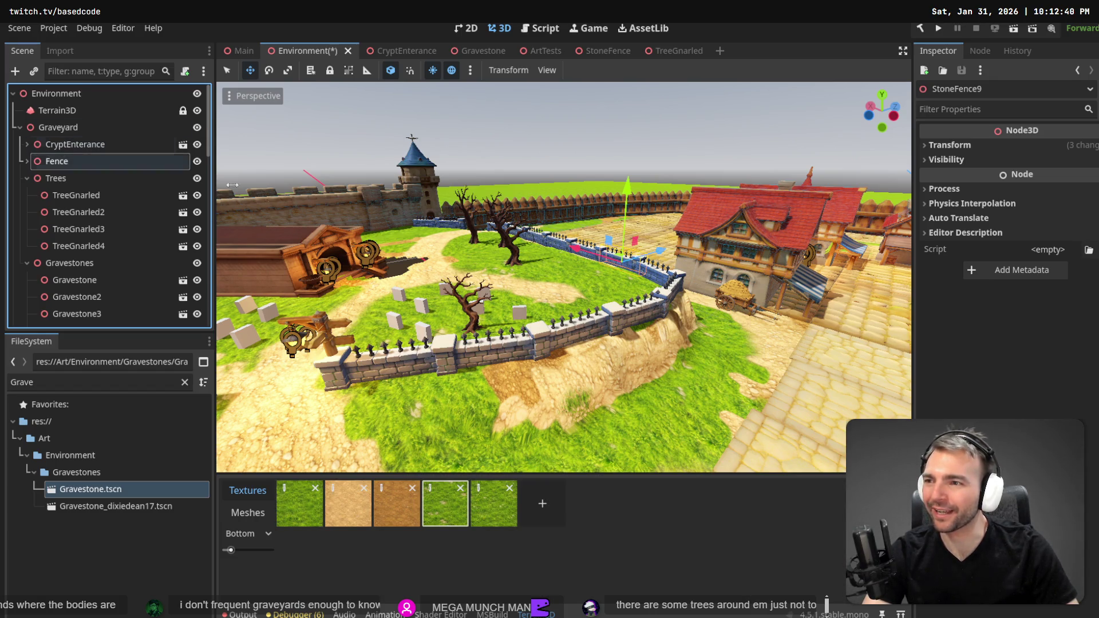
Focus the view on TreeGnarled4, delete it and confirm the deletion.
click(464, 306)
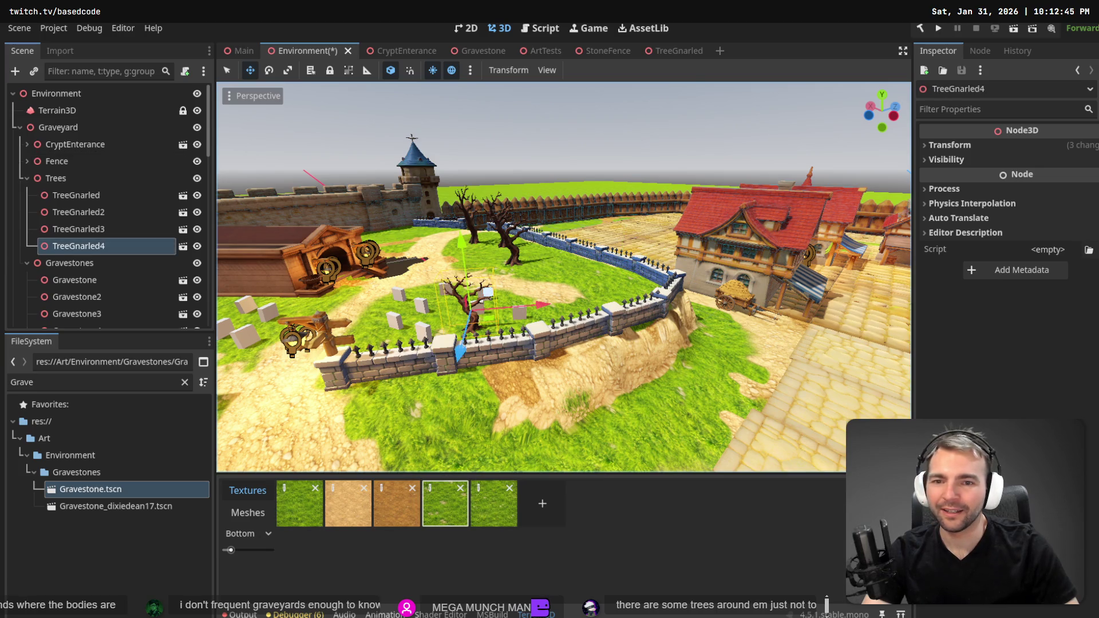
key(f)
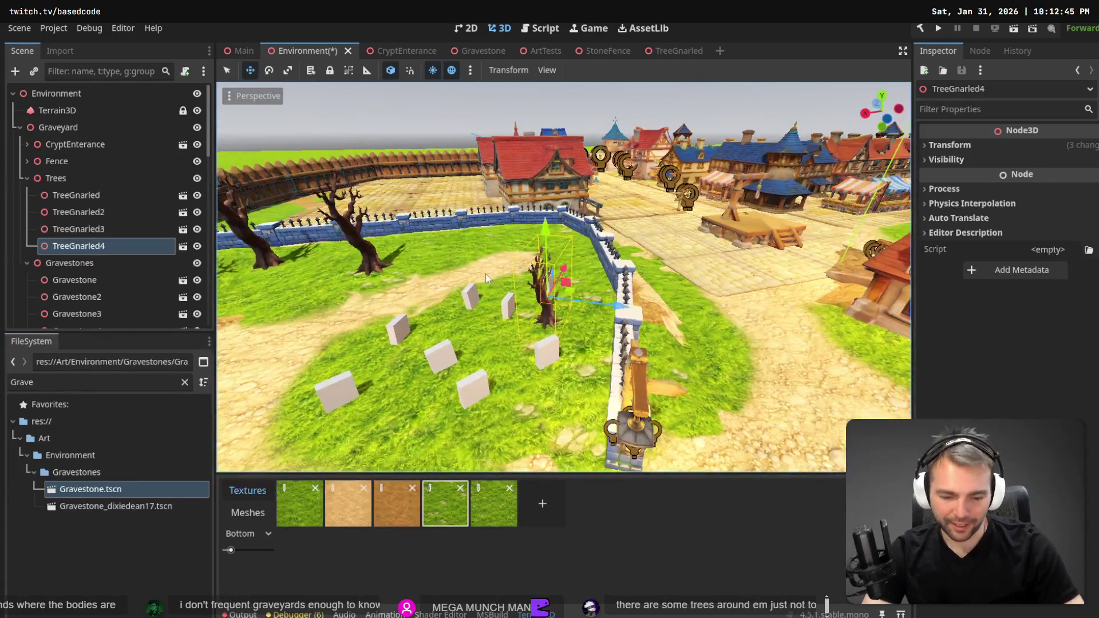
key(Delete)
key(Return)
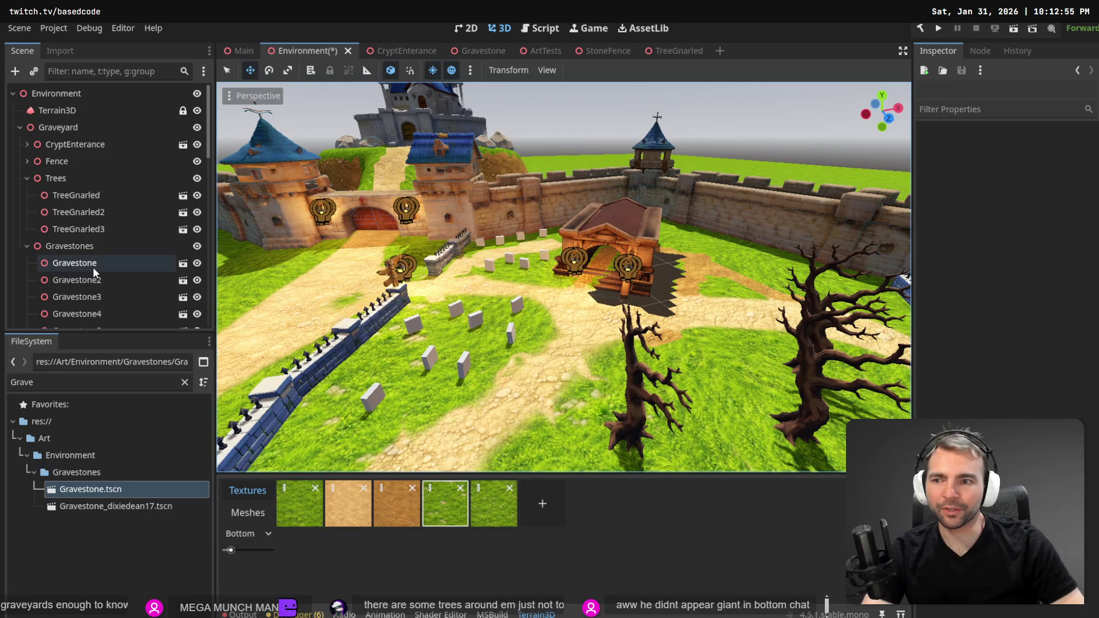
click(92, 266)
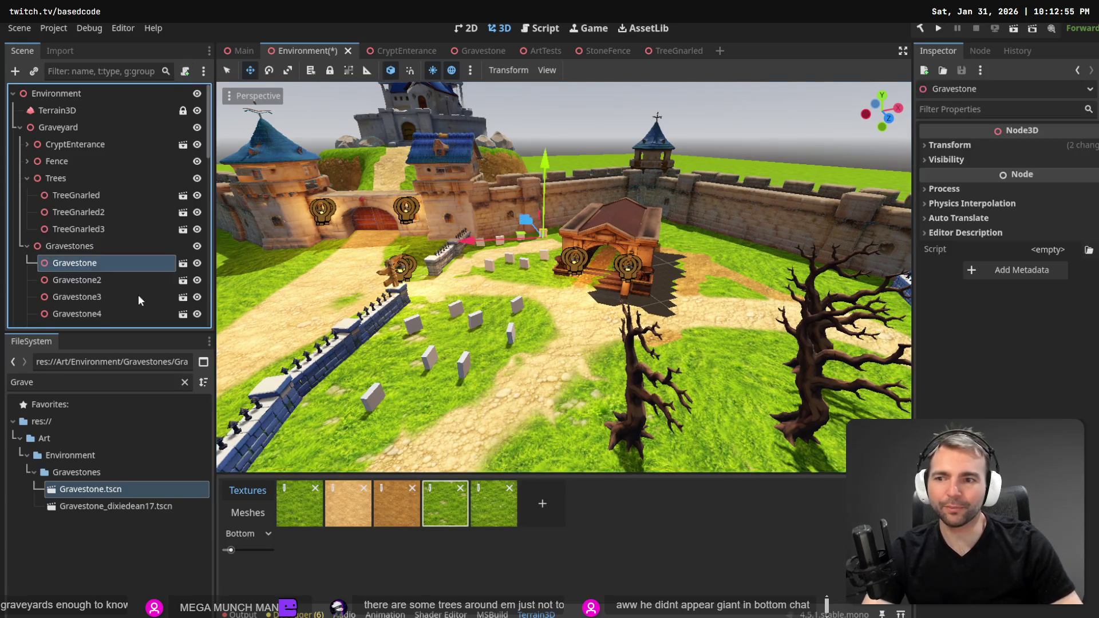
Duplicate Gravestone13–16 as four new gravestones.
scroll(139, 294, down, 5)
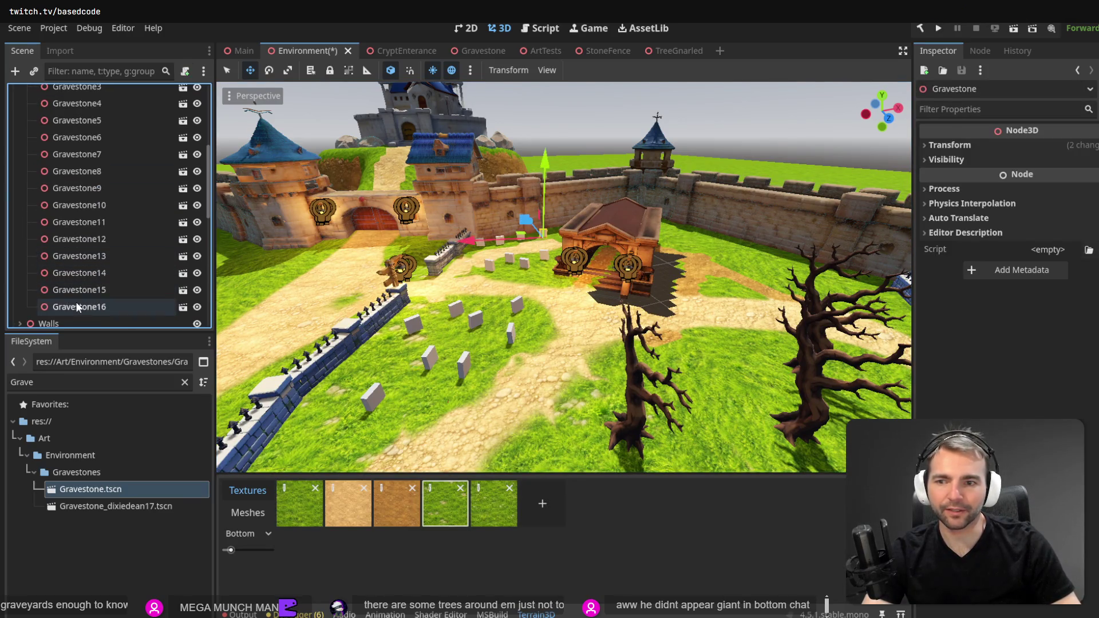
click(74, 290)
shift+click(77, 306)
key(shift+Up)
key(shift+Up)
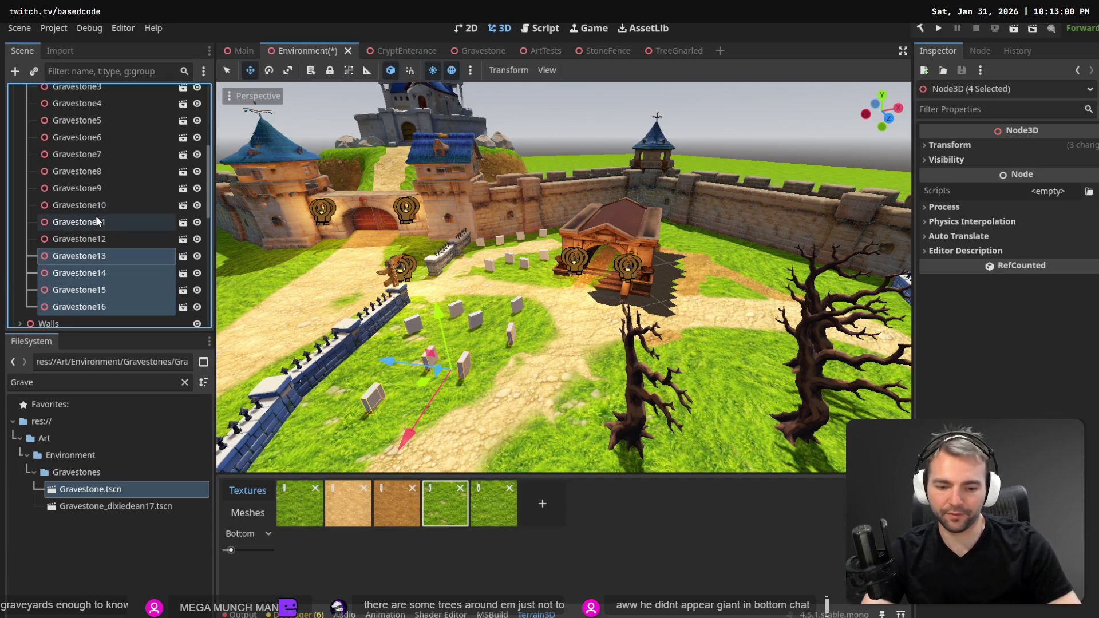
key(Left)
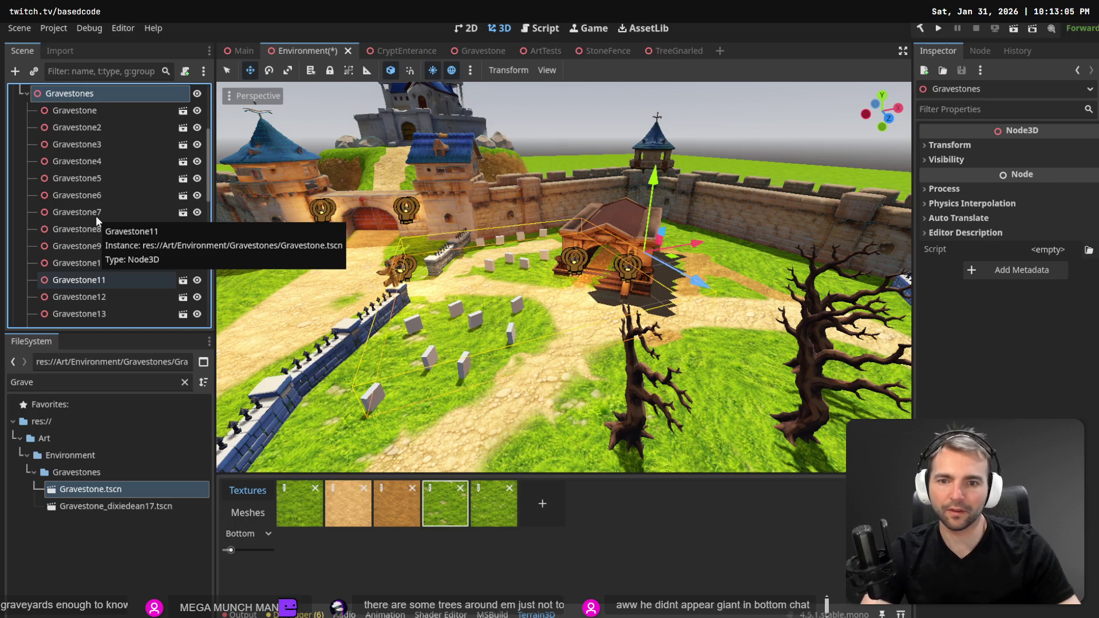
key(ctrl+d)
Place the copies at the tree's lower left, turned about -16°, and move TreeGnarled3 beside them.
drag(390, 367, 562, 409)
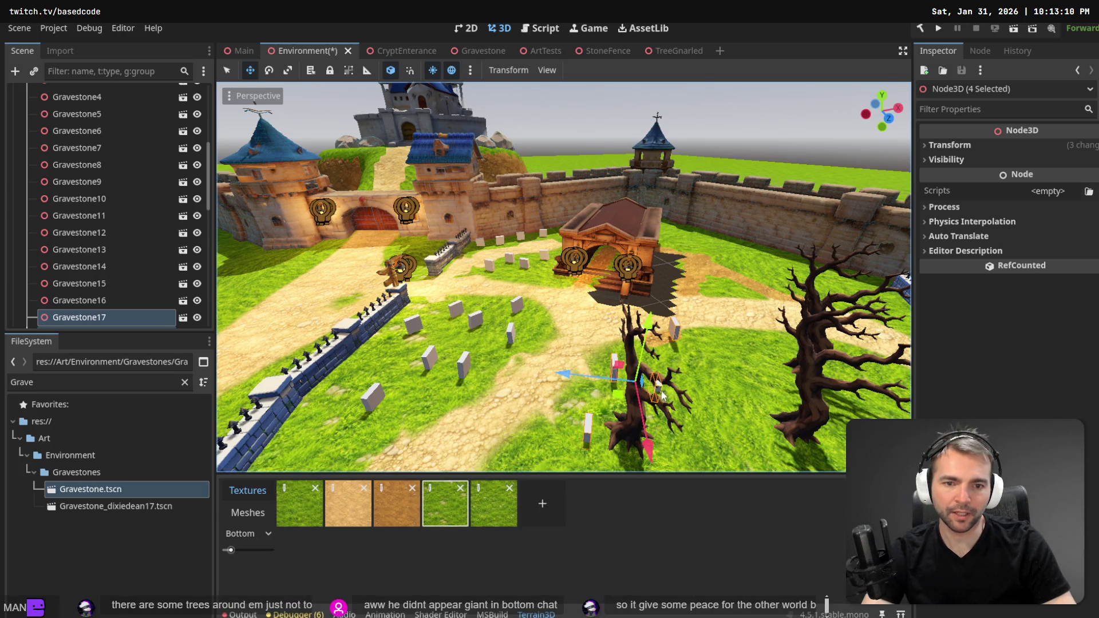
scroll(725, 397, down, 5)
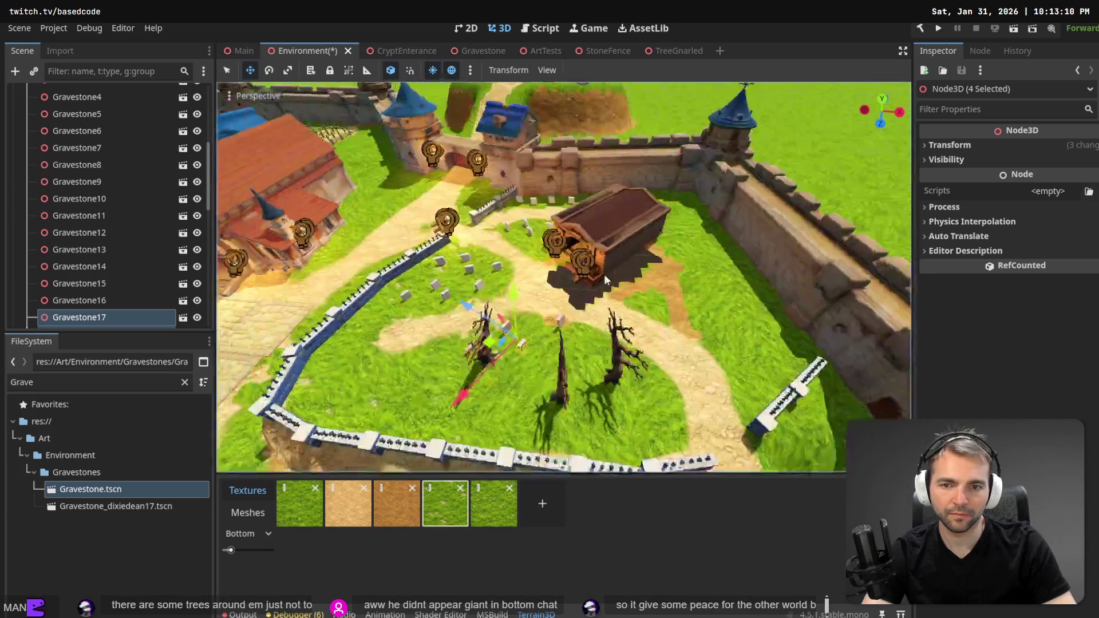
scroll(631, 263, down, 5)
scroll(536, 285, up, 10)
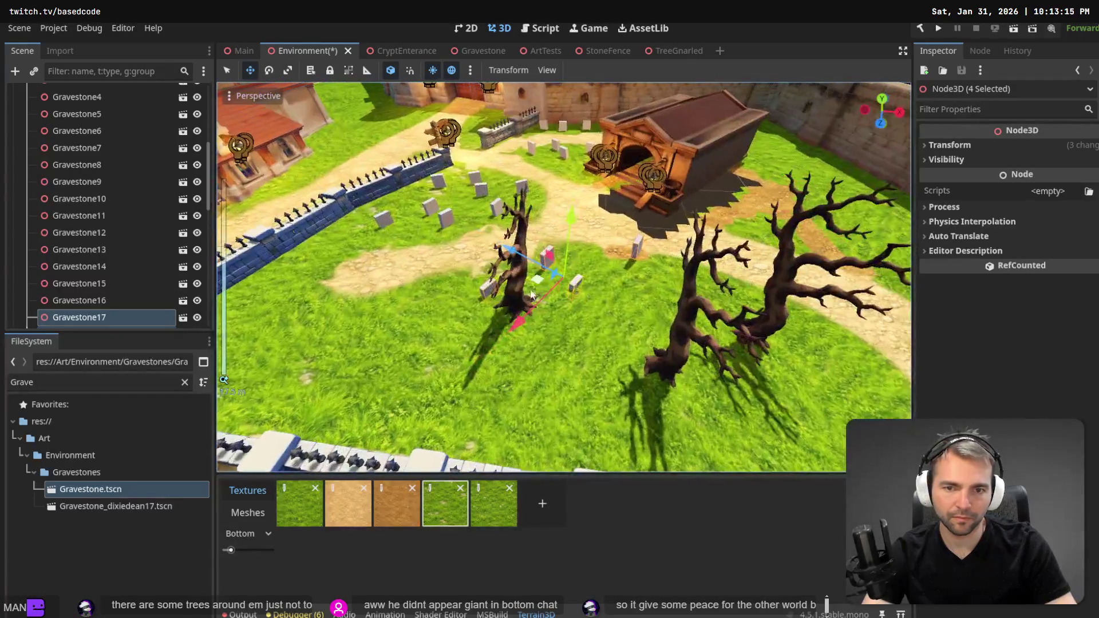
mouse_move(536, 285)
mouse_down()
mouse_move(445, 303)
mouse_move(416, 321)
mouse_up()
key(e)
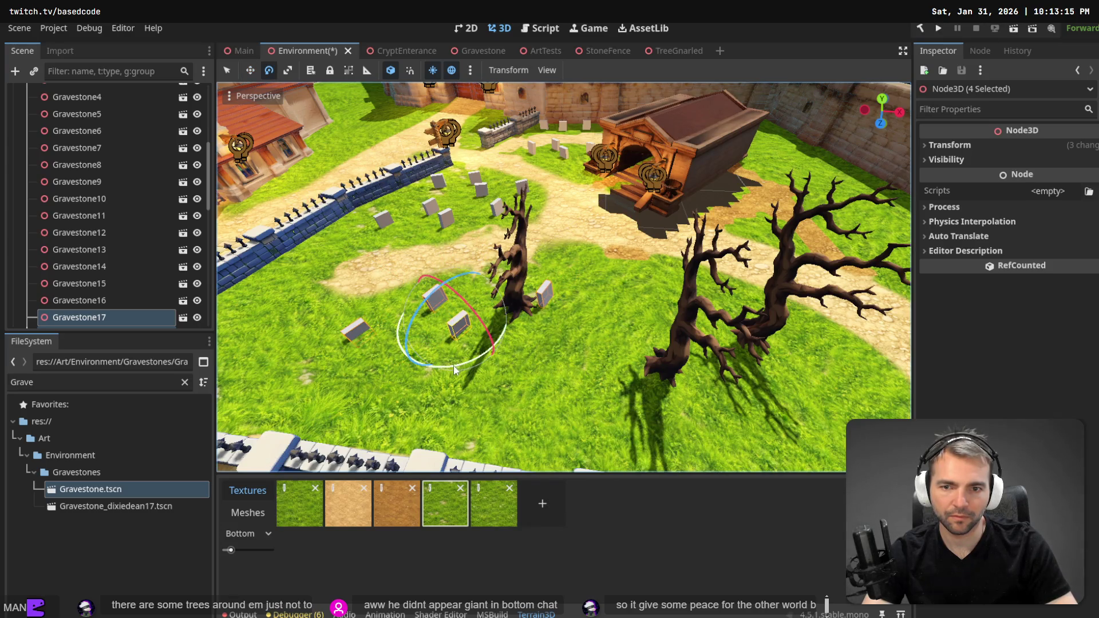
mouse_move(458, 369)
mouse_down()
mouse_move(417, 351)
mouse_move(441, 344)
mouse_move(435, 306)
mouse_up()
key(w)
click(531, 264)
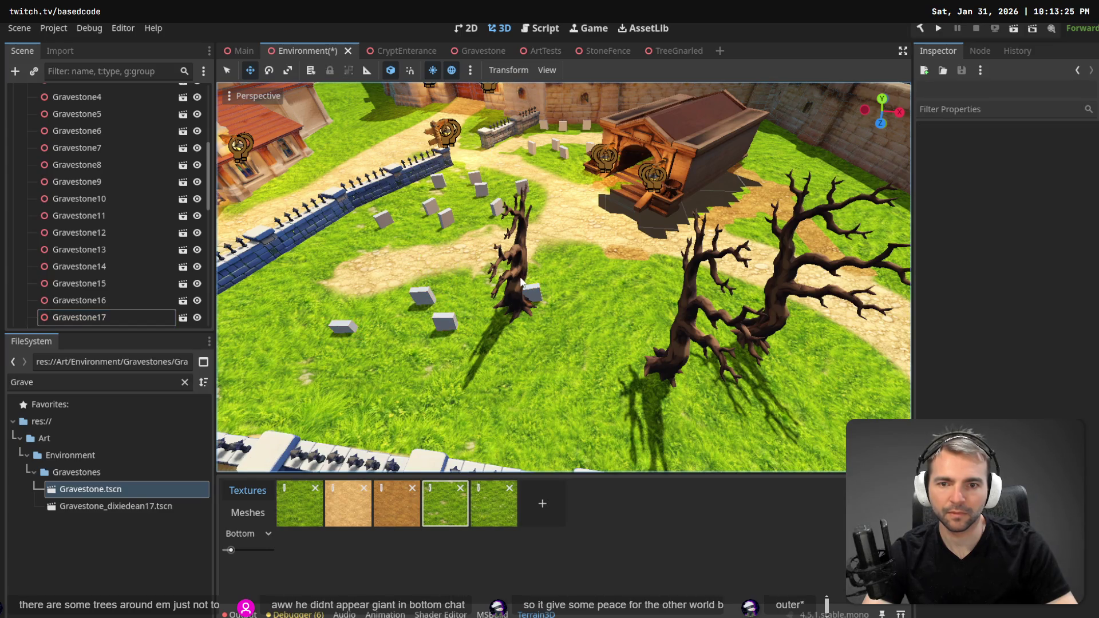
mouse_move(443, 261)
mouse_down()
mouse_move(535, 305)
mouse_move(575, 345)
mouse_up()
Rotate the four gravestones Gravestone17 through Gravestone20 by about -26 degrees.
click(585, 339)
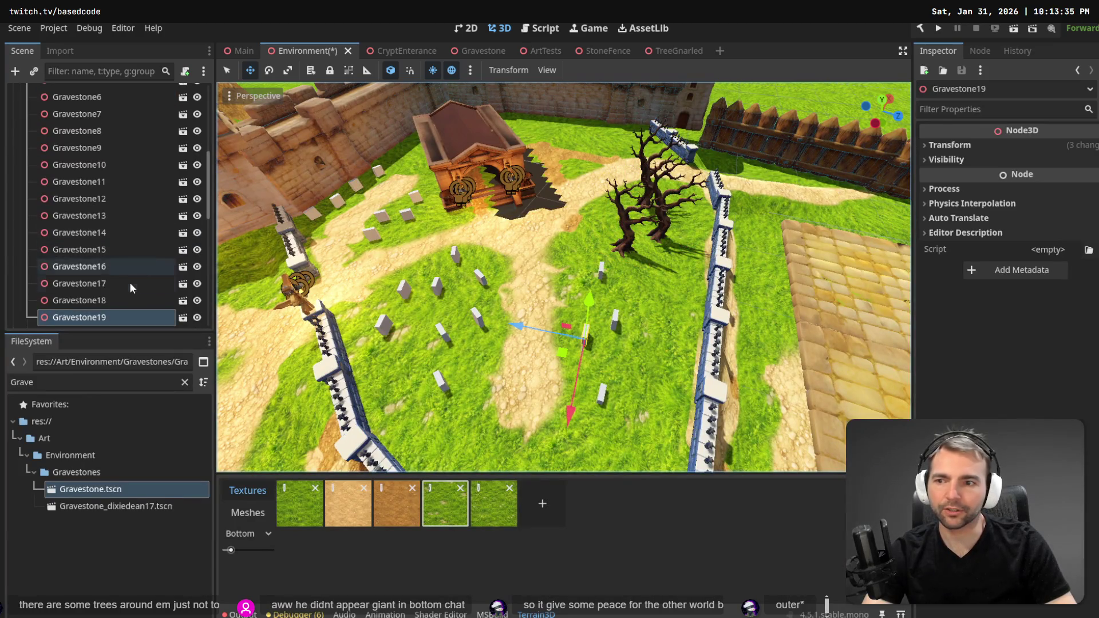
shift+click(124, 267)
key(e)
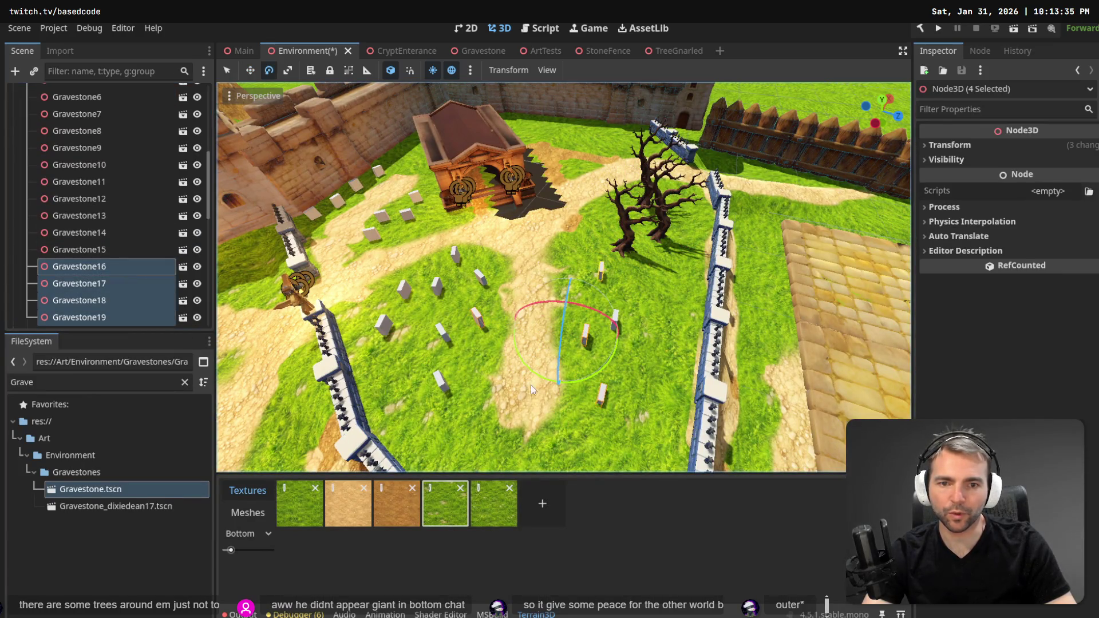
scroll(143, 292, down, 3)
click(108, 274)
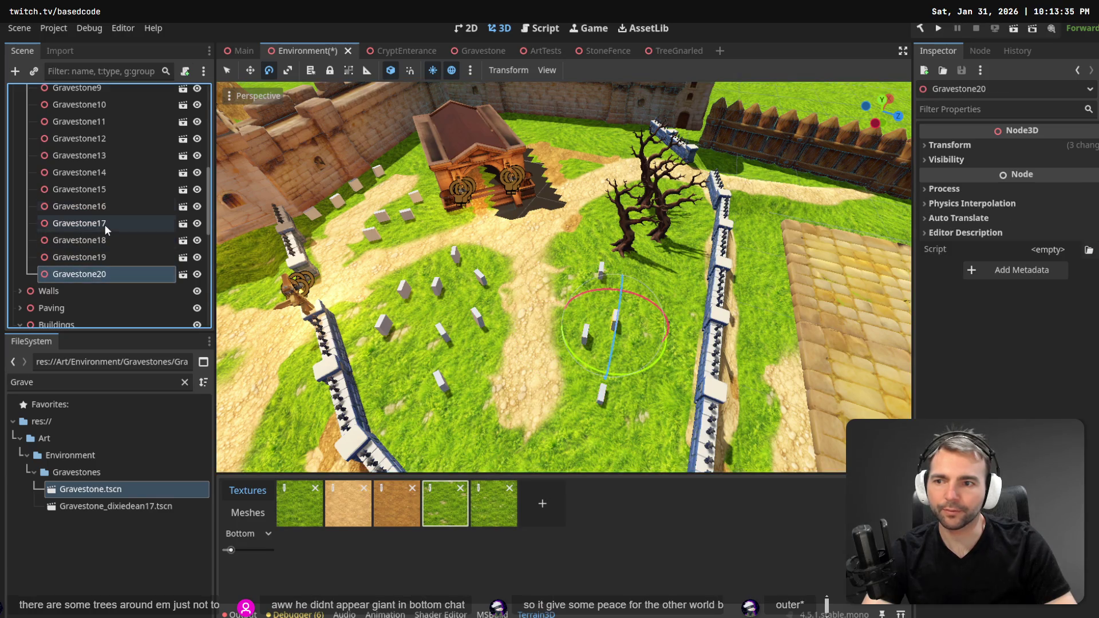
shift+click(105, 225)
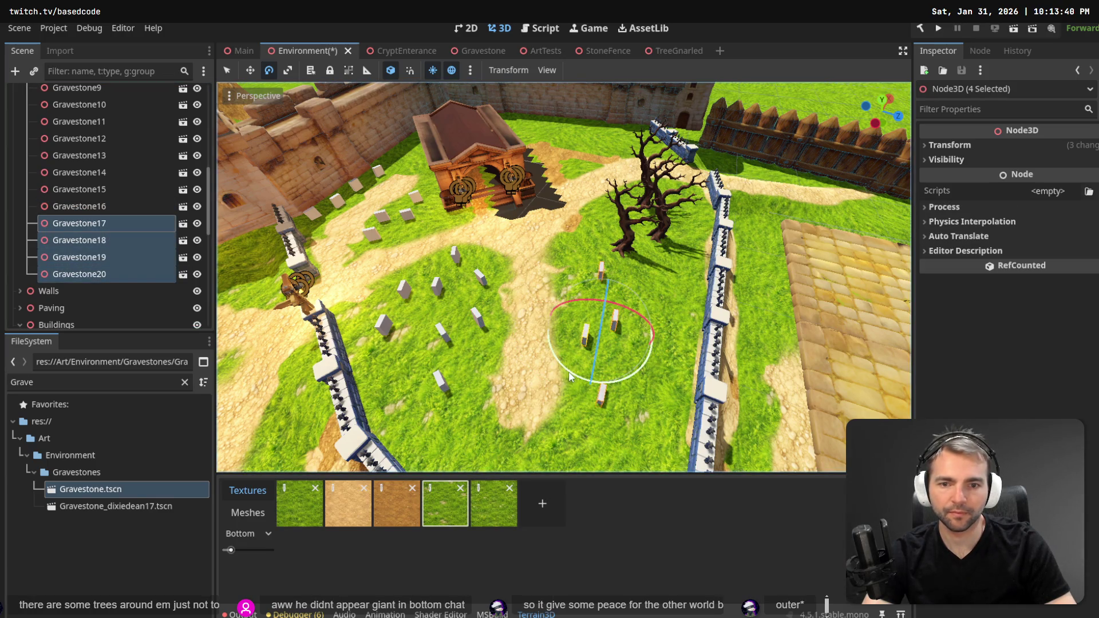
drag(564, 381, 548, 359)
Save the Environment scene and launch the game for a playtest.
scroll(538, 308, down, 10)
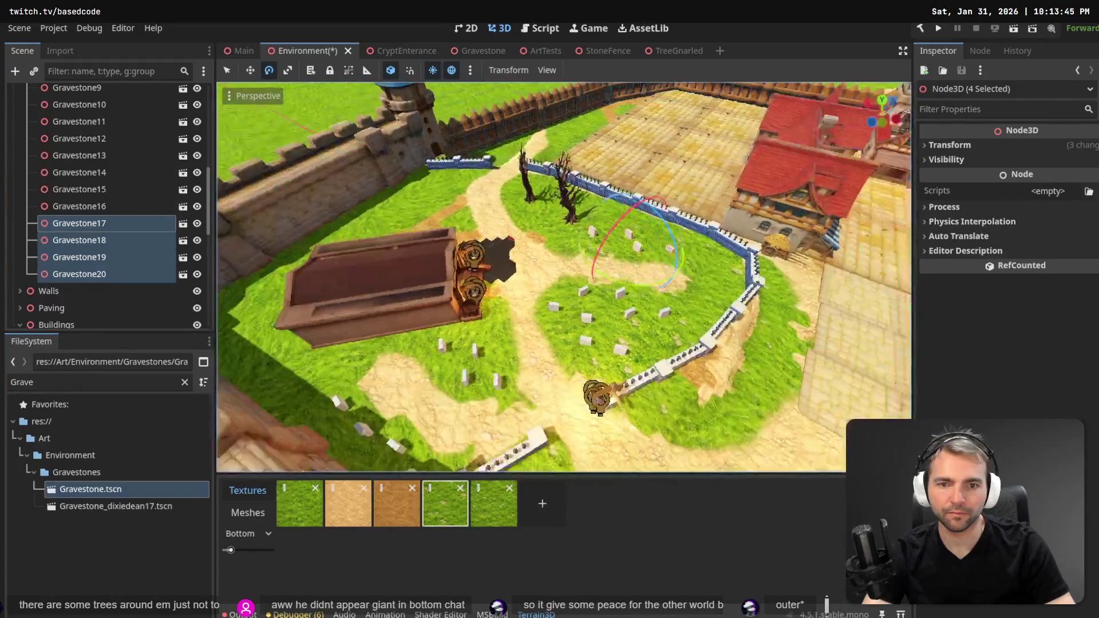
key(ctrl+s)
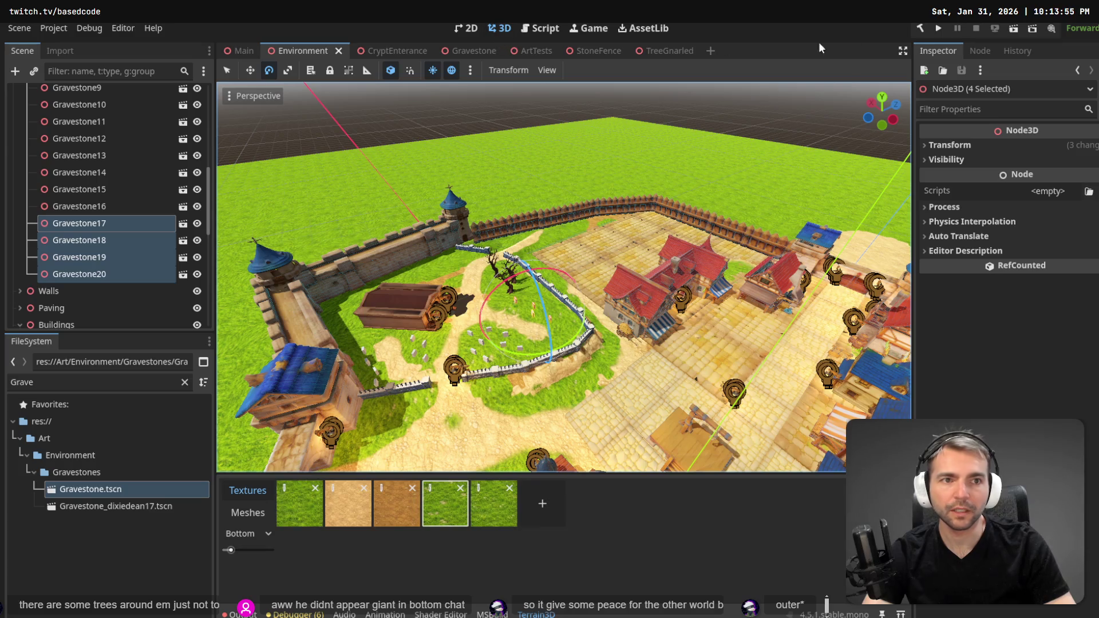
click(941, 27)
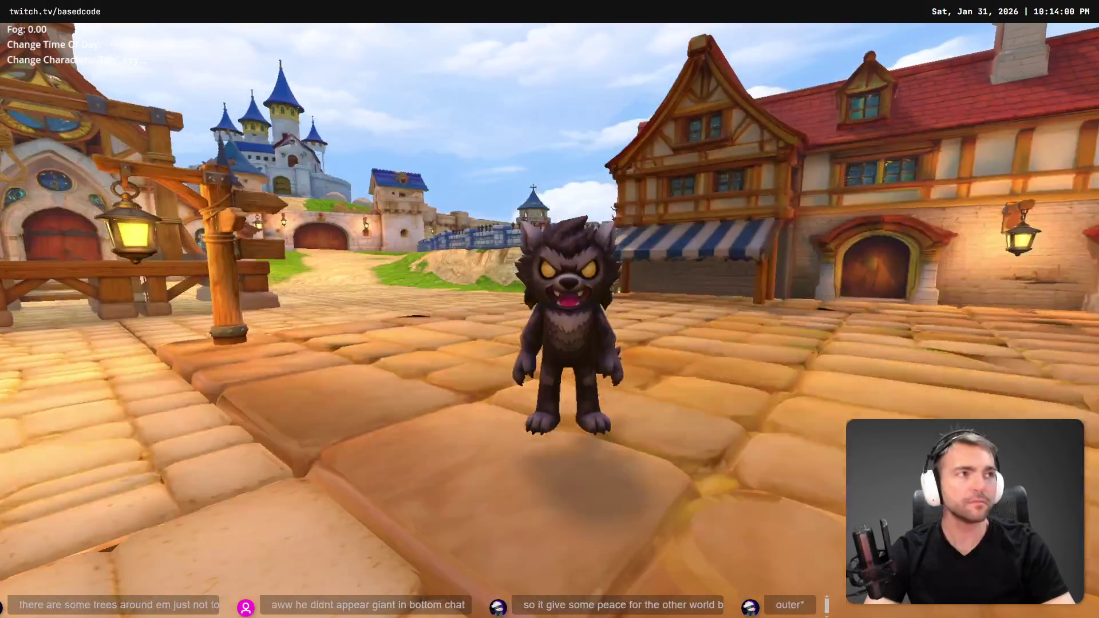
Run the werewolf toward the castle gate, past the grassy slope and signpost lane, then stop the game.
key(w)
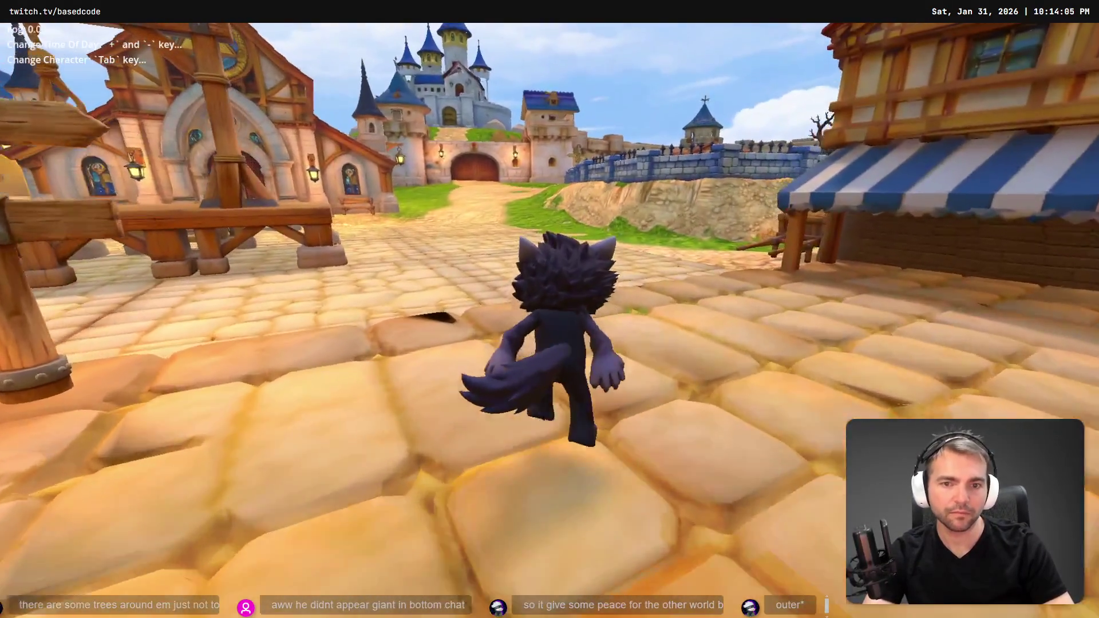
key(w)
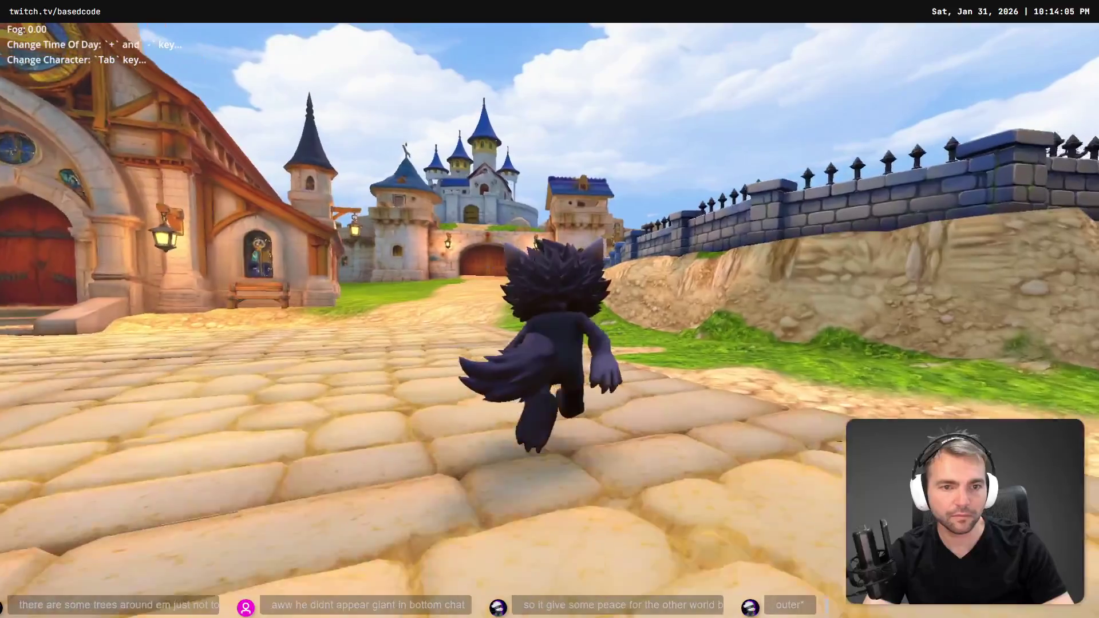
key(d)
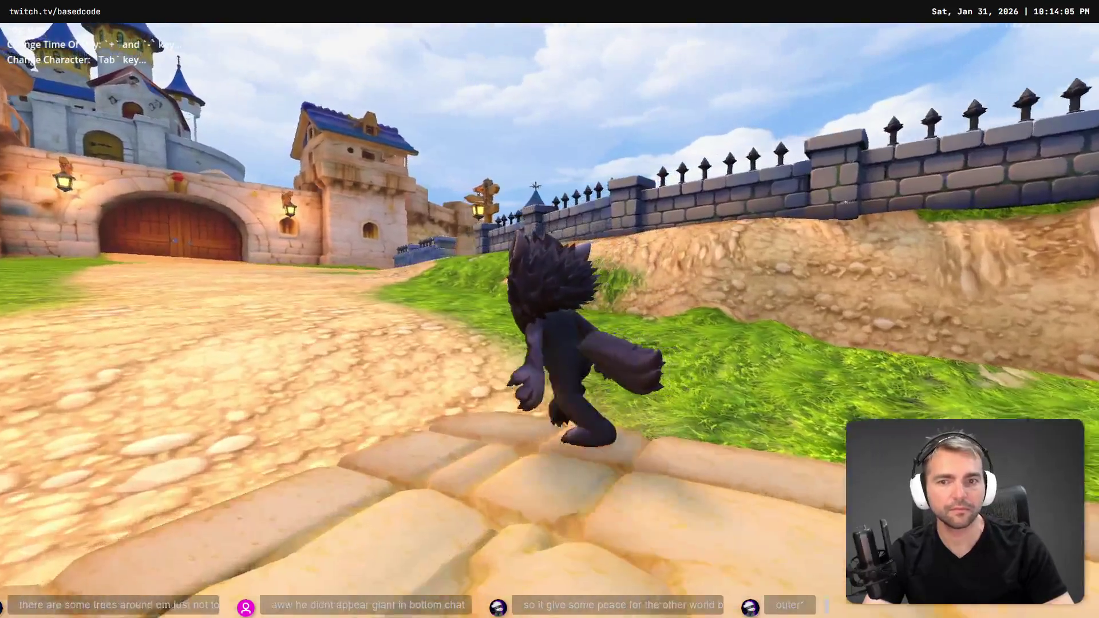
key(w)
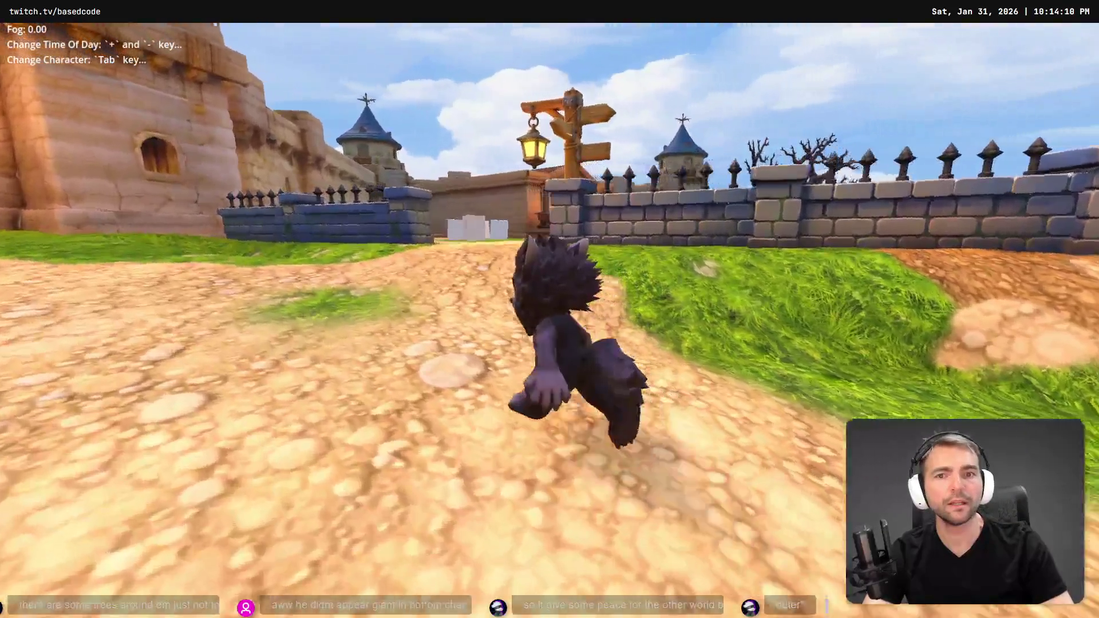
key(w)
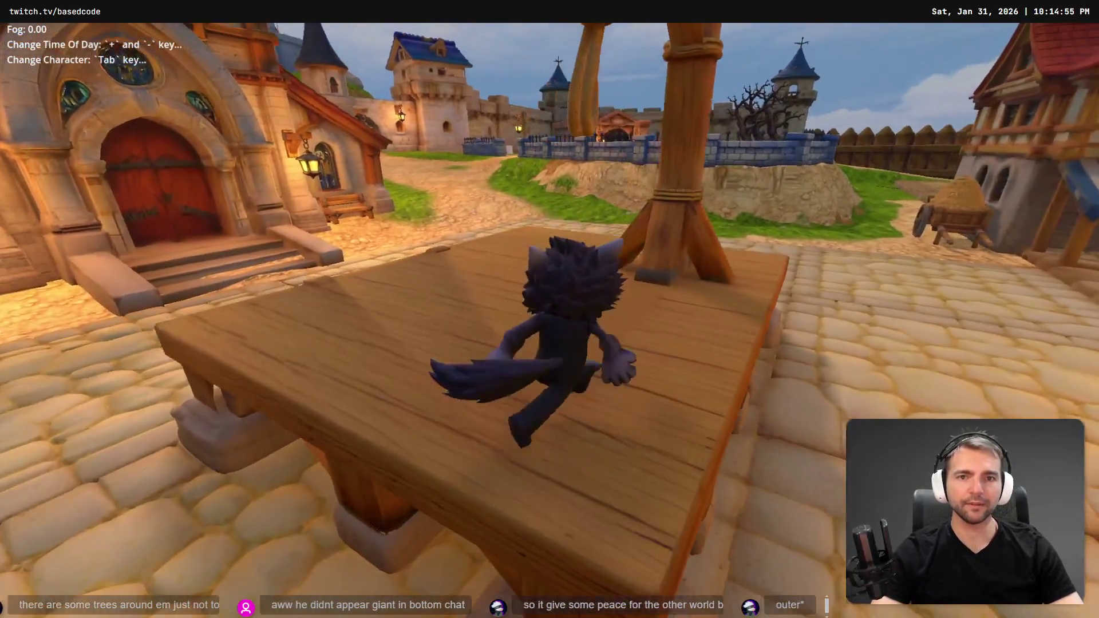
key(Escape)
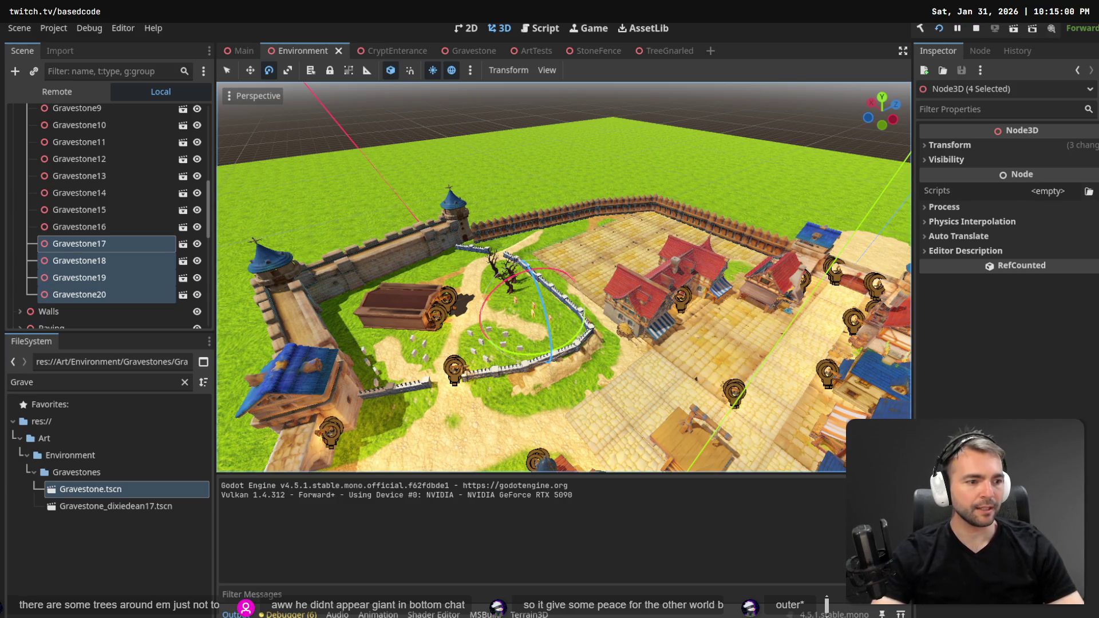
Clear the Grave filter, collapse the Gravestones folder, and find the CryptEnterance folder by filtering for 'Crypt'.
click(184, 382)
click(32, 557)
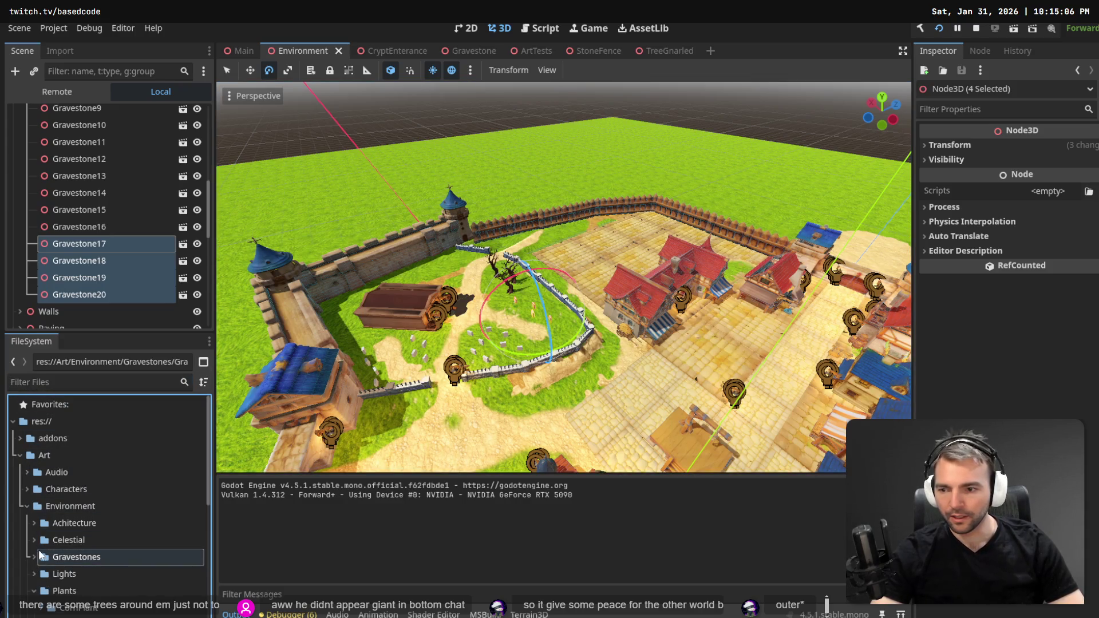
scroll(39, 538, down, 2)
click(39, 537)
click(35, 533)
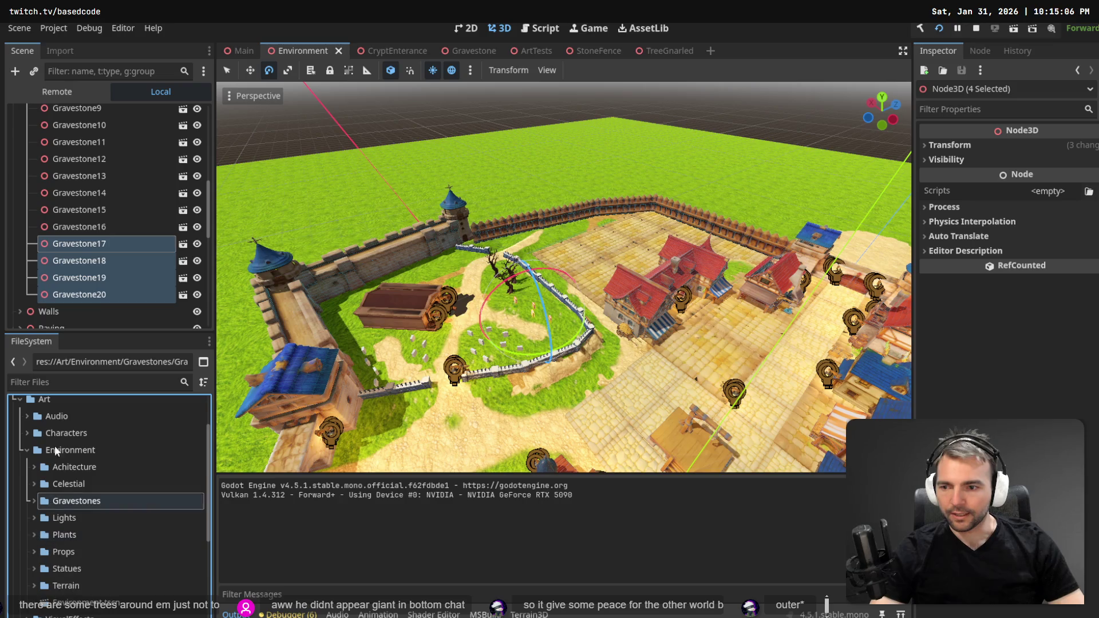
click(70, 386)
text(Crypt)
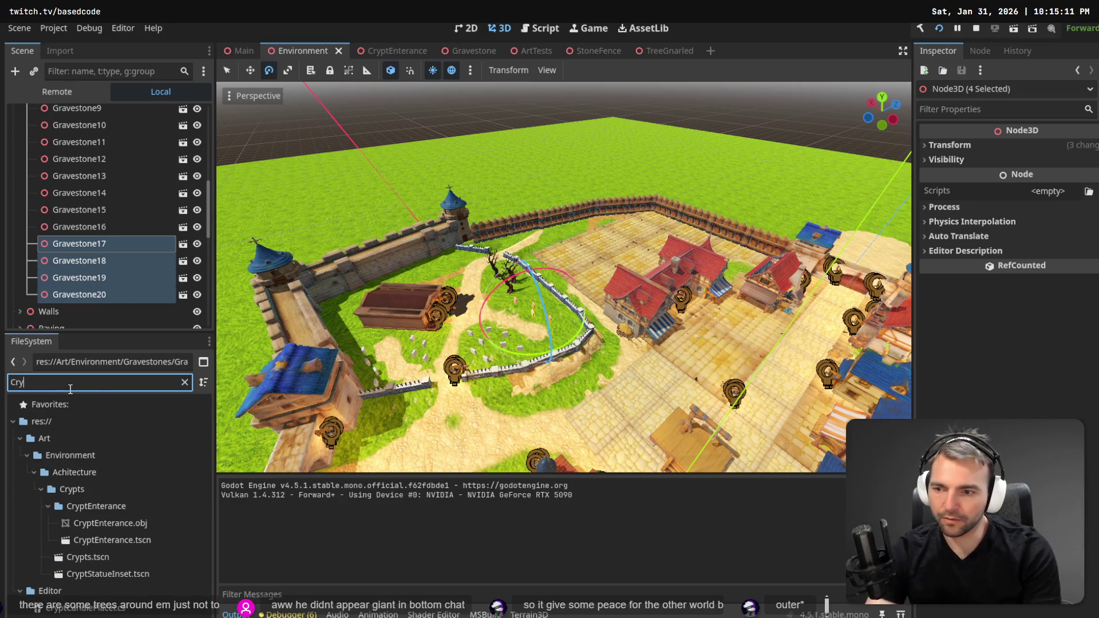
click(92, 507)
click(184, 382)
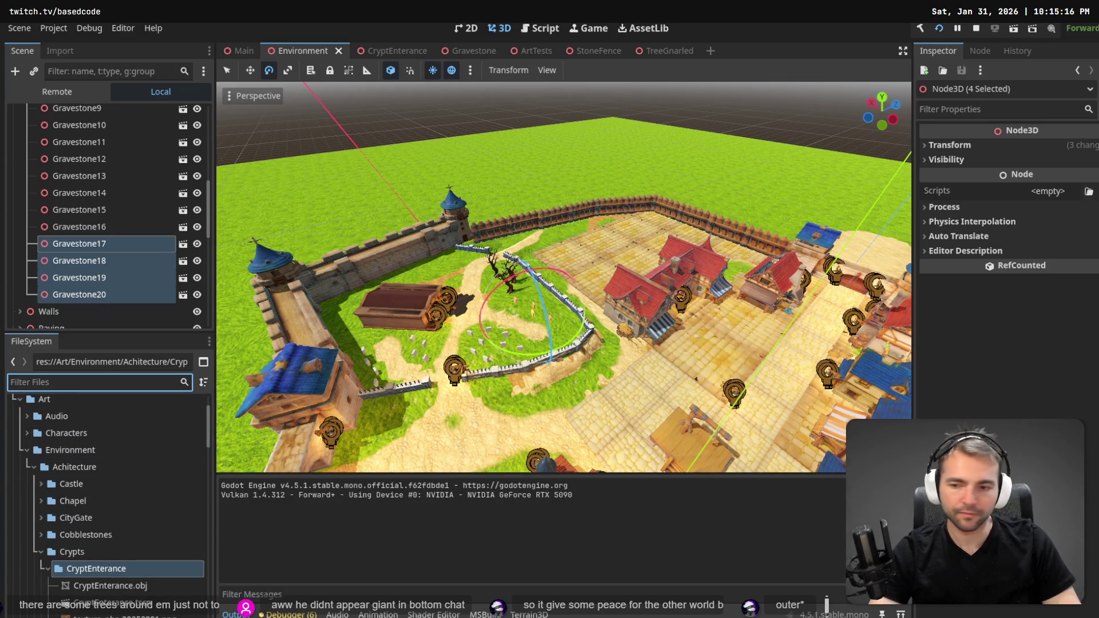
Rename CryptEnterance.obj to CryptEnterance_old.obj.
scroll(146, 573, down, 2)
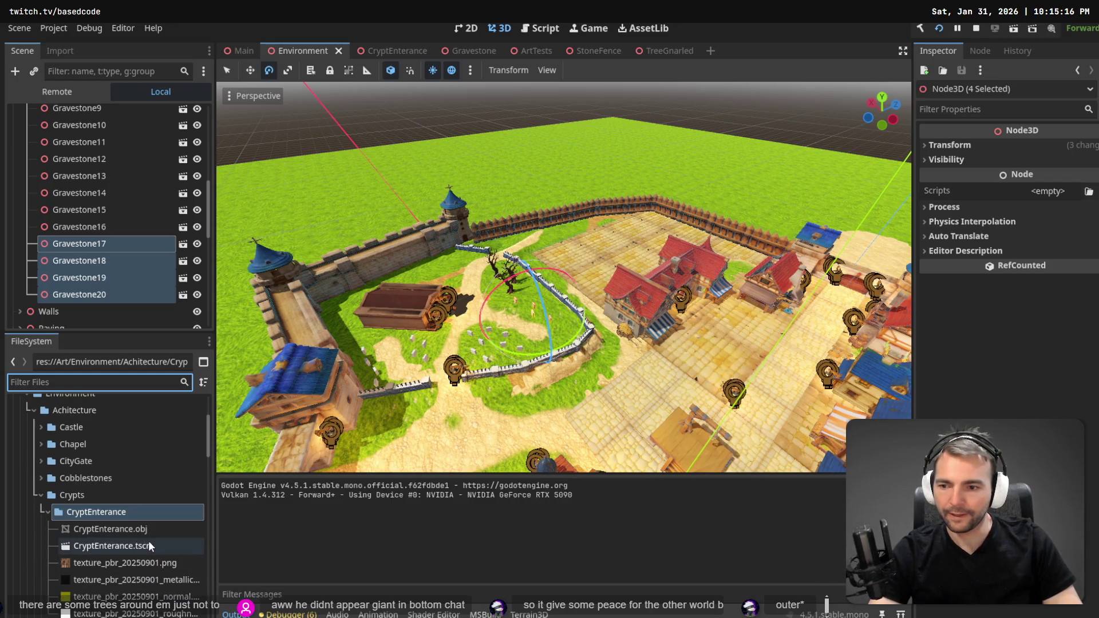
scroll(149, 532, down, 1)
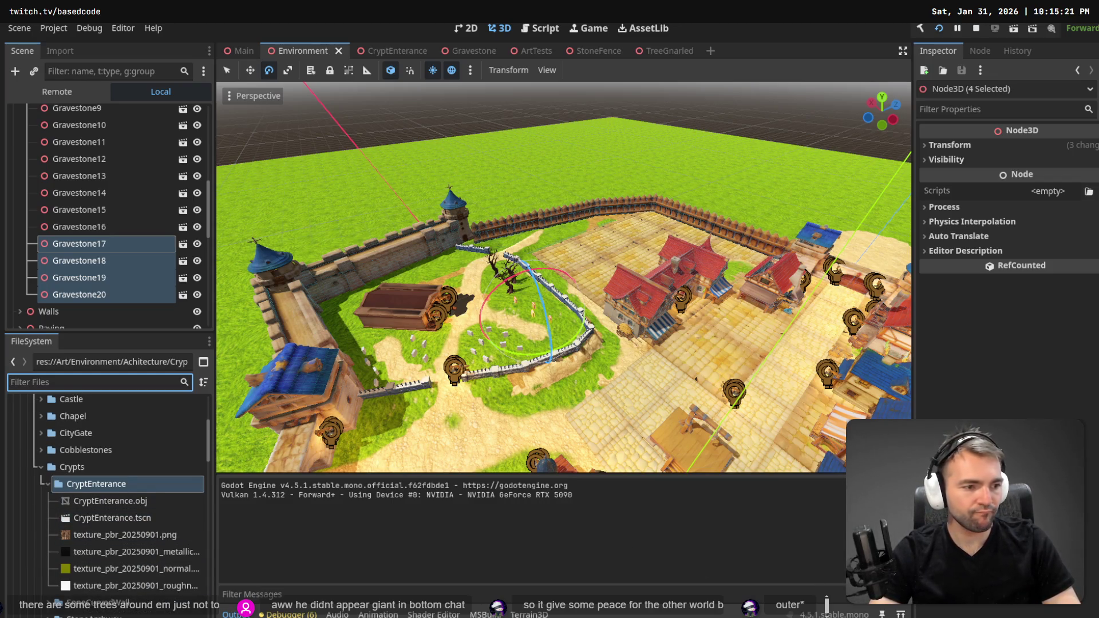
click(106, 501)
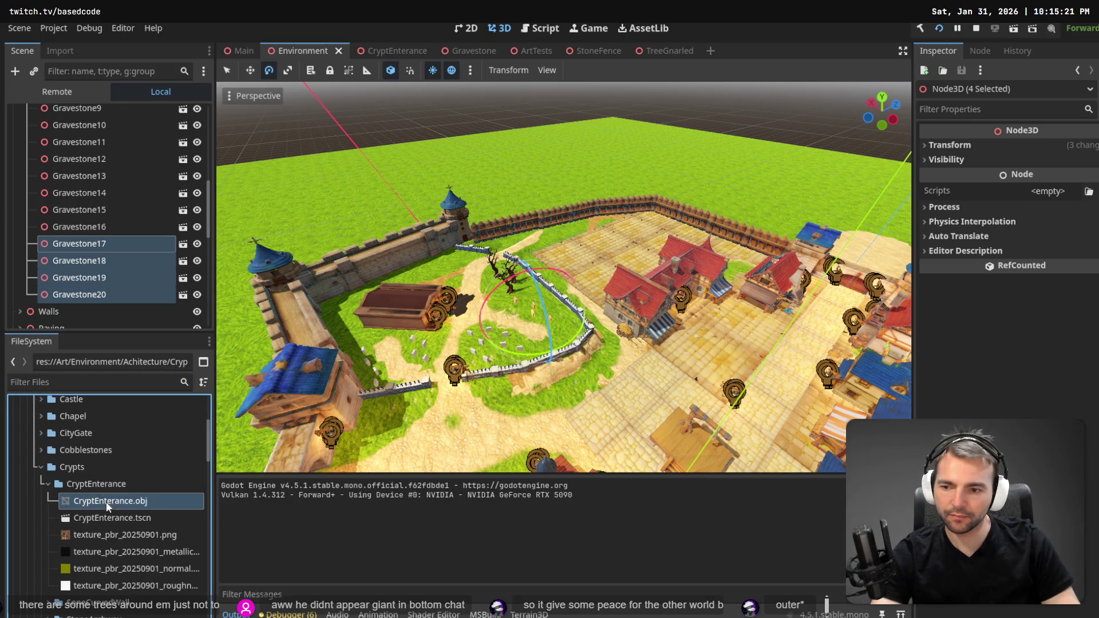
key(F2)
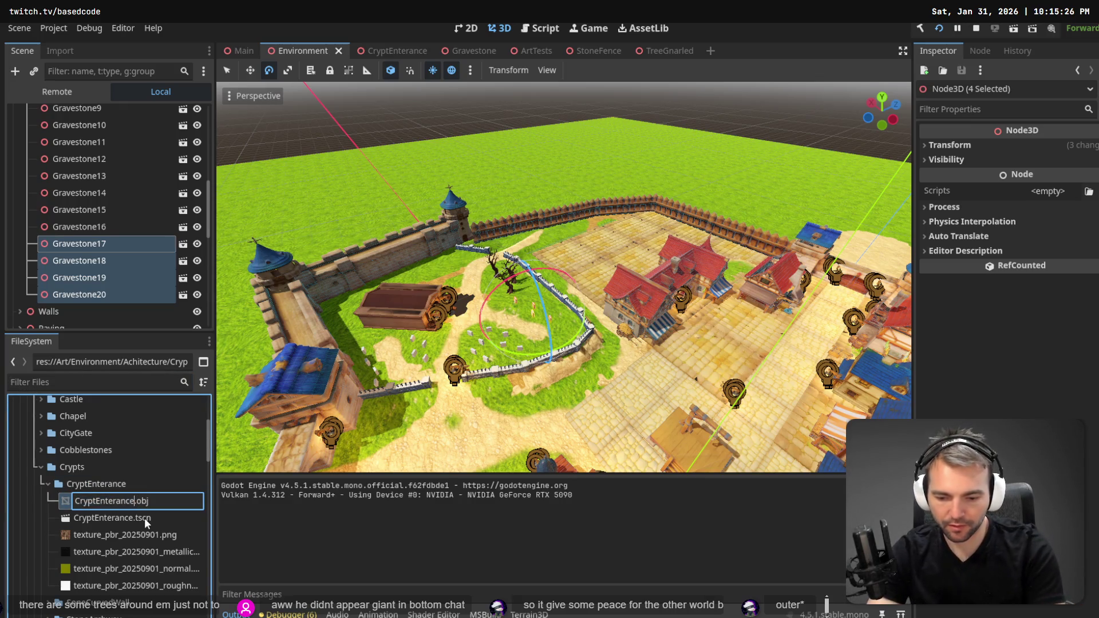
text(_o)
key(Return)
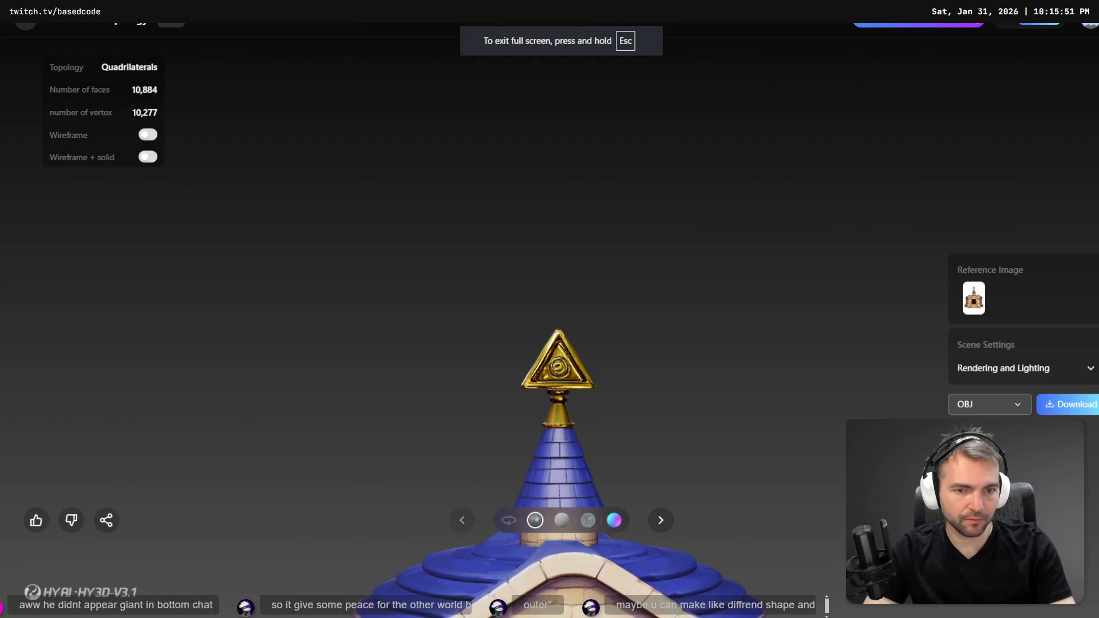
Orbit the generated blue-roofed crypt model to inspect its side, roof and front doorway, then return to Godot.
key(alt+Tab)
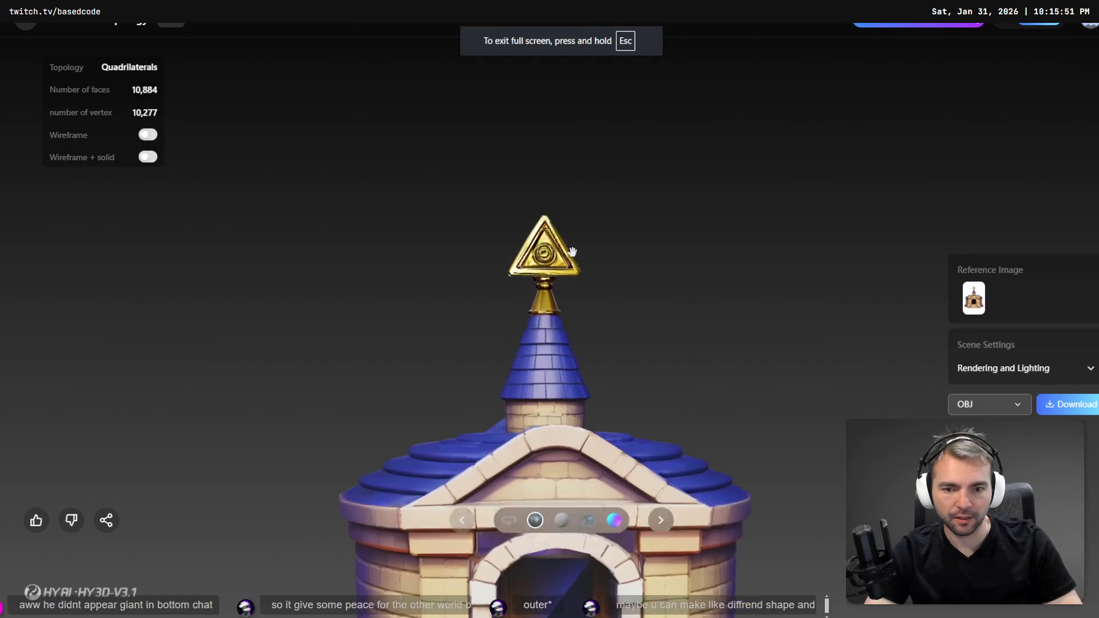
mouse_move(590, 295)
mouse_down()
mouse_move(366, 363)
mouse_move(598, 404)
mouse_move(658, 390)
mouse_move(839, 393)
mouse_move(732, 389)
mouse_up()
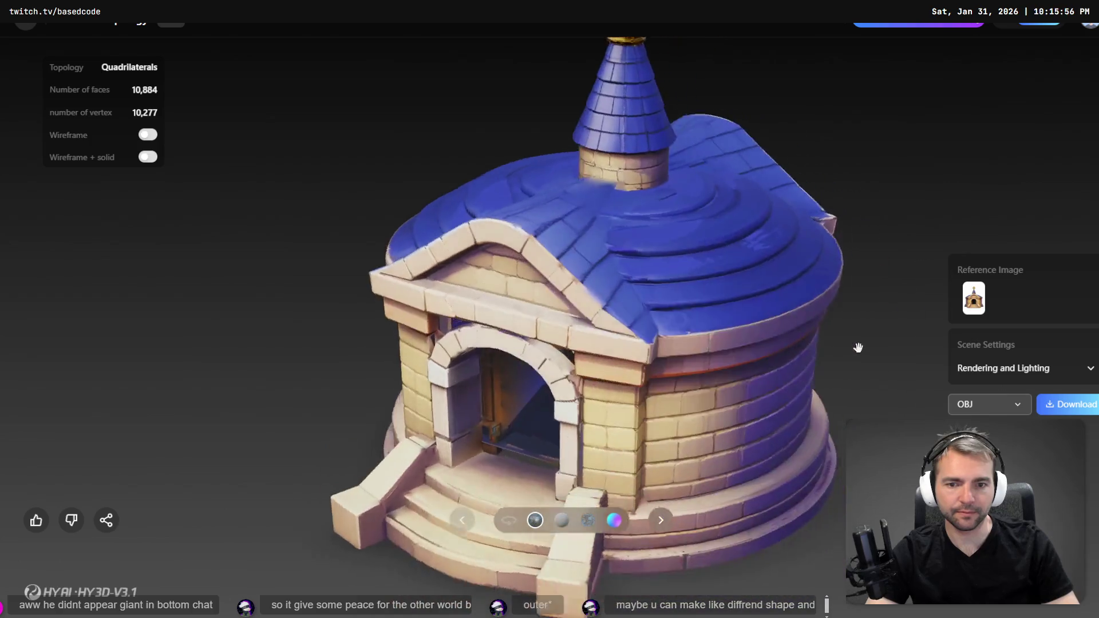
mouse_move(666, 365)
mouse_down()
mouse_move(532, 319)
mouse_move(360, 380)
mouse_move(325, 308)
mouse_move(596, 422)
mouse_move(559, 332)
mouse_move(532, 333)
mouse_up()
key(alt+Tab)
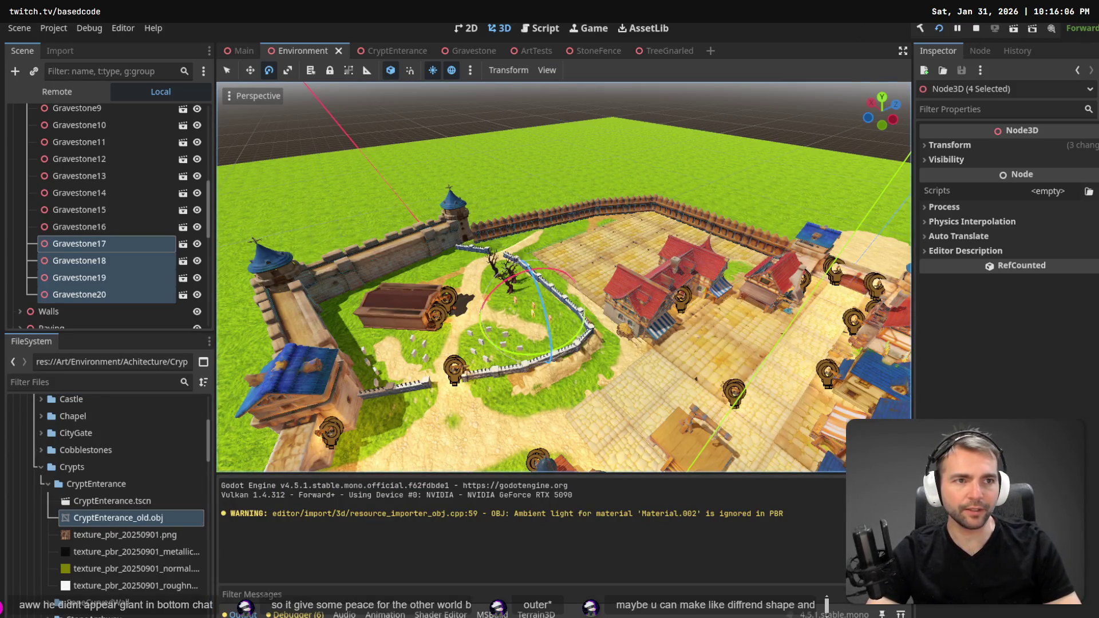
Run the foggy town again, walk onto the cobblestone street, then switch to the tldraw concept board.
key(alt+Tab)
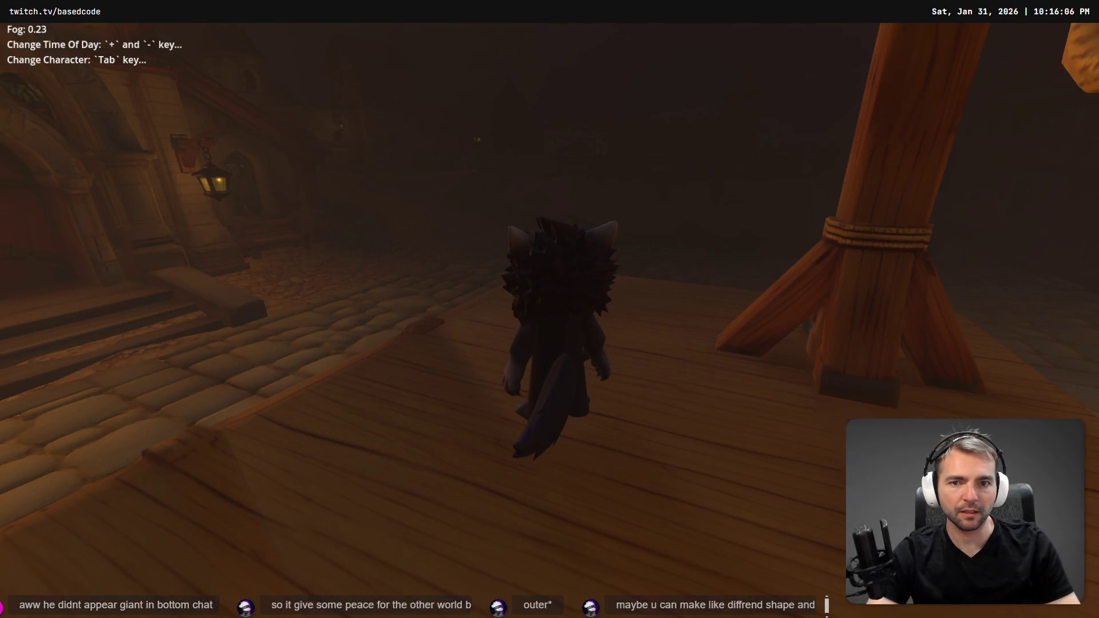
key(w)
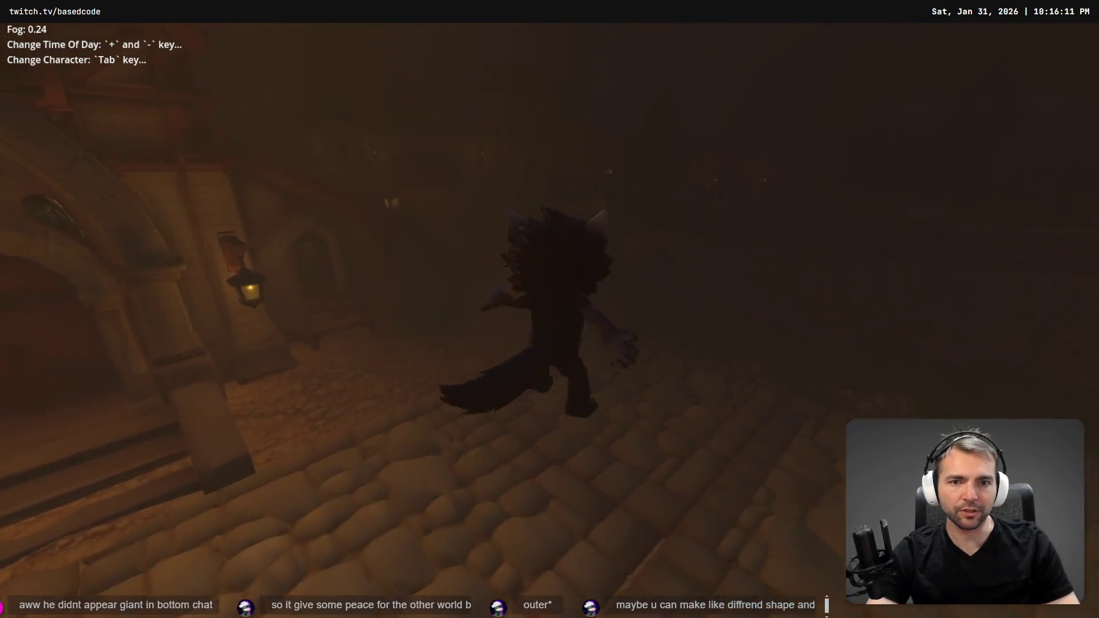
key(alt+Tab)
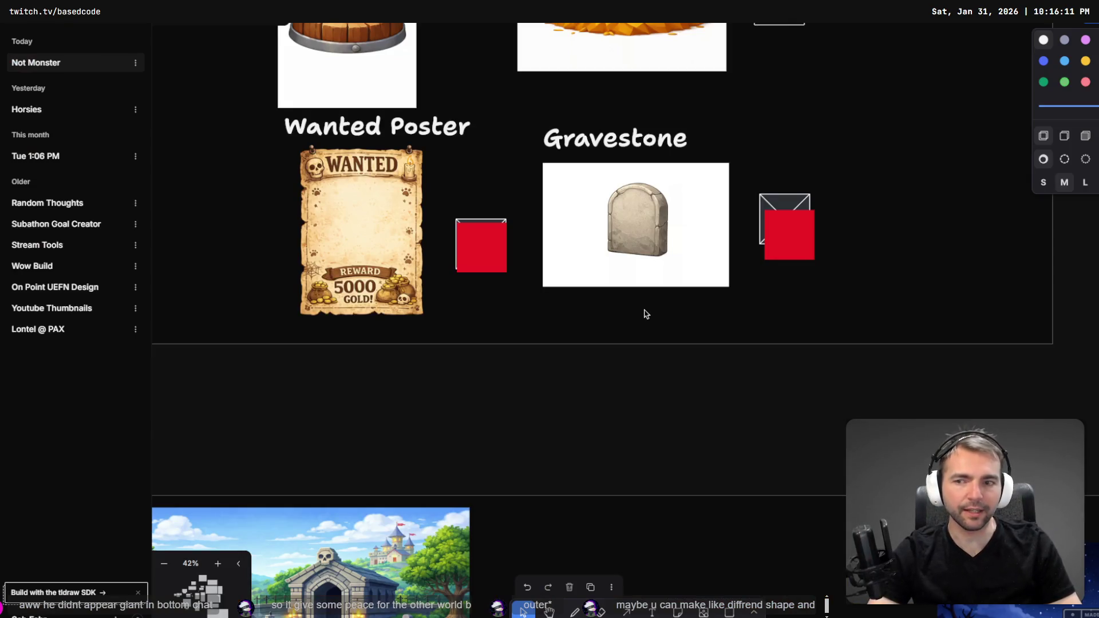
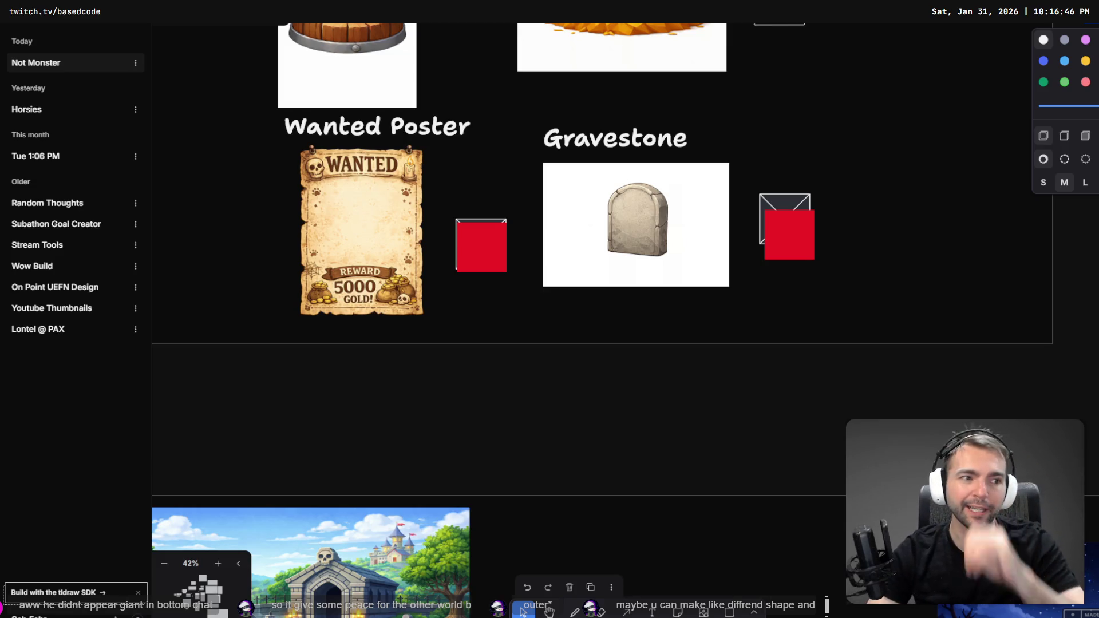
Center the Gravestone reference image on the tldraw board, then return to the Godot editor.
scroll(790, 159, up, 5)
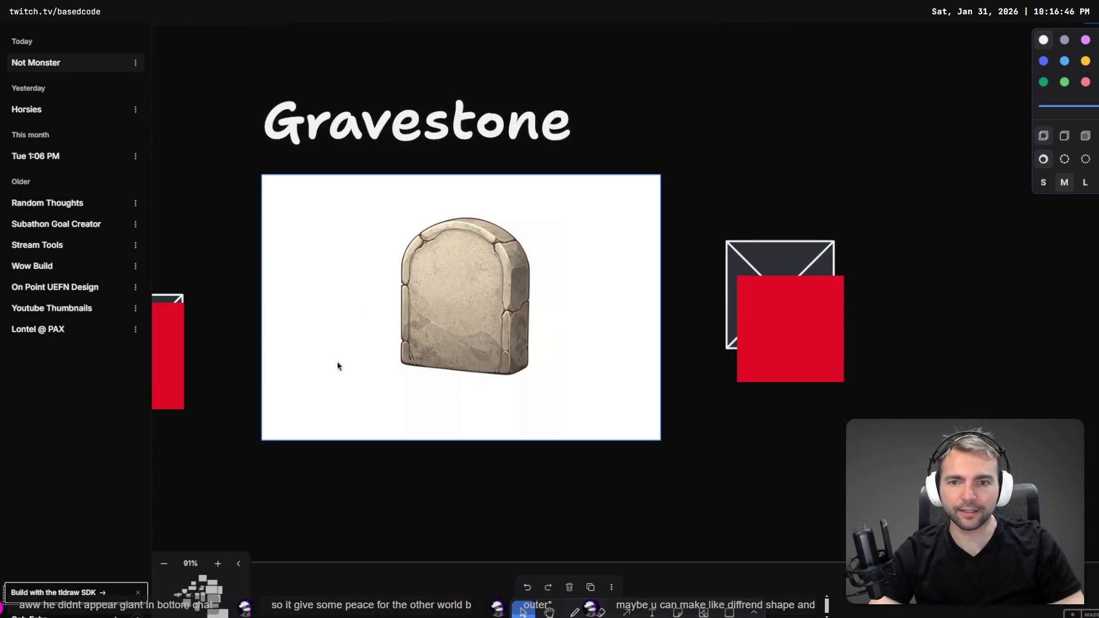
drag(336, 363, 449, 373)
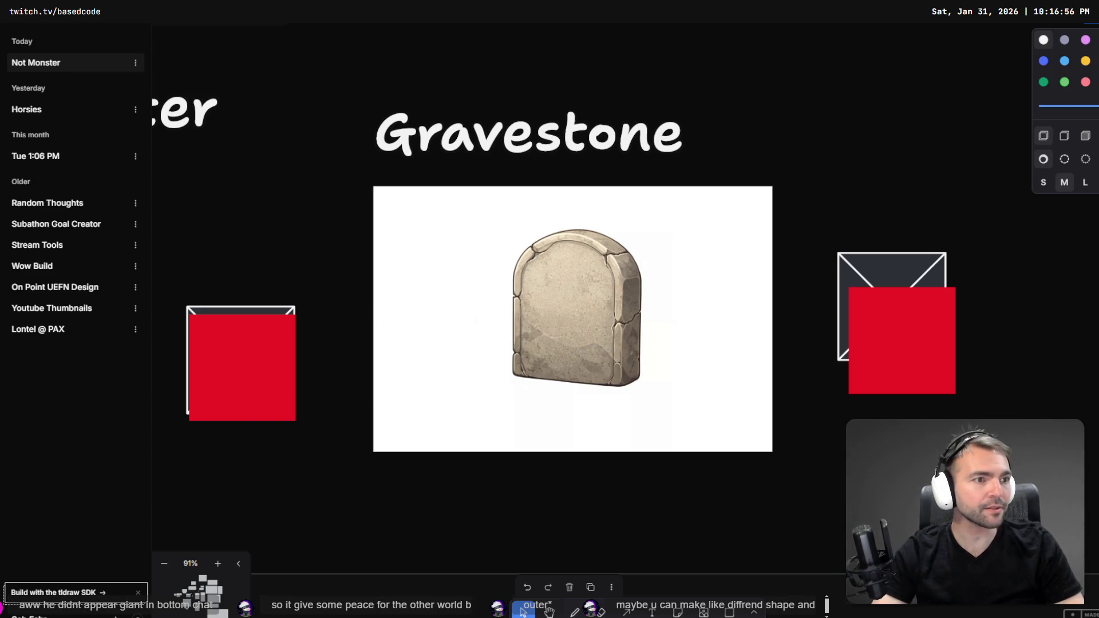
key(alt+Tab)
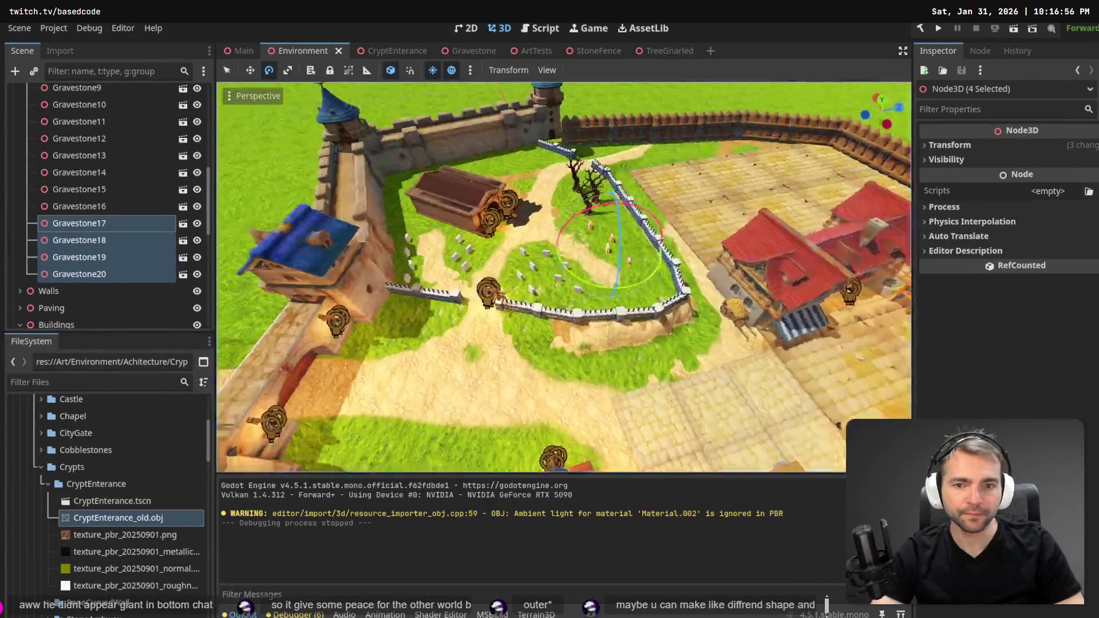
Fly above the graveyard and hide the three gnarled trees via the Trees group visibility.
scroll(662, 292, down, 5)
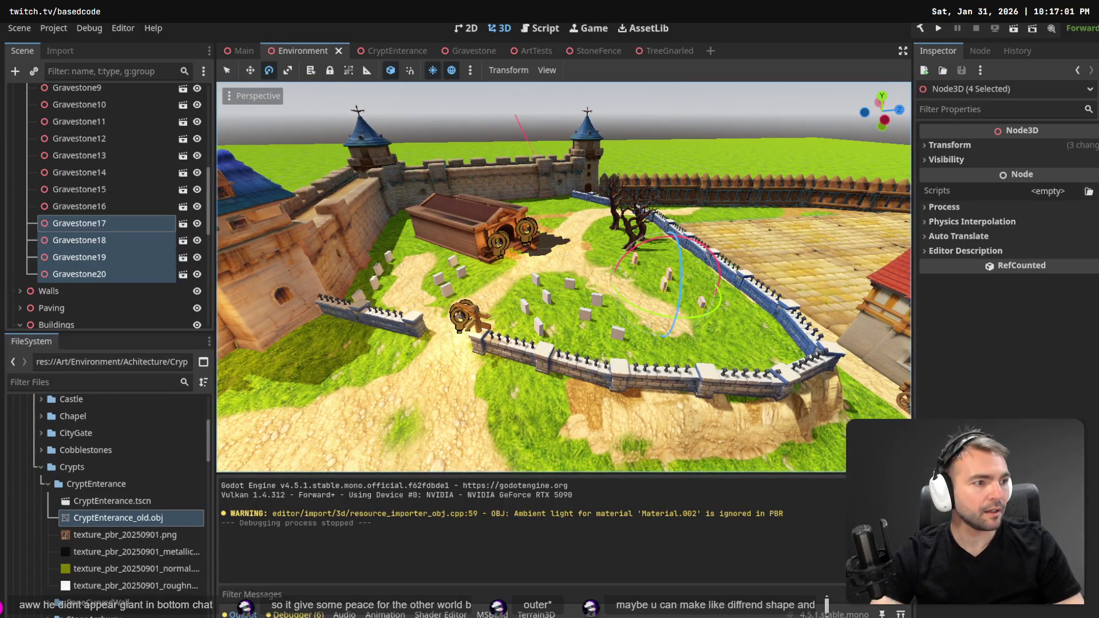
scroll(564, 277, up, 5)
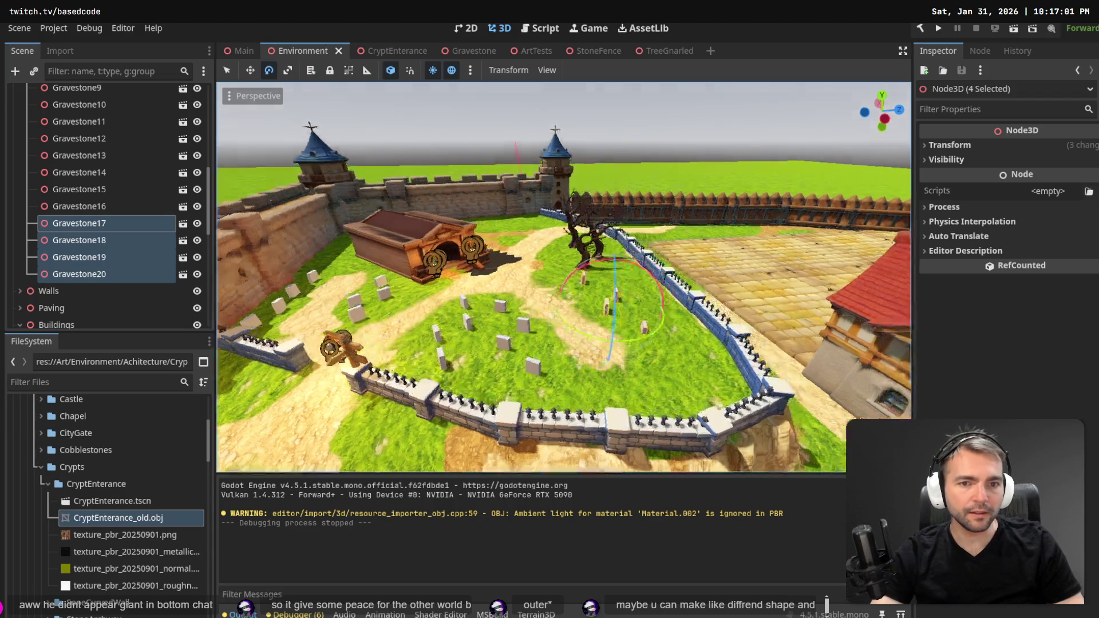
key(w)
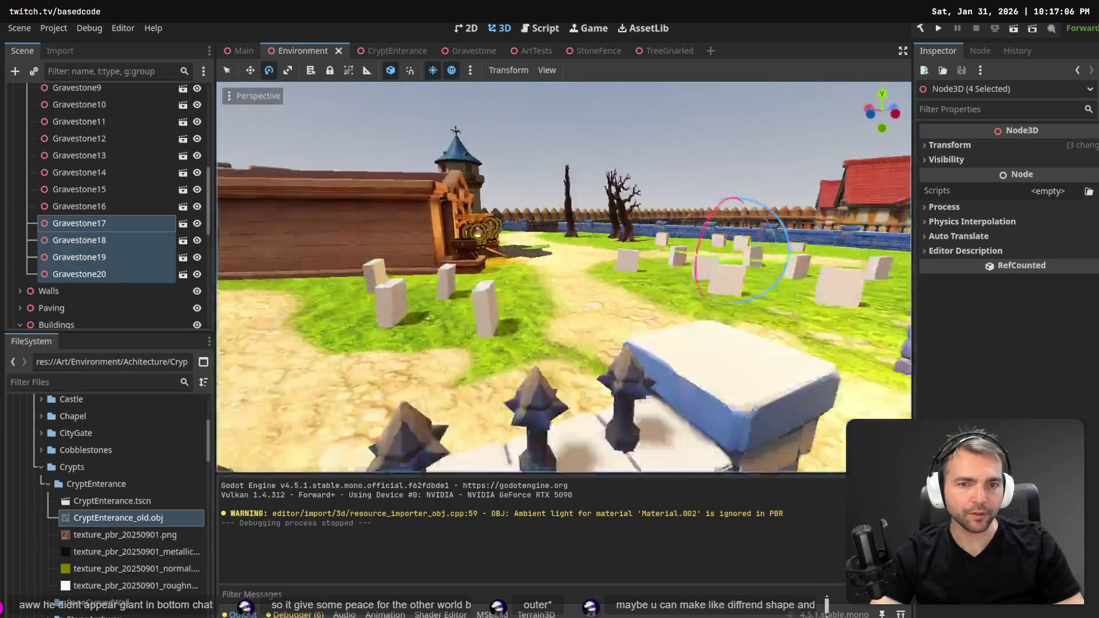
key(s)
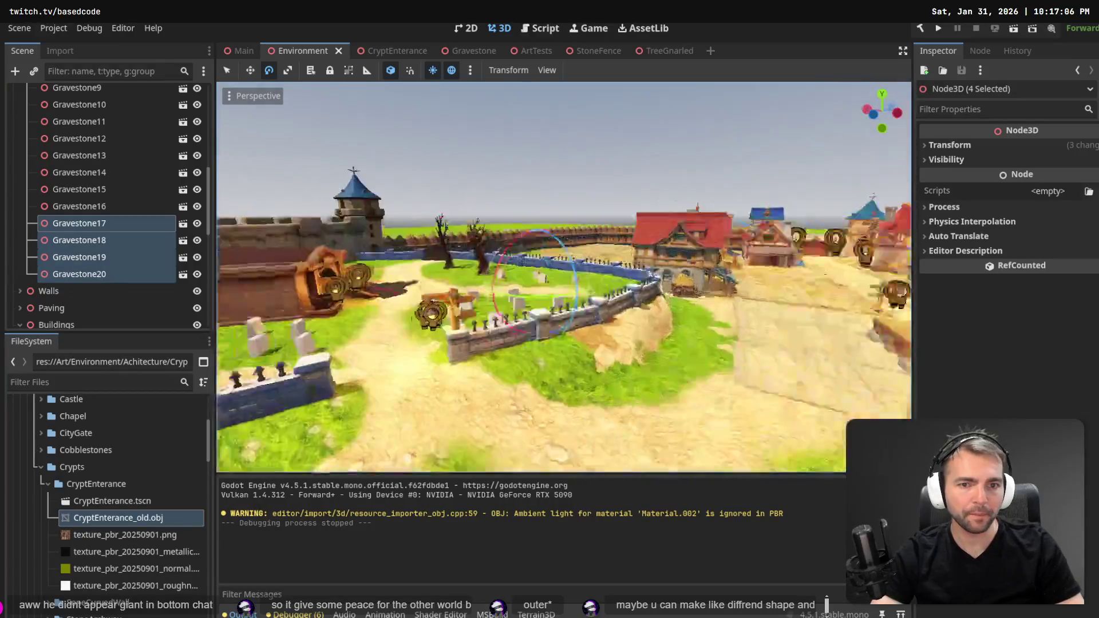
key(s)
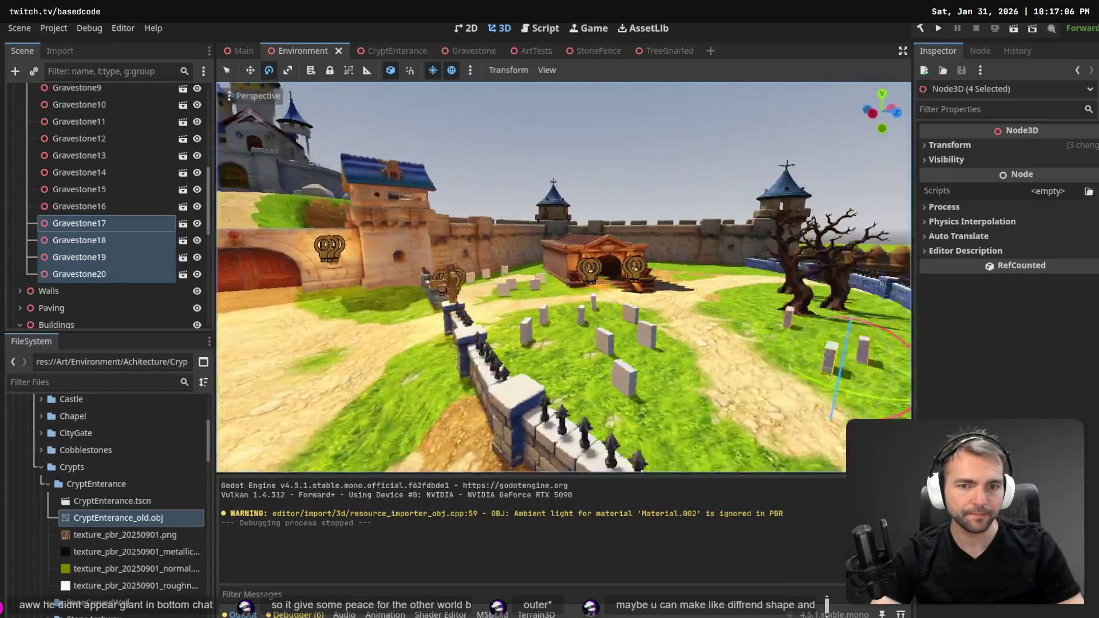
key(s)
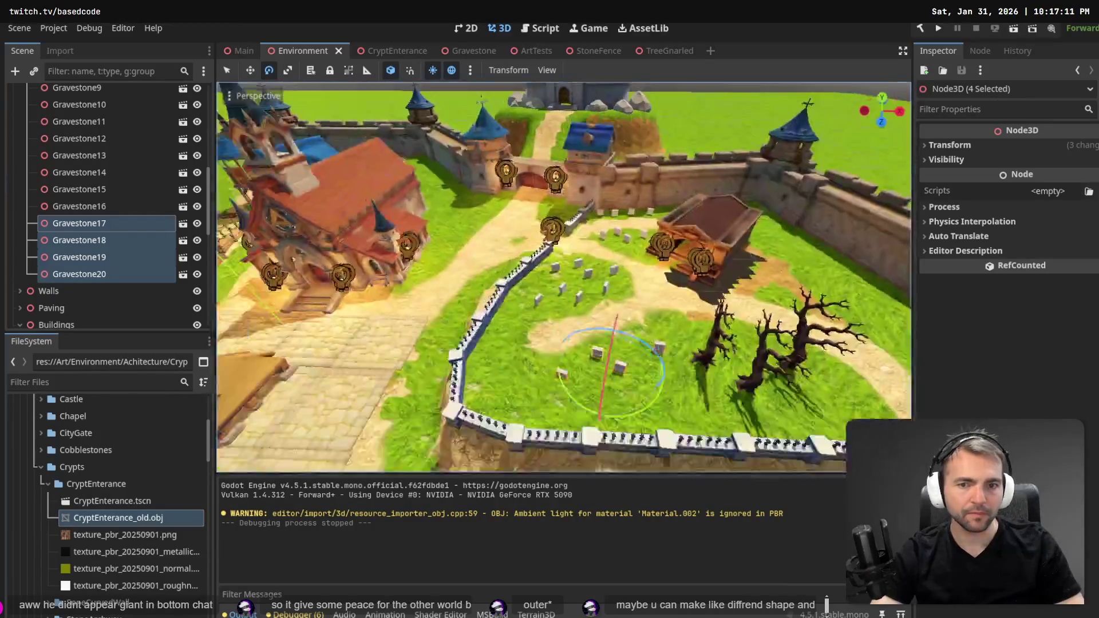
key(s)
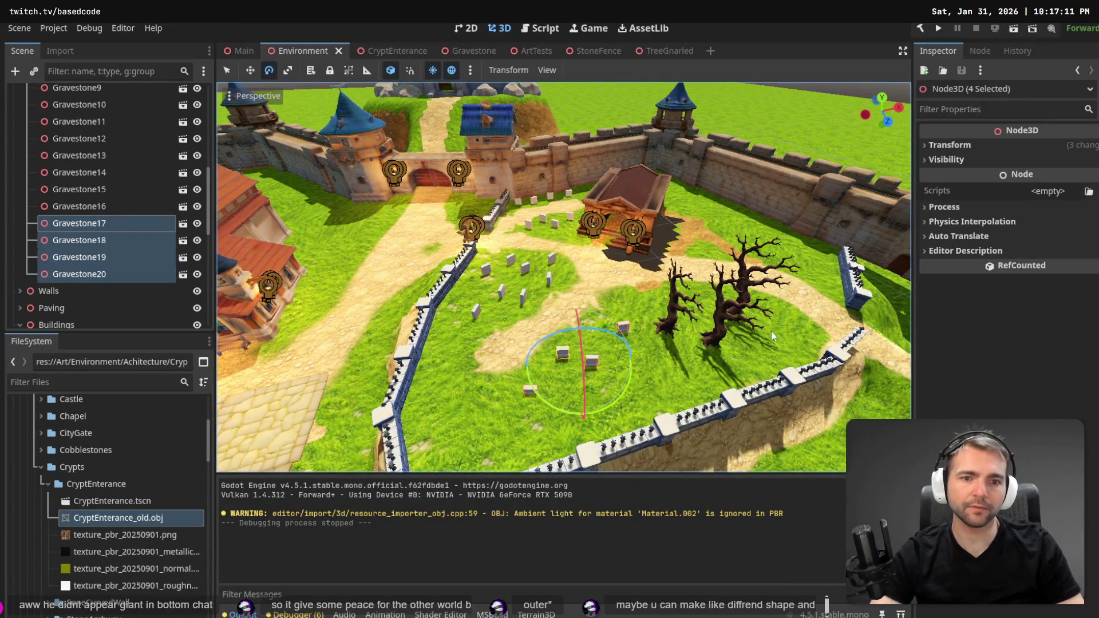
click(722, 336)
shift+click(762, 256)
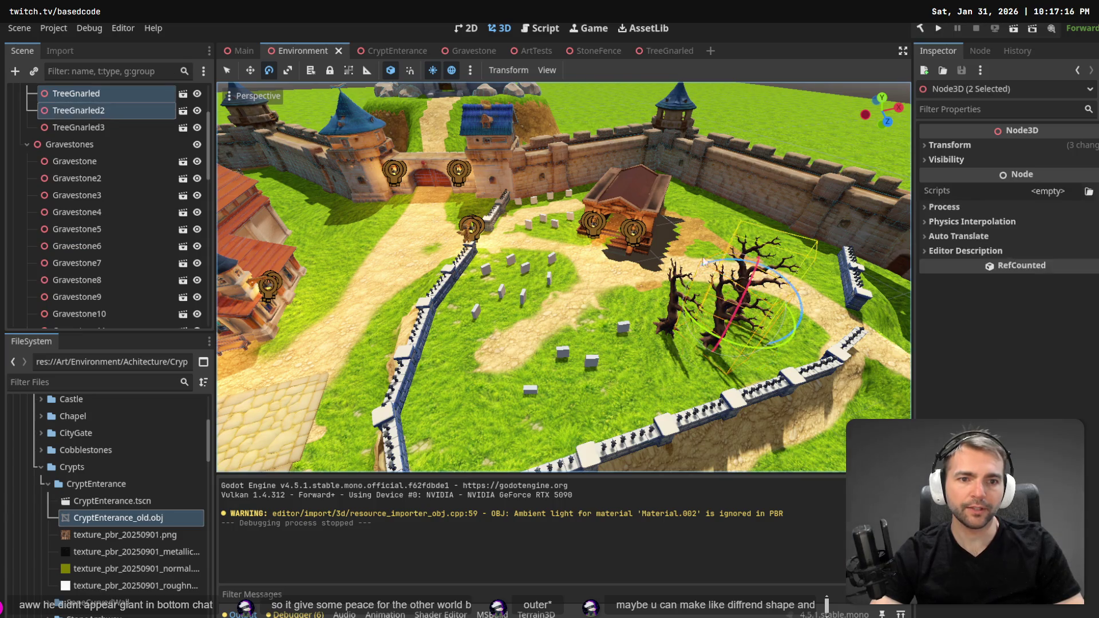
shift+click(678, 309)
scroll(149, 154, up, 3)
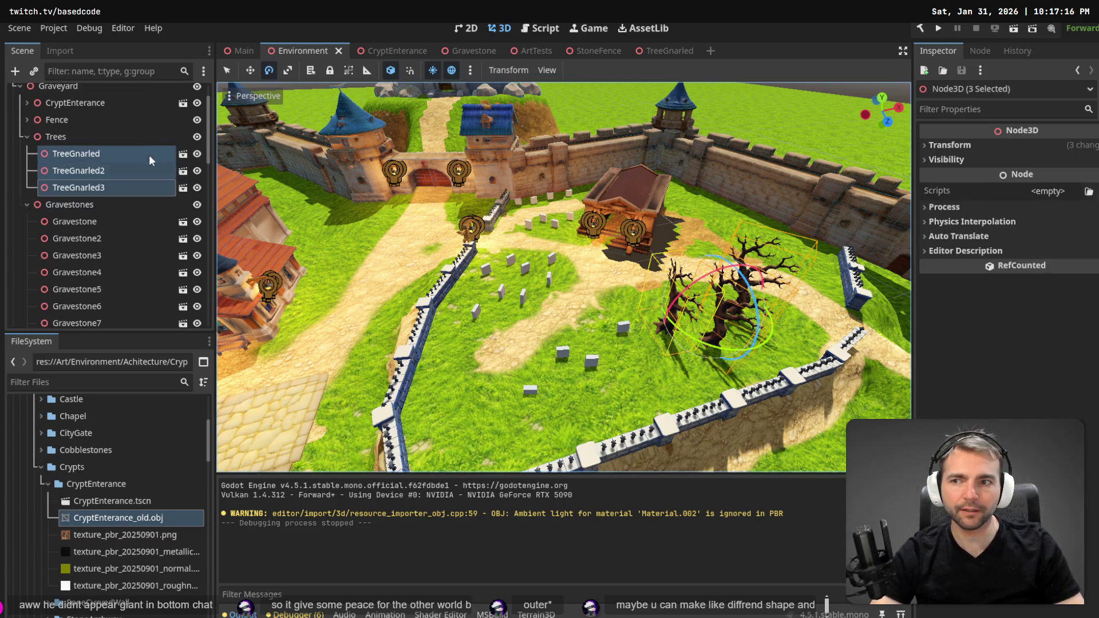
click(197, 137)
Select Gravestone16 through Gravestone20 in the Scene dock.
scroll(108, 260, down, 1)
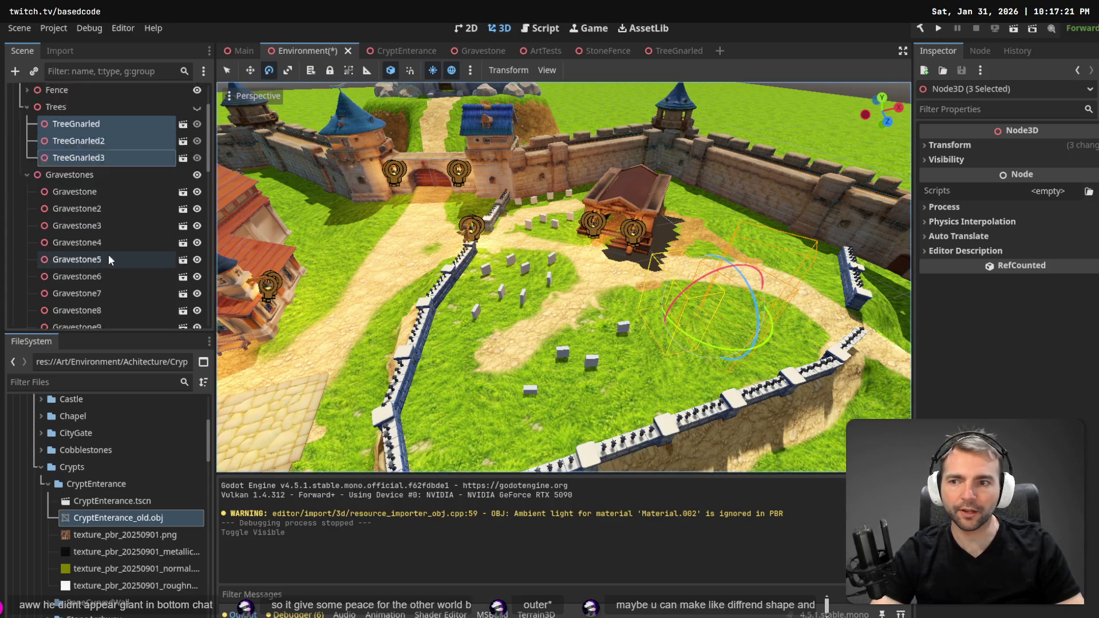
scroll(106, 264, down, 7)
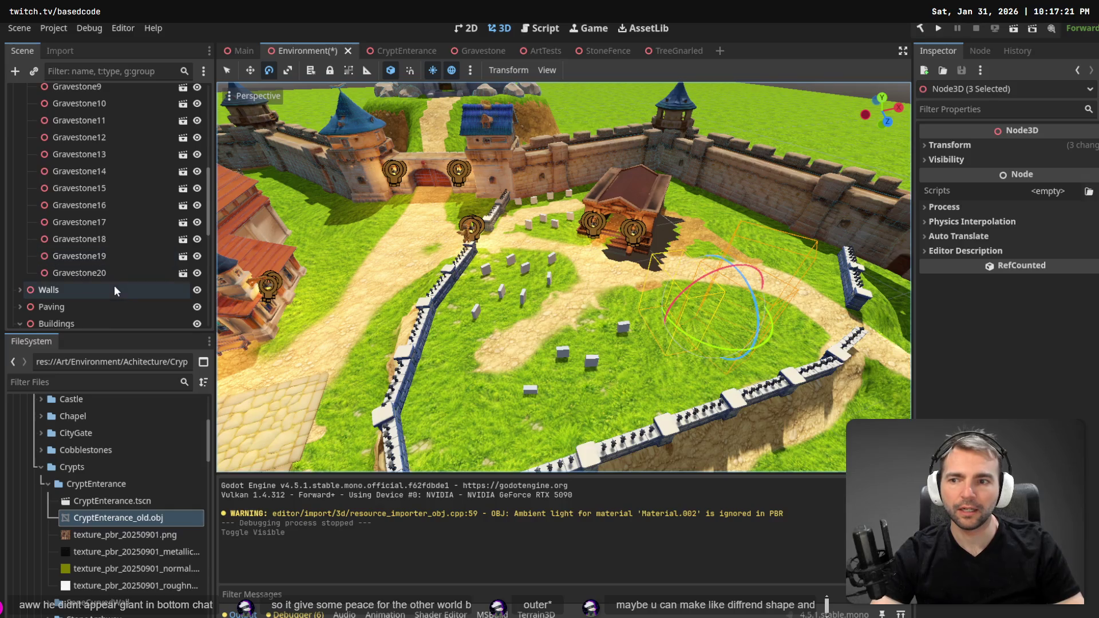
click(108, 273)
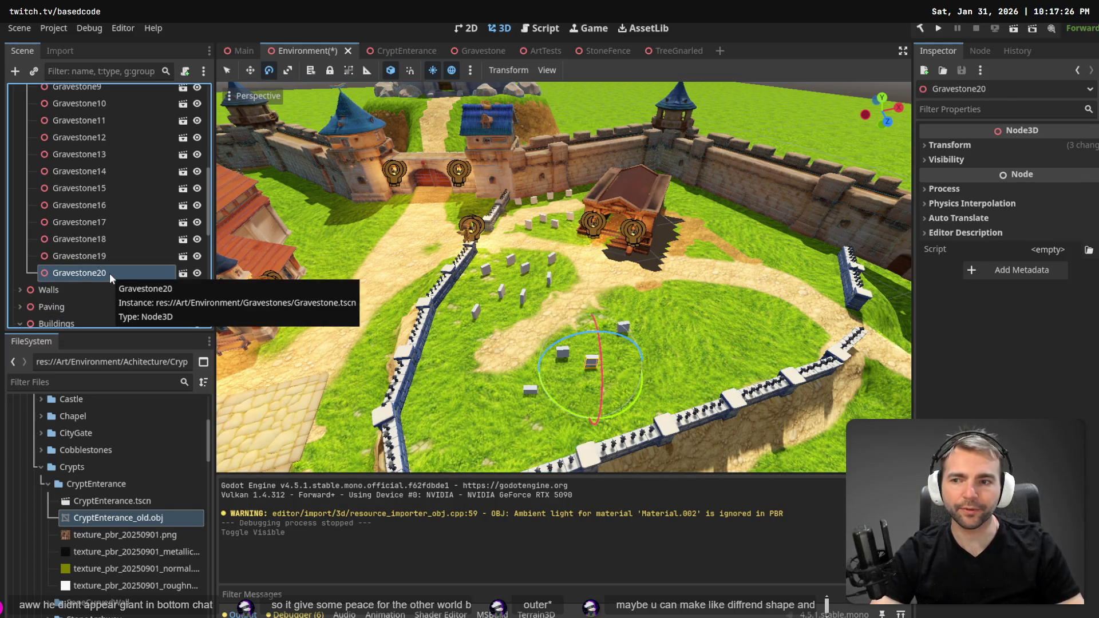
shift+click(106, 209)
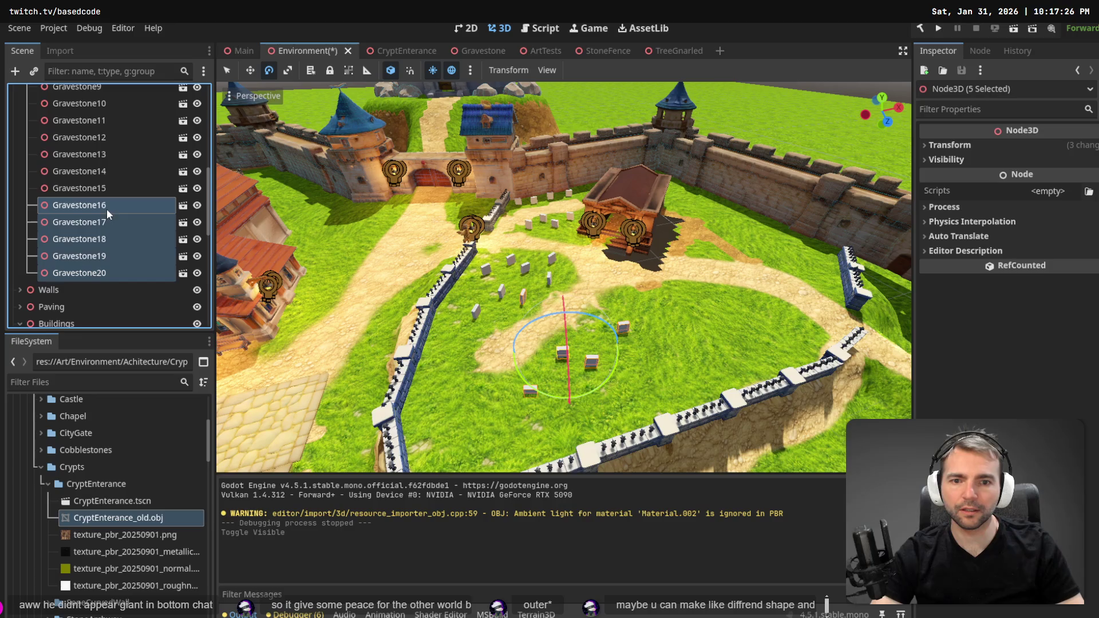
scroll(103, 194, up, 3)
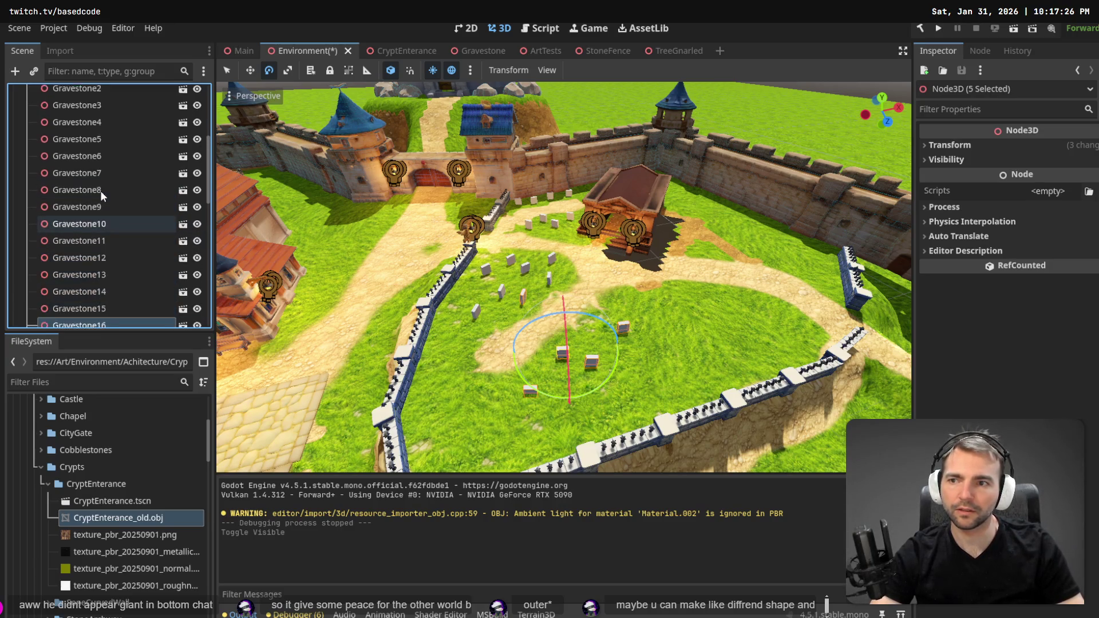
scroll(101, 190, up, 1)
Paste gravestone copies under Gravestones, then undo both the move and the paste.
click(86, 147)
key(ctrl+v)
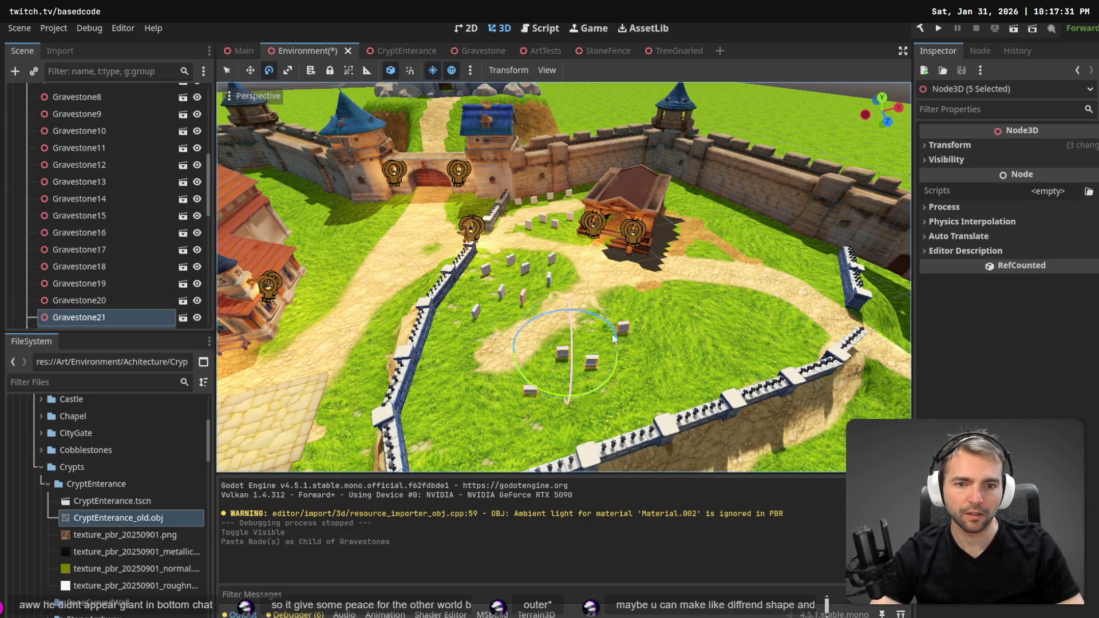
key(w)
drag(494, 352, 621, 332)
key(ctrl+z)
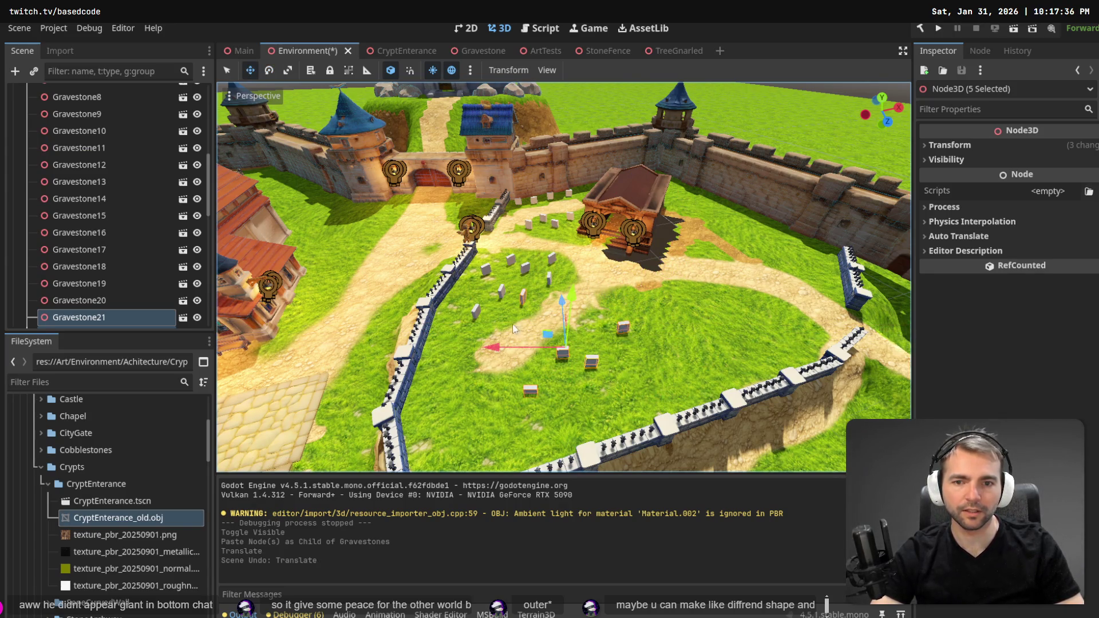
key(ctrl+z)
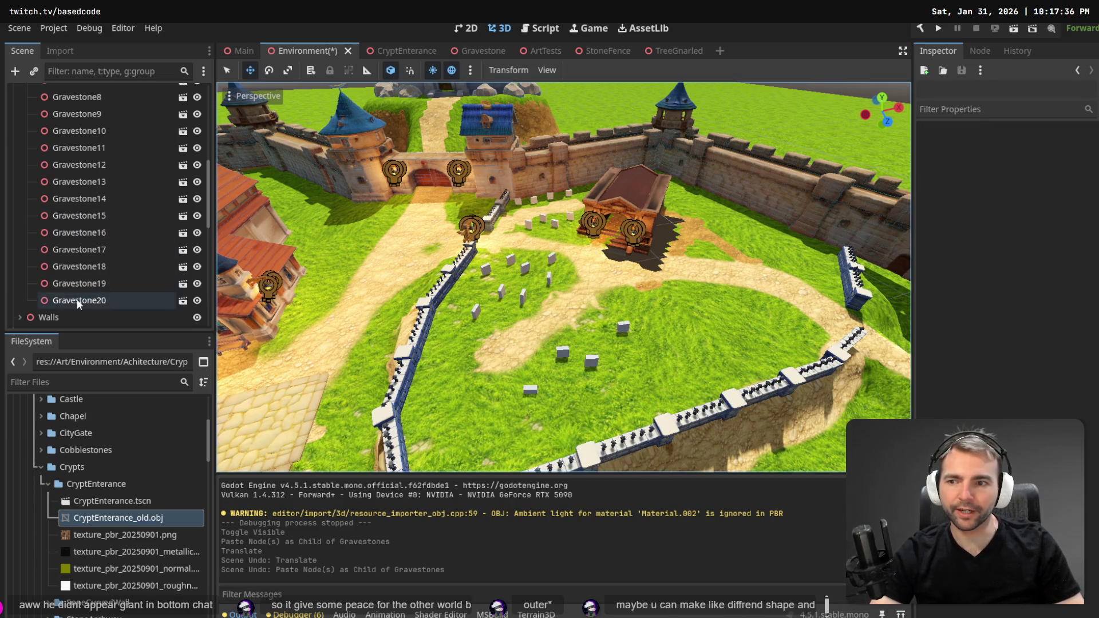
Select Gravestone17 and adjust its height above the lawn along the Y axis.
click(78, 302)
shift+click(91, 249)
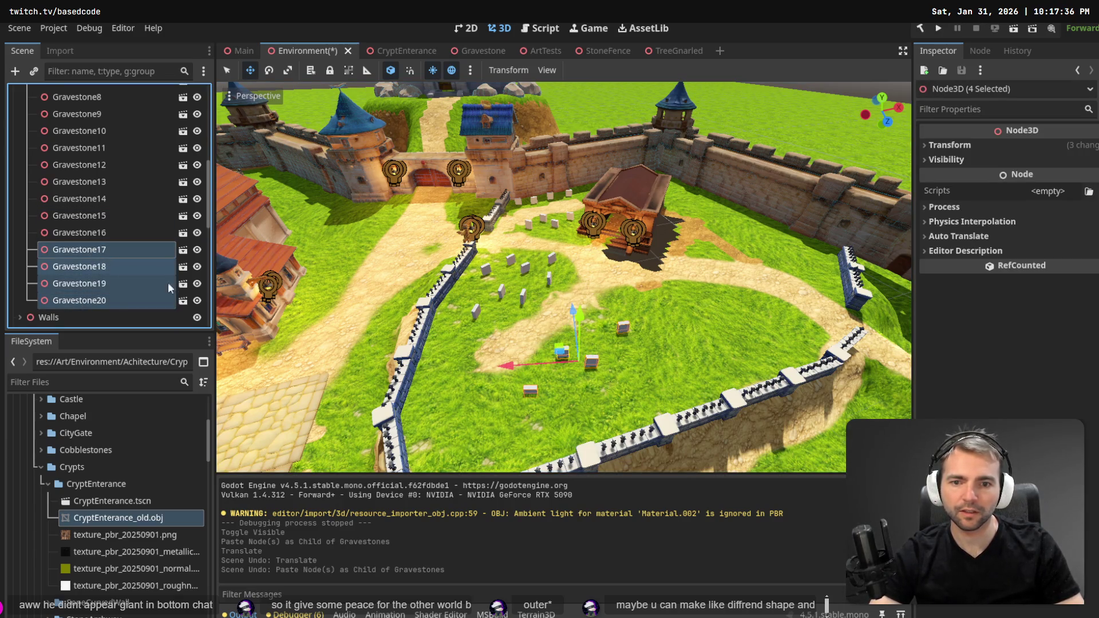
click(115, 297)
key(Up)
key(Up)
key(Up)
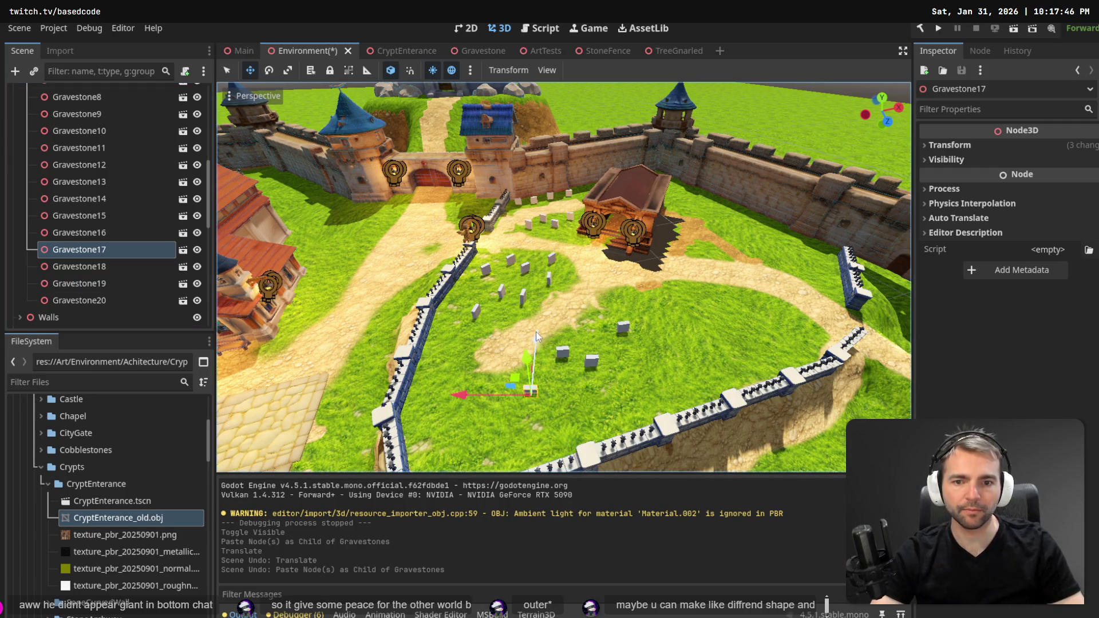
drag(536, 333, 533, 363)
key(ctrl+z)
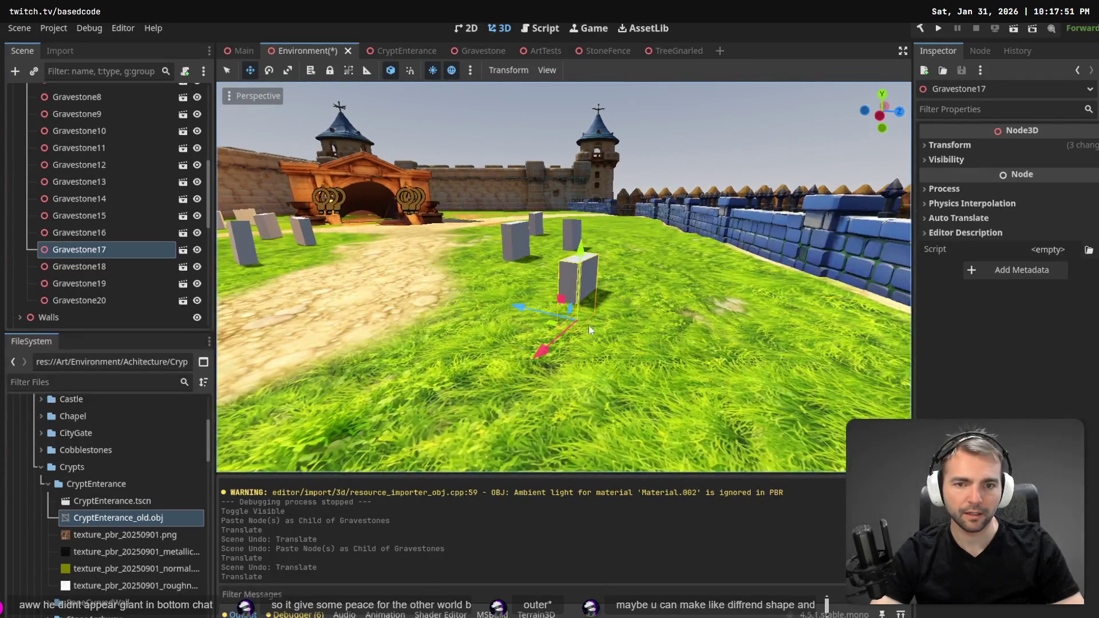
drag(584, 270, 582, 232)
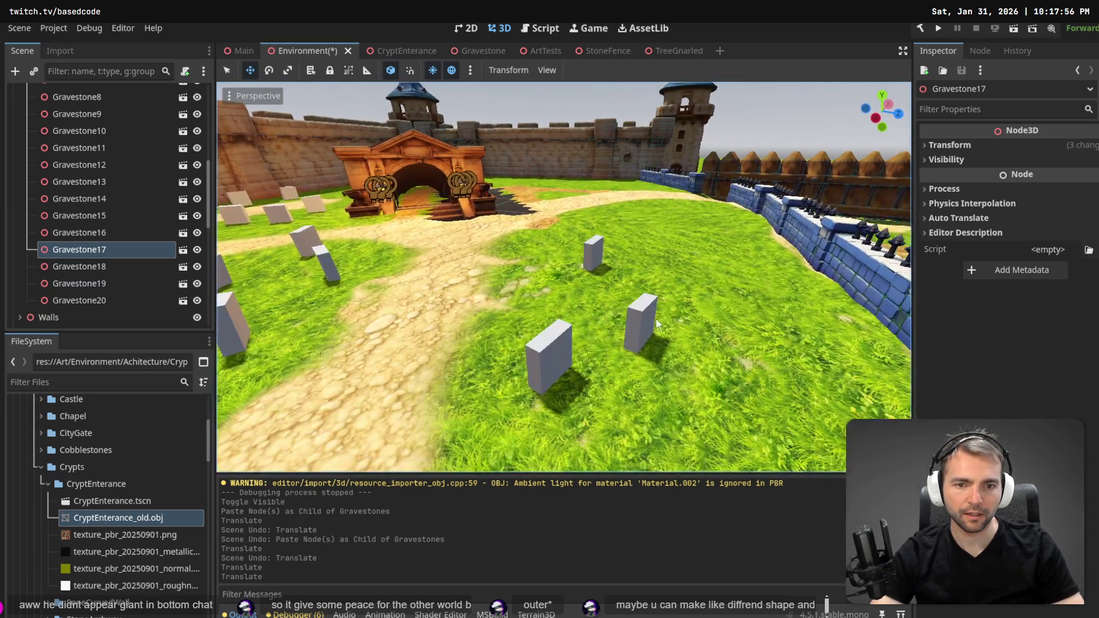
Raise Gravestone20 and Gravestone19 slightly, then reselect Gravestone17 through Gravestone20.
click(644, 320)
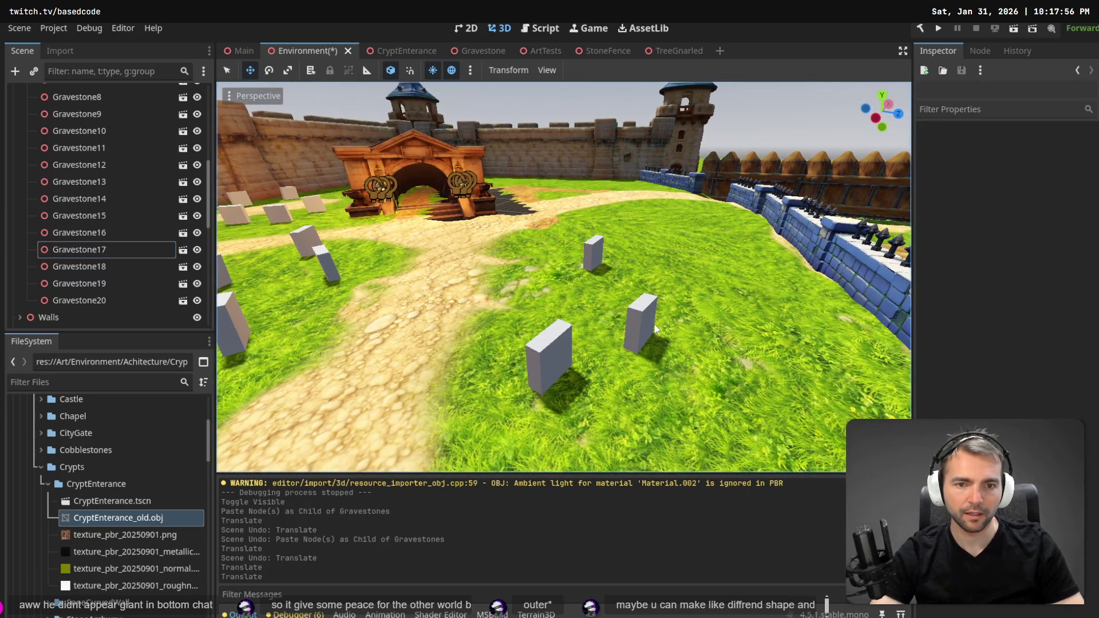
drag(647, 281, 647, 281)
click(555, 349)
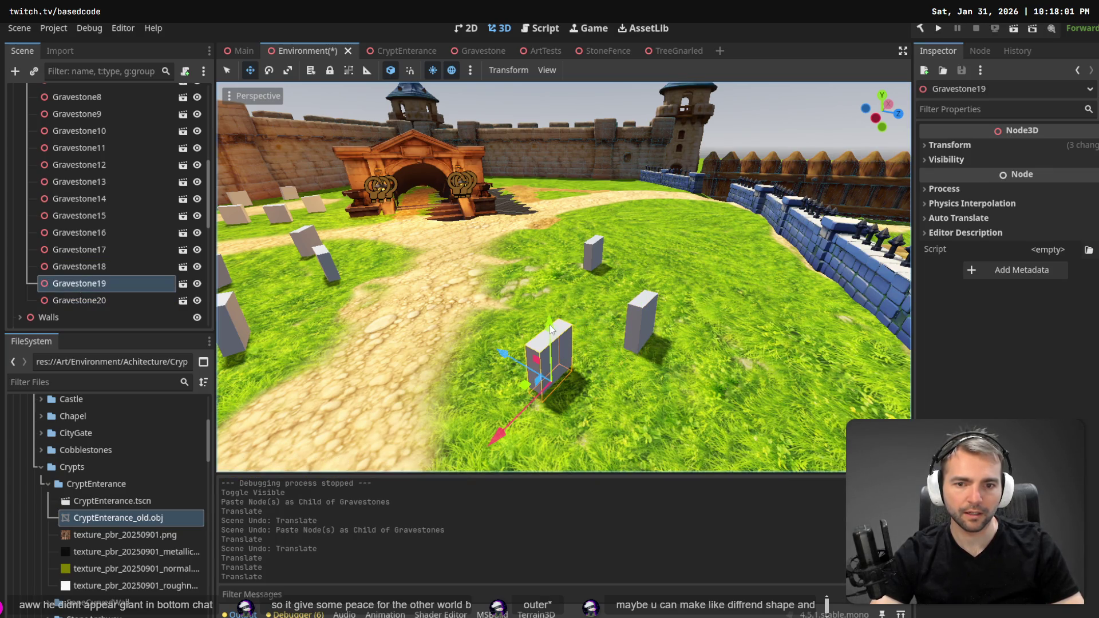
drag(551, 319, 551, 315)
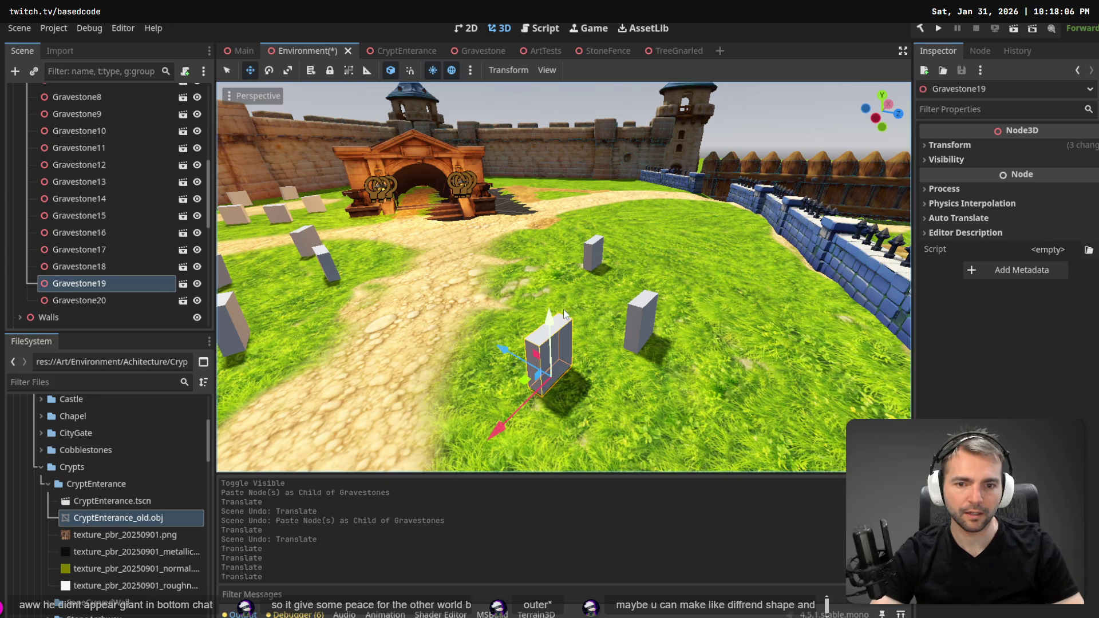
click(112, 299)
shift+click(111, 252)
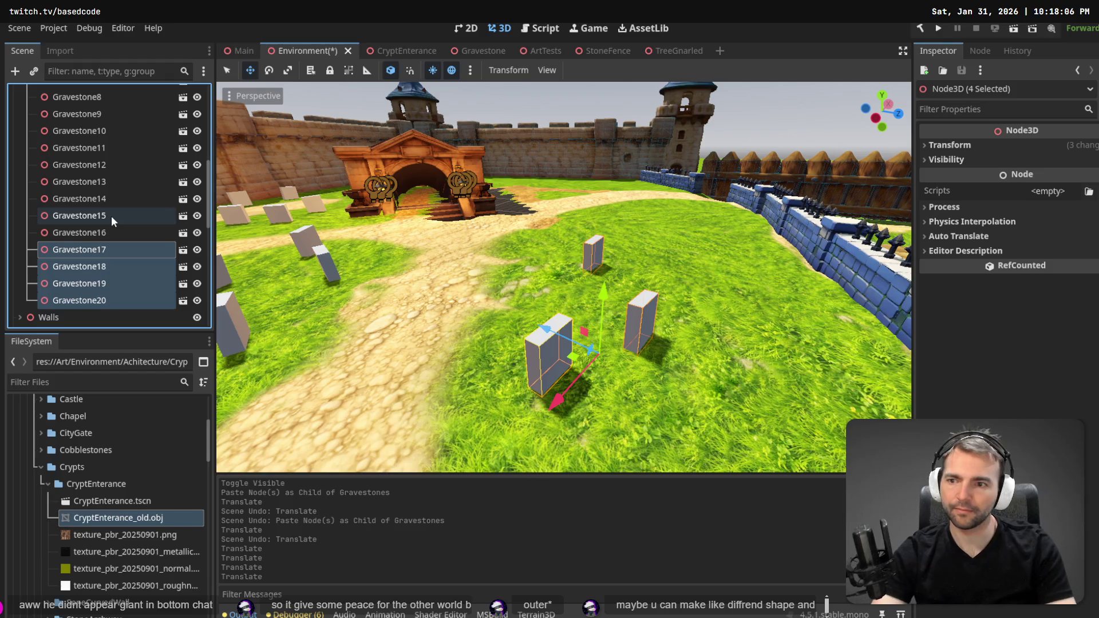
Paste a copy of the four gravestones and align the move gizmo to world axes.
key(ctrl+v)
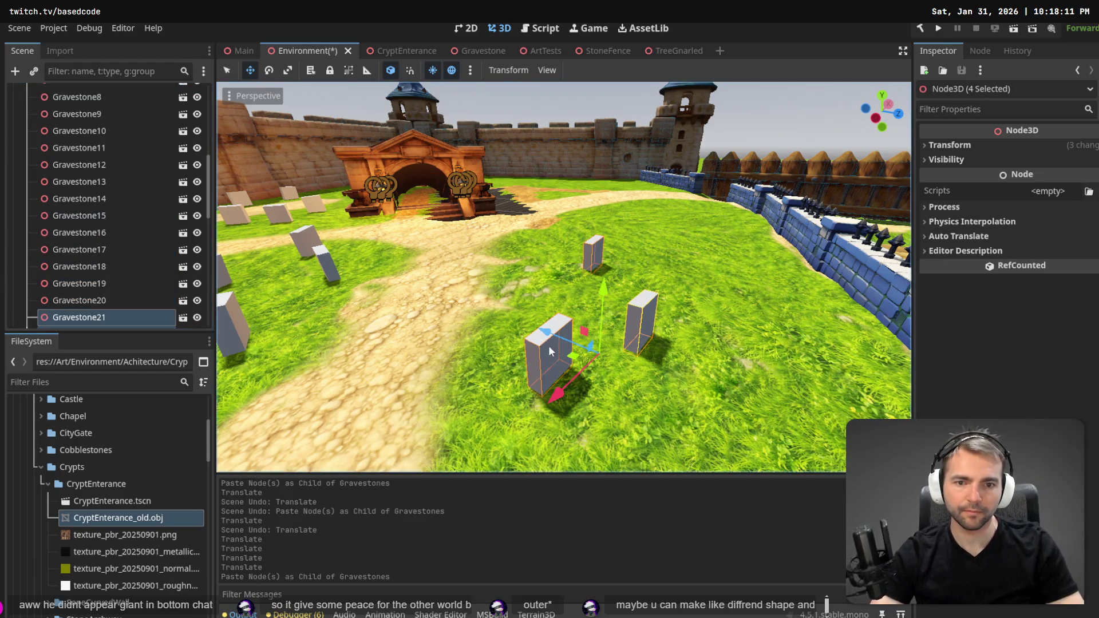
mouse_move(592, 347)
mouse_down()
mouse_move(578, 256)
mouse_move(628, 241)
mouse_move(613, 229)
mouse_move(609, 303)
mouse_up()
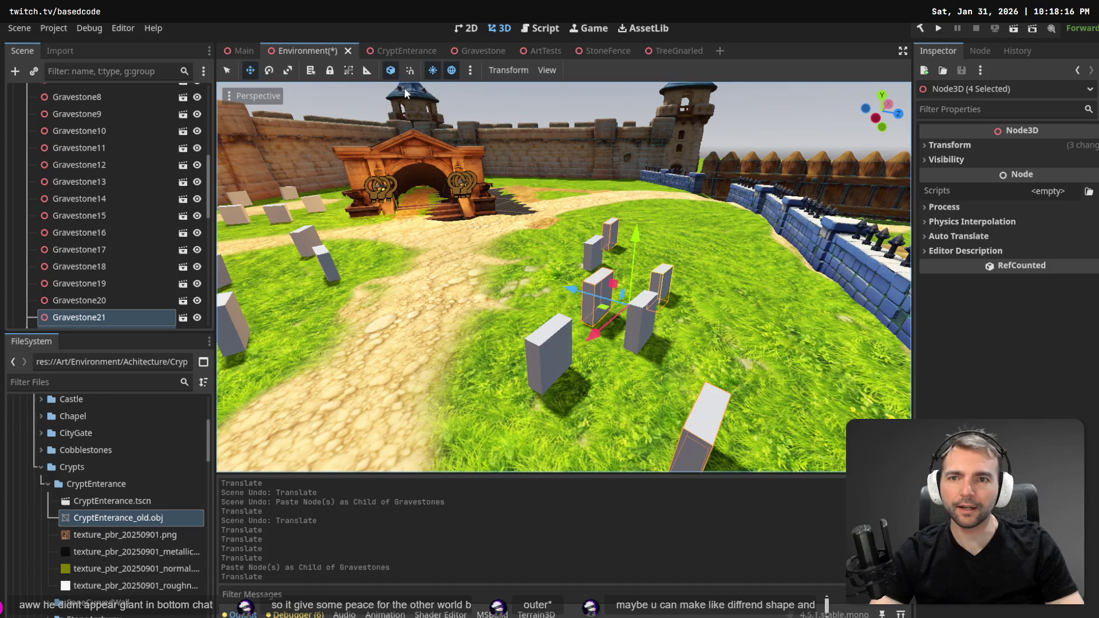
key(ctrl+z)
click(390, 70)
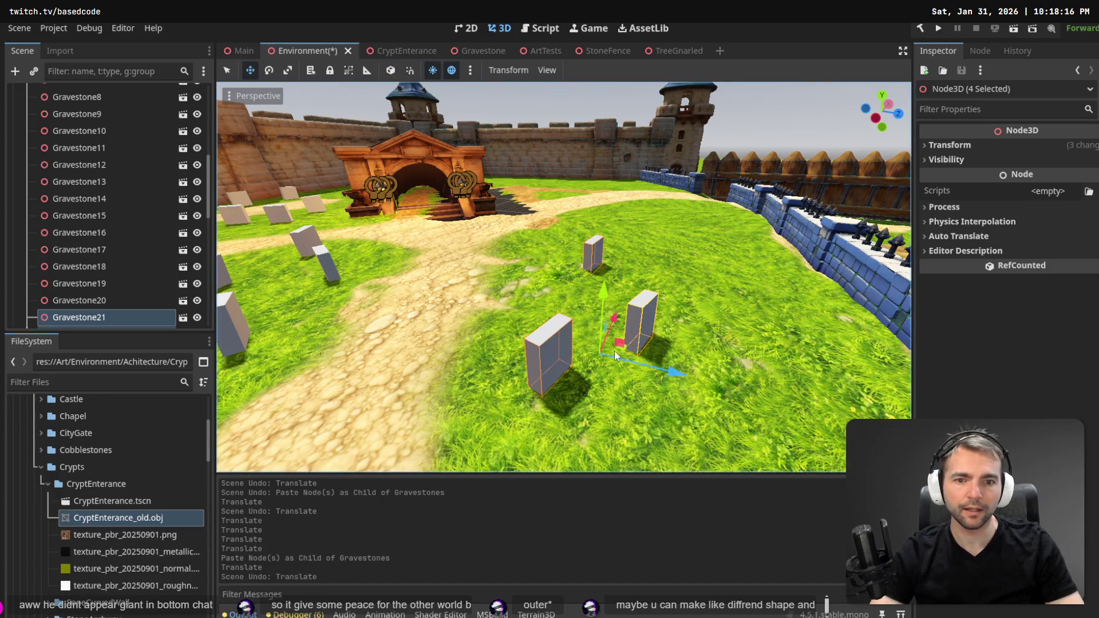
drag(614, 352, 716, 346)
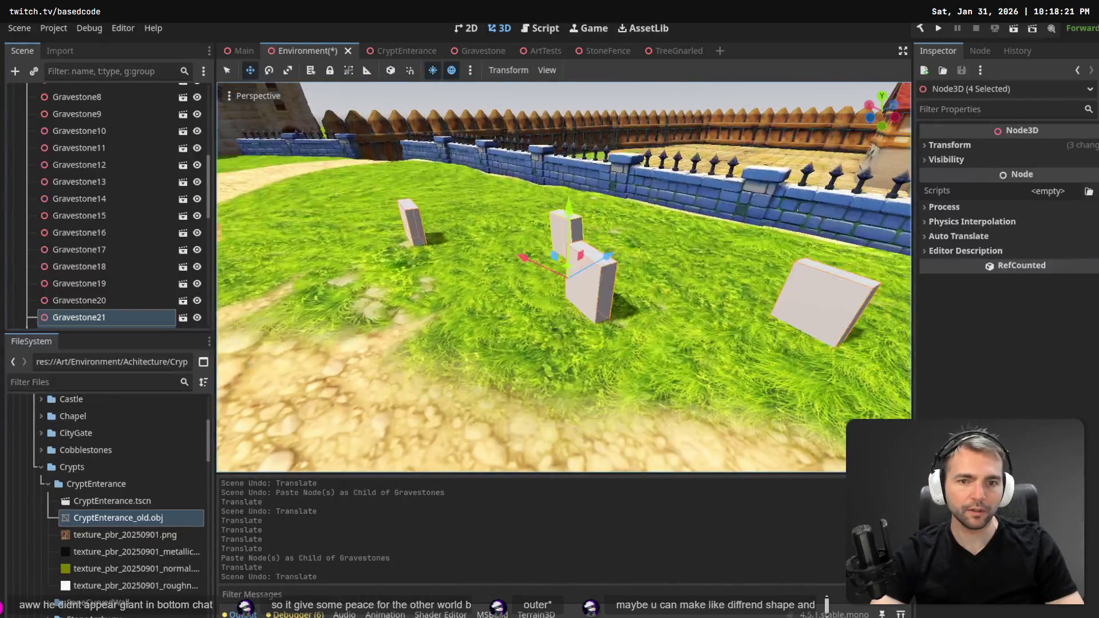
mouse_move(564, 269)
mouse_down()
mouse_move(505, 244)
mouse_move(321, 215)
mouse_move(549, 269)
mouse_move(664, 269)
mouse_up()
key(ctrl+z)
Move the four new gravestones to the lower-left lawn and turn them about 20 degrees.
scroll(561, 251, down, 5)
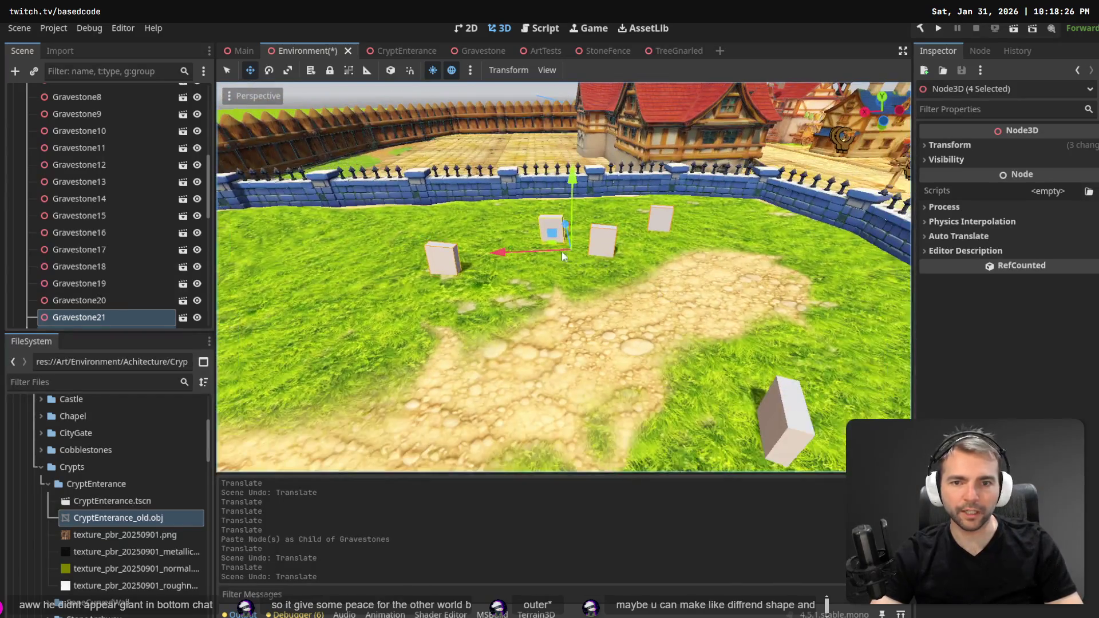
mouse_move(545, 245)
mouse_down()
mouse_move(369, 300)
mouse_move(208, 322)
mouse_up()
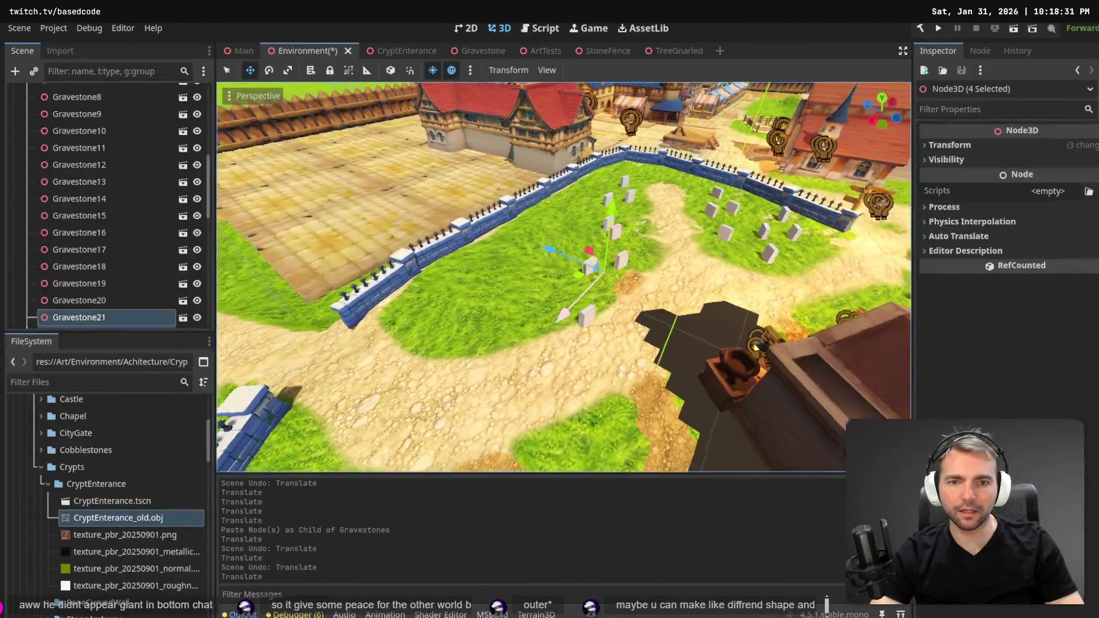
right_click(550, 286)
drag(581, 281, 546, 292)
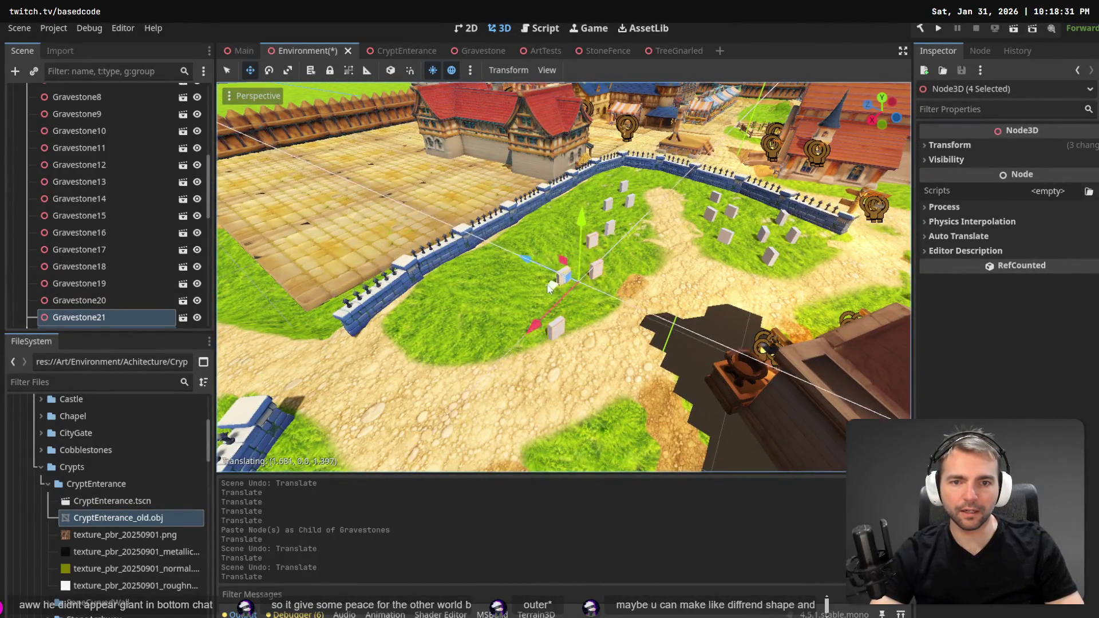
key(e)
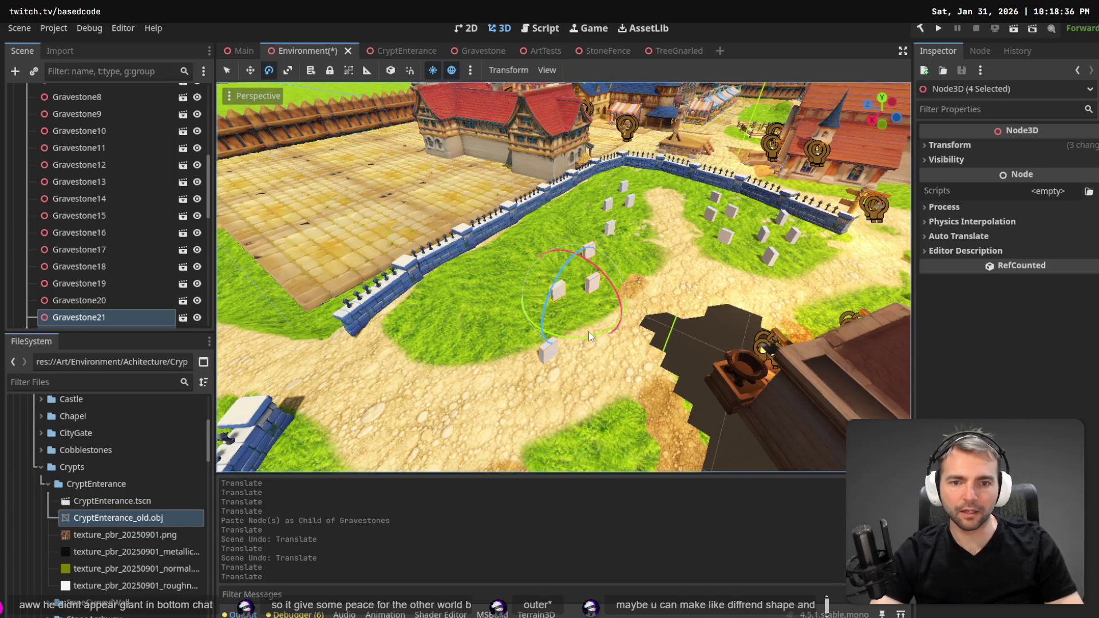
mouse_move(588, 332)
mouse_down()
mouse_move(570, 336)
mouse_move(537, 294)
mouse_up()
key(w)
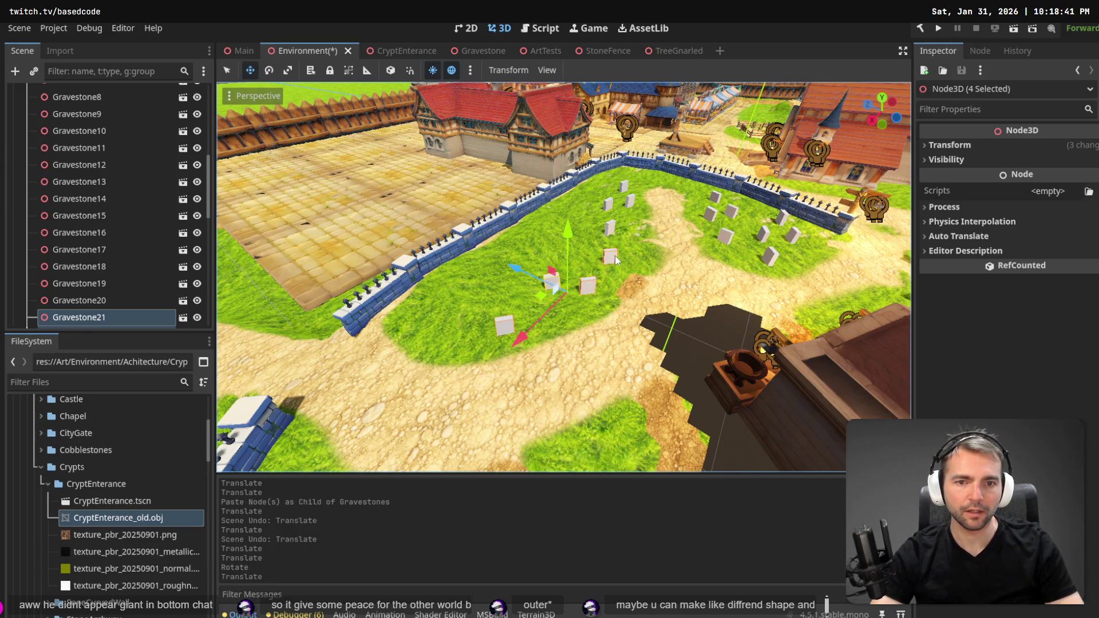
Rotate Gravestone21 to a new angle and Gravestone23 about 23 degrees.
click(610, 260)
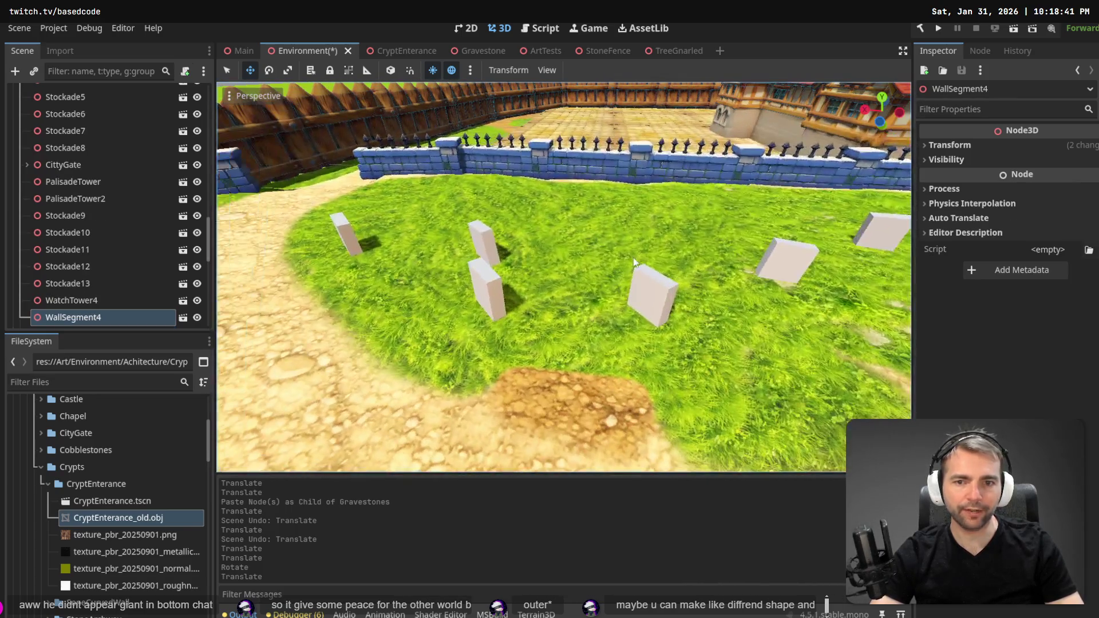
click(659, 300)
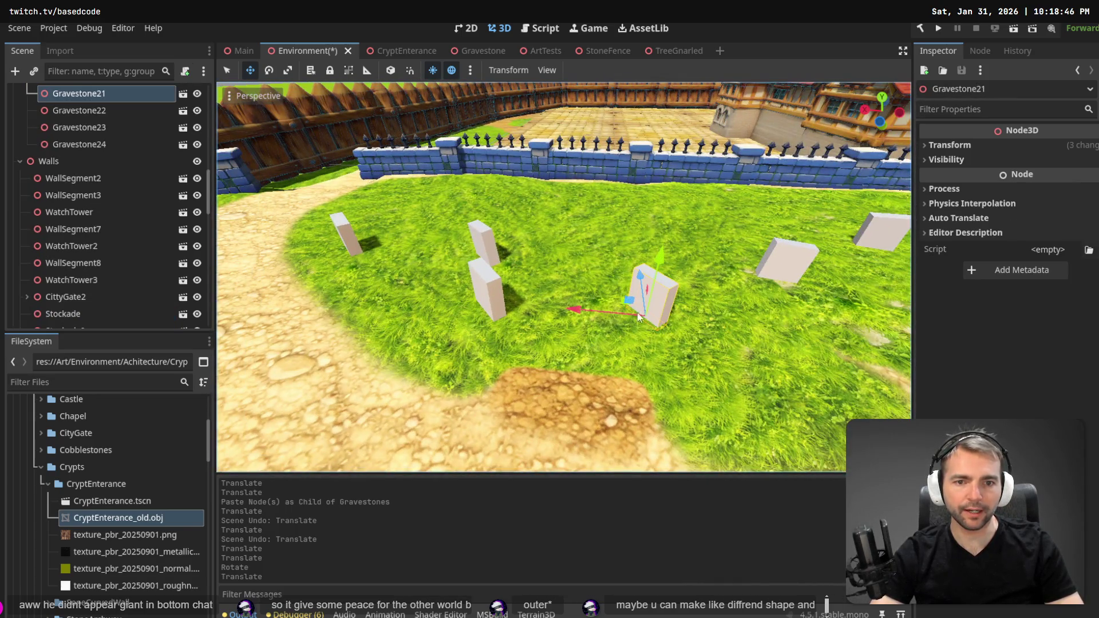
key(e)
drag(652, 358, 506, 314)
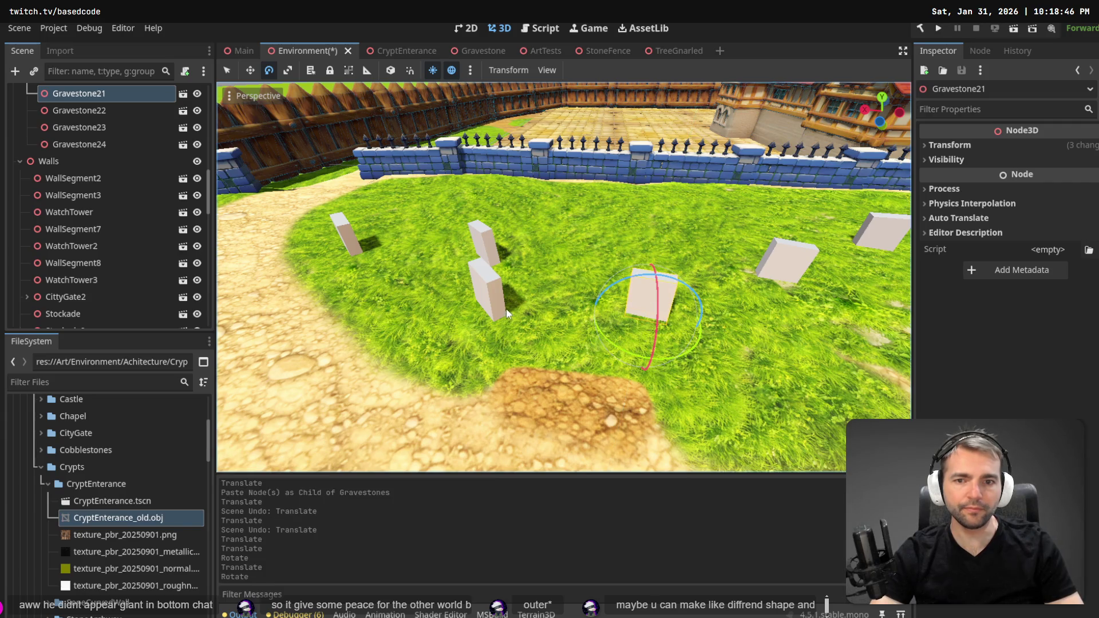
click(483, 296)
drag(491, 350, 506, 349)
Reposition Gravestone24 on the lawn, then switch to the tldraw reference board.
scroll(507, 349, down, 3)
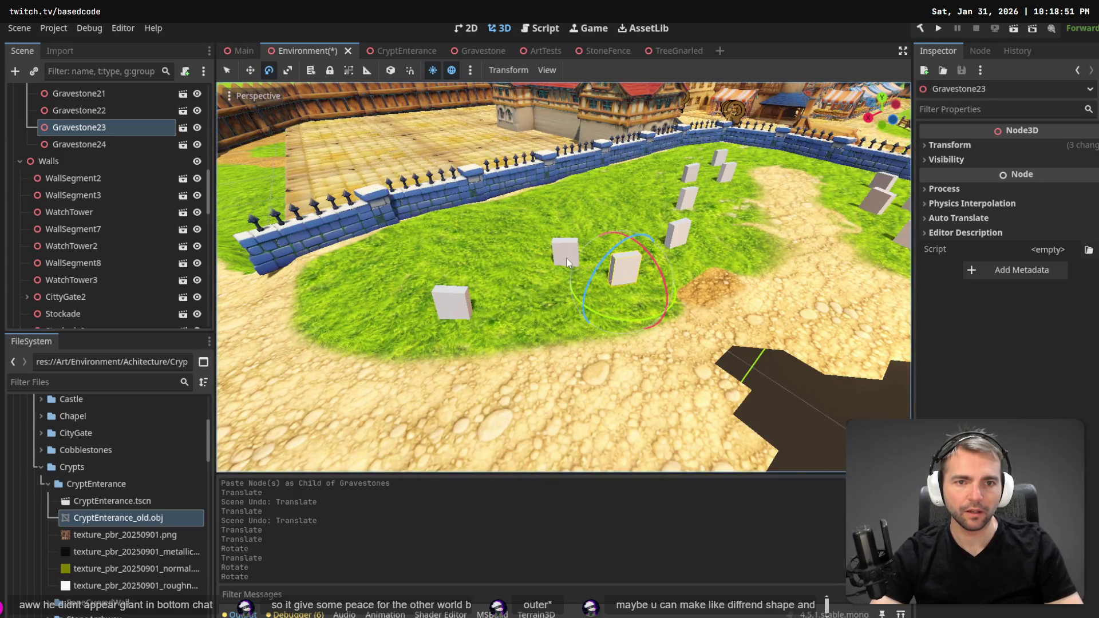
click(567, 260)
key(w)
drag(536, 268, 510, 272)
scroll(628, 250, down, 3)
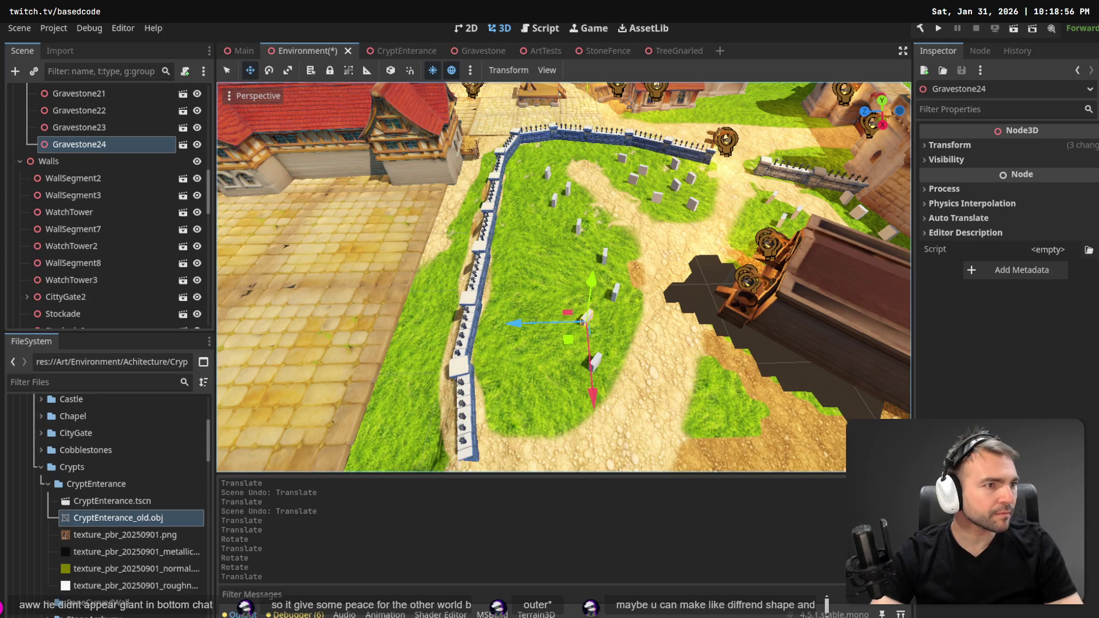
key(alt+Tab)
right_click(747, 170)
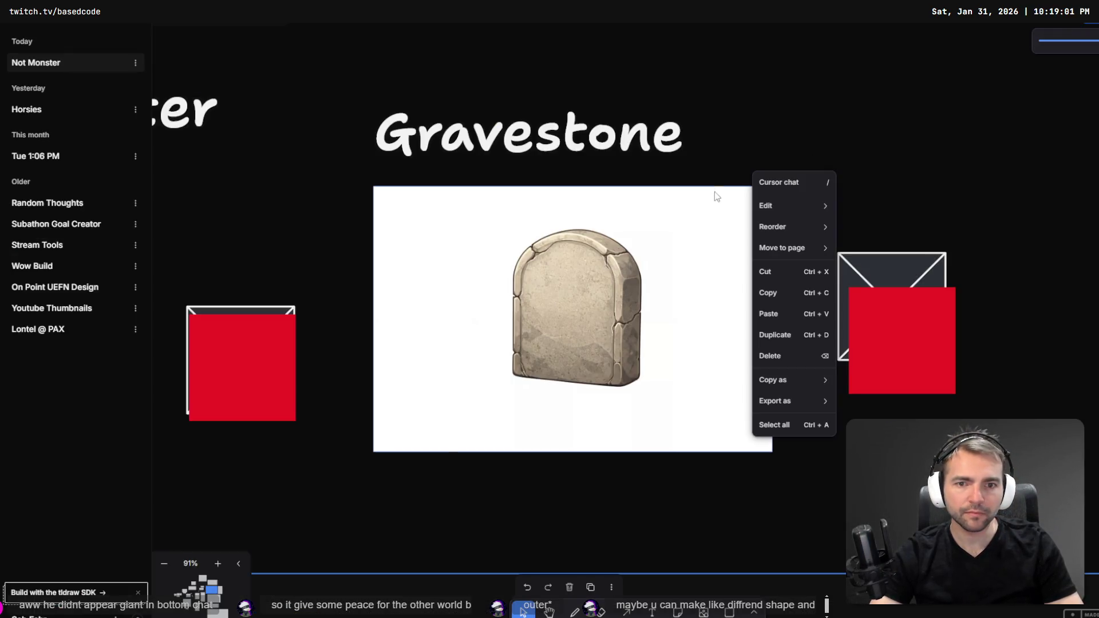
Scroll to the graveyard painting with RIP headstones and a crypt, then return to Godot.
scroll(583, 137, down, 7)
scroll(595, 172, down, 10)
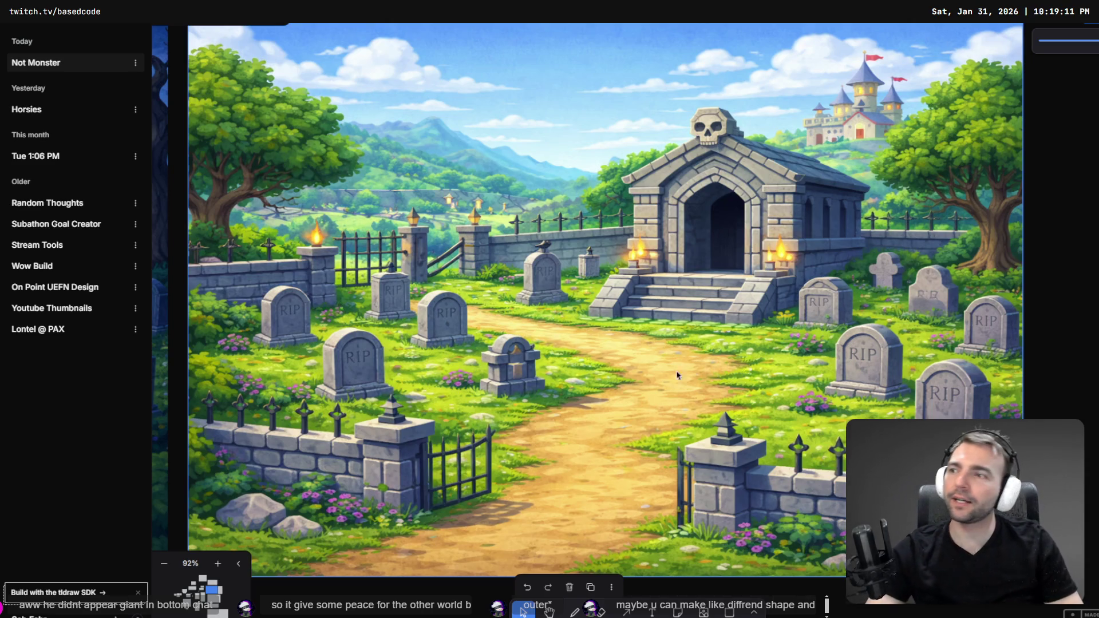
scroll(779, 300, up, 1)
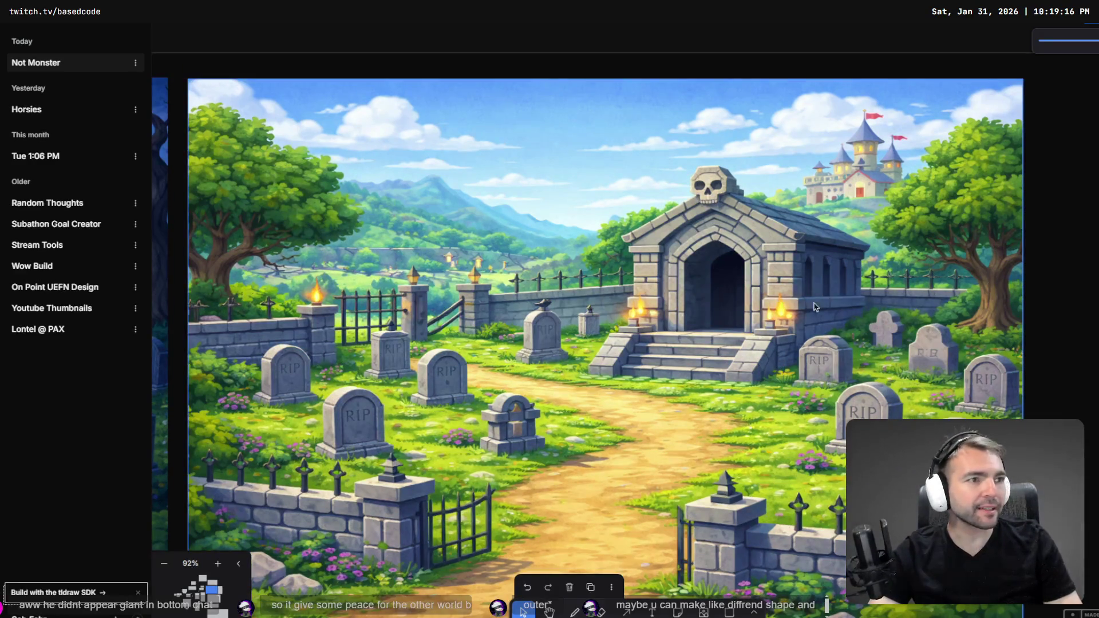
key(alt+Tab)
scroll(813, 301, down, 3)
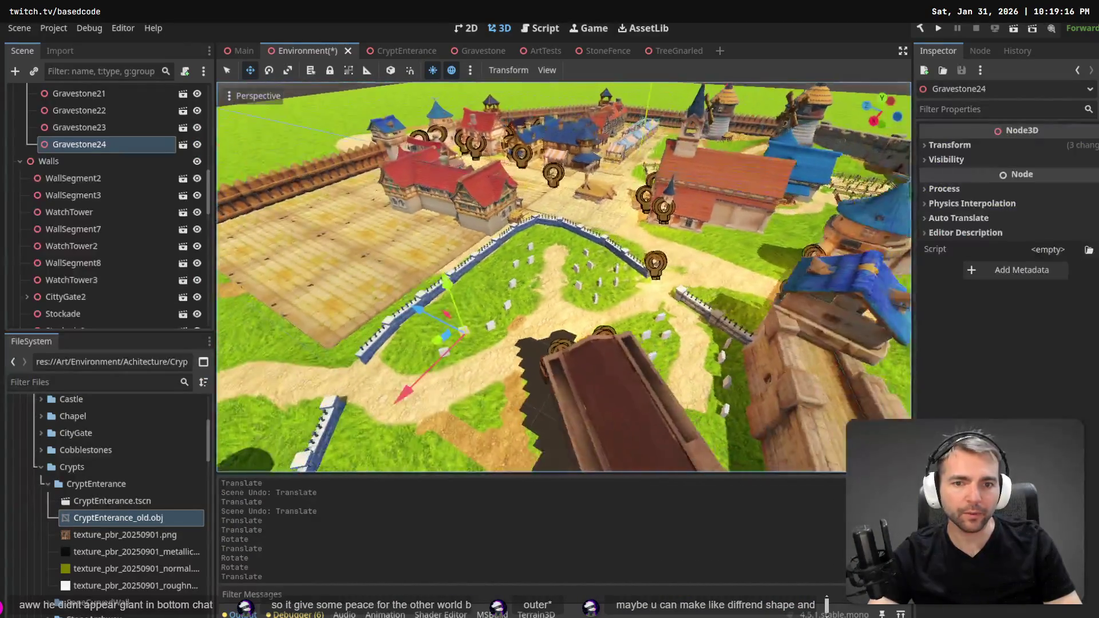
Fly down over the graveyard lawn and select Gravestone22.
key(w)
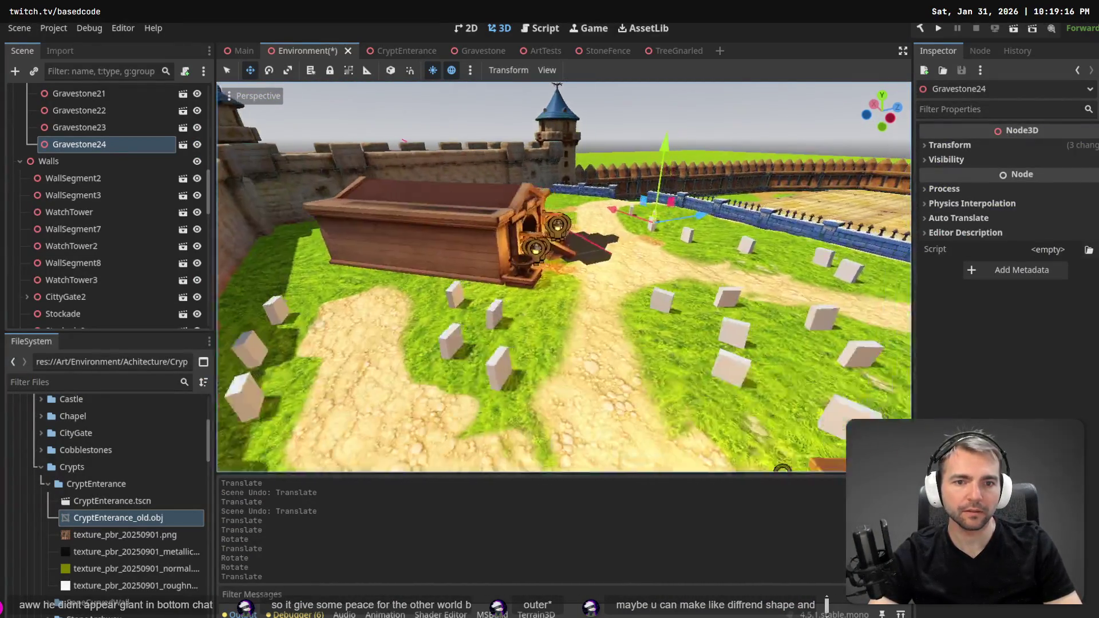
key(s)
key(w)
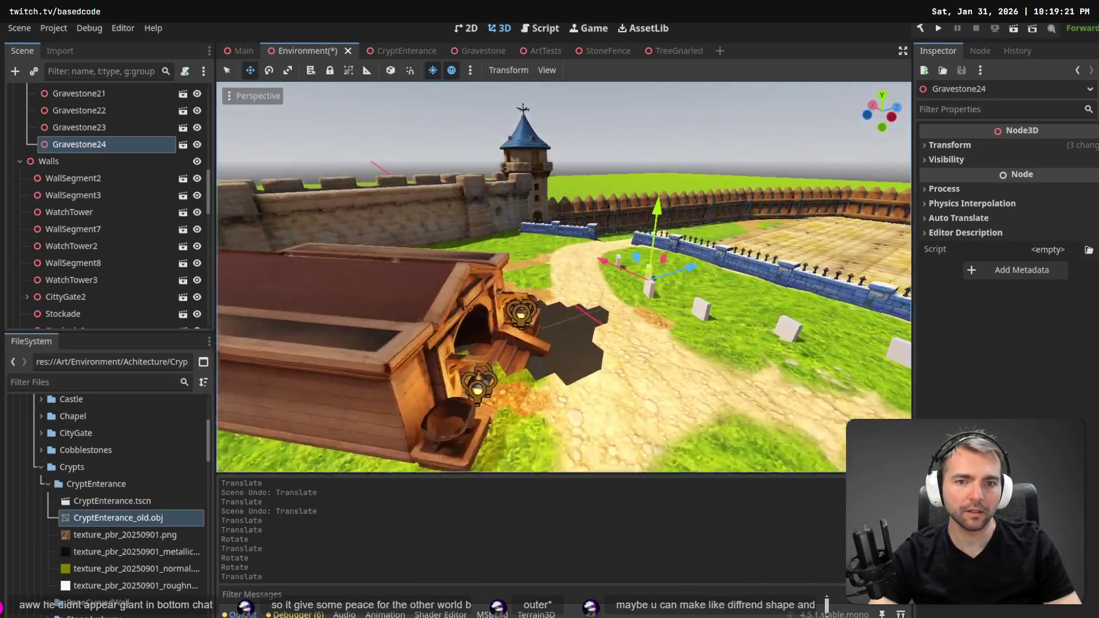
key(w)
key(e)
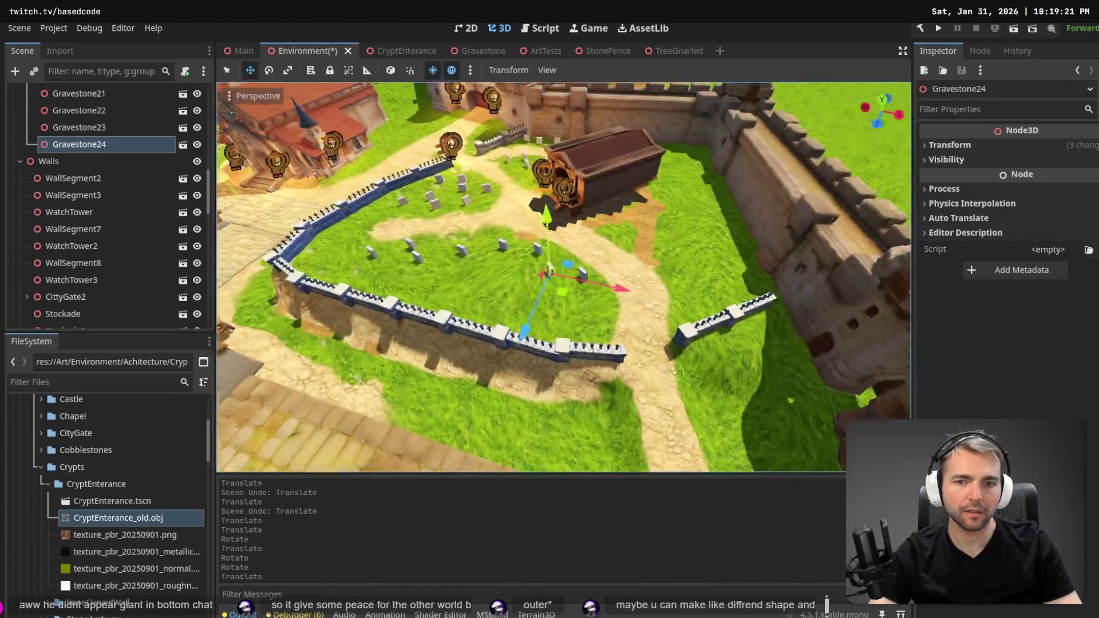
key(w)
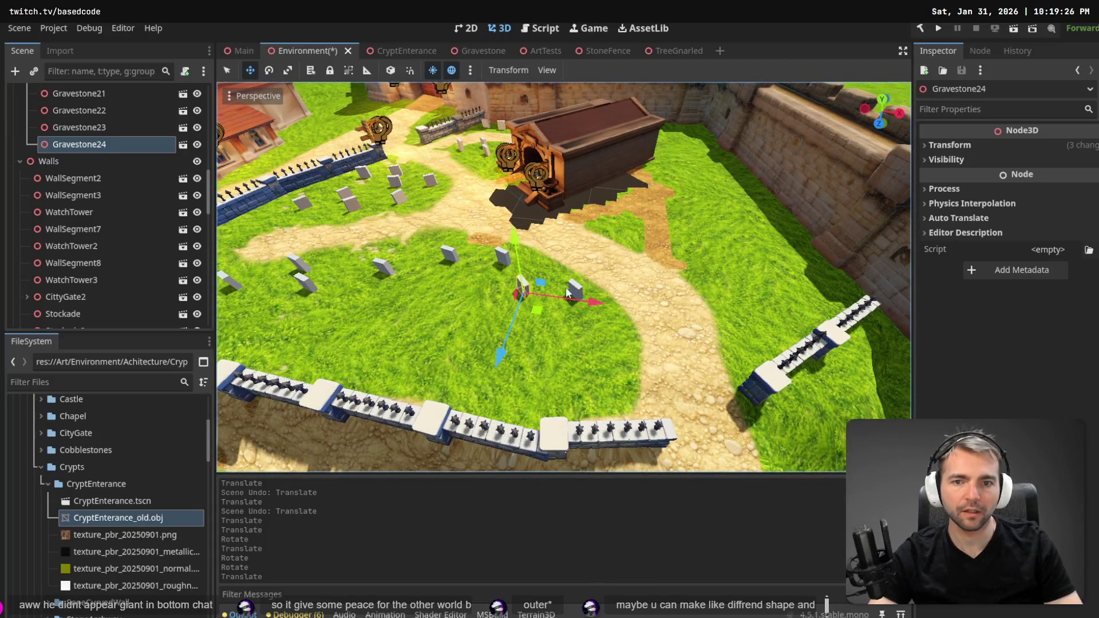
click(574, 290)
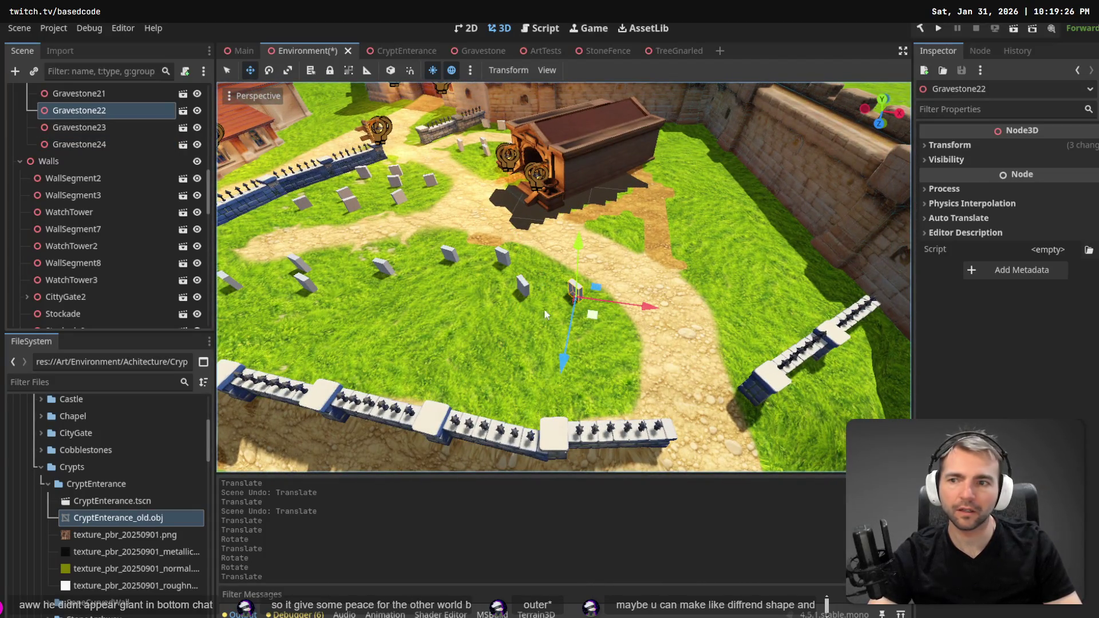
Copy Gravestone22–24, undo the stray paste under Environment, and select the Gravestones group.
shift+click(78, 144)
key(Escape)
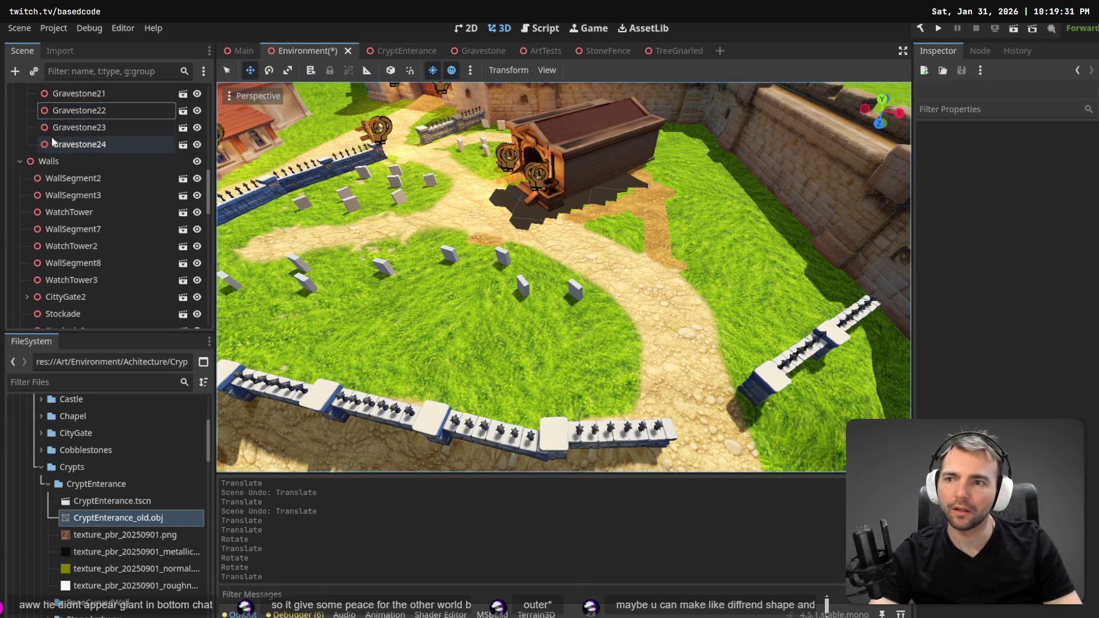
key(ctrl+v)
key(ctrl+z)
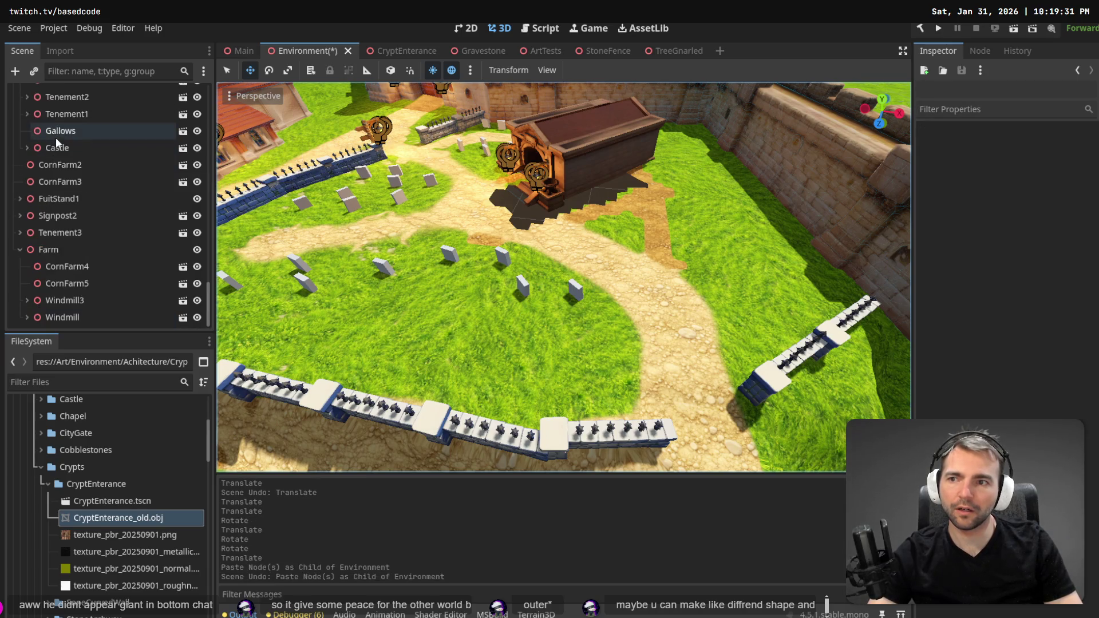
click(571, 283)
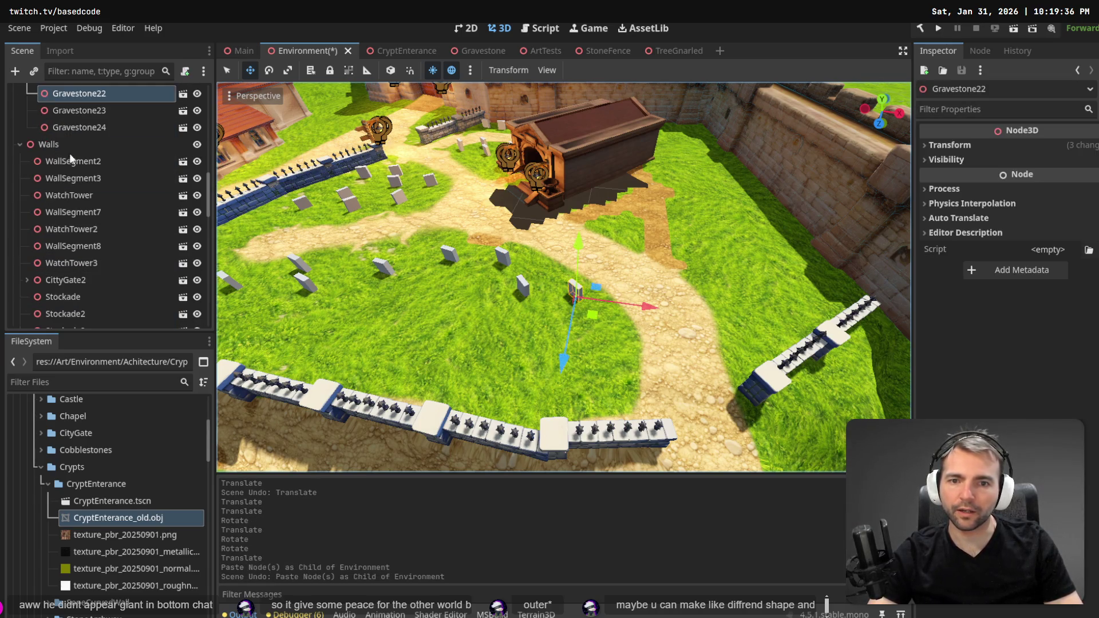
key(Left)
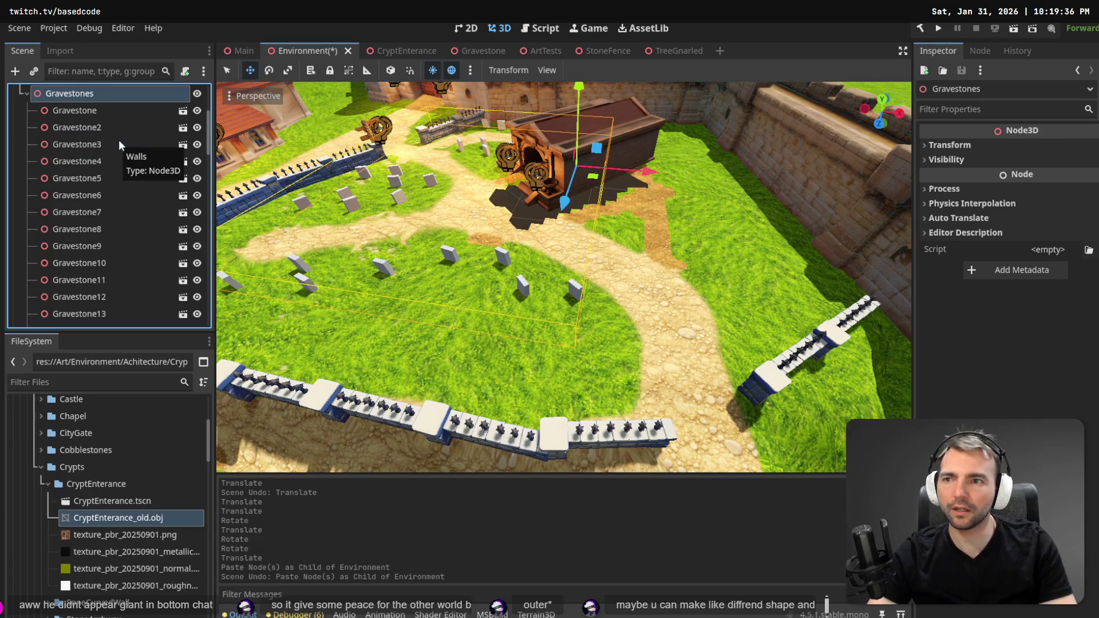
Paste three gravestones into Gravestones, move them down-right and turn them slightly.
key(ctrl+v)
mouse_move(547, 305)
mouse_down()
mouse_move(592, 397)
mouse_move(583, 402)
mouse_move(591, 420)
mouse_move(590, 387)
mouse_move(578, 386)
mouse_up()
key(e)
key(w)
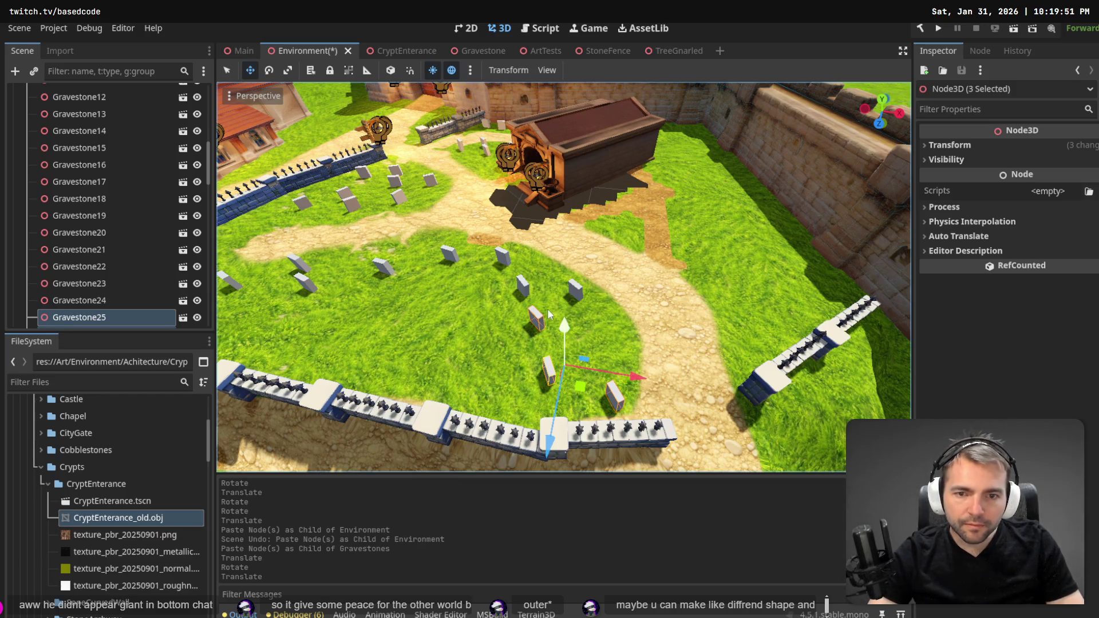
Nudge Gravestone26 slightly toward the lower right on the lawn.
click(585, 296)
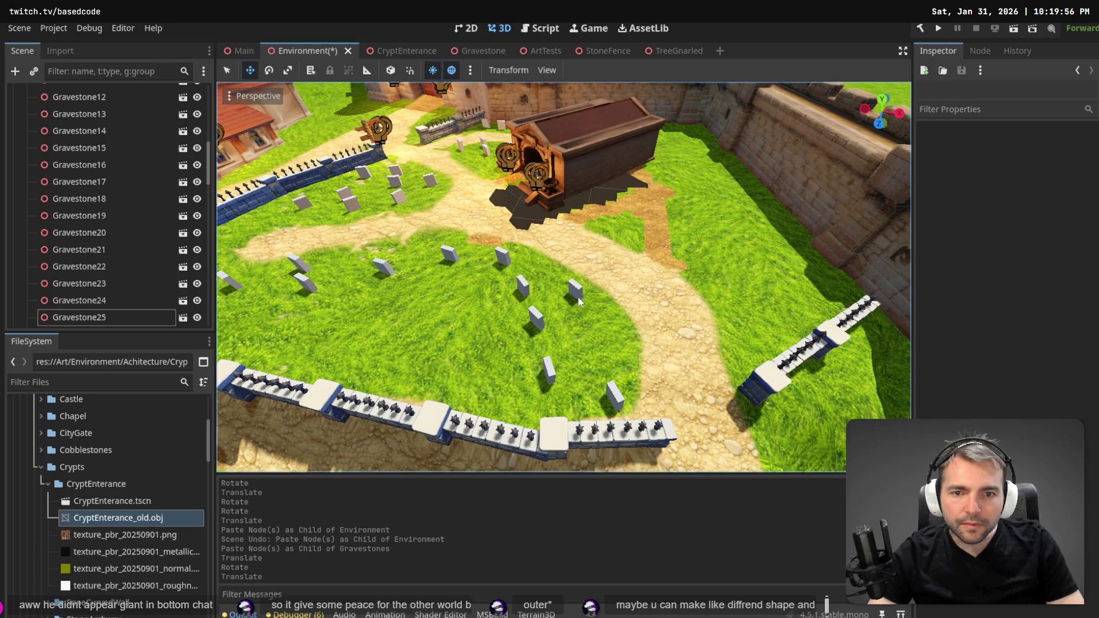
click(536, 317)
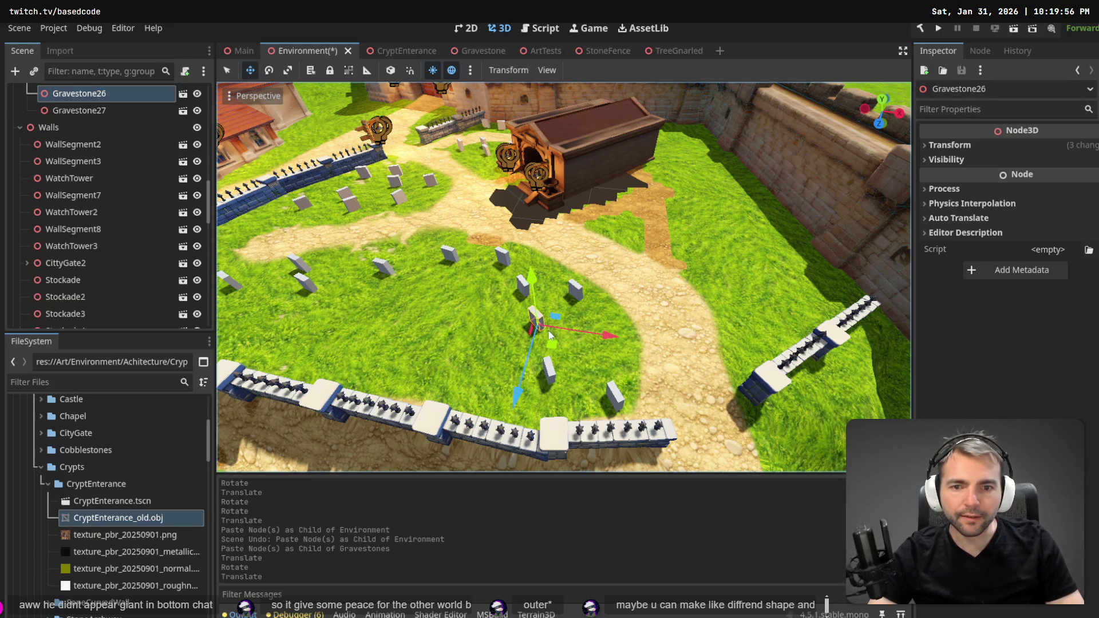
drag(558, 345, 605, 359)
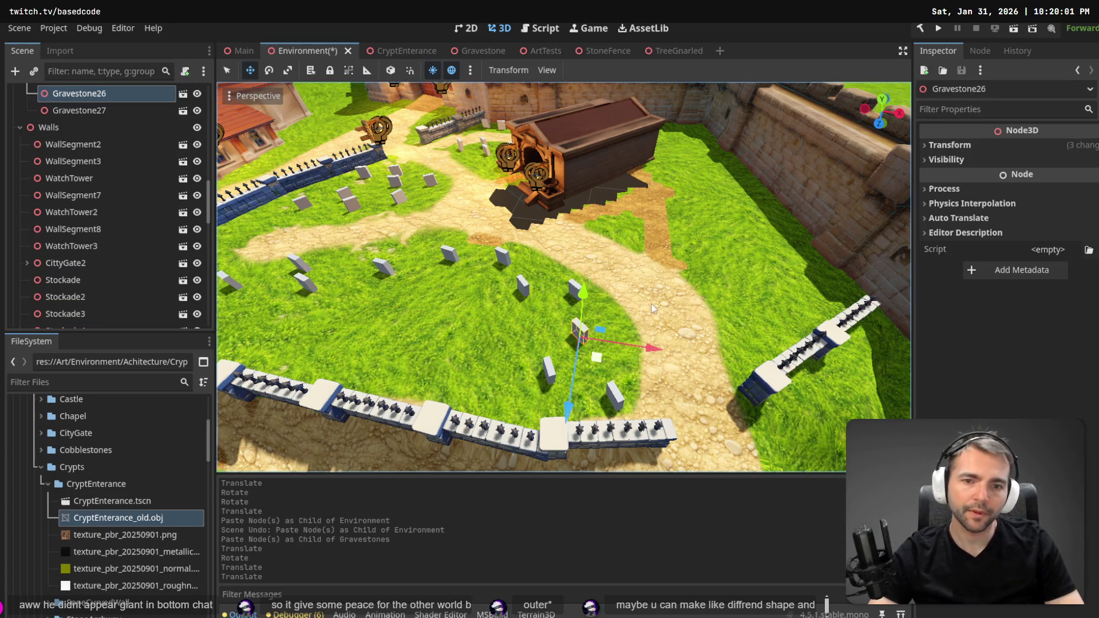
mouse_move(653, 309)
mouse_down()
mouse_move(654, 235)
mouse_move(699, 206)
mouse_move(732, 217)
mouse_move(738, 263)
mouse_move(654, 305)
mouse_up()
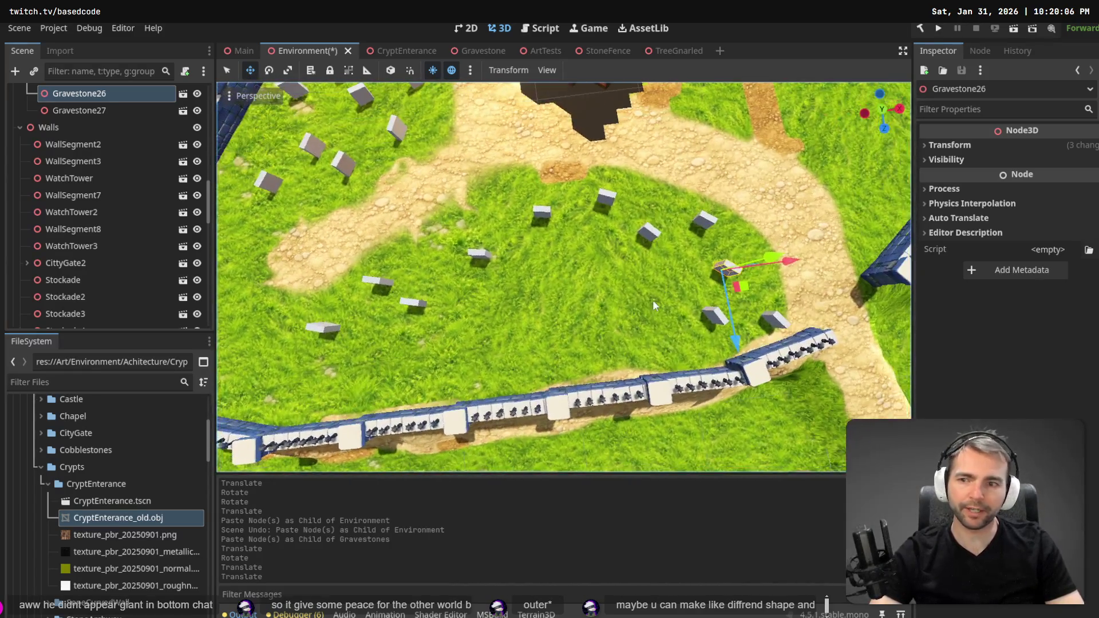
scroll(71, 171, up, 5)
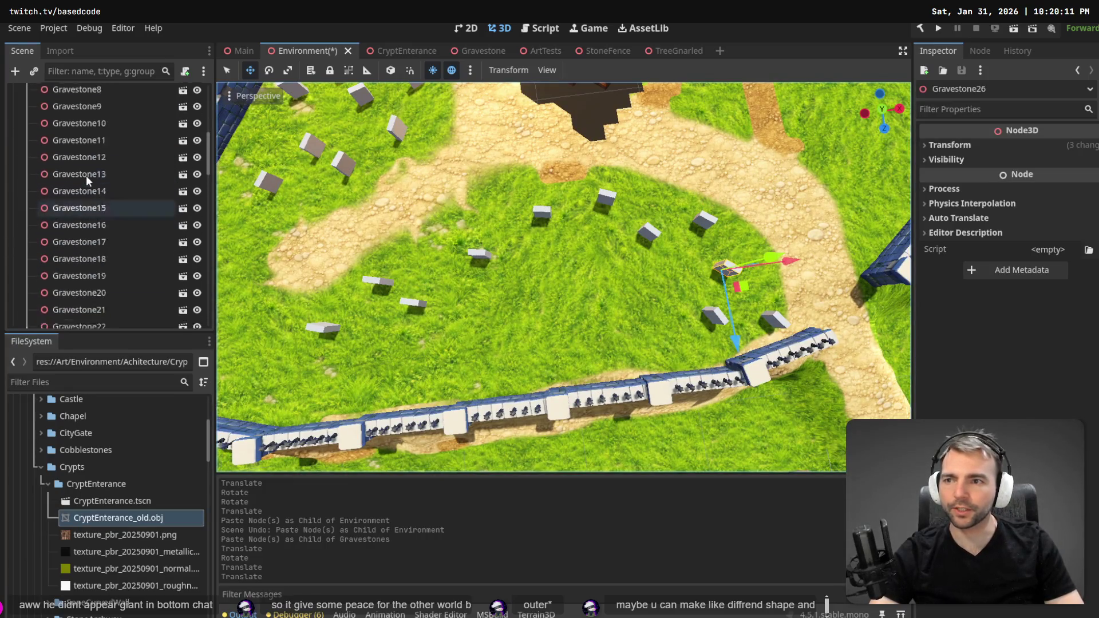
scroll(86, 176, up, 5)
click(55, 194)
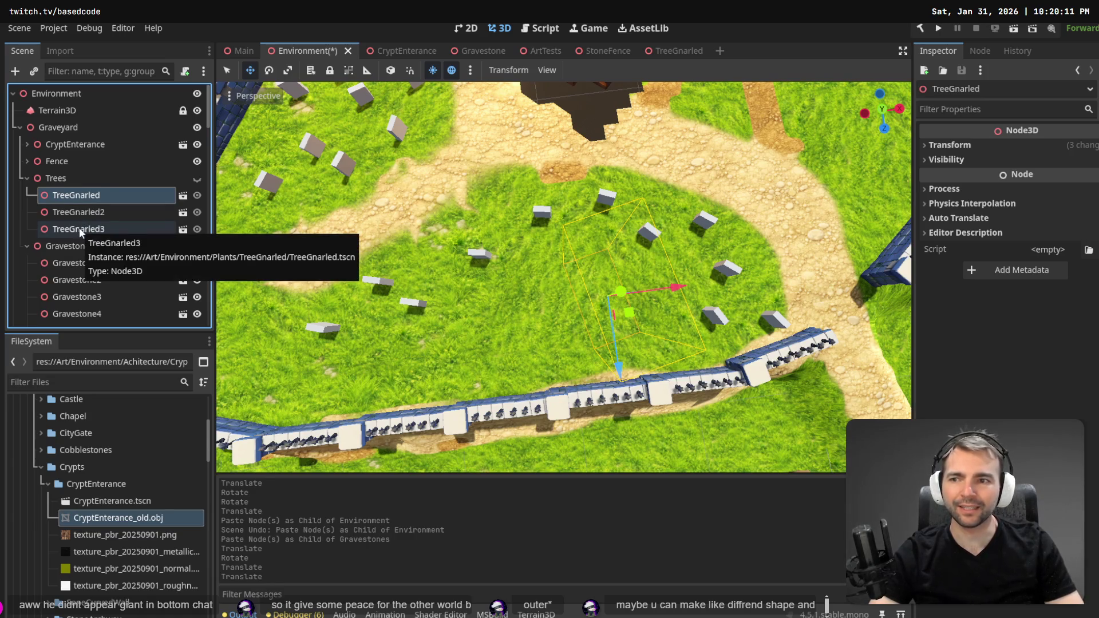
Unhide the Trees group and move all three gnarled trees into the graveyard.
click(197, 178)
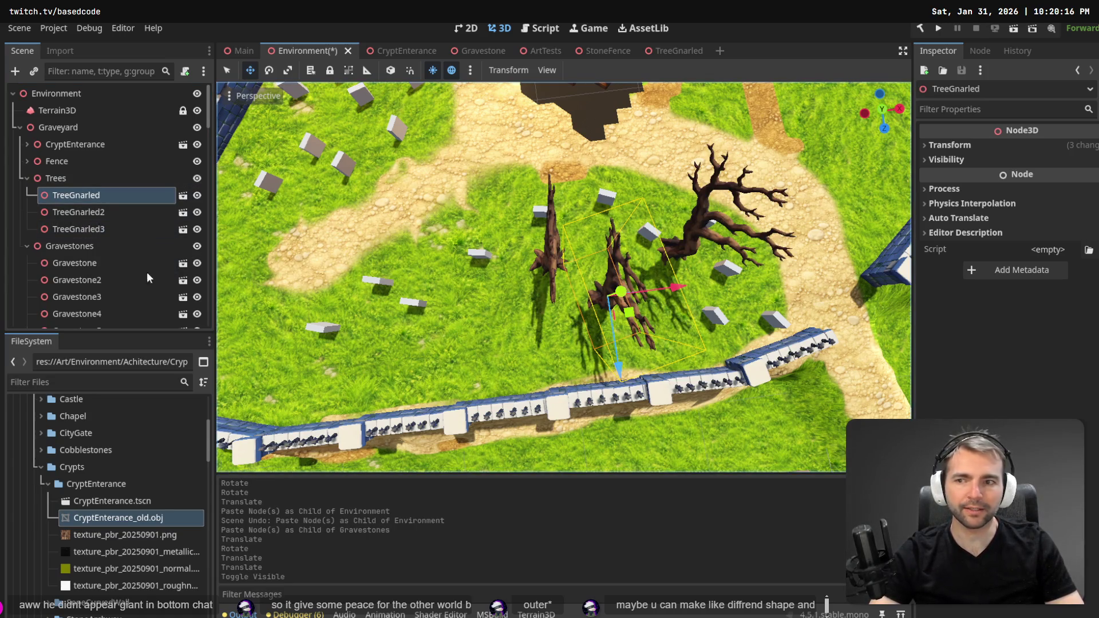
shift+click(120, 229)
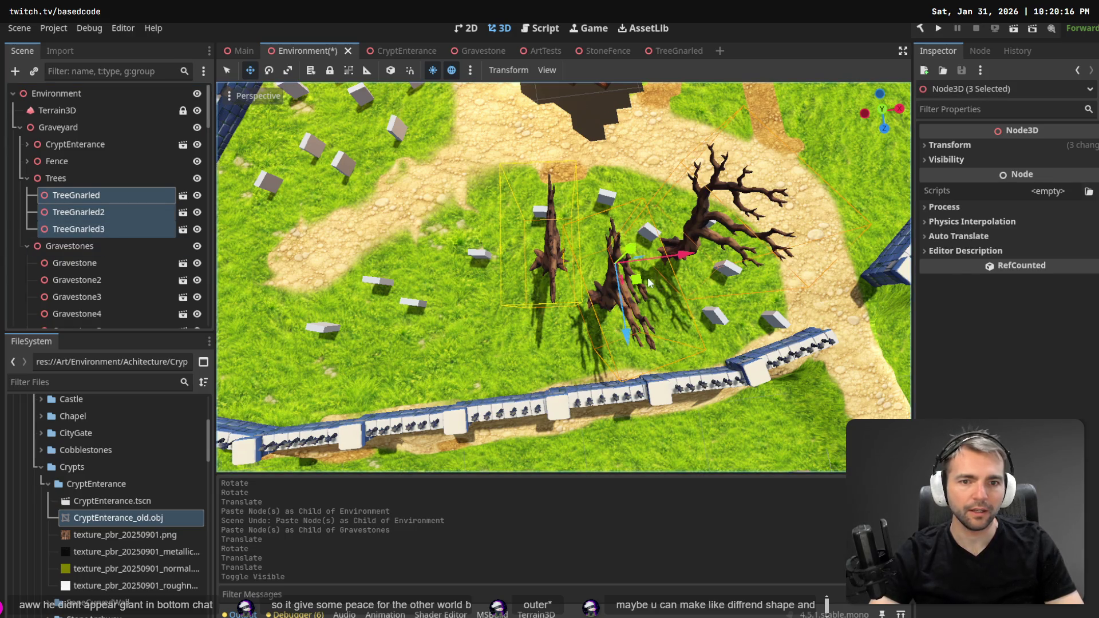
drag(650, 282, 593, 334)
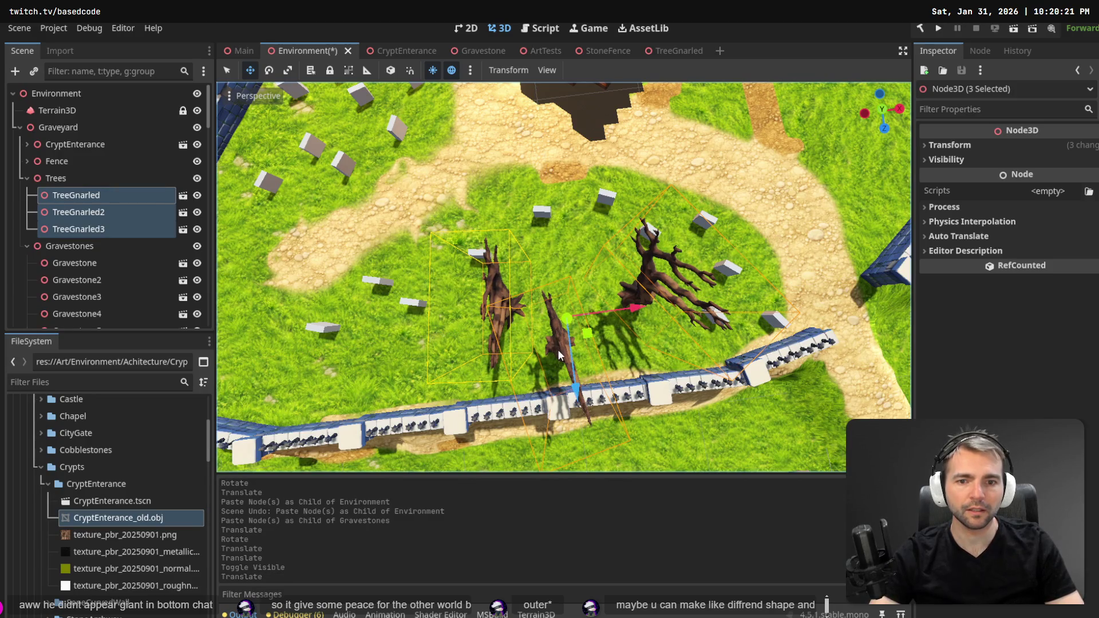
Reposition TreeGnarled, TreeGnarled3 and TreeGnarled2 individually among the gravestones.
click(89, 213)
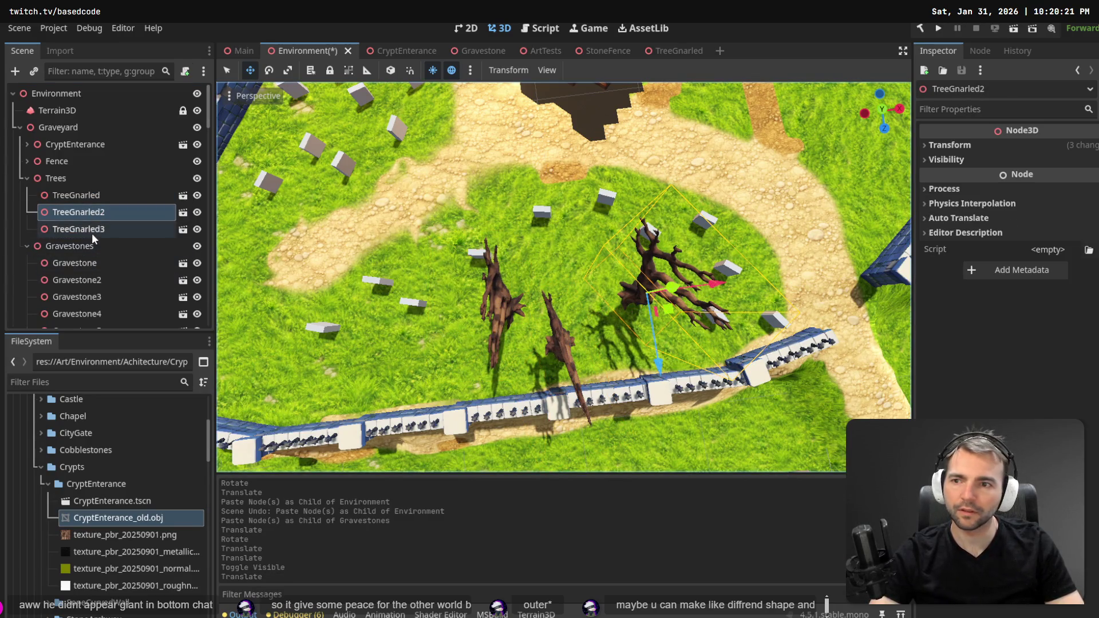
click(93, 197)
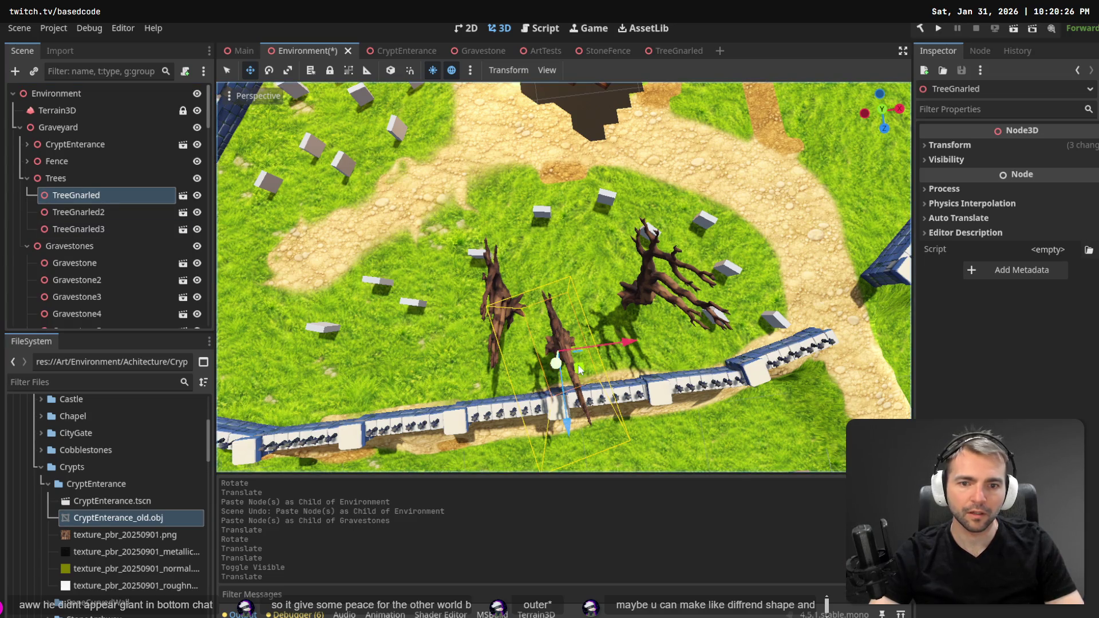
drag(580, 360, 593, 259)
click(497, 317)
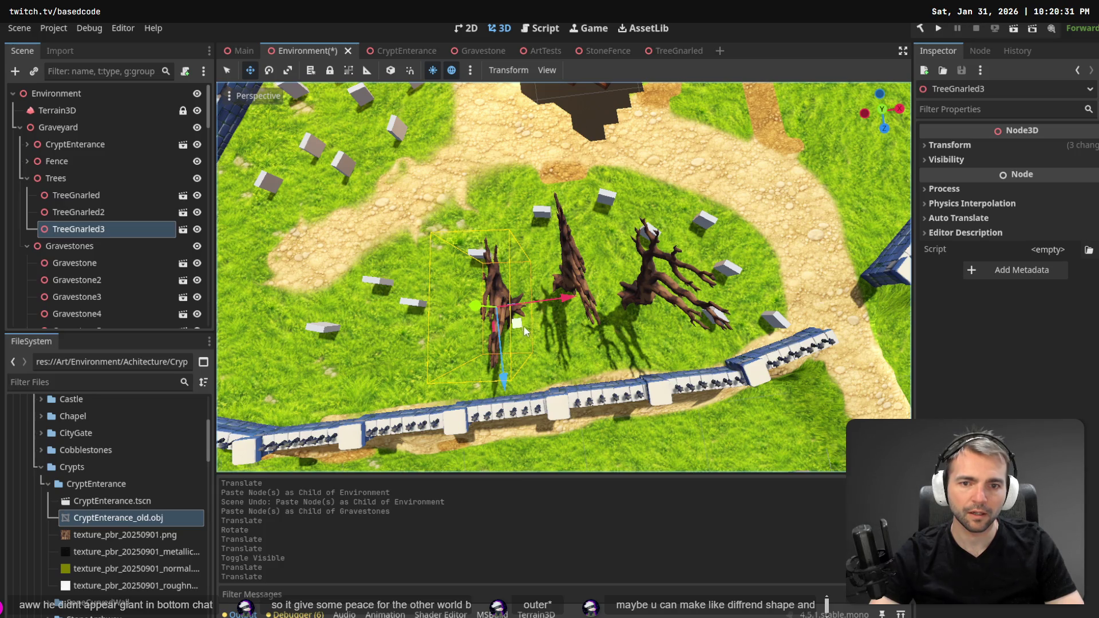
drag(524, 330, 539, 363)
click(606, 300)
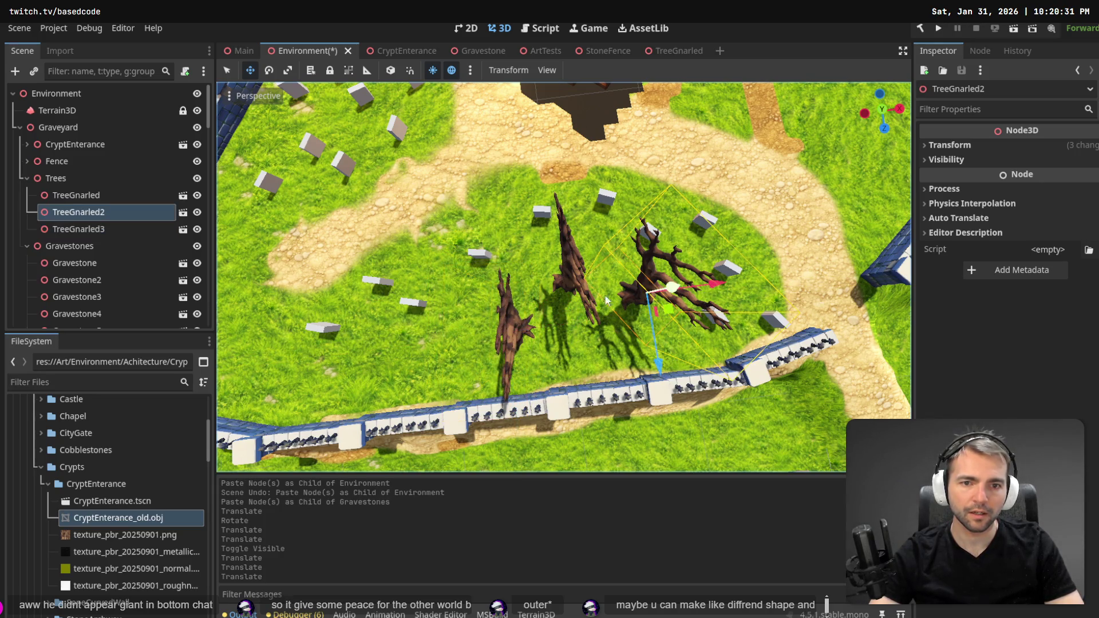
drag(670, 313, 674, 335)
scroll(673, 335, down, 5)
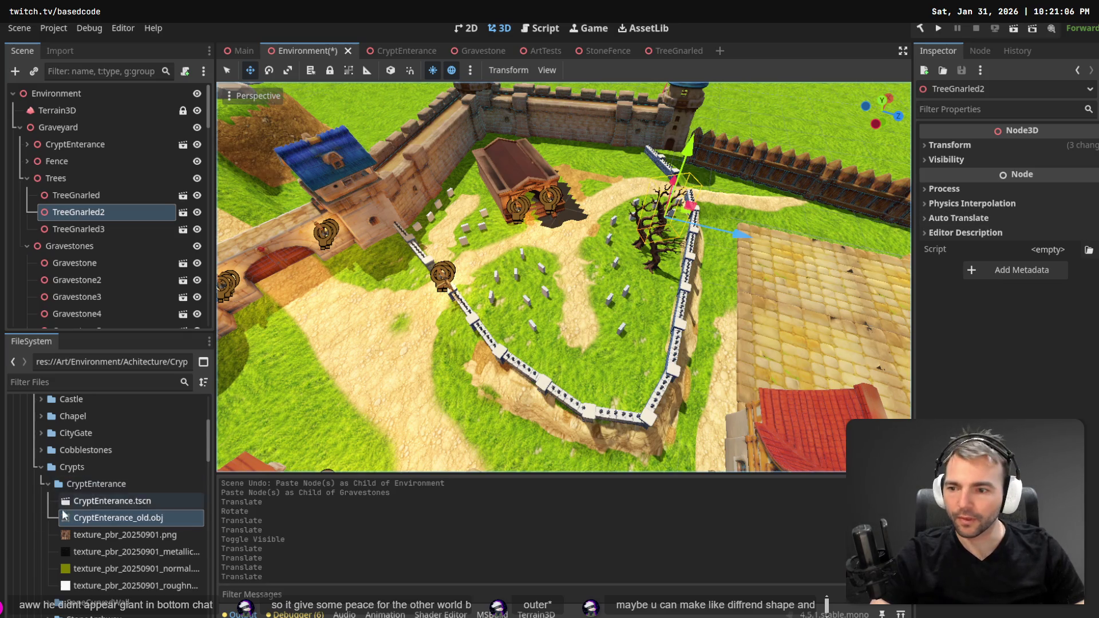
click(46, 488)
scroll(86, 481, down, 2)
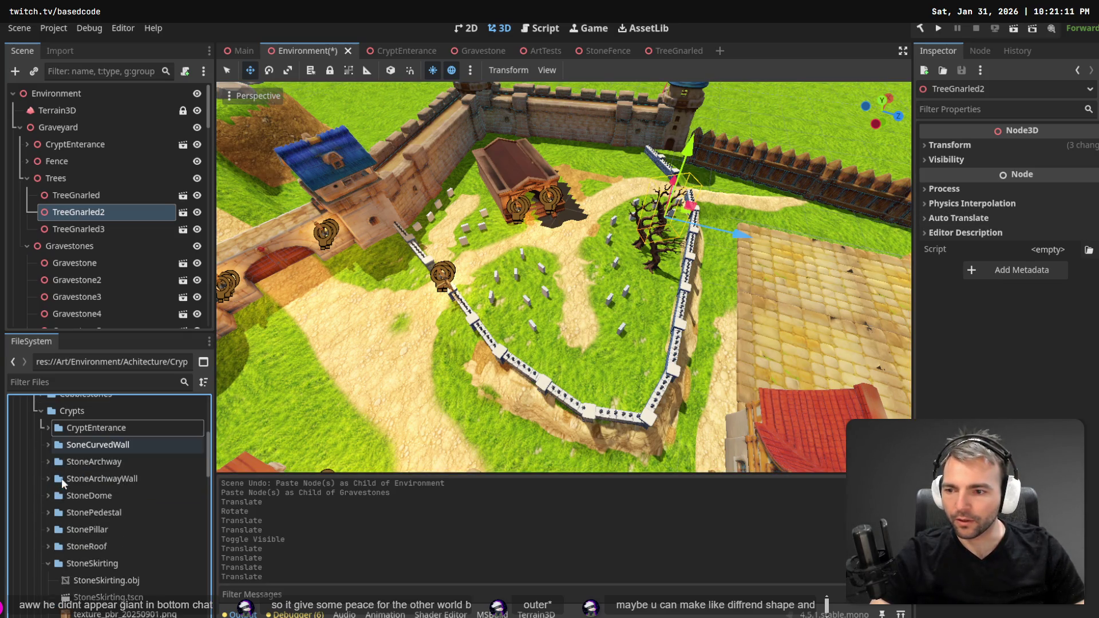
click(82, 383)
text(Grave)
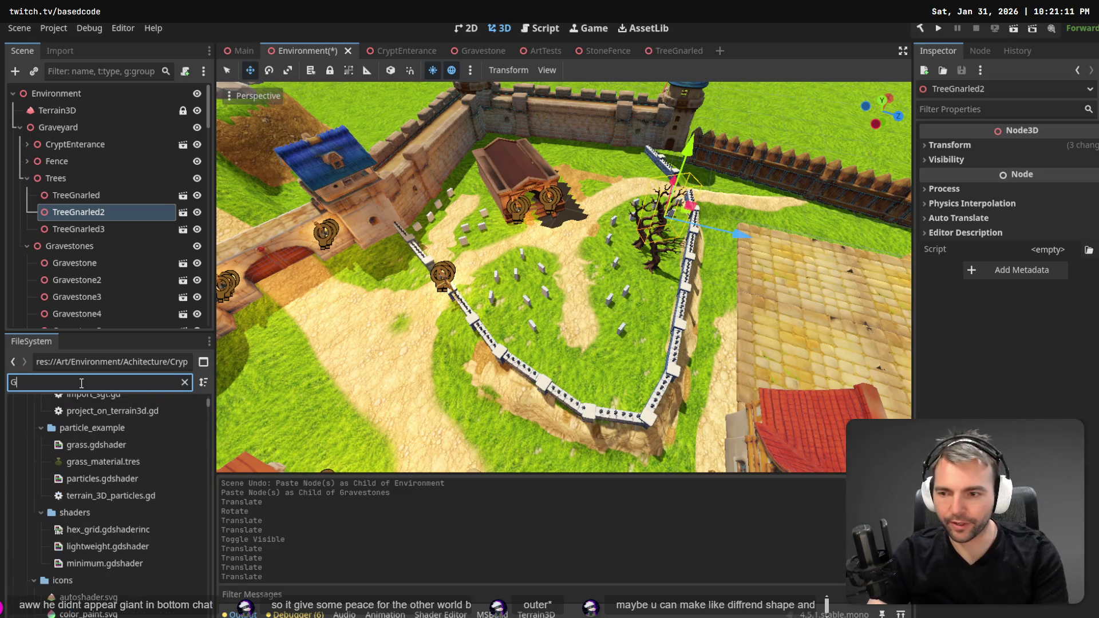
click(77, 474)
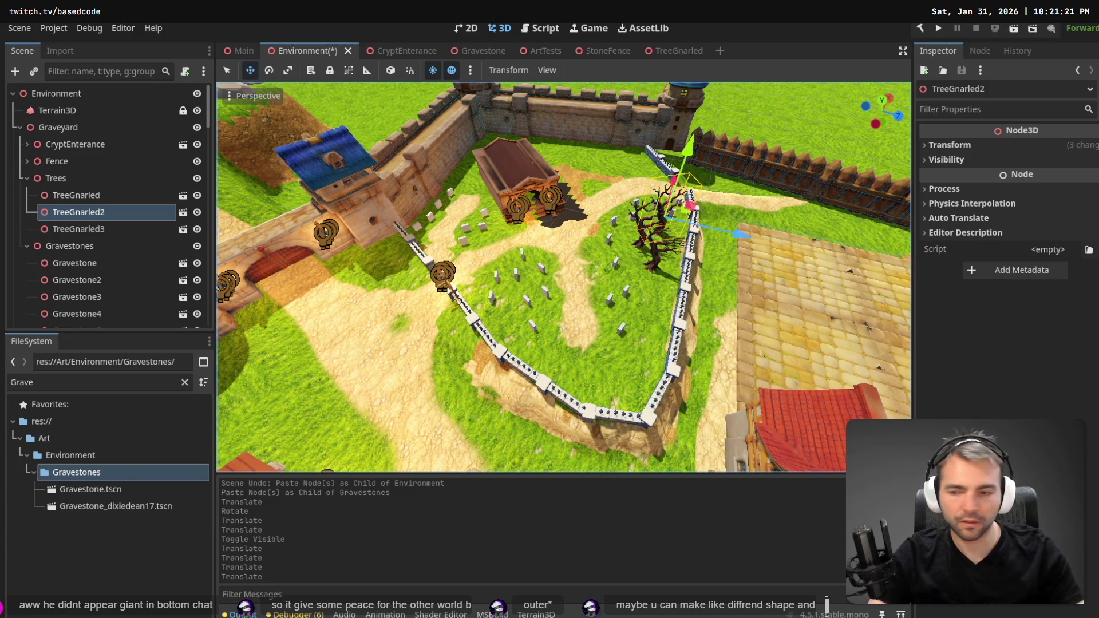
click(84, 511)
double_click(85, 510)
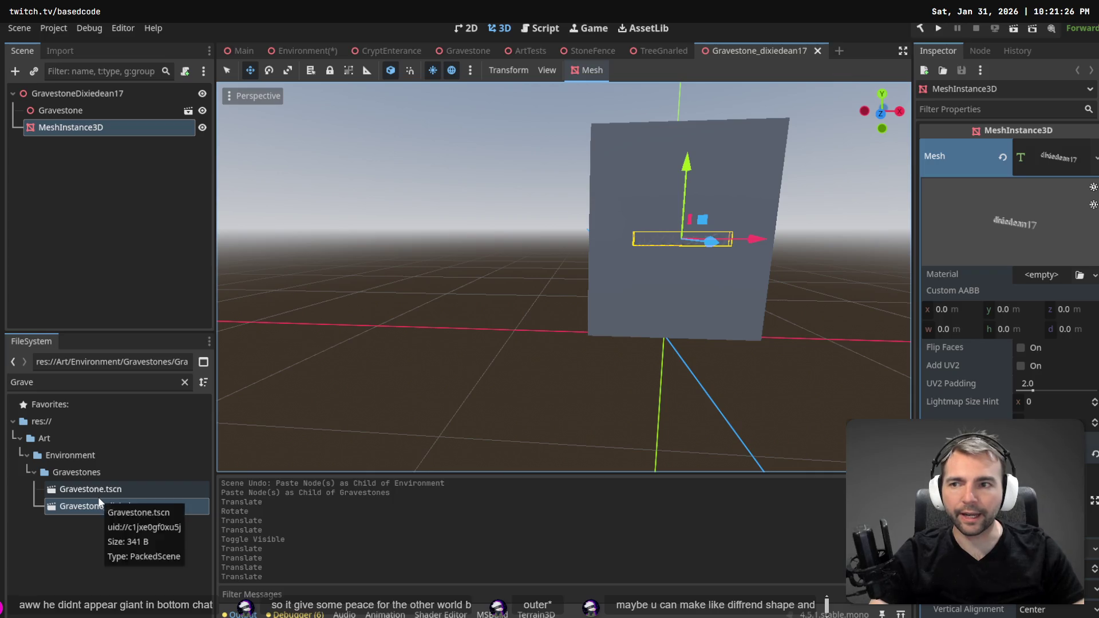
click(817, 51)
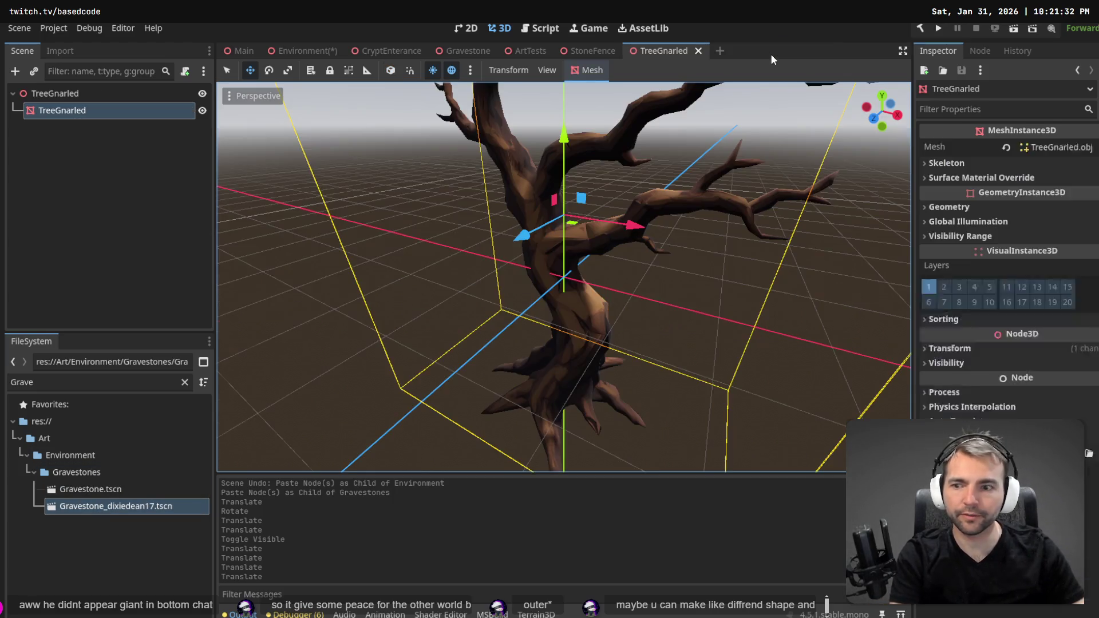
Delete the Gravestone_dixiedean17.tscn file and confirm the removal.
click(143, 513)
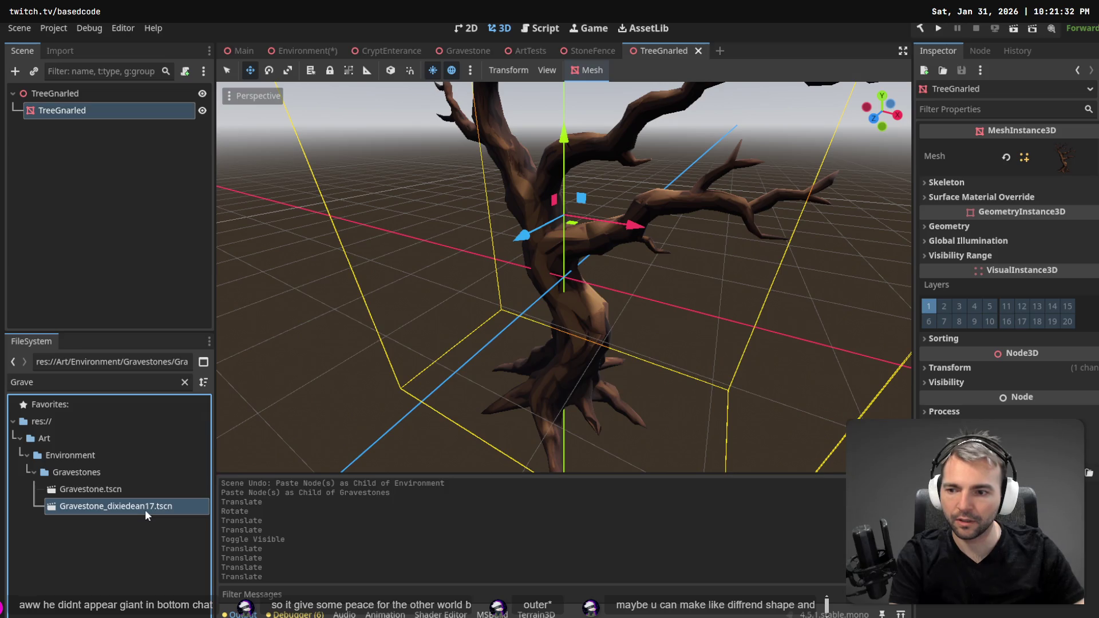
key(Delete)
key(Return)
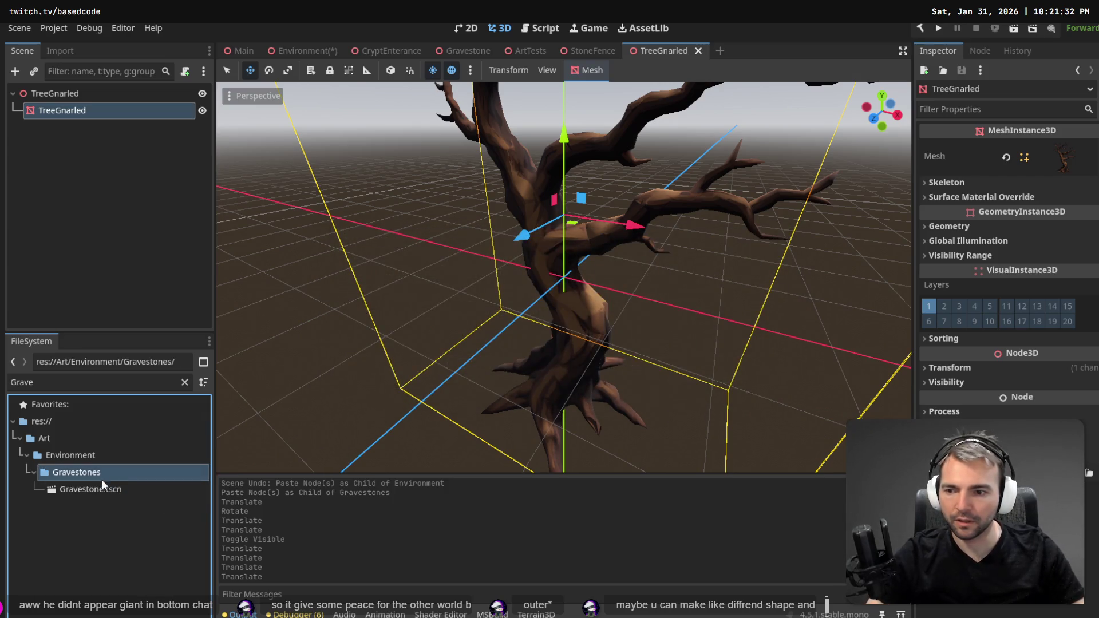
Open Gravestone.tscn and clear the FileSystem filter to show the Gravestones folder.
double_click(97, 490)
click(59, 472)
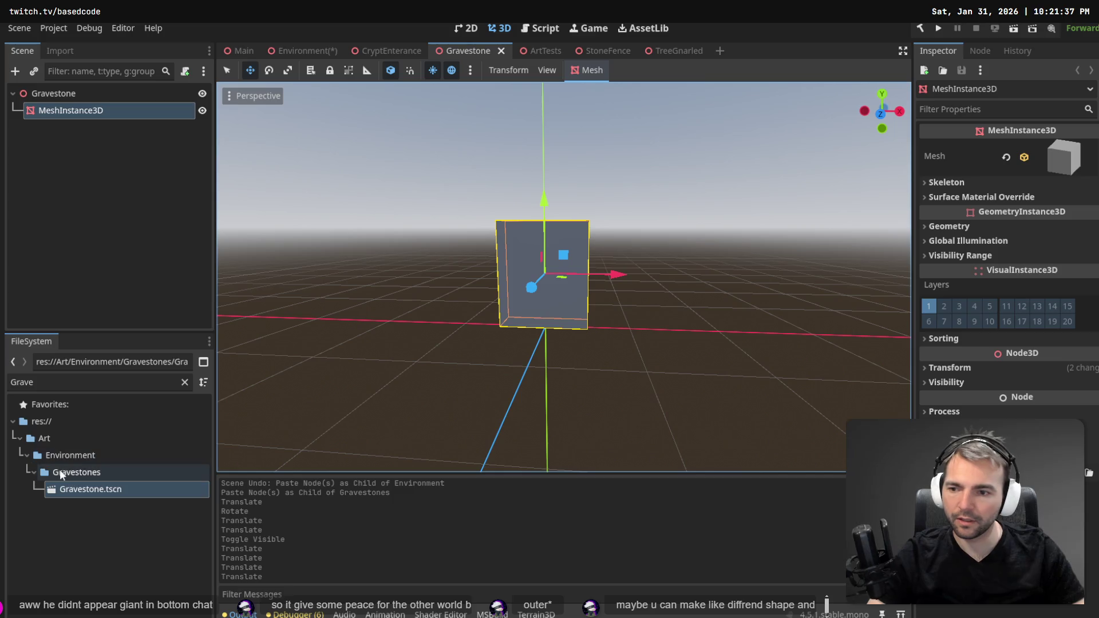
click(184, 382)
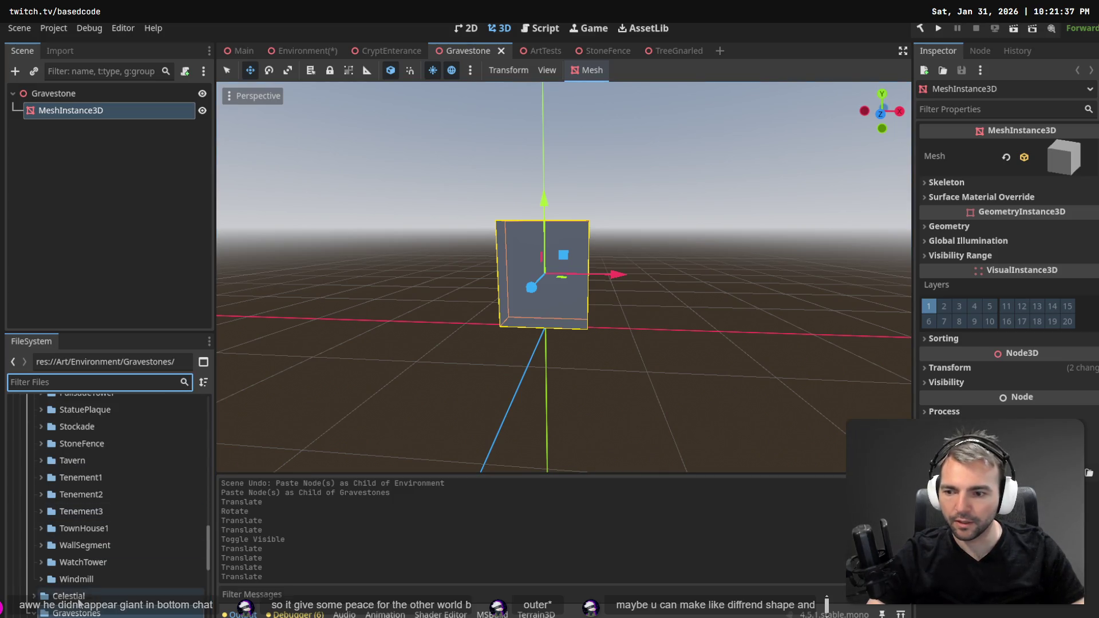
scroll(100, 506, down, 3)
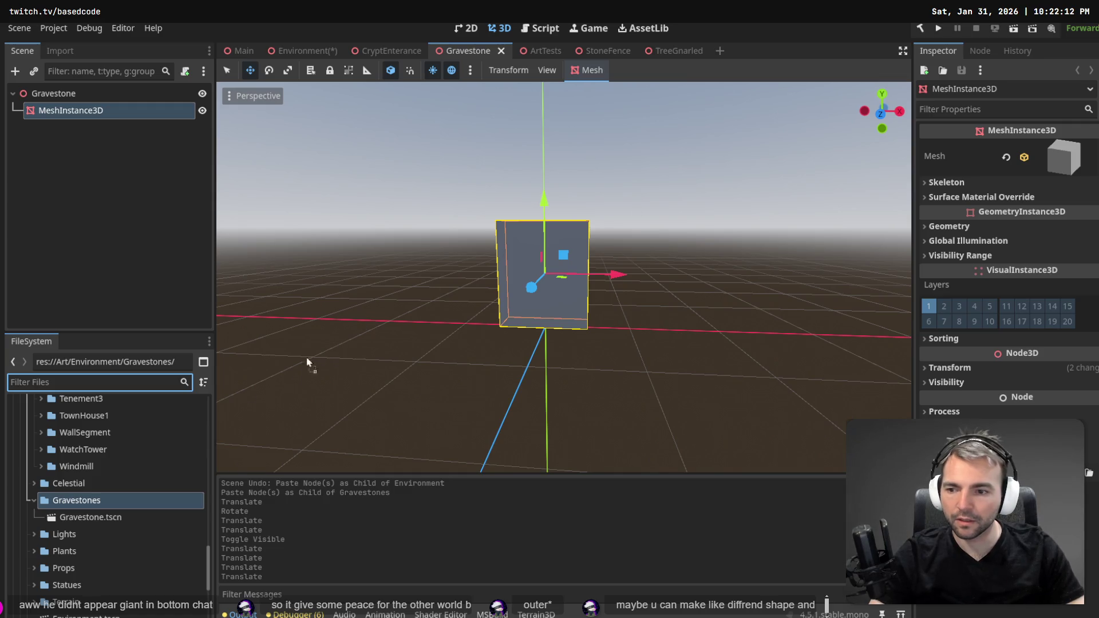
Create a Gravestone1 folder inside Gravestones and return to the Environment scene.
right_click(91, 499)
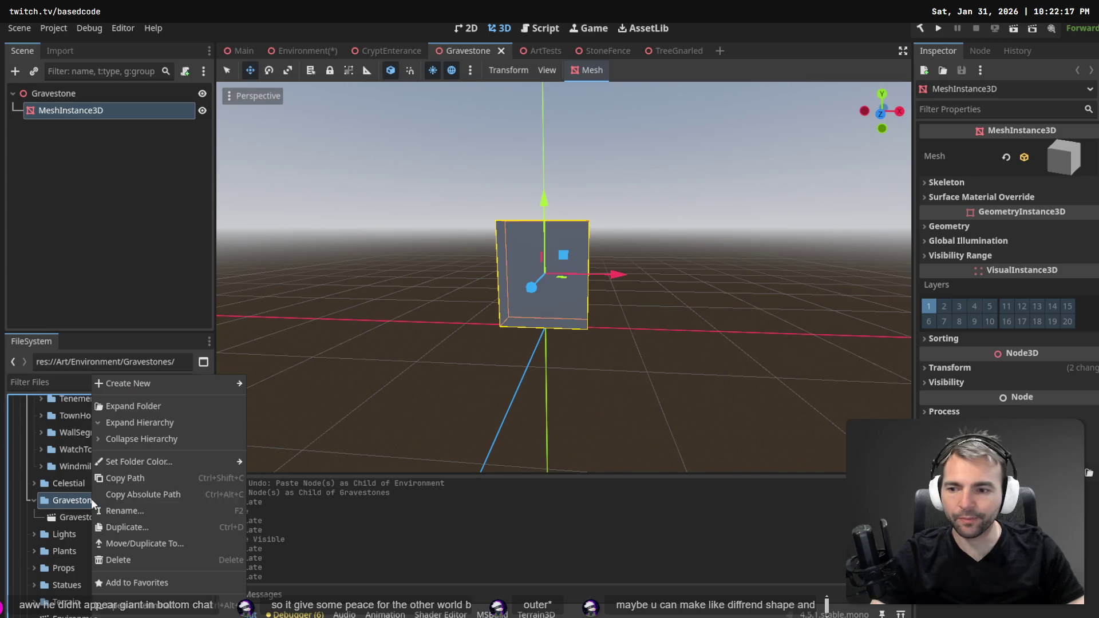
mouse_move(227, 385)
click(266, 386)
text(G)
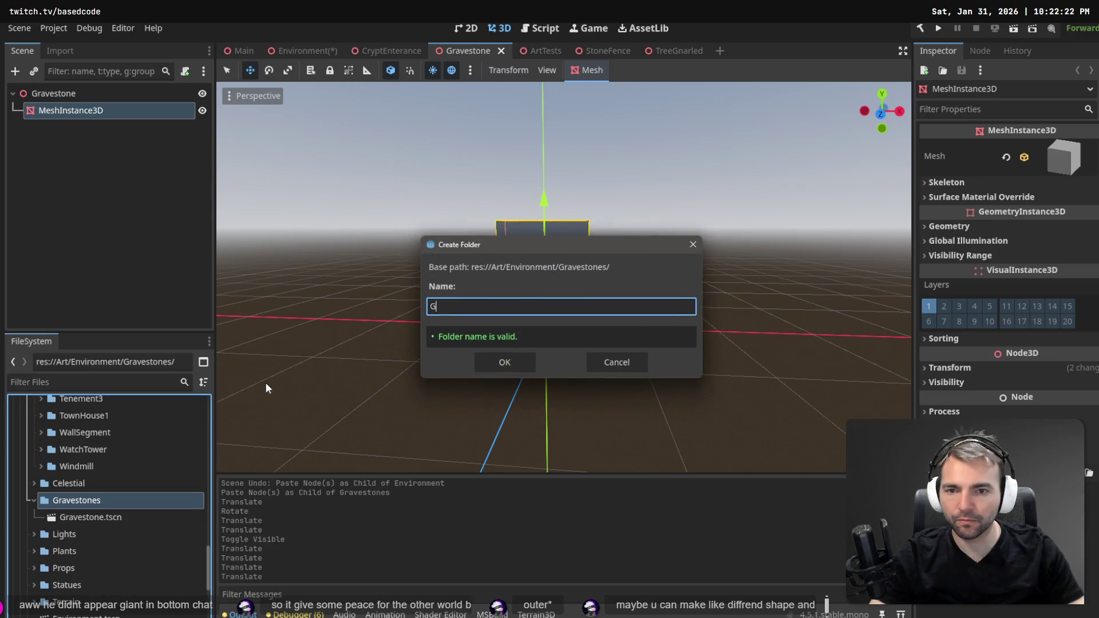
text(e1)
key(Return)
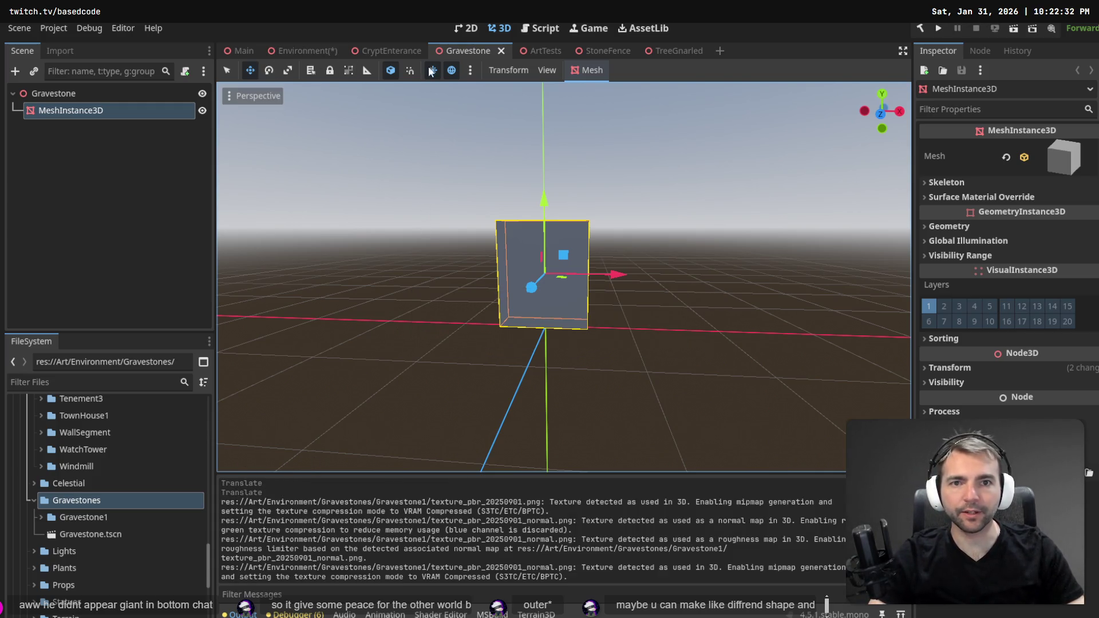
click(315, 49)
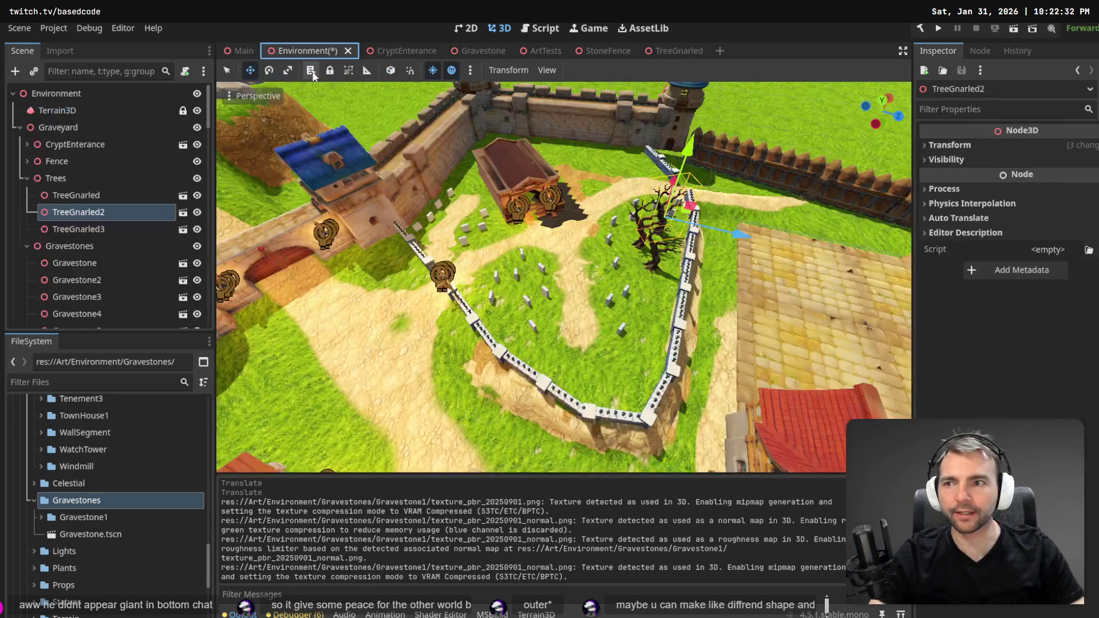
Save the Environment scene and open ArtTests.tscn using an 'Art Test' file filter.
key(ctrl+s)
click(91, 382)
text(A)
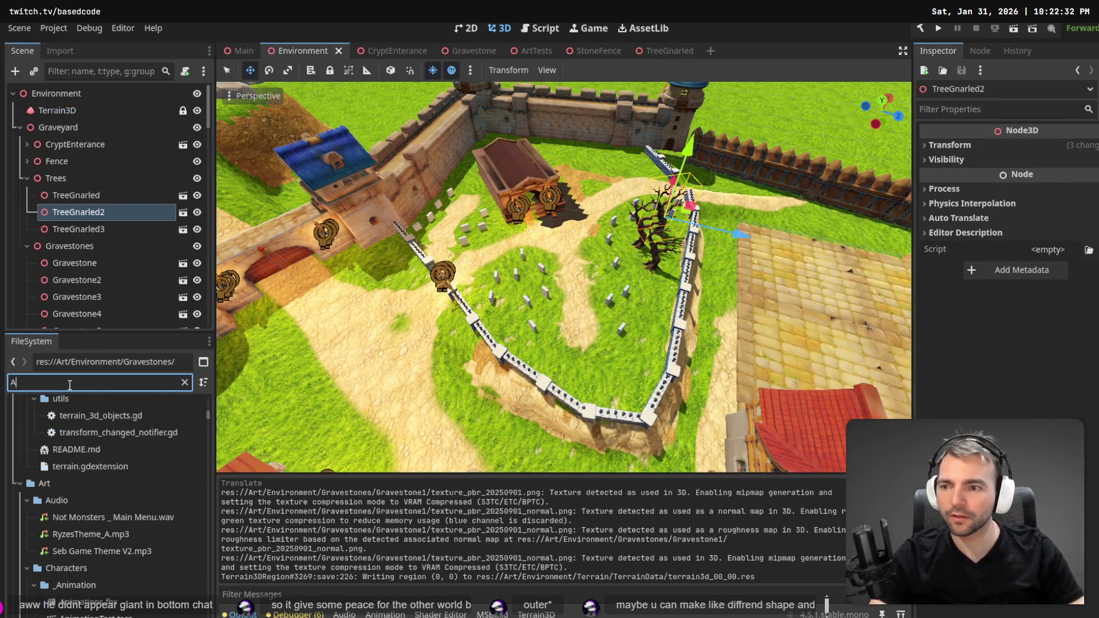
text(rt Test)
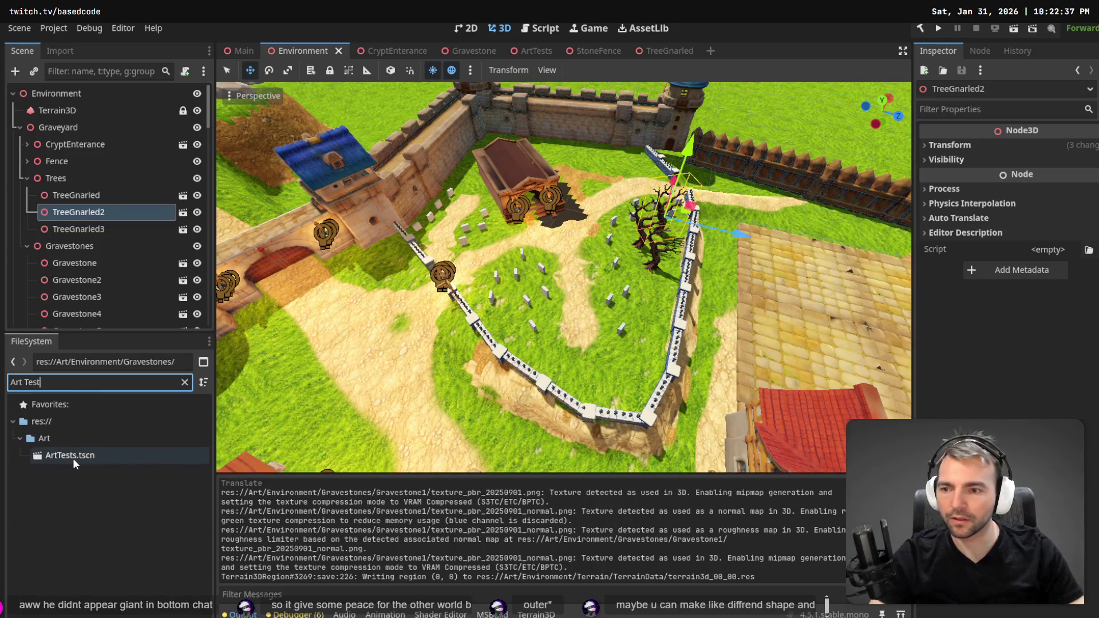
double_click(74, 456)
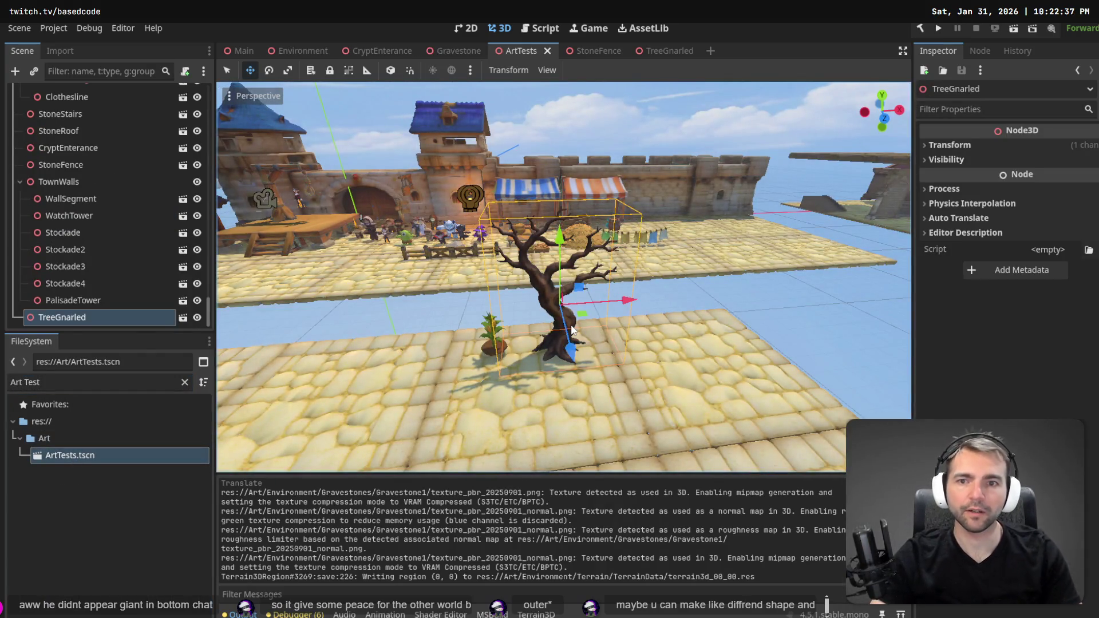
Fly the camera around the ArtTests buildings and wall pieces, then clear the file filter.
key(w)
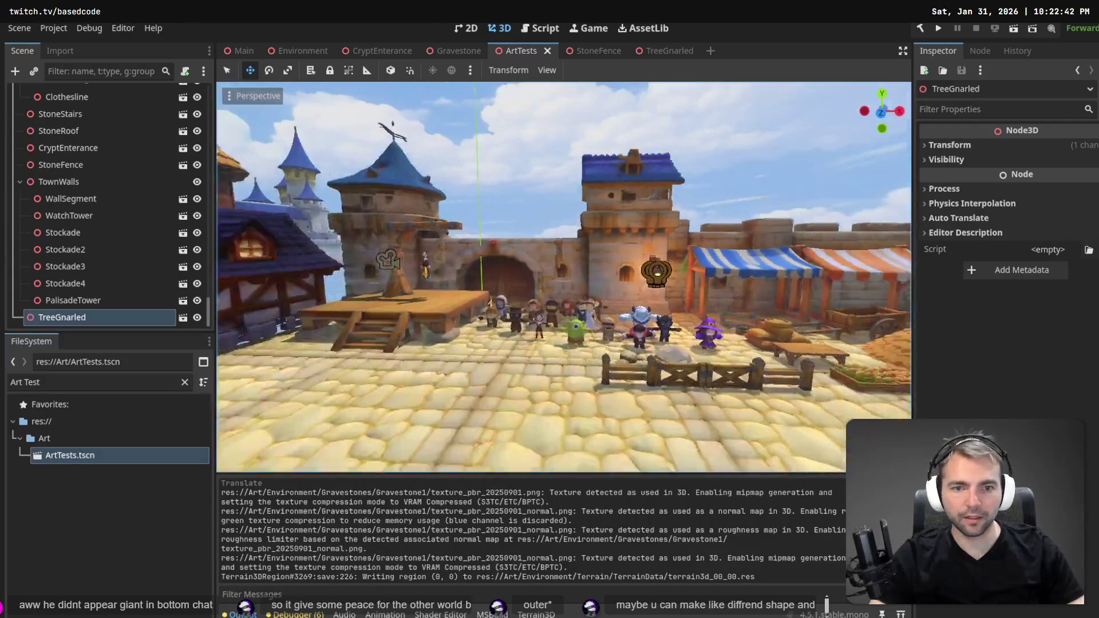
key(s)
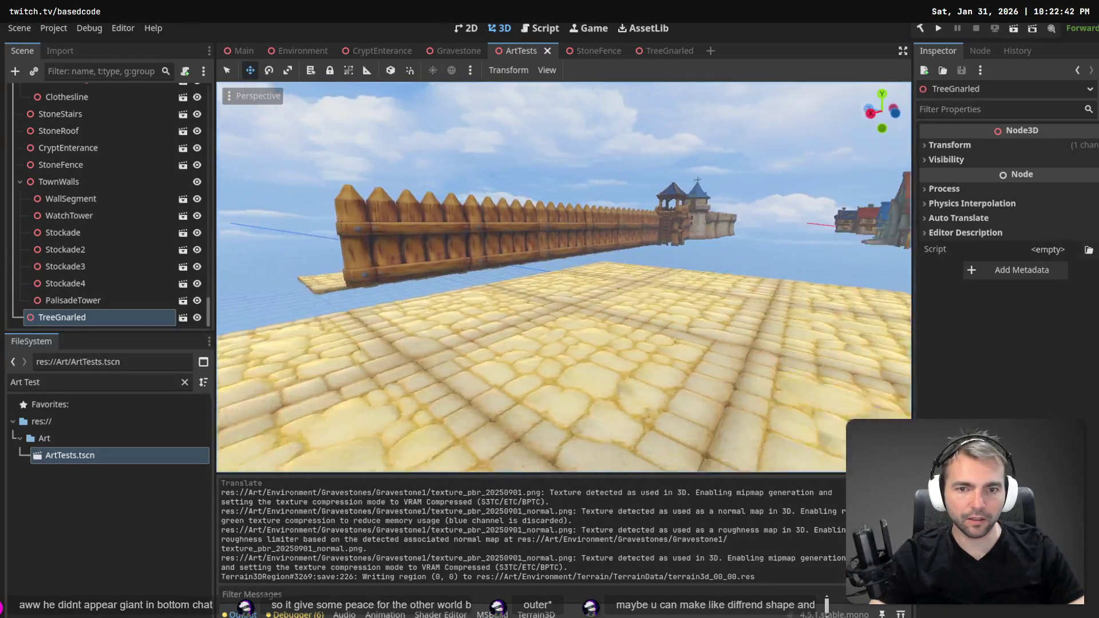
key(w)
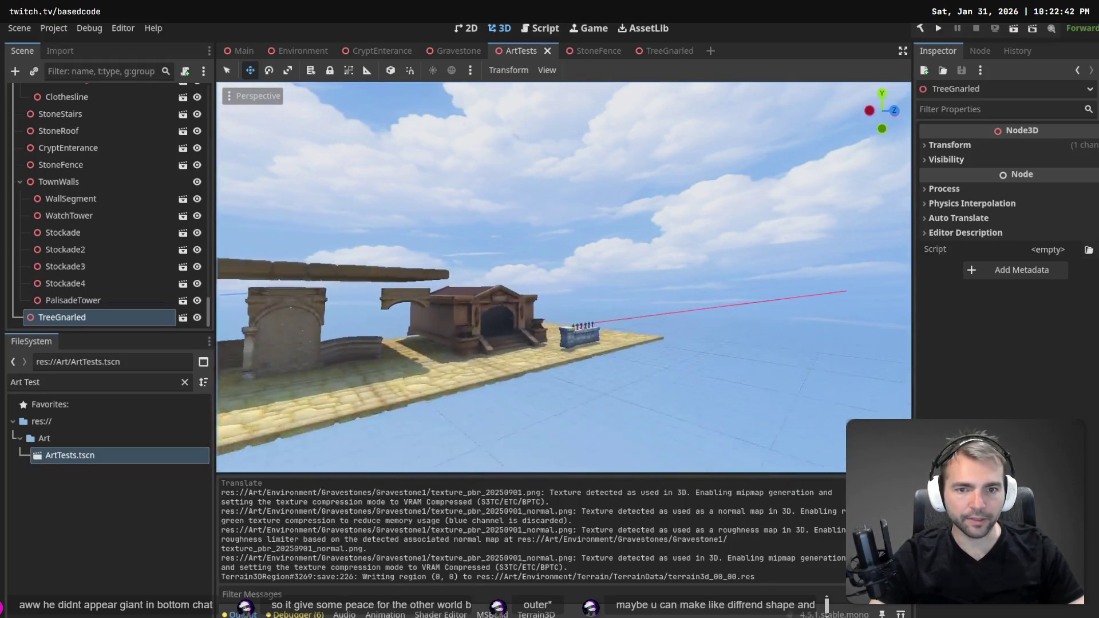
key(s)
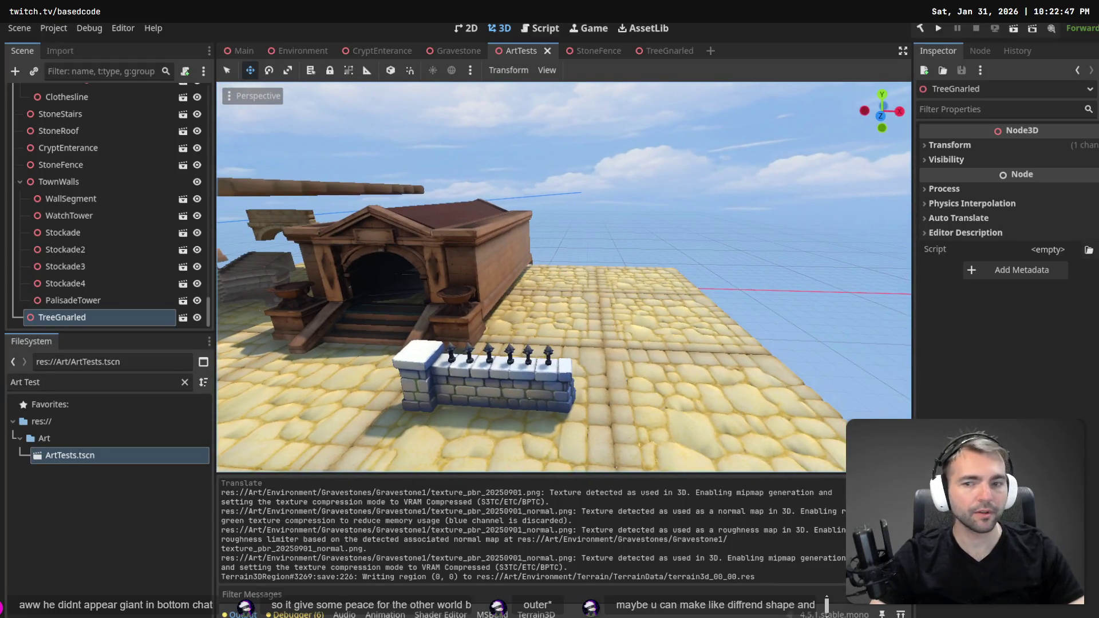
click(185, 382)
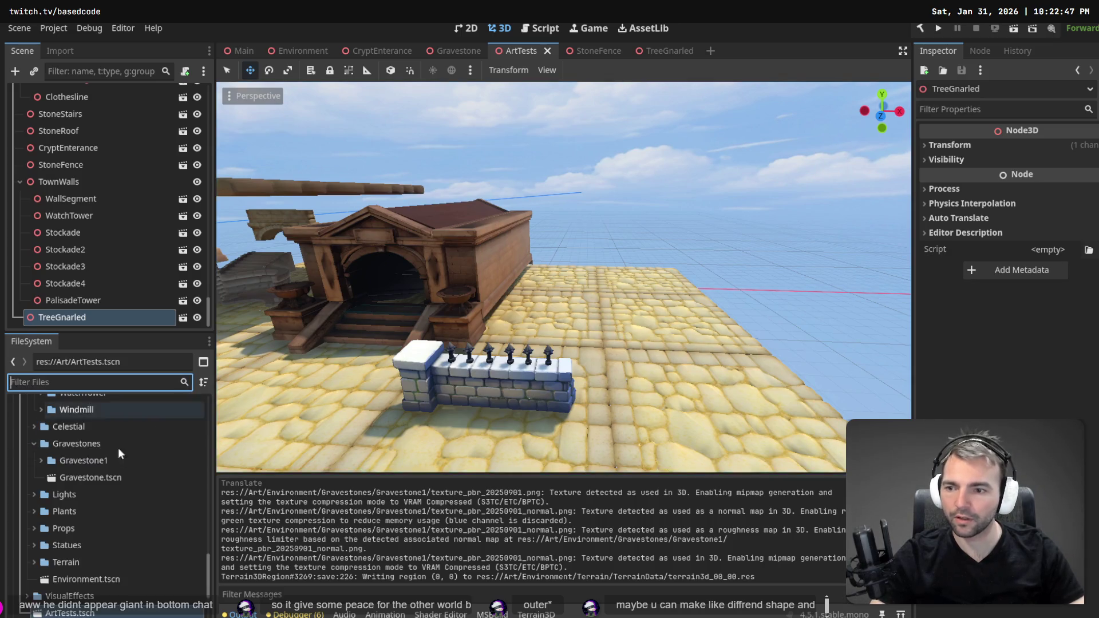
Expand the Gravestone1 folder and rename Gravestone.tscn to Gravestone1.tscn.
click(42, 460)
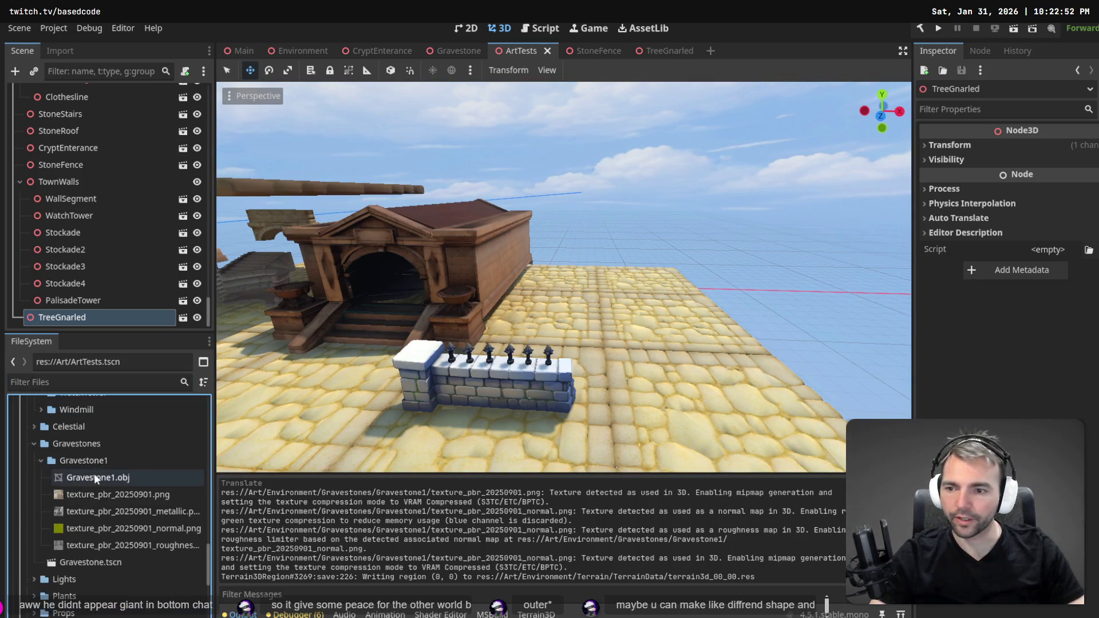
click(87, 476)
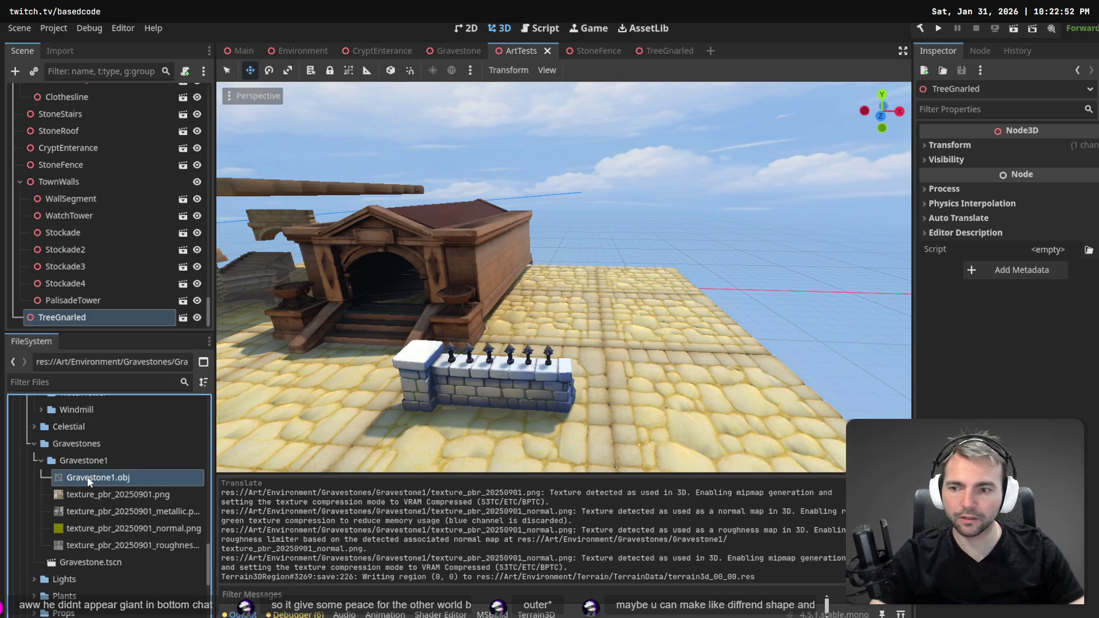
click(101, 565)
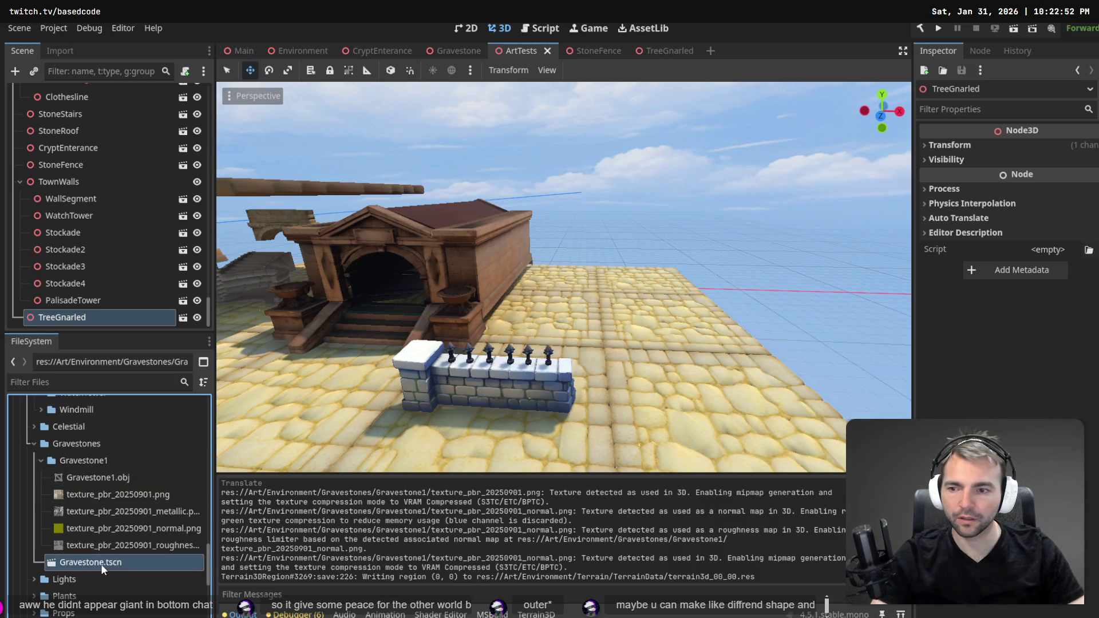
key(F2)
click(105, 565)
text(1)
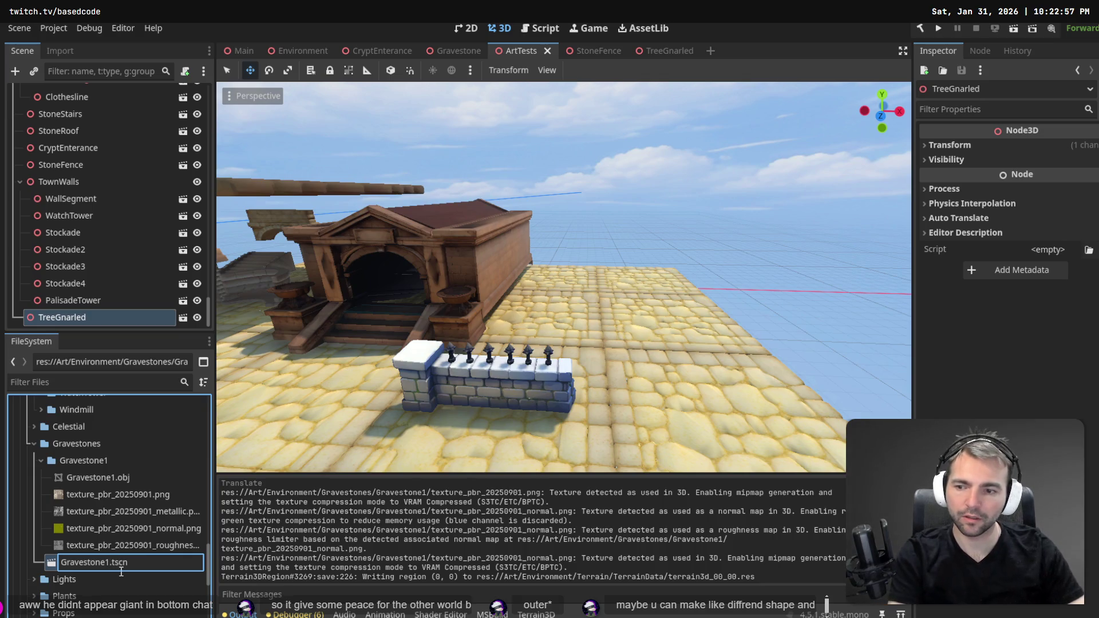
key(Return)
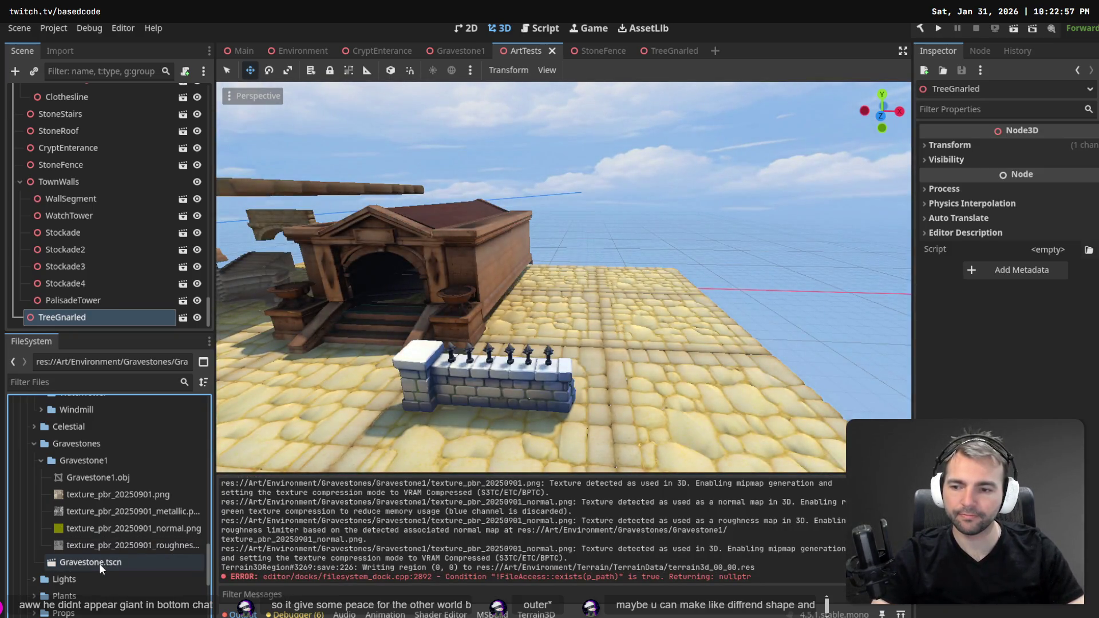
Move Gravestone1.tscn into the Gravestone1 folder, dismissing the load error.
mouse_move(99, 563)
mouse_down()
mouse_move(80, 562)
mouse_move(94, 472)
mouse_up()
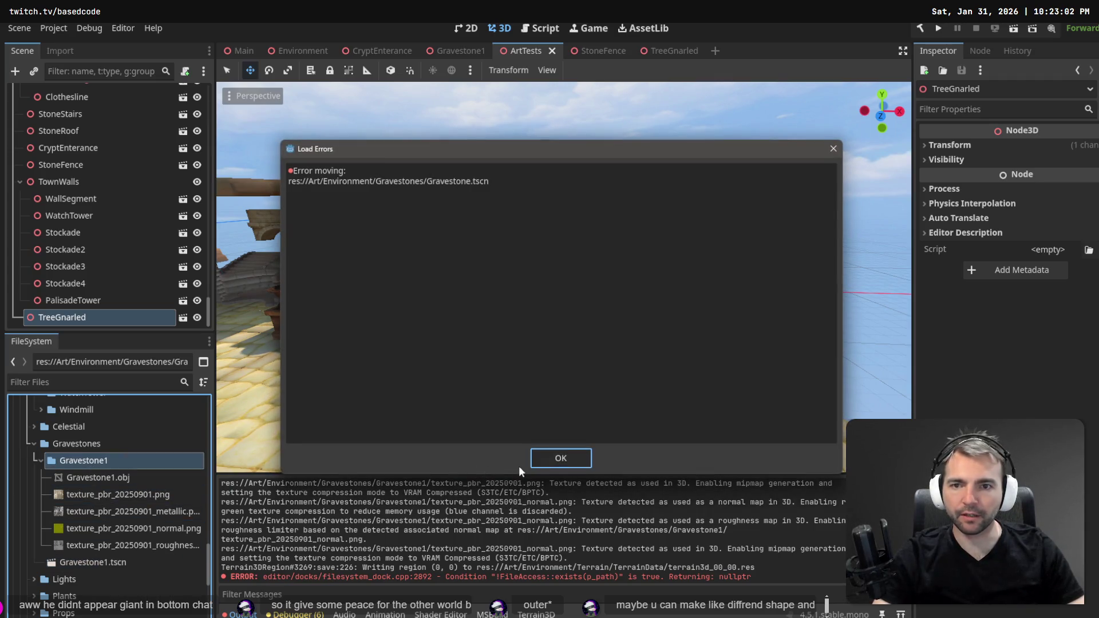
click(554, 461)
click(98, 566)
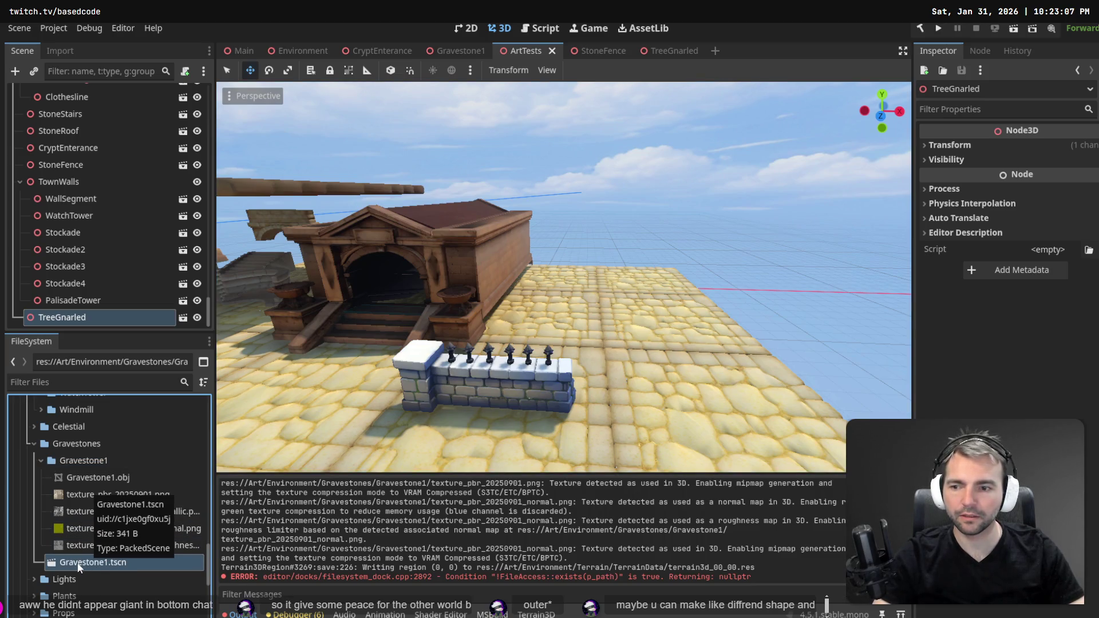
mouse_move(66, 562)
mouse_down()
mouse_move(95, 466)
mouse_move(194, 458)
mouse_move(188, 478)
mouse_up()
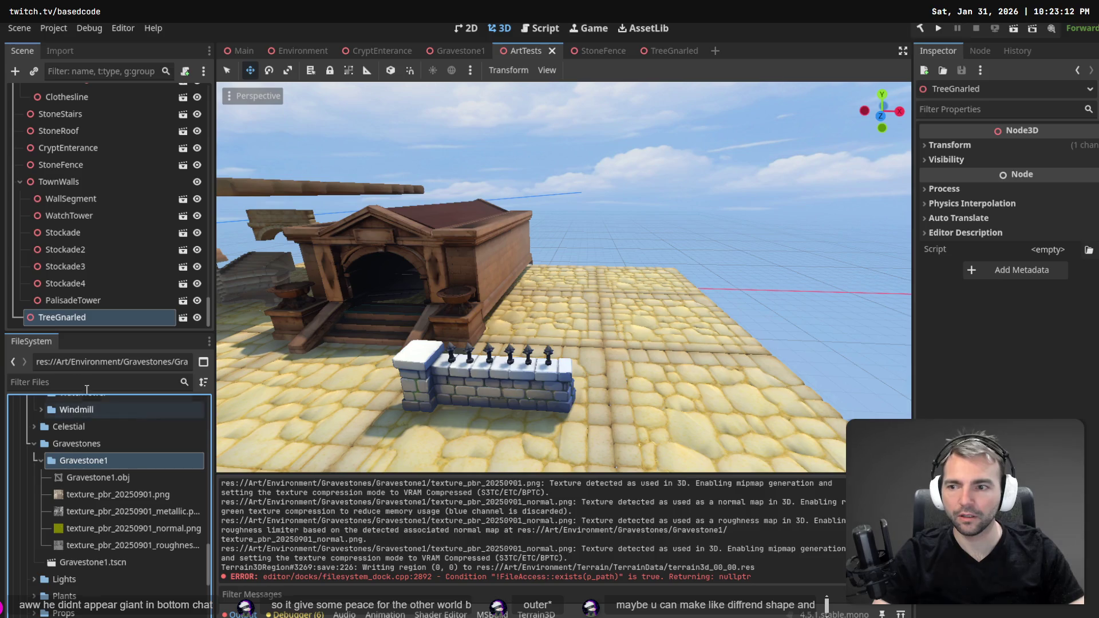
click(46, 384)
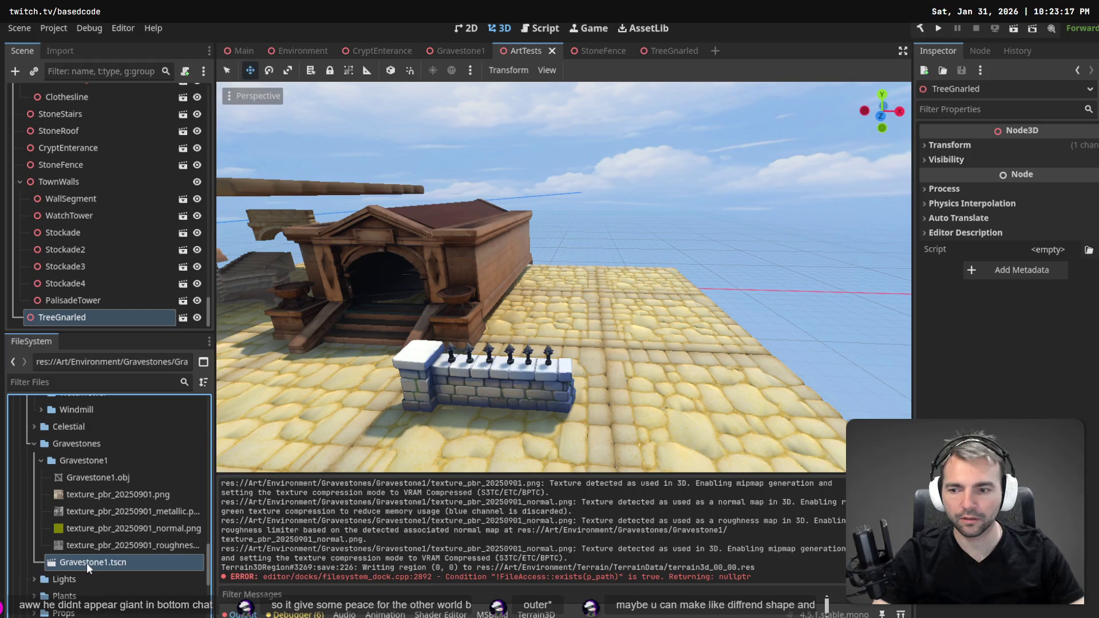
Attempt a new inherited scene from Gravestone1.tscn, dismiss the alert, and inspect the Gravestone1 folder.
right_click(67, 559)
click(143, 344)
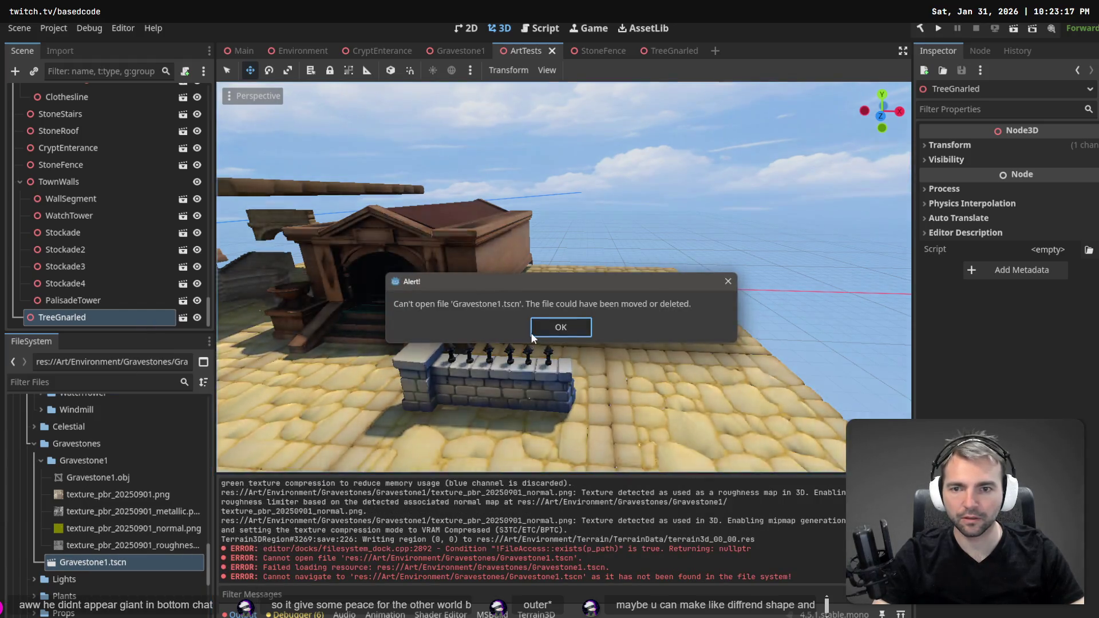
click(549, 327)
click(106, 456)
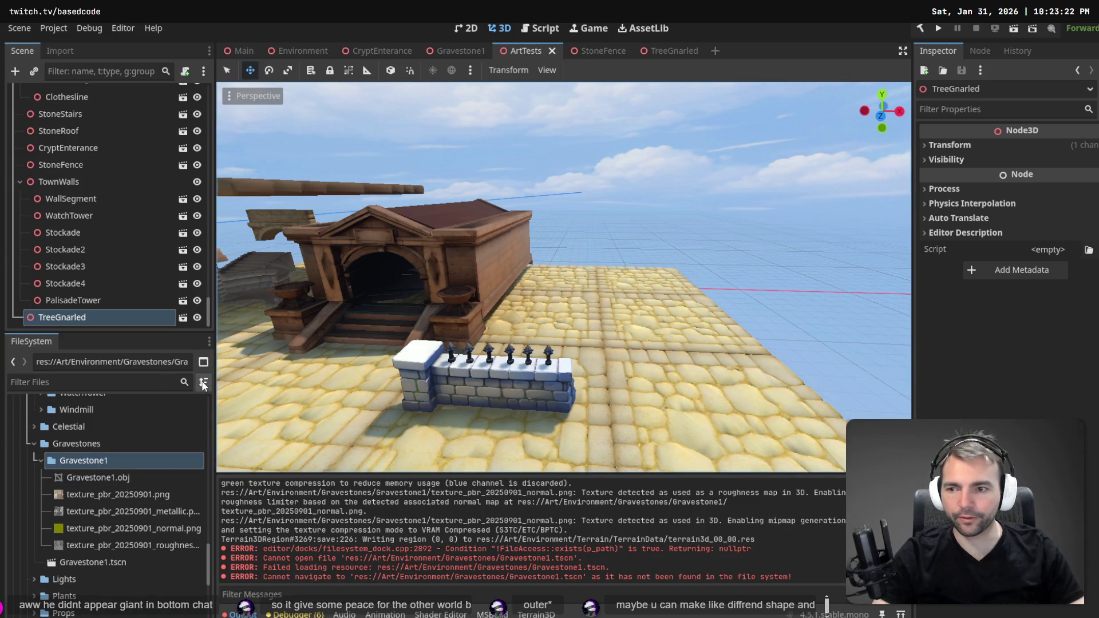
click(32, 444)
click(32, 446)
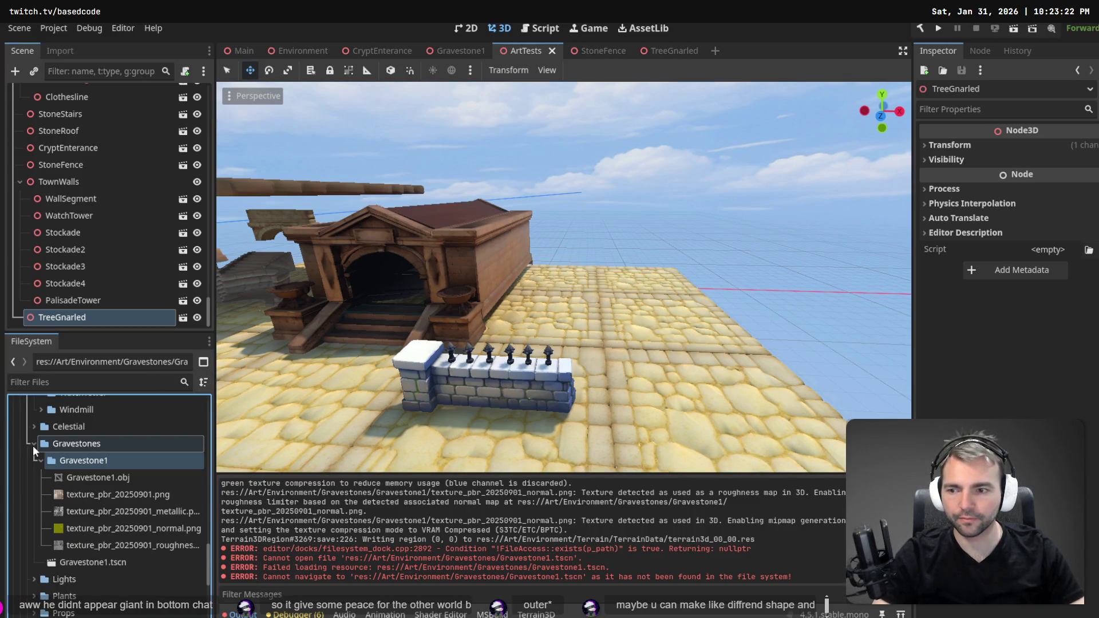
right_click(82, 458)
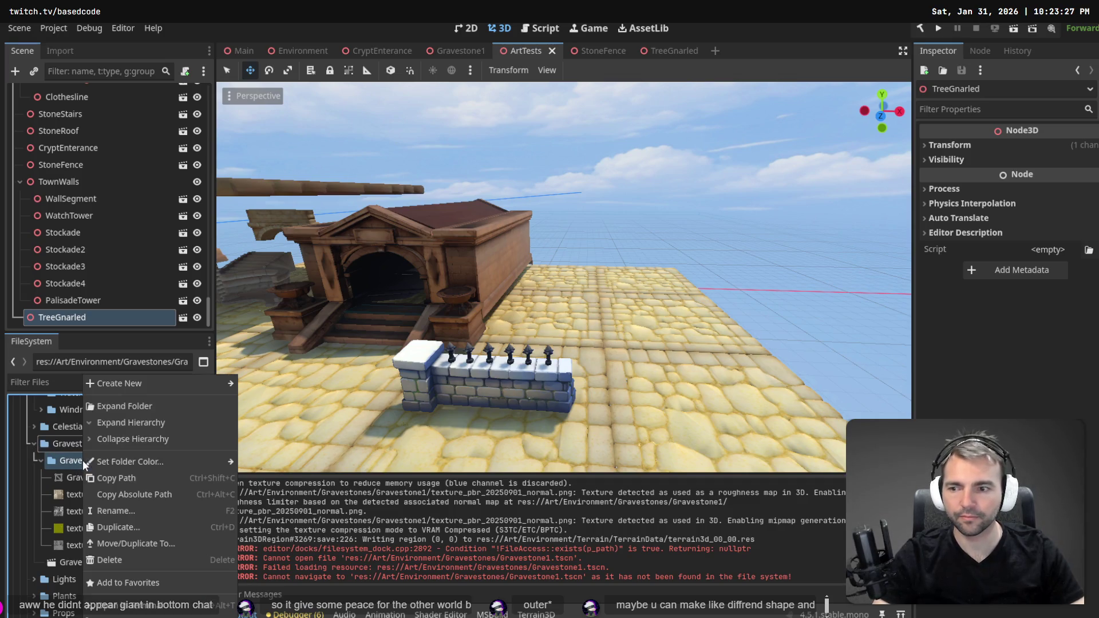
click(157, 610)
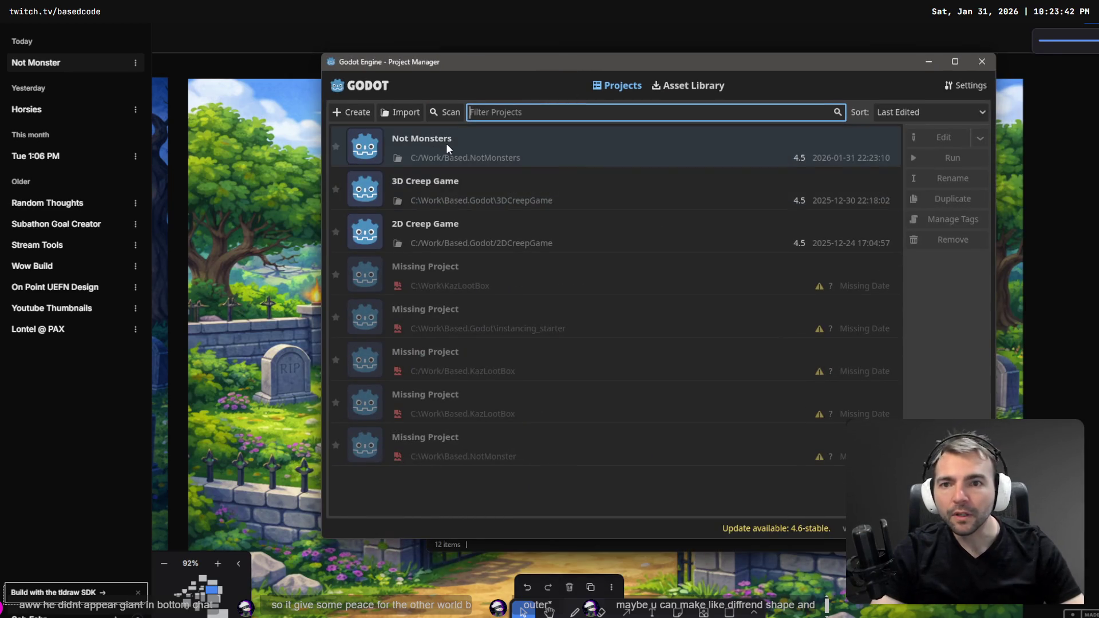
Relaunch the editor on the Not Monsters project from the Project Manager.
click(447, 144)
double_click(447, 144)
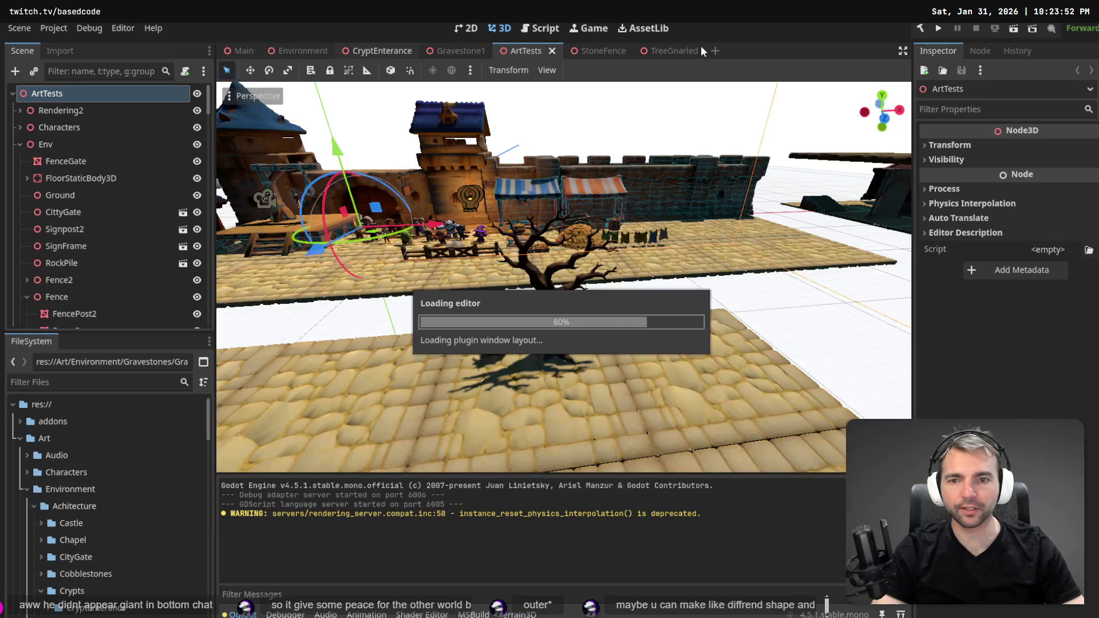
Collapse the StoneSkirting and StoneStairs folders and filter the files by 'Grav'.
scroll(118, 475, down, 5)
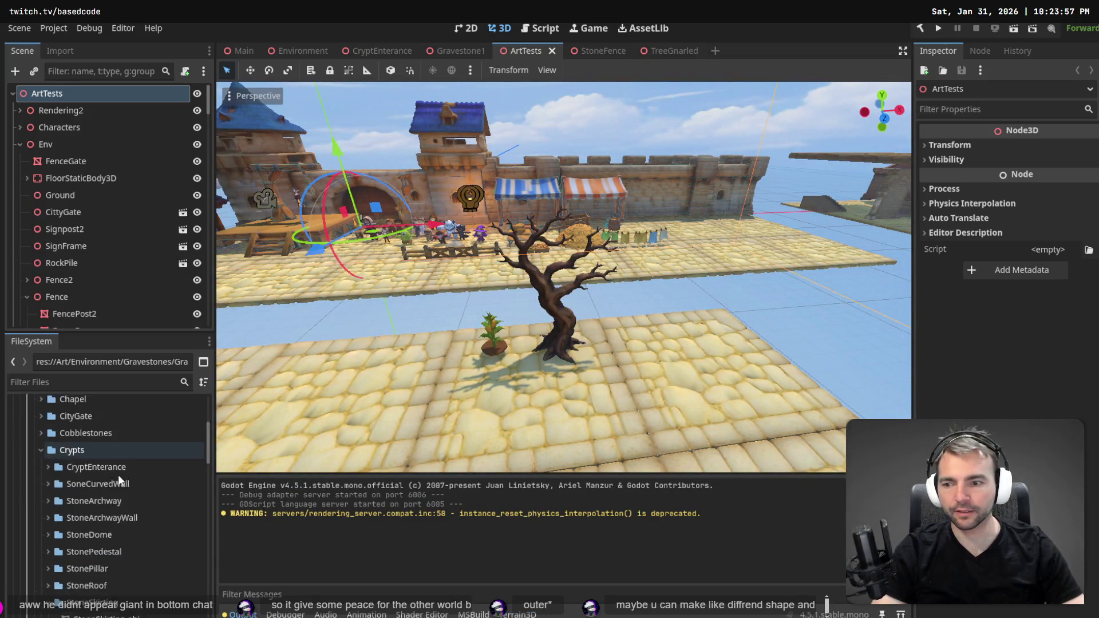
click(49, 547)
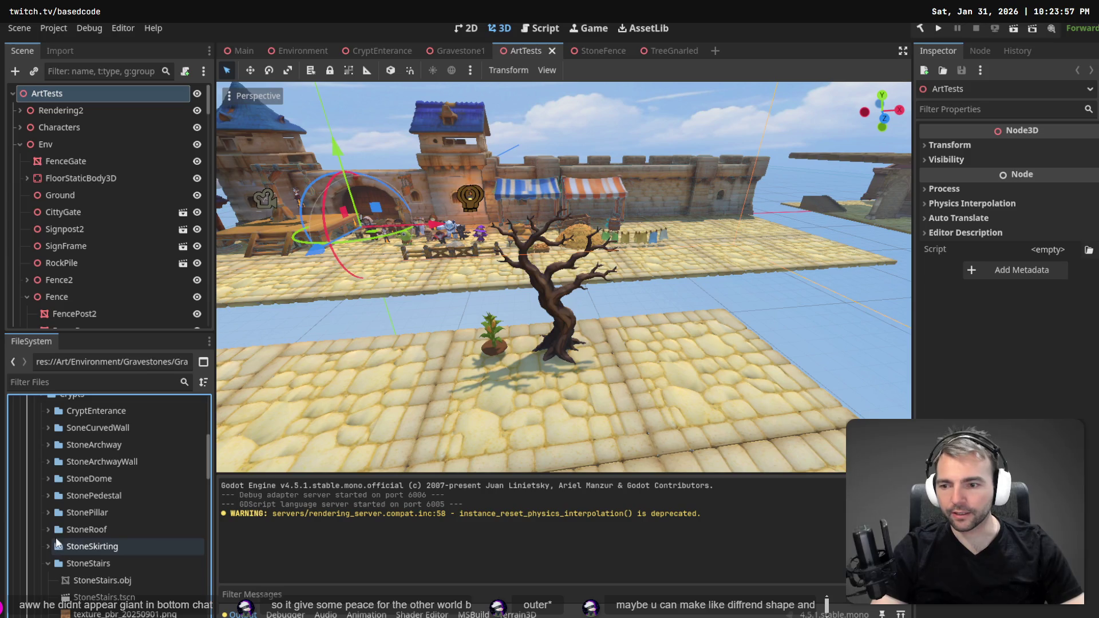
click(47, 563)
scroll(47, 560, down, 2)
scroll(47, 550, up, 8)
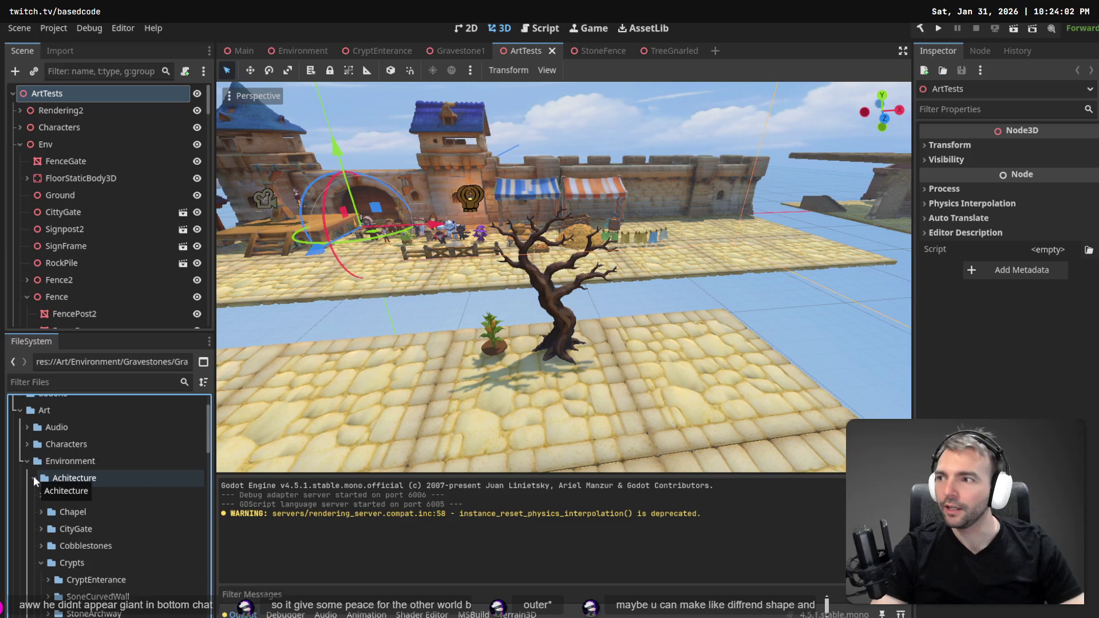
scroll(32, 470, up, 2)
click(57, 382)
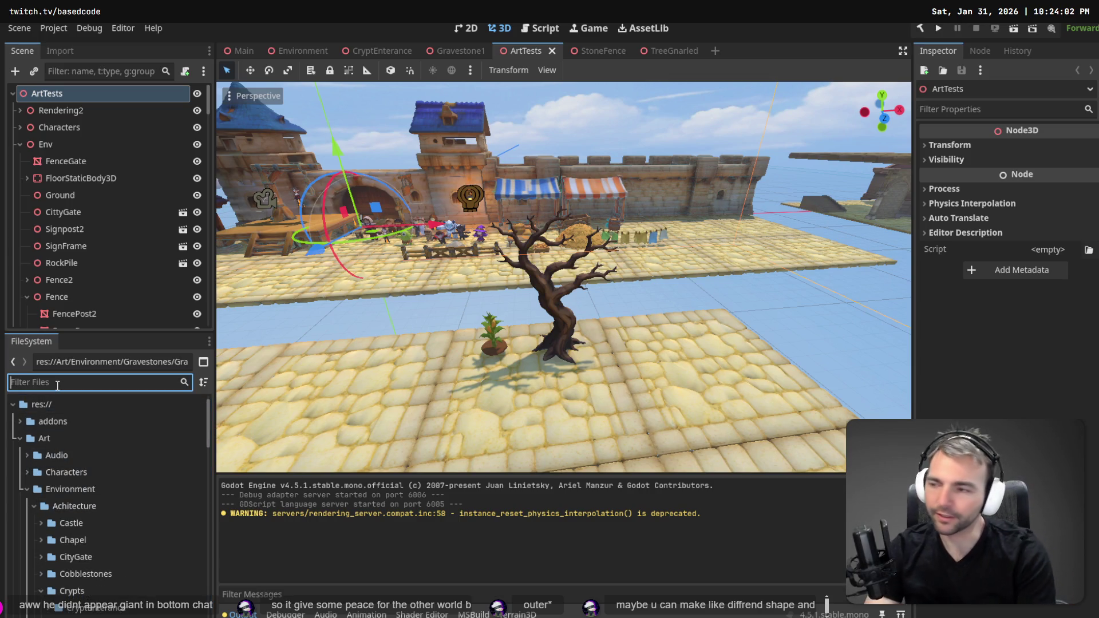
text(Gravestone)
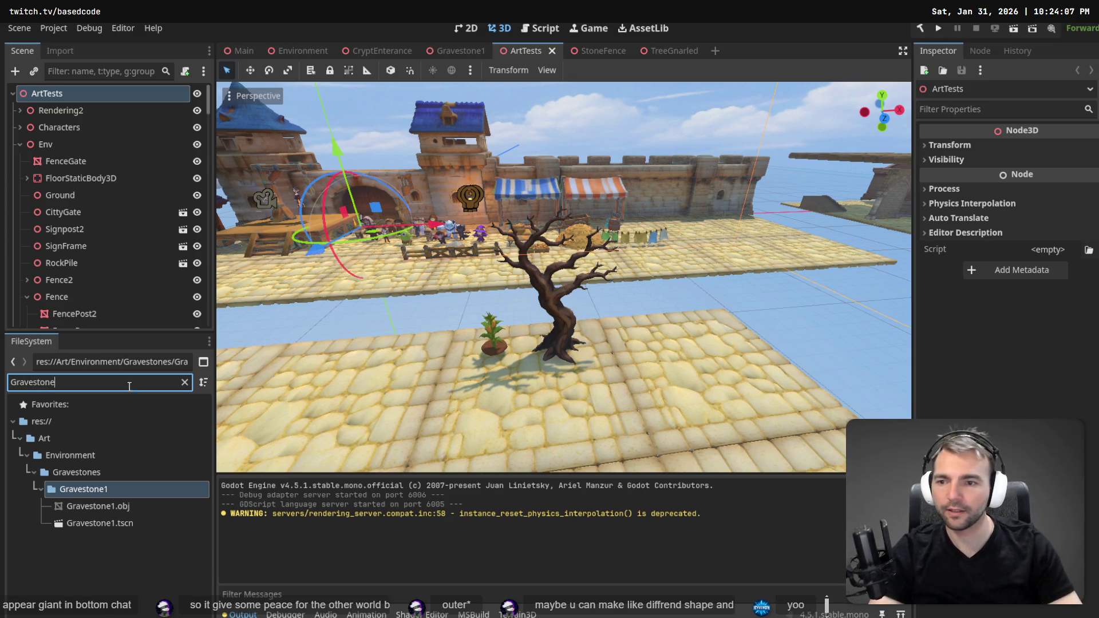
click(98, 505)
click(107, 524)
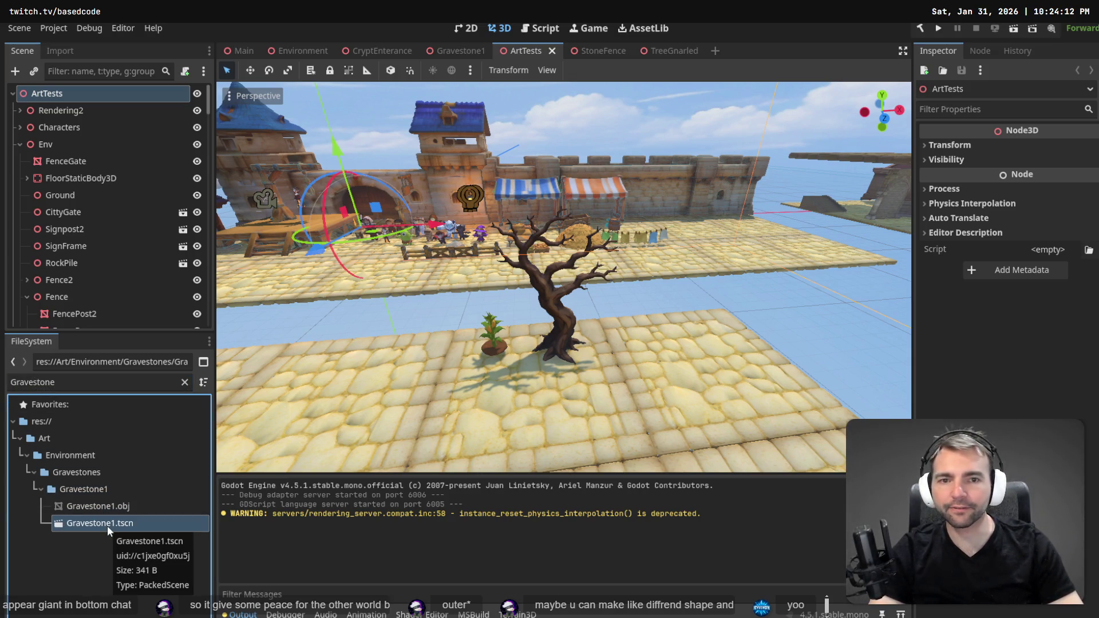
Fly to the building's wooden wall and drop a Gravestone1.tscn instance on the cobblestones.
right_click(564, 278)
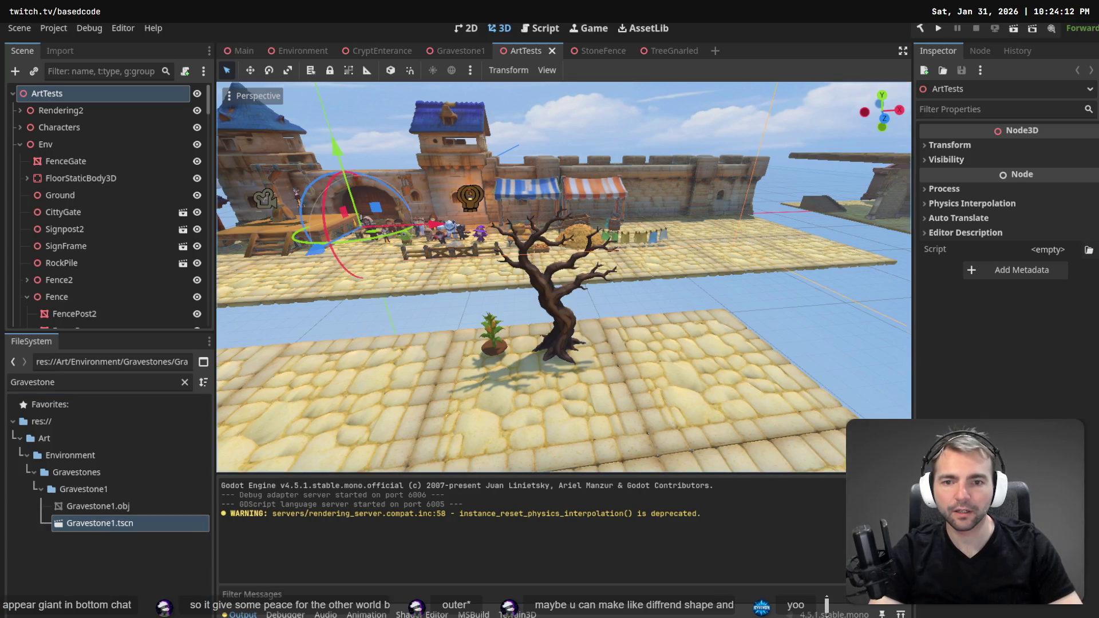
key(s)
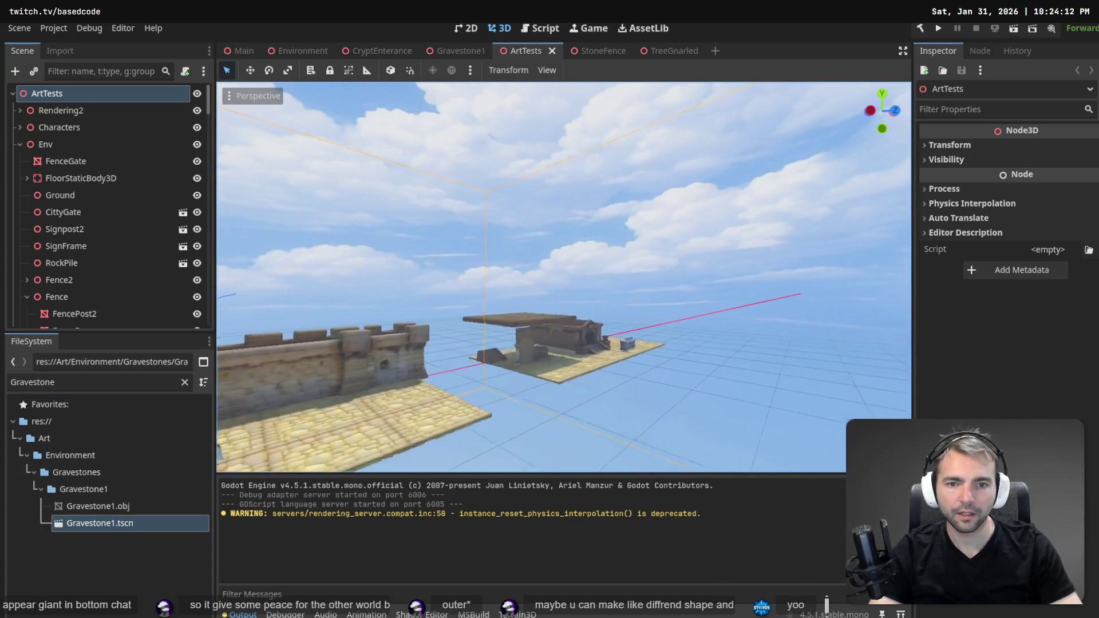
key(w)
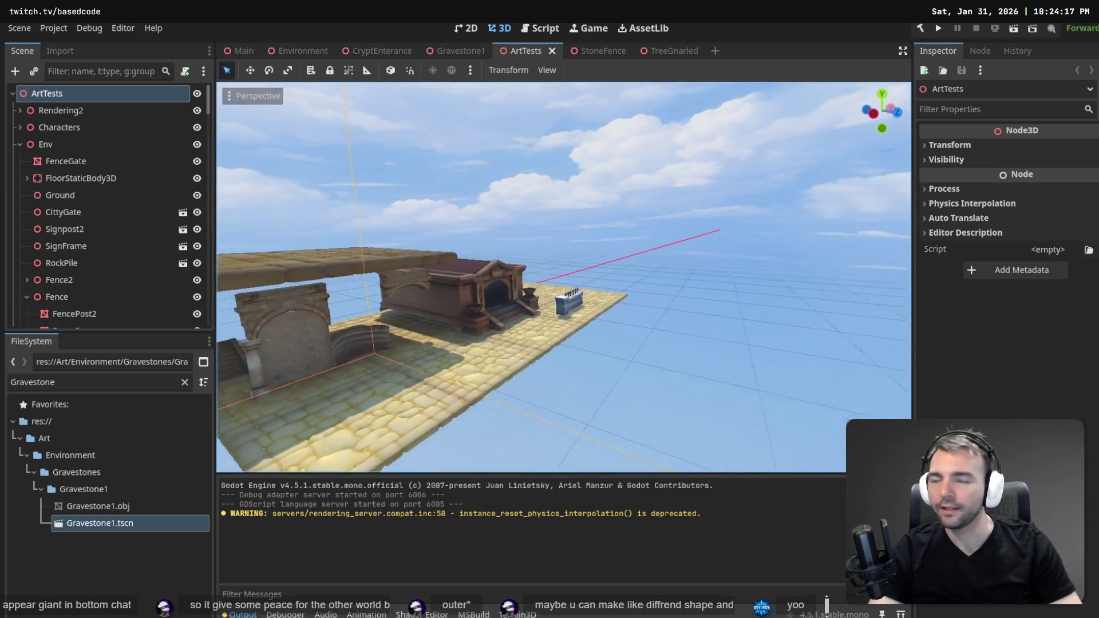
key(w)
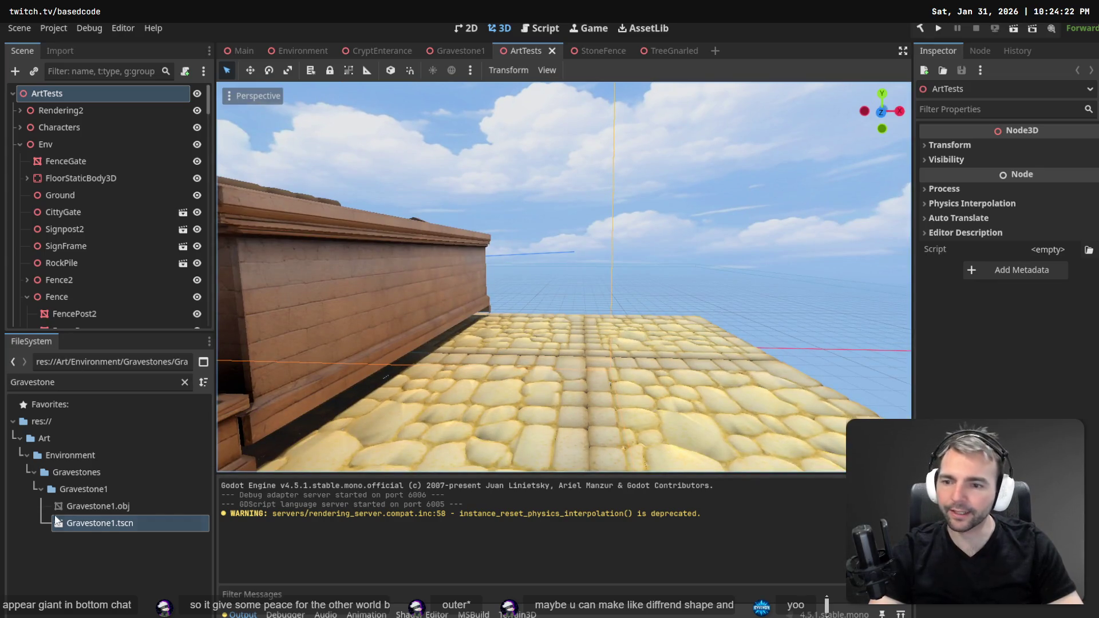
mouse_move(115, 523)
mouse_down()
mouse_move(456, 447)
mouse_move(498, 404)
mouse_up()
click(109, 506)
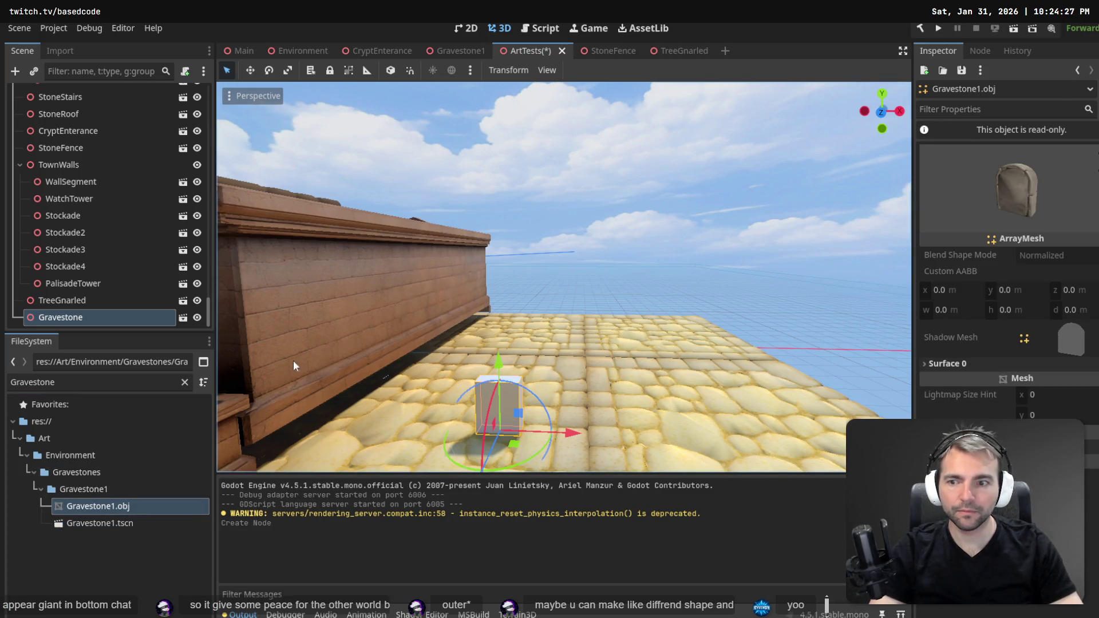
Open the Gravestone1 scene and add the Gravestone1 model mesh into it.
double_click(129, 523)
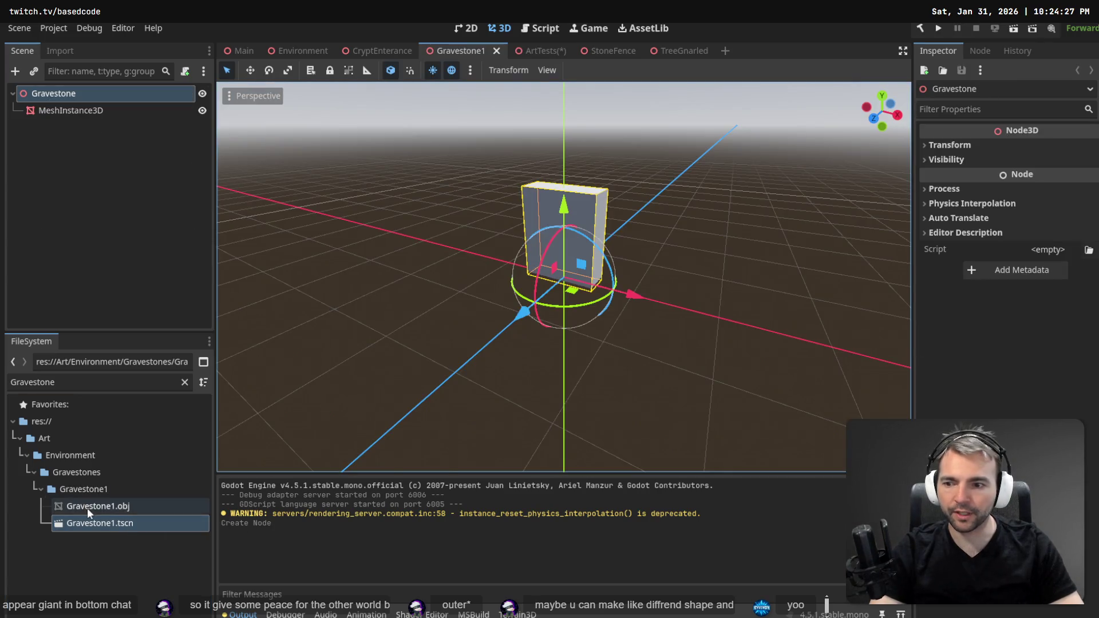
mouse_move(87, 507)
mouse_down()
mouse_move(100, 154)
mouse_move(63, 94)
mouse_up()
drag(92, 509, 529, 442)
key(f)
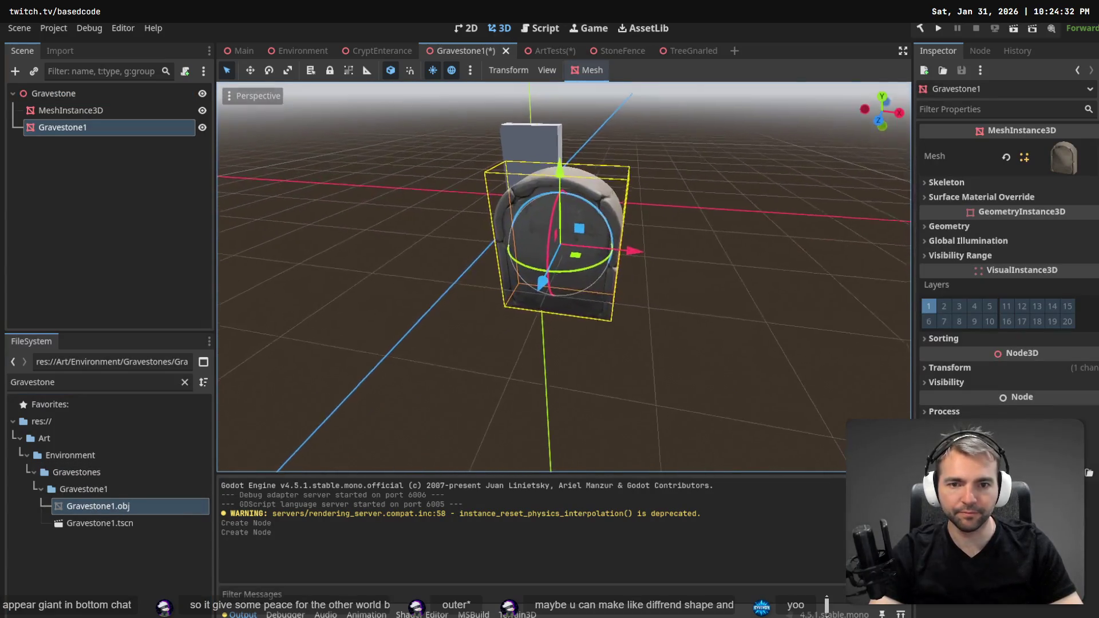
Center the gravestone mesh over the placeholder box, lower it toward the ground, and save.
drag(560, 189, 560, 86)
key(w)
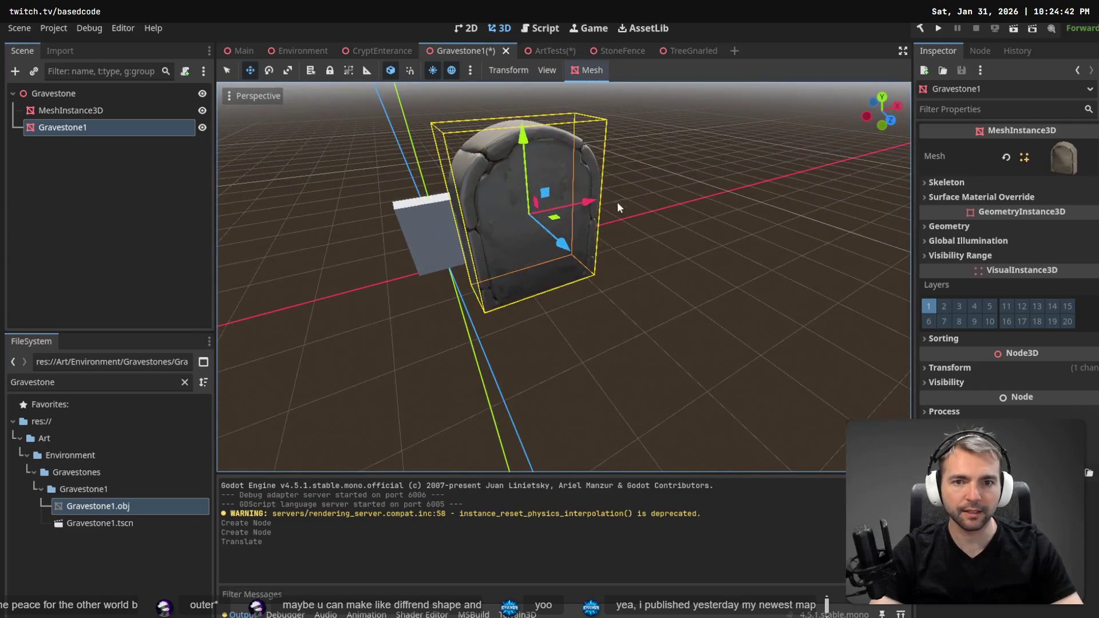
drag(618, 206, 511, 227)
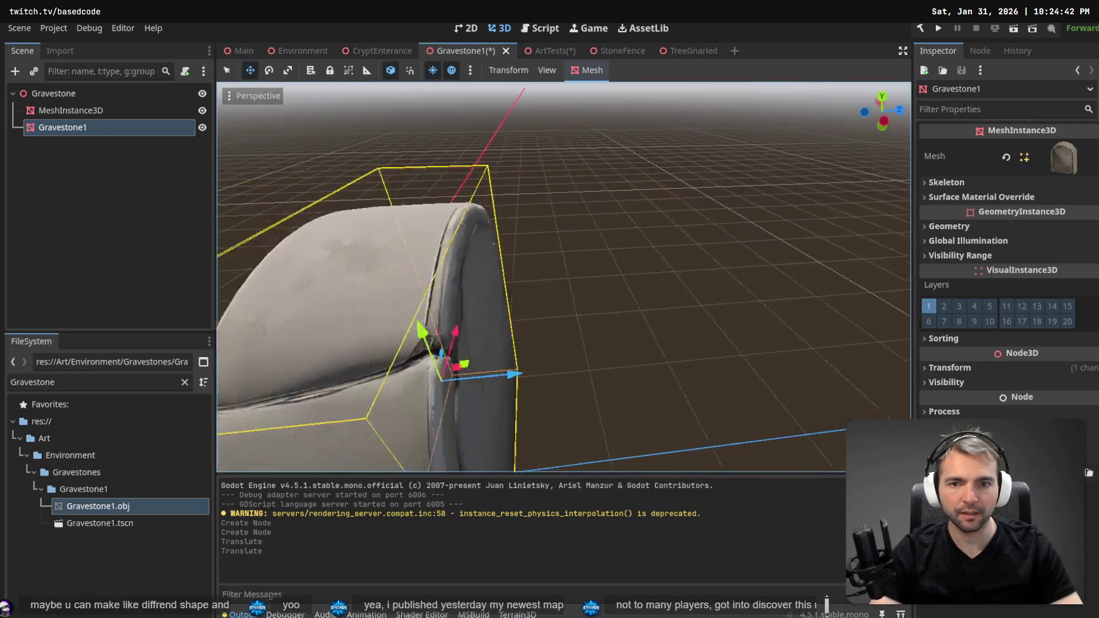
drag(452, 247, 485, 246)
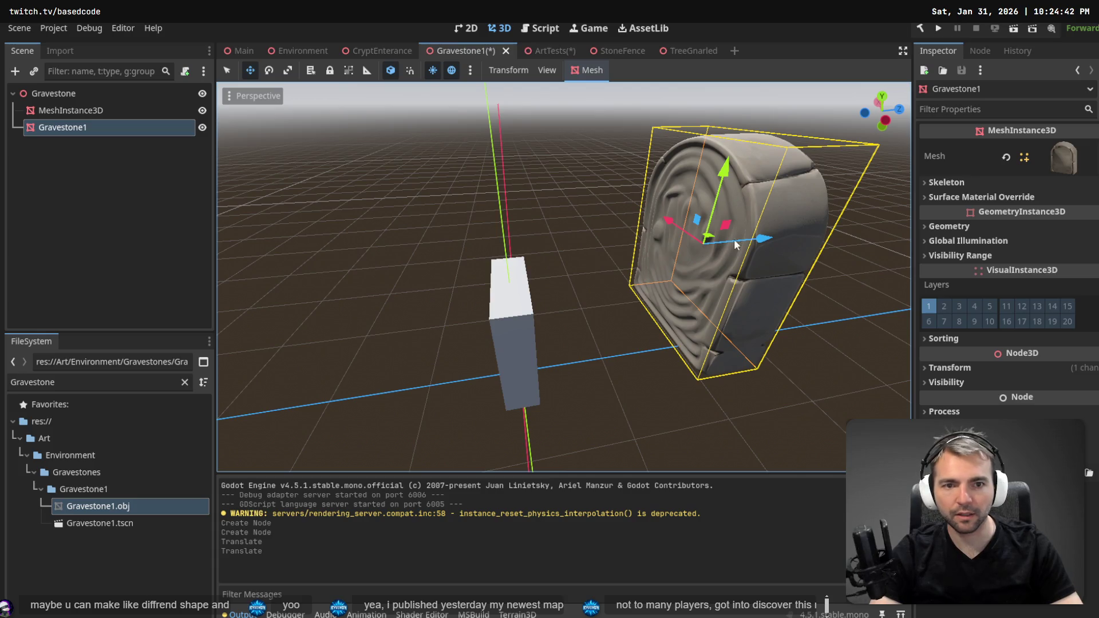
mouse_move(763, 241)
mouse_down()
mouse_move(589, 277)
mouse_move(629, 274)
mouse_up()
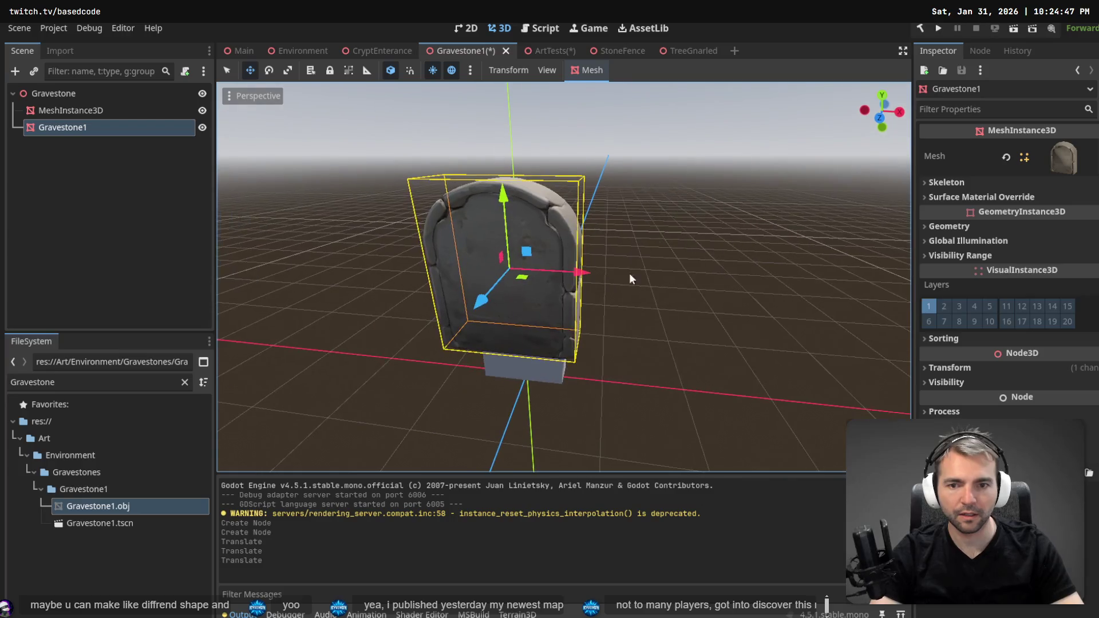
drag(521, 193, 566, 284)
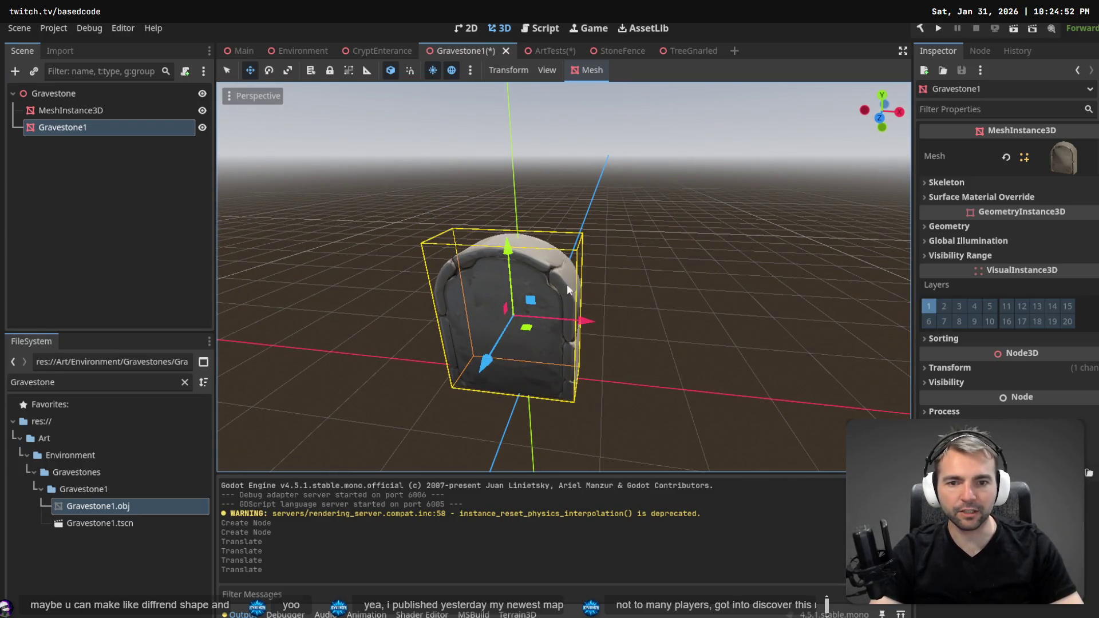
mouse_move(583, 321)
mouse_down()
mouse_move(587, 331)
mouse_move(541, 337)
mouse_up()
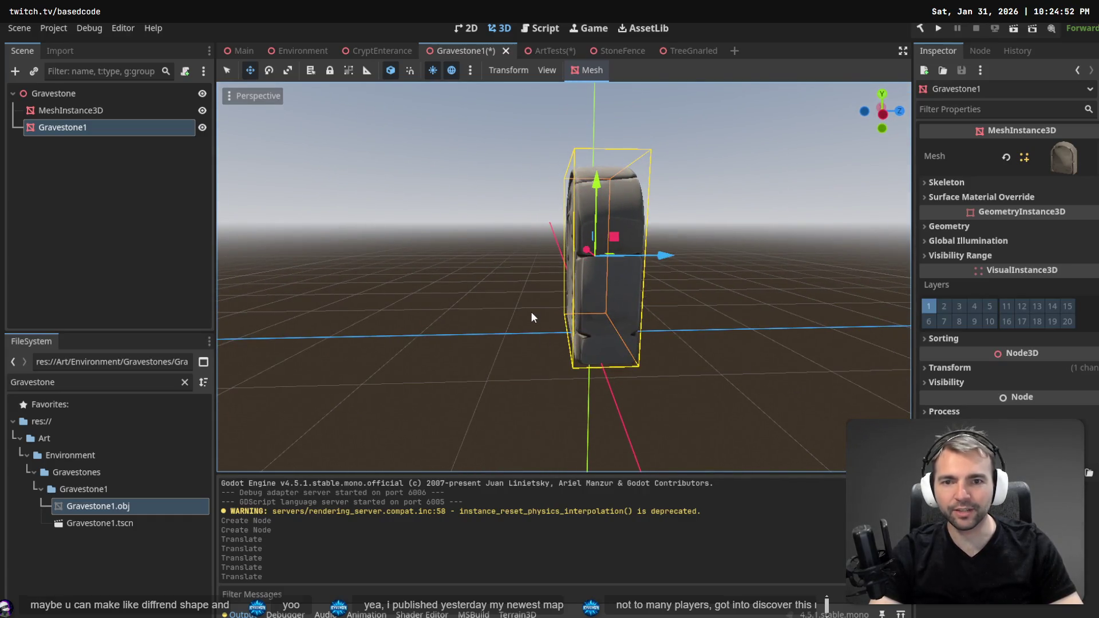
key(ctrl+s)
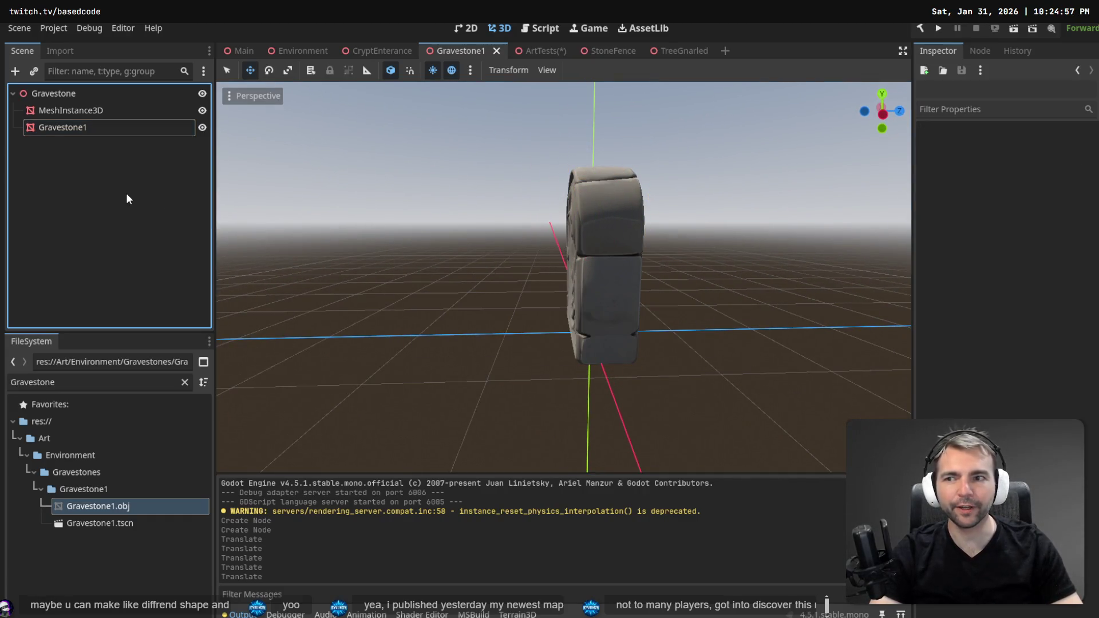
Check the placed gravestone in ArtTests, then view the castle graveyard in the Main scene.
click(403, 103)
click(545, 50)
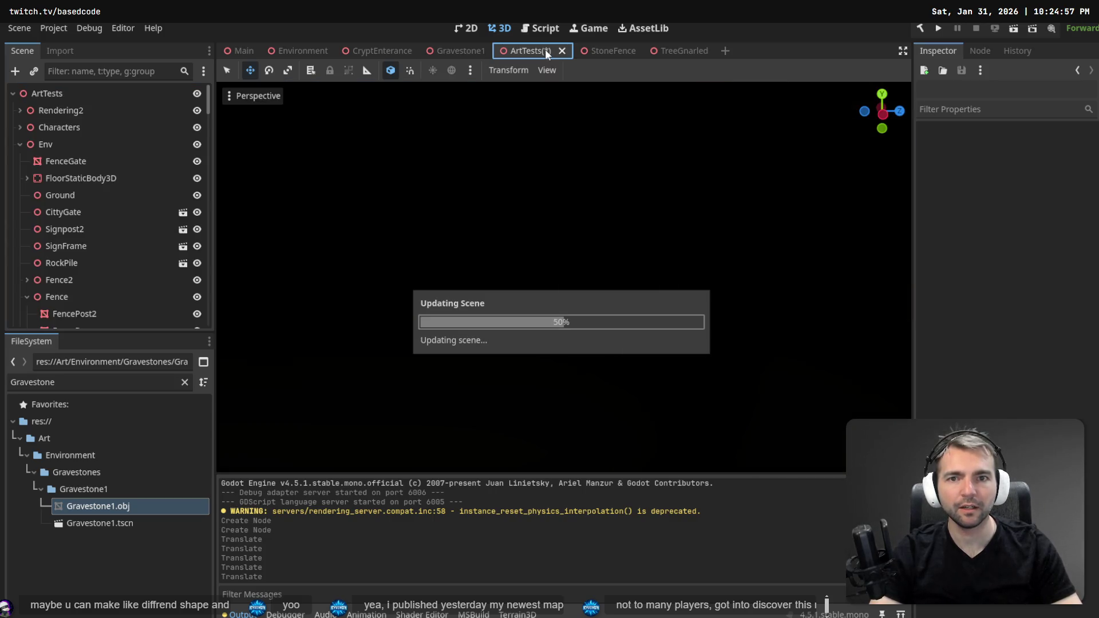
drag(599, 285, 416, 127)
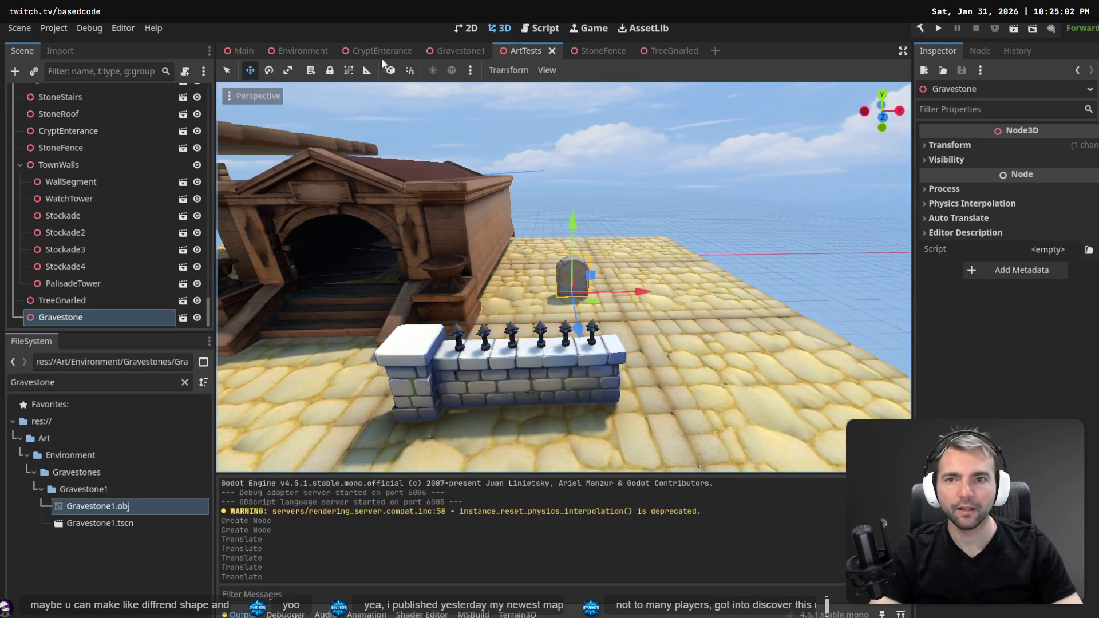
click(242, 51)
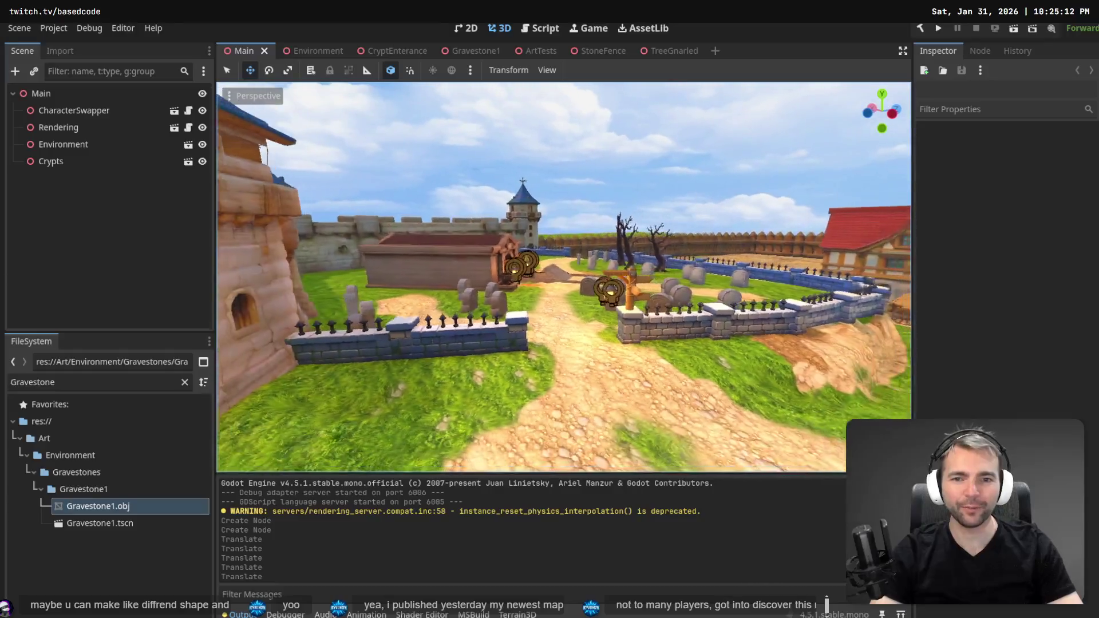
drag(564, 277, 660, 272)
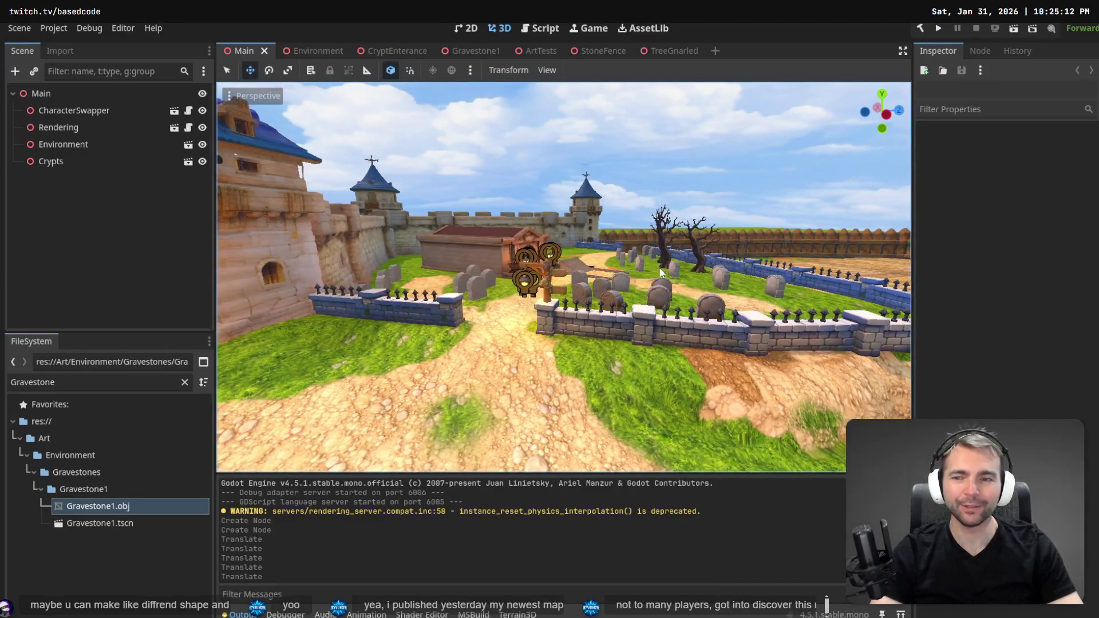
Run the game, steer the werewolf down the street into the graveyard, then quit.
key(F5)
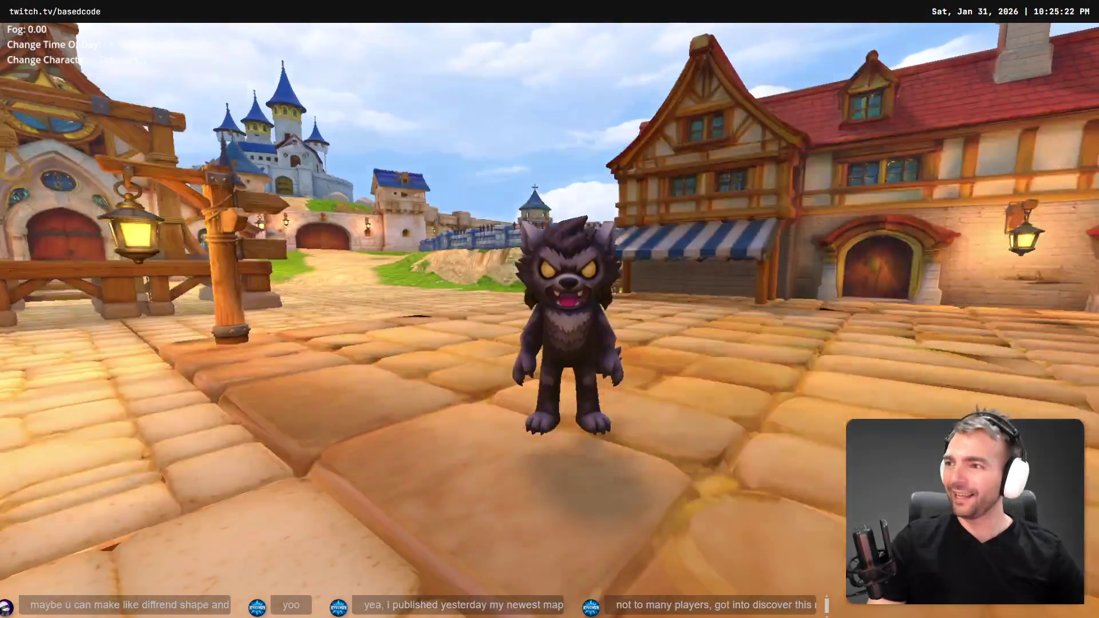
key(w)
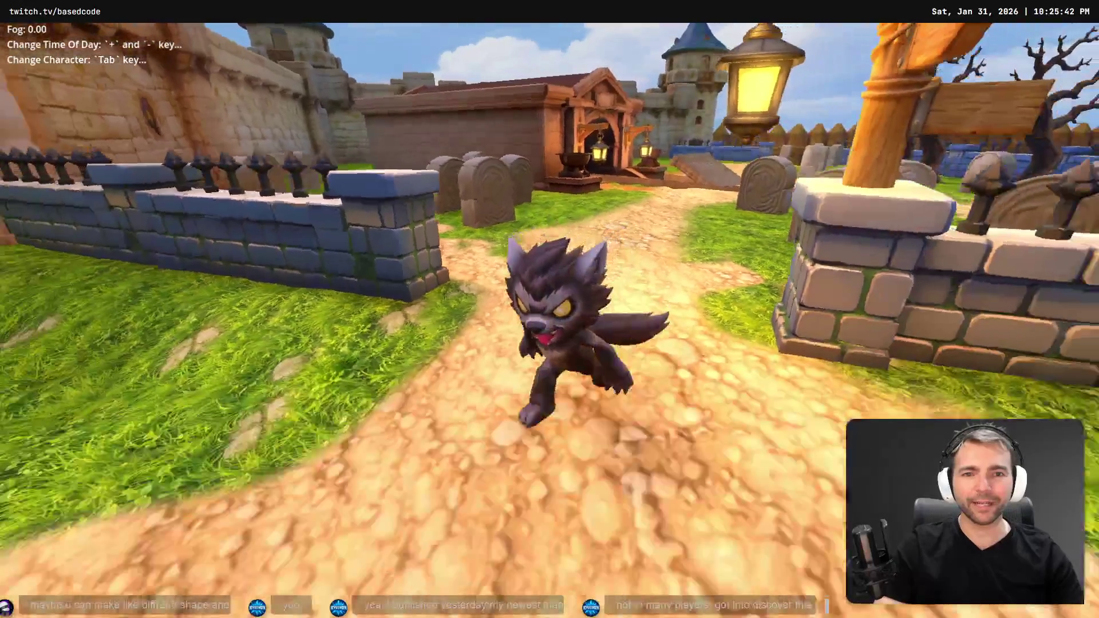
key(w)
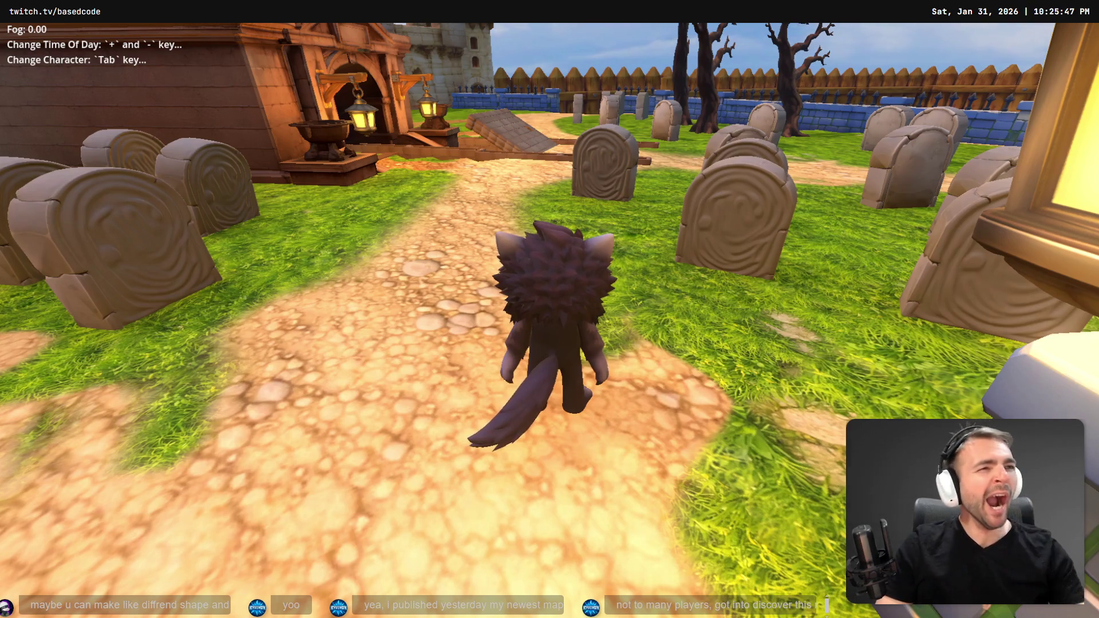
key(Escape)
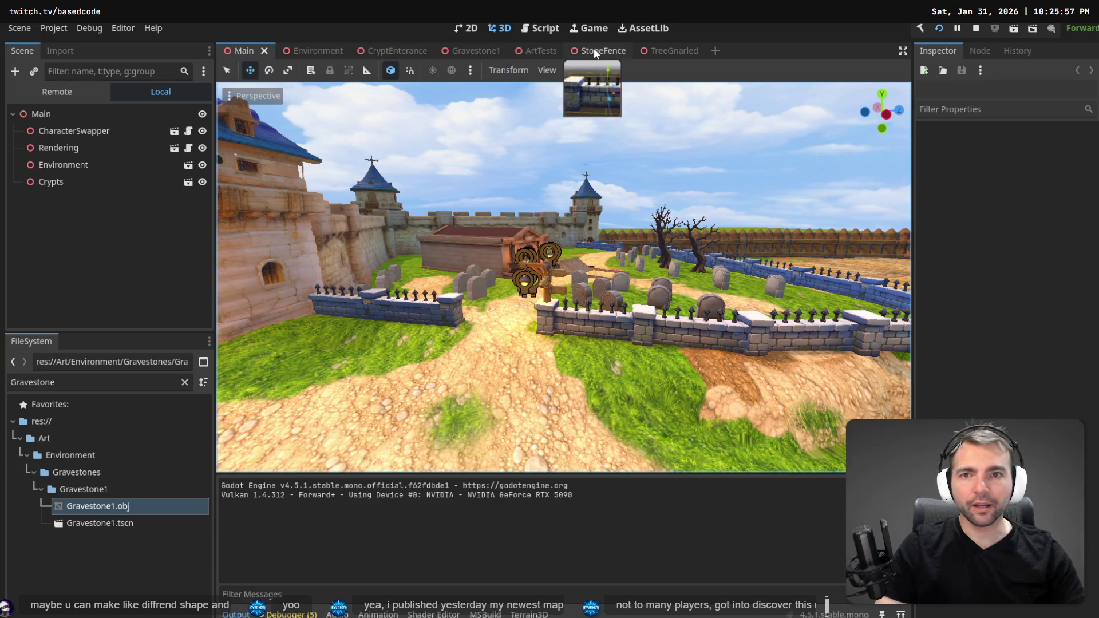
Rotate the Gravestone1 mesh 180 degrees around its vertical axis.
click(469, 50)
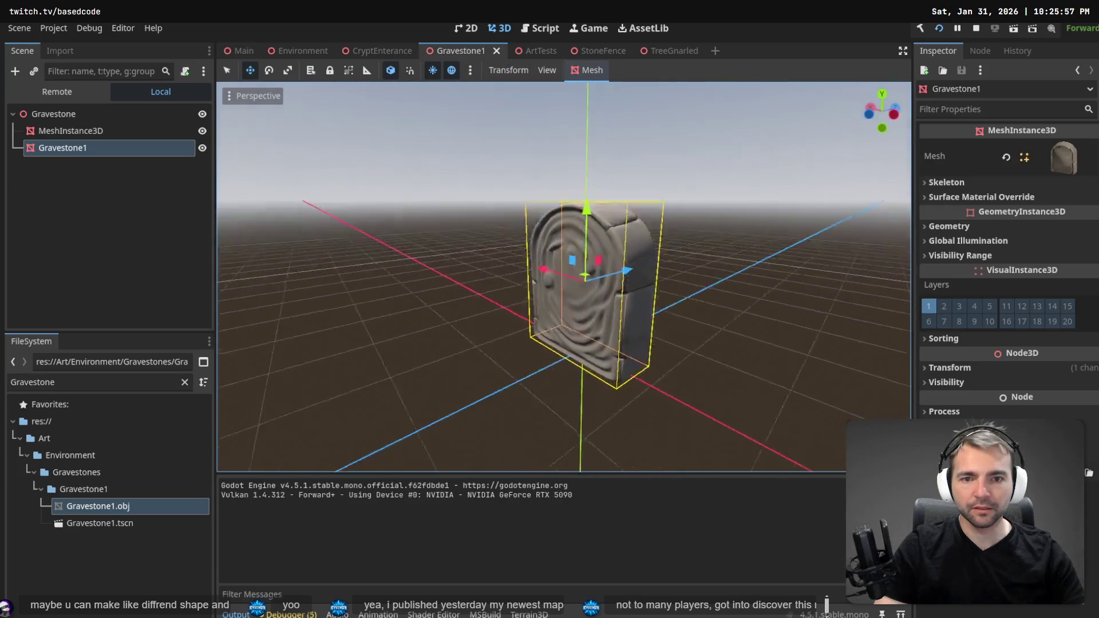
click(88, 129)
click(120, 147)
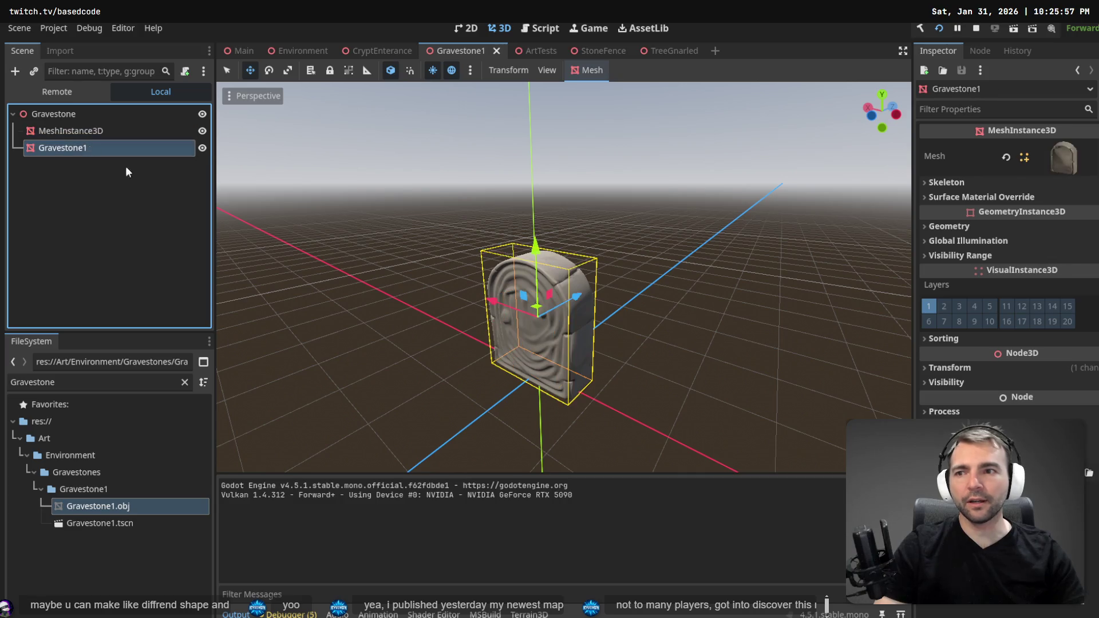
key(e)
mouse_move(553, 347)
mouse_down()
mouse_move(503, 352)
mouse_move(430, 274)
mouse_move(442, 227)
mouse_move(473, 205)
mouse_up()
Playtest the graveyard, running the character into a gravestone to test collision.
key(F5)
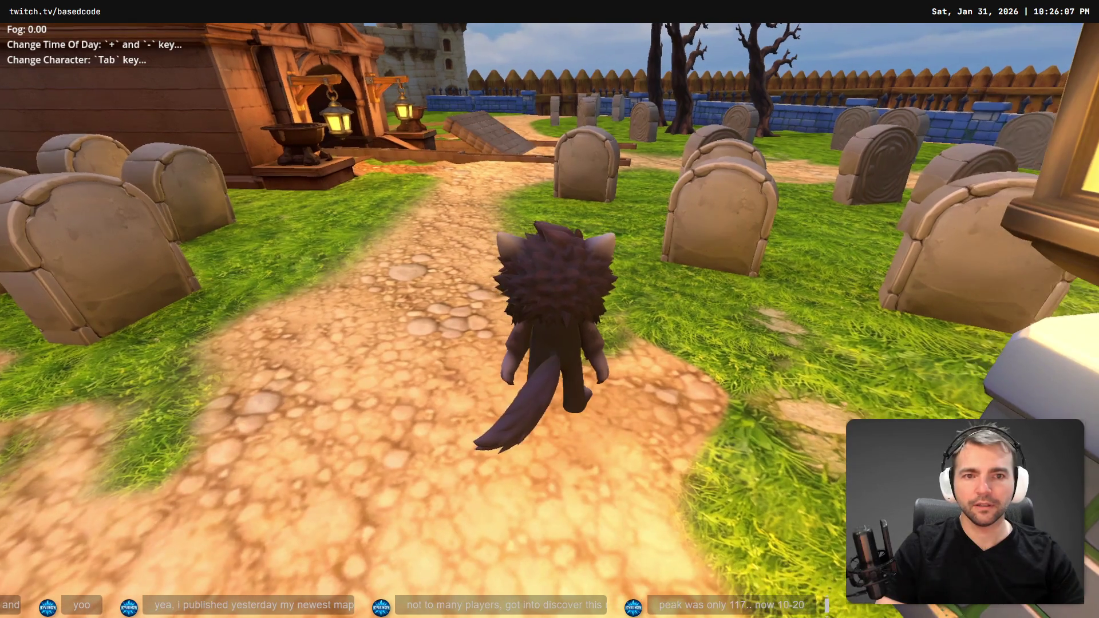
key(F8)
key(F5)
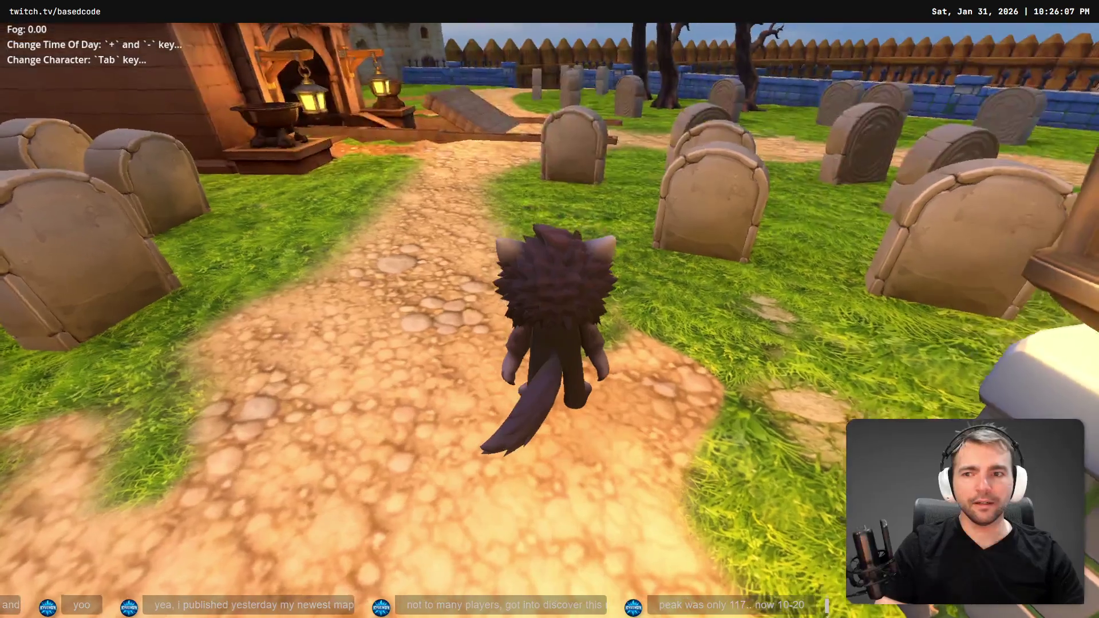
key(w)
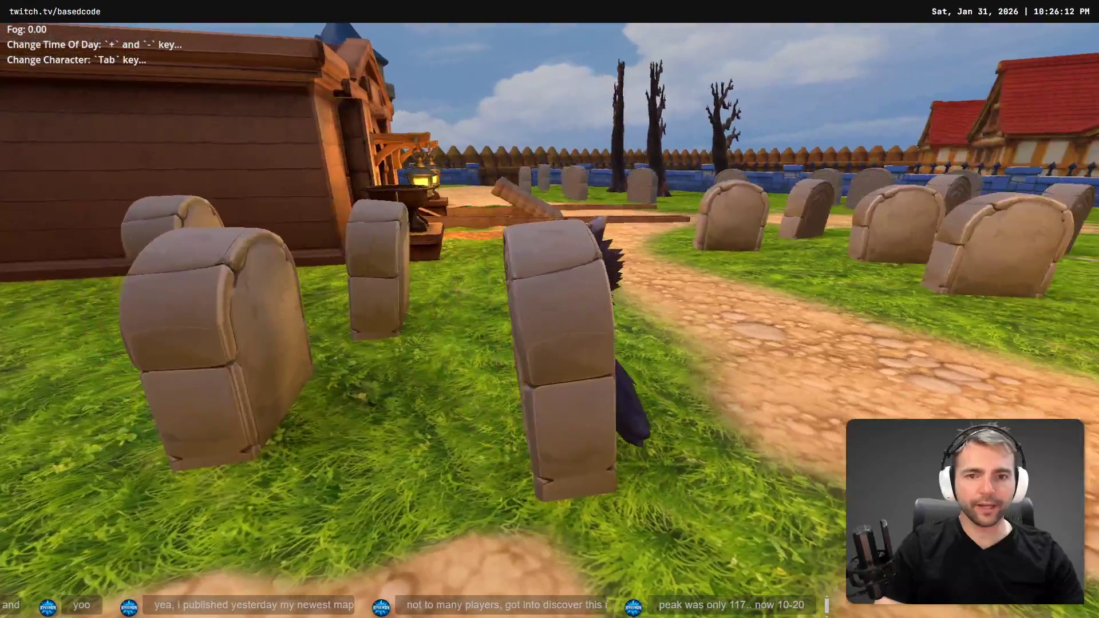
key(s)
key(a)
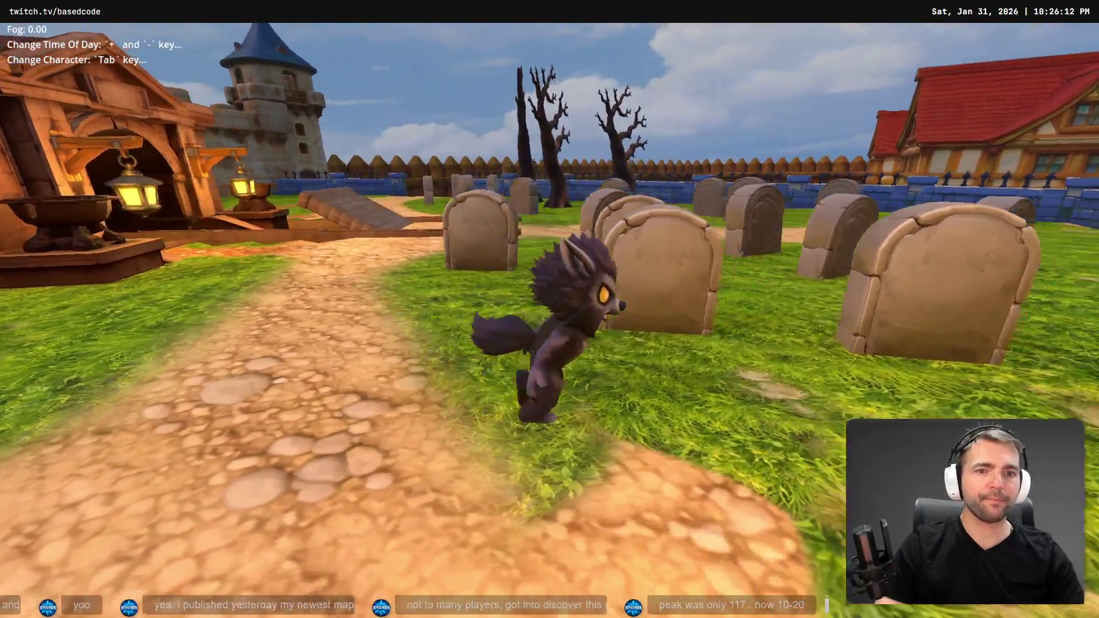
key(s)
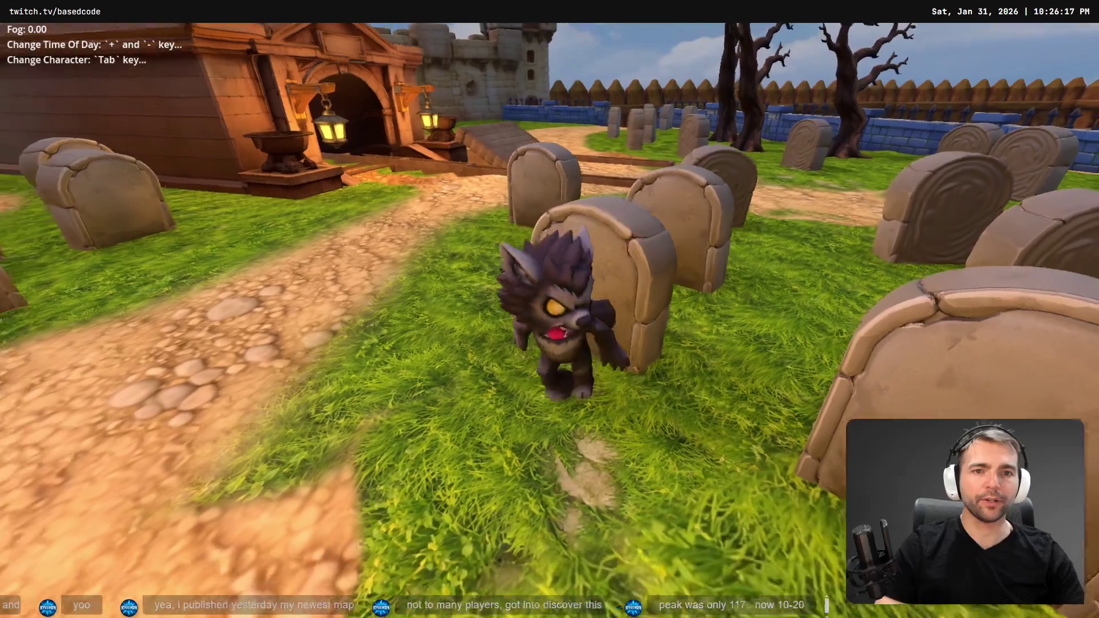
key(F8)
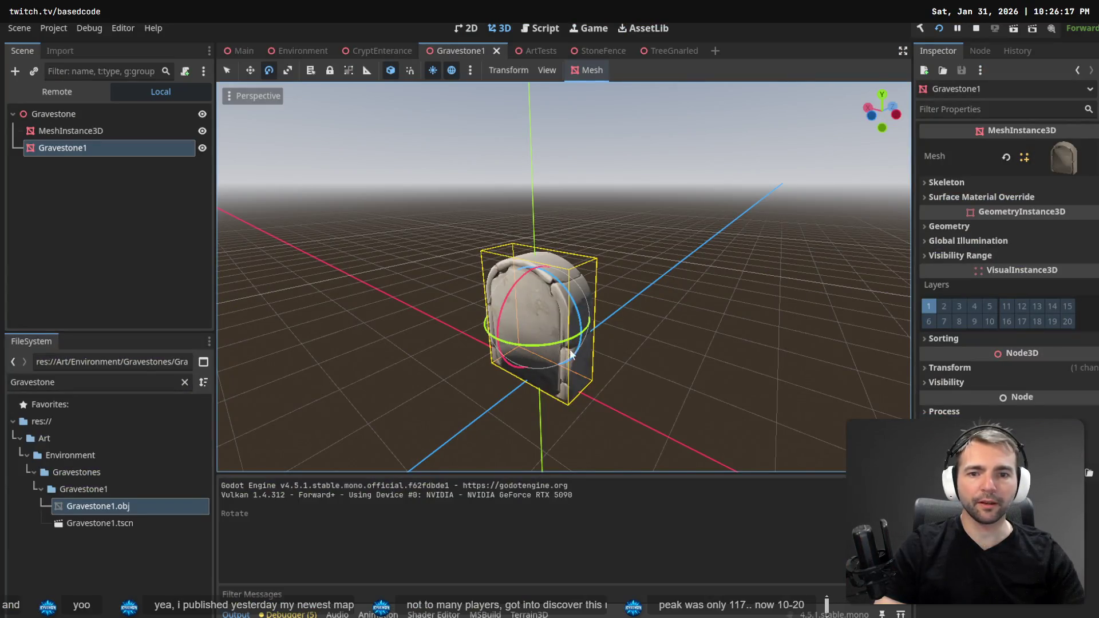
Try scaling the gravestone, then undo the resize.
key(r)
drag(544, 328, 551, 321)
key(ctrl+z)
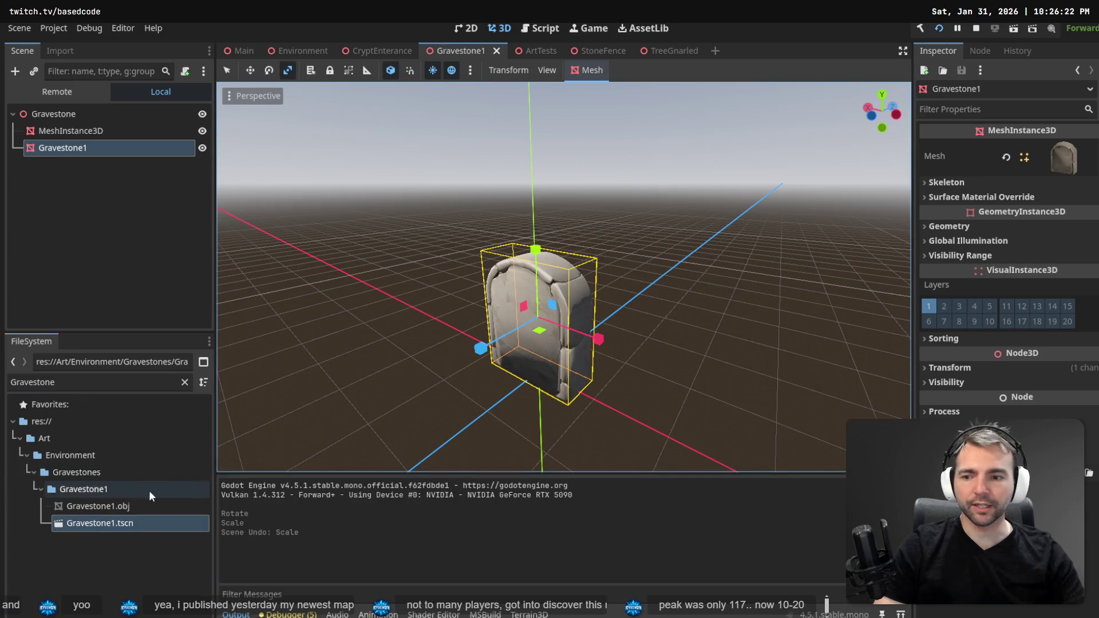
Reimport Gravestone1.obj with mesh scale 0.9 on X, Y and Z.
click(97, 506)
click(63, 50)
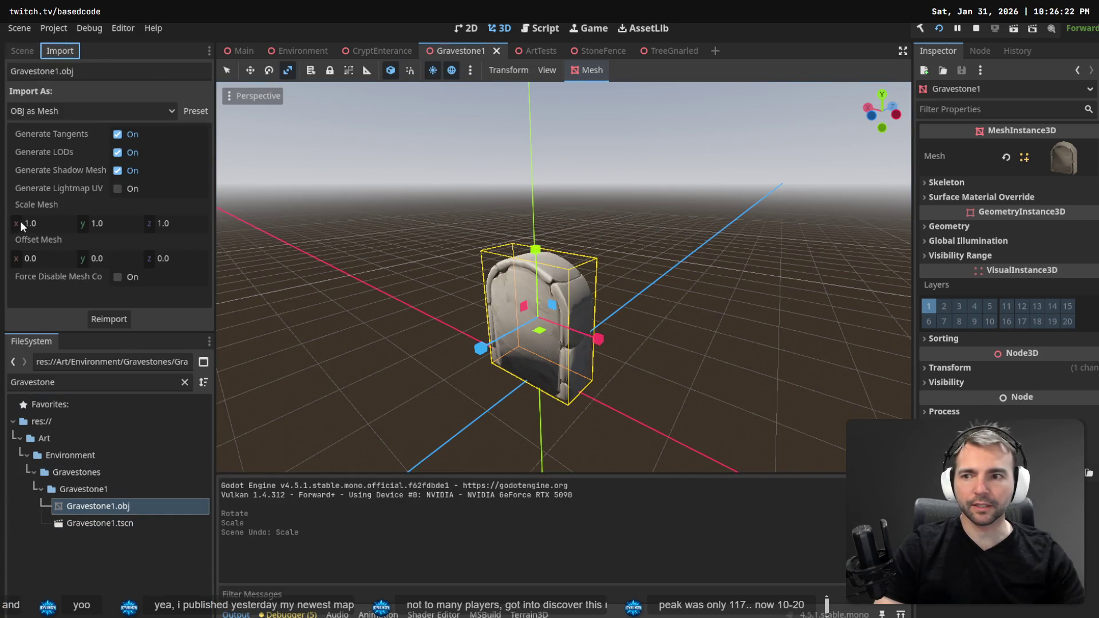
click(47, 226)
text(.9)
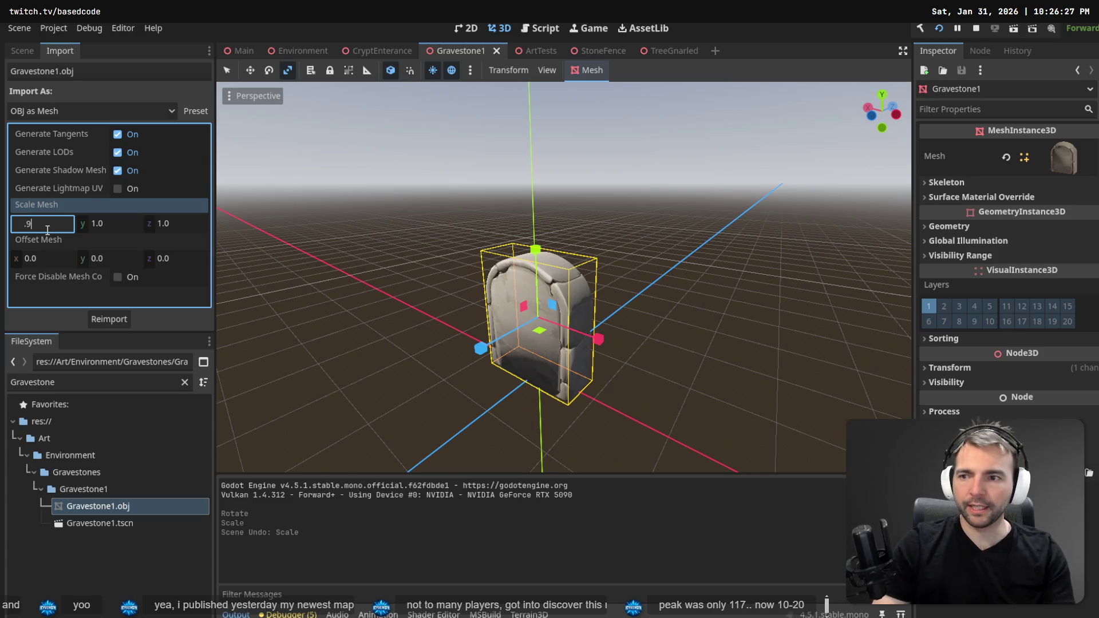
key(Tab)
text(.9)
key(Tab)
text(.9)
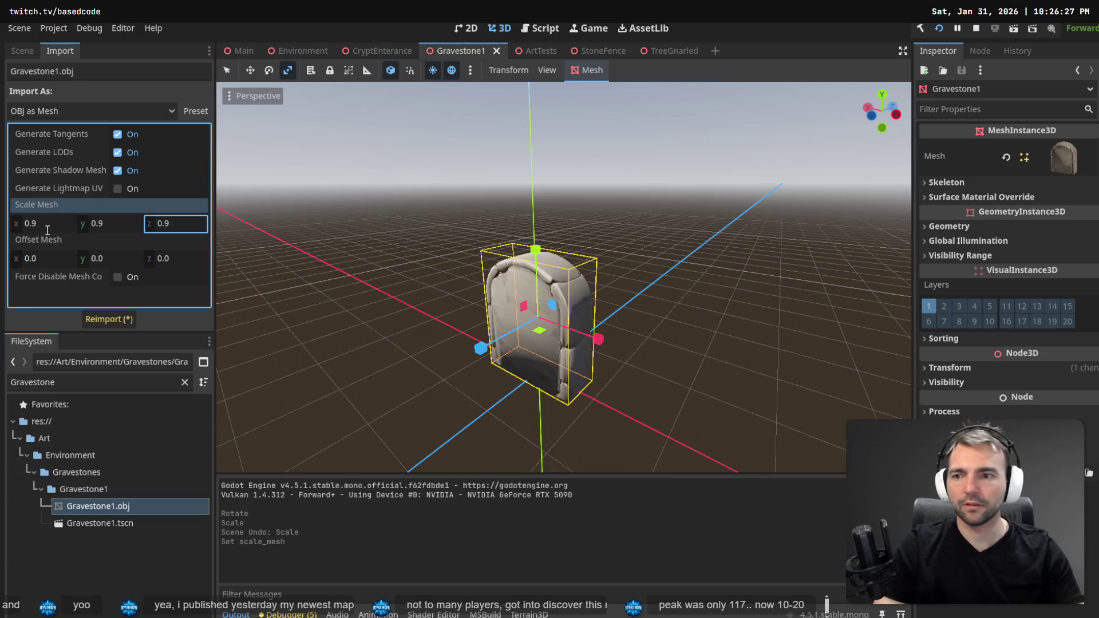
click(88, 320)
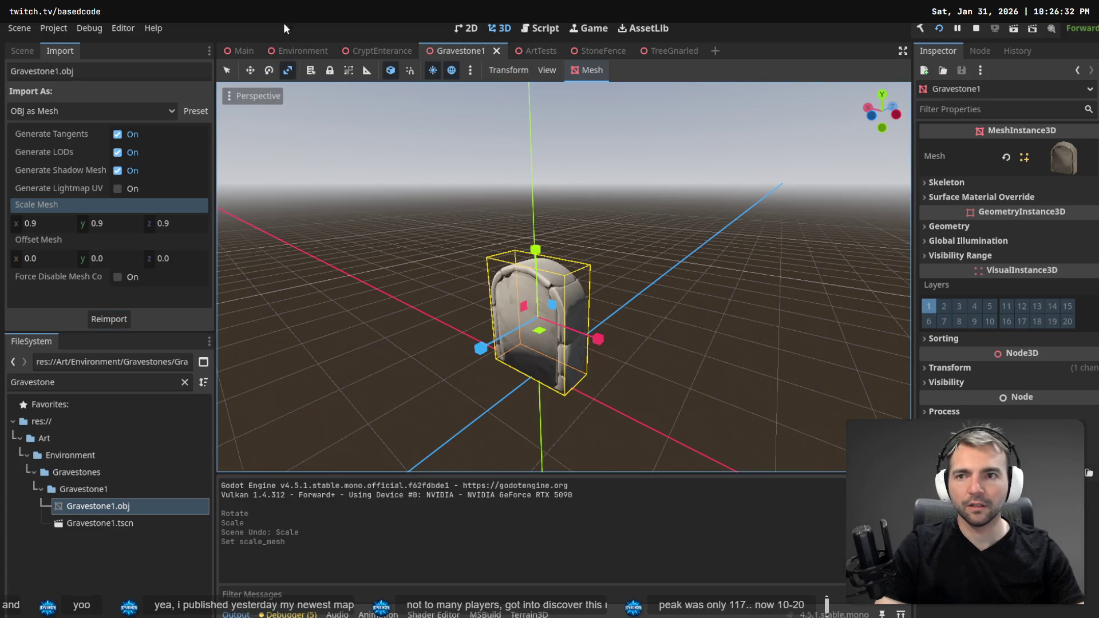
Playtest the graveyard with the 0.9-scale gravestones.
key(F5)
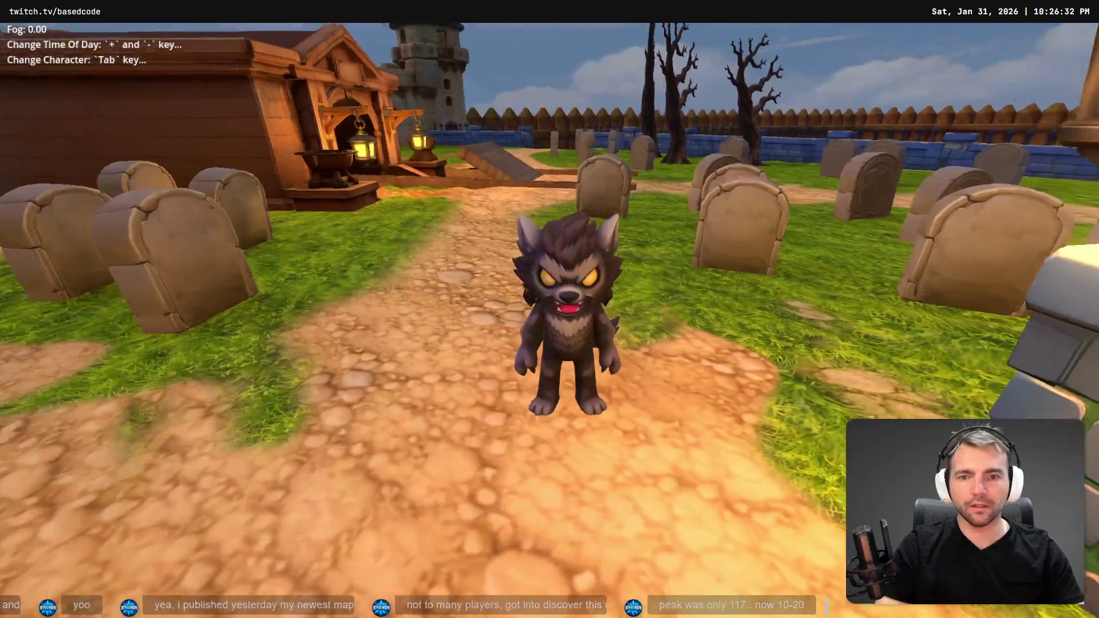
key(a)
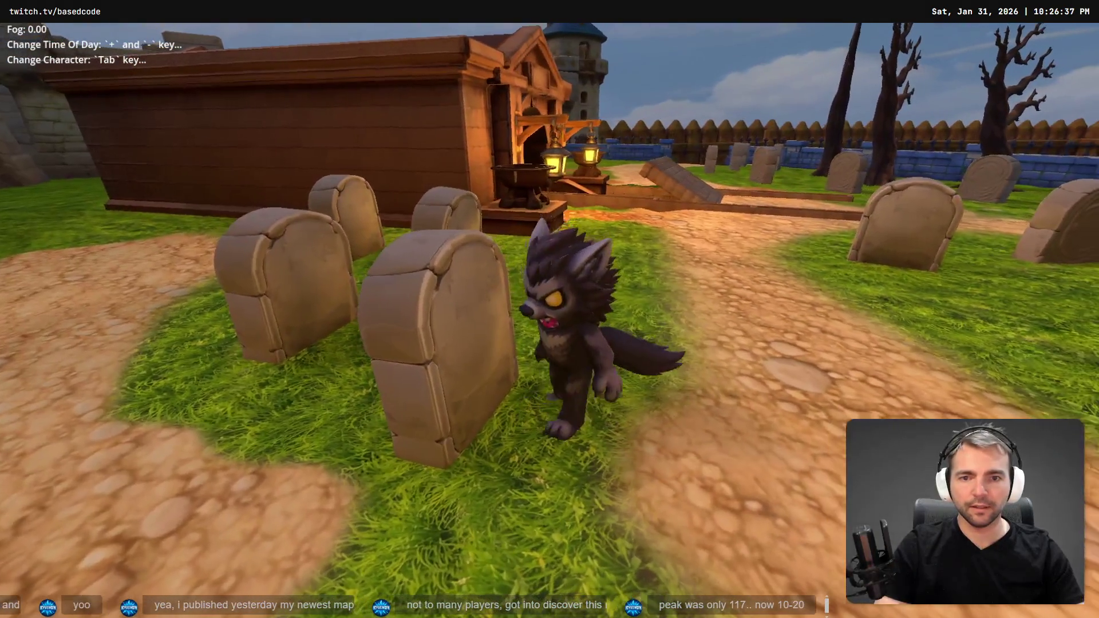
key(d)
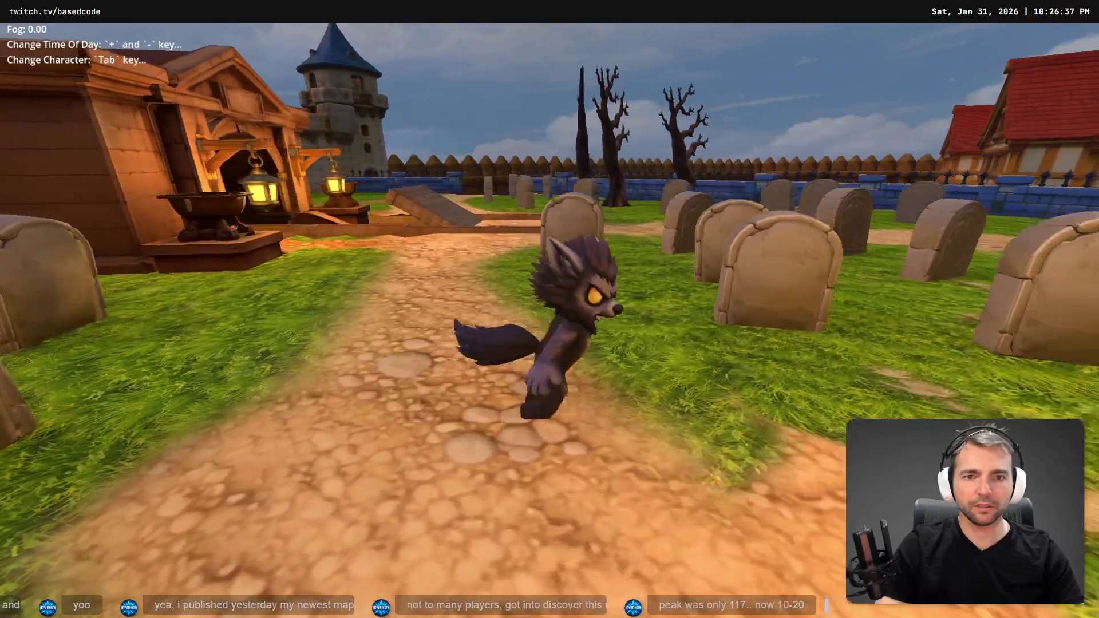
key(s)
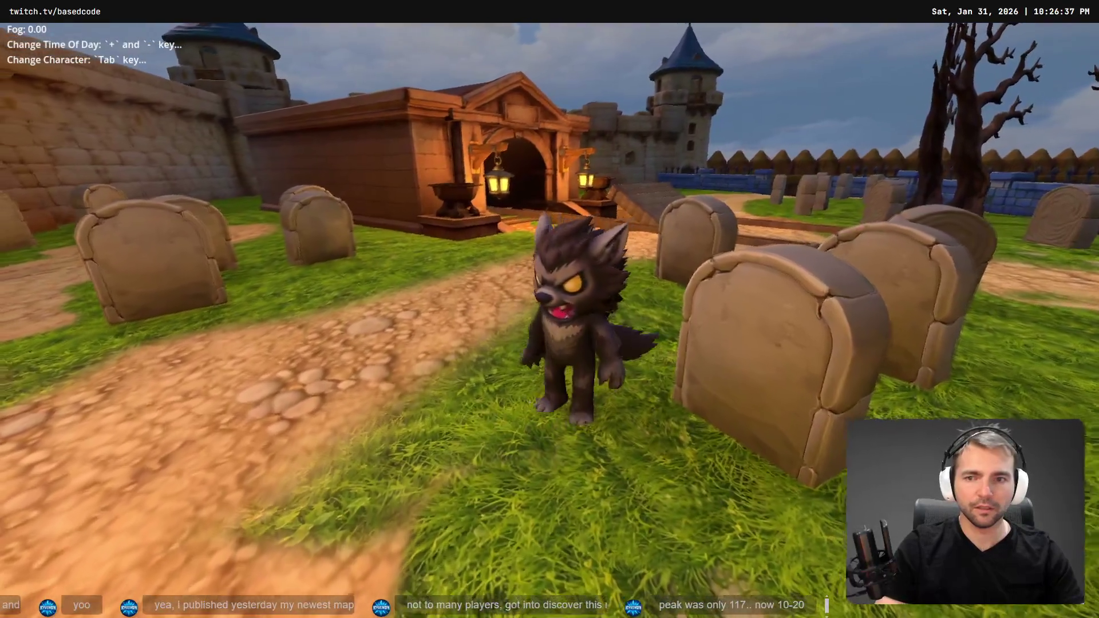
key(F8)
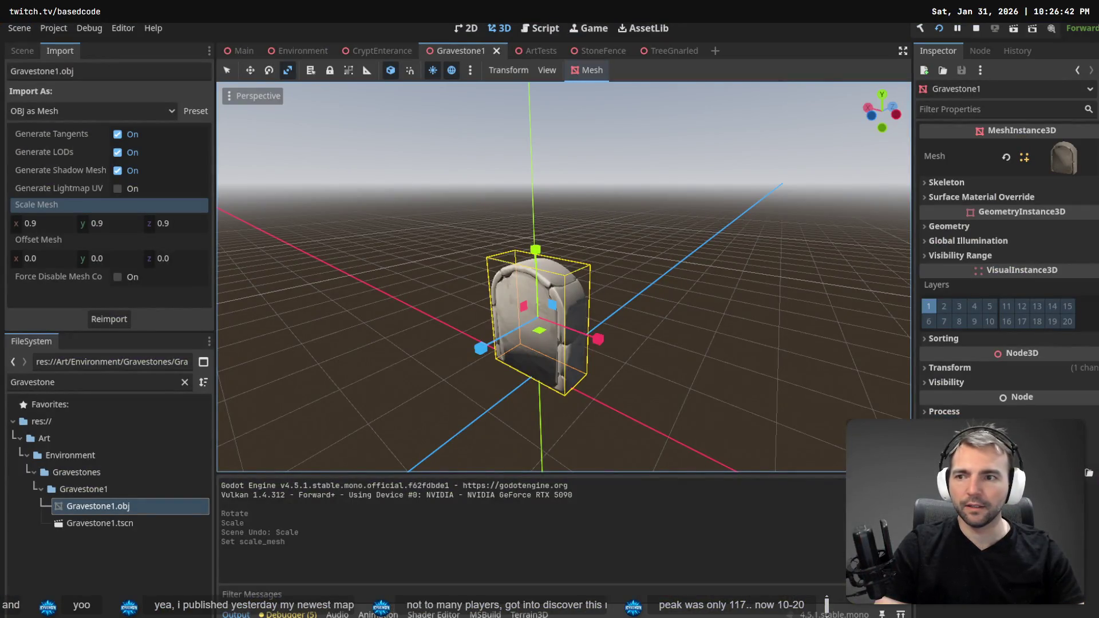
Change the mesh import scale to 0.8 on all axes and reimport.
click(57, 224)
text(.7)
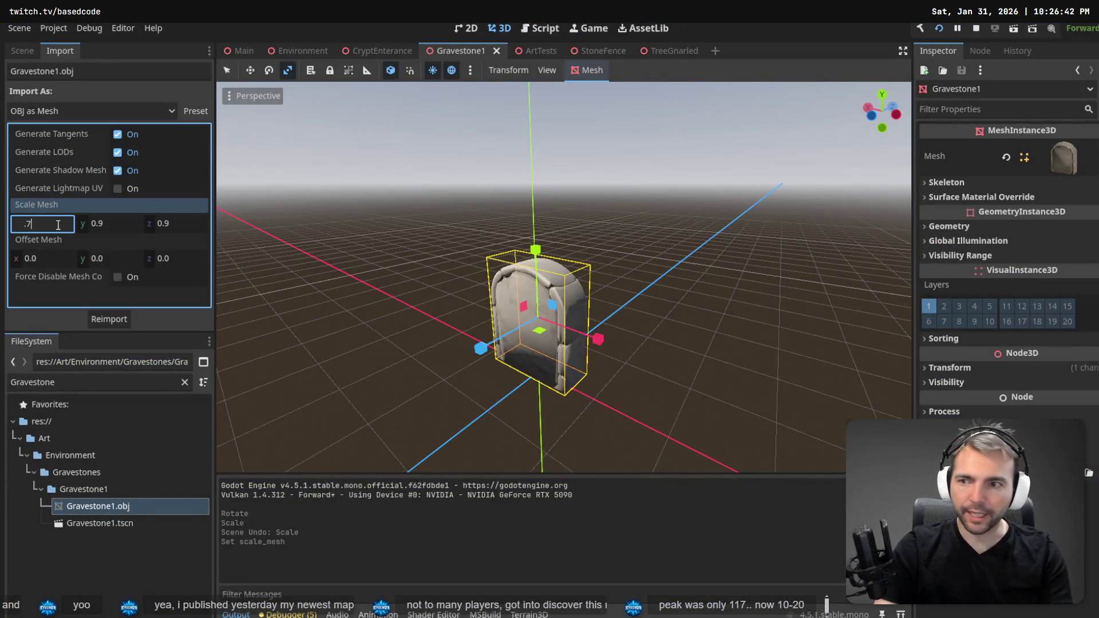
key(BackSpace)
text(8)
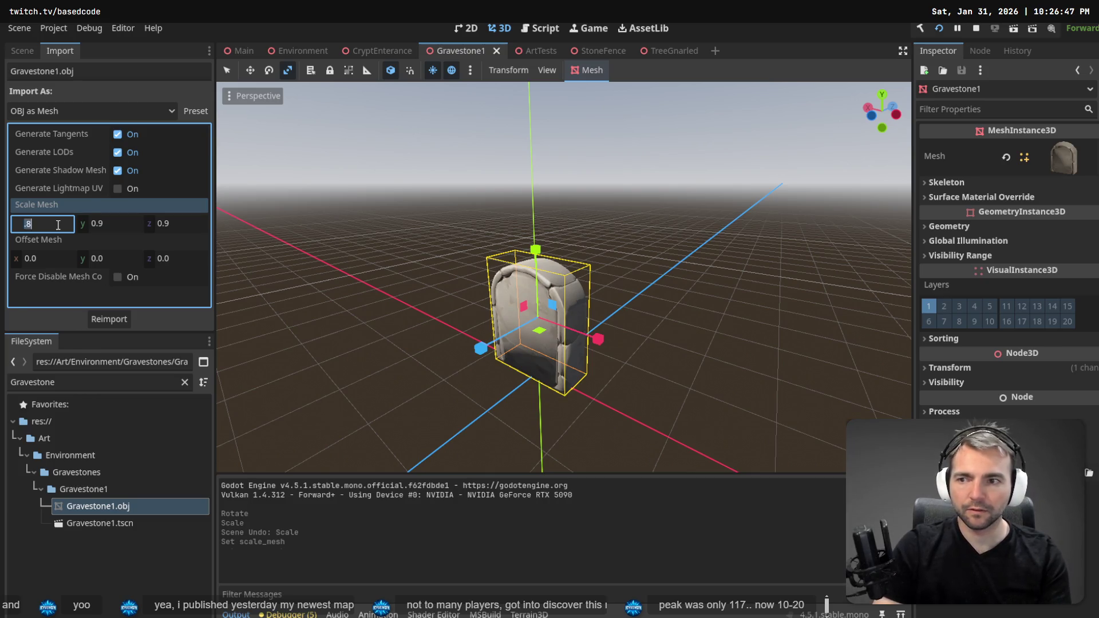
key(Tab)
text(.8)
key(Tab)
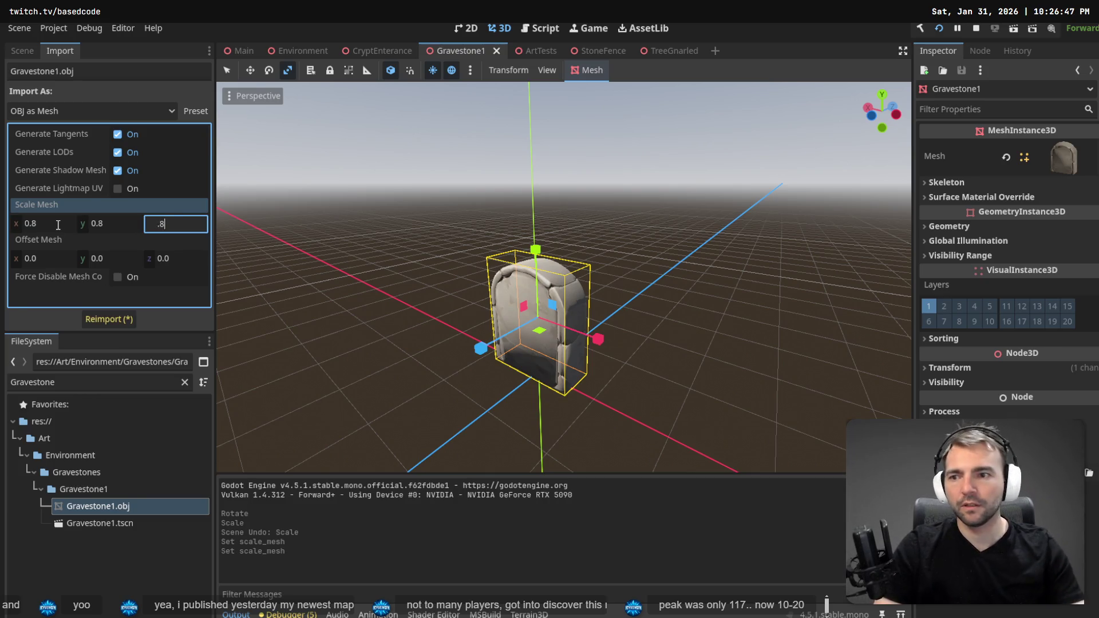
click(119, 313)
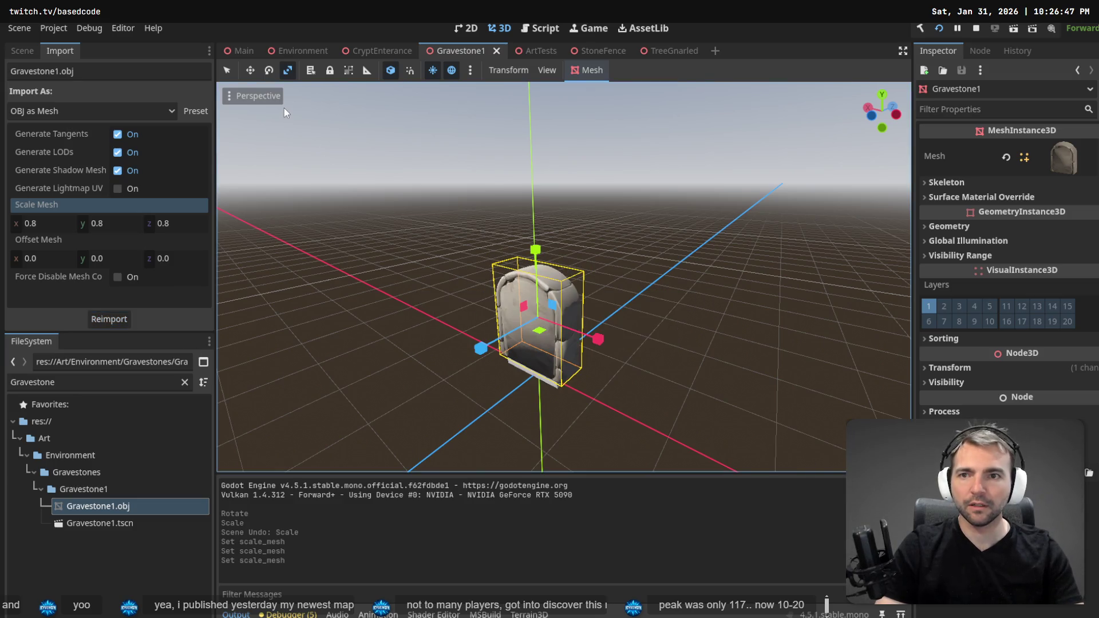
Playtest the graveyard with the 0.8-scale gravestones.
key(F5)
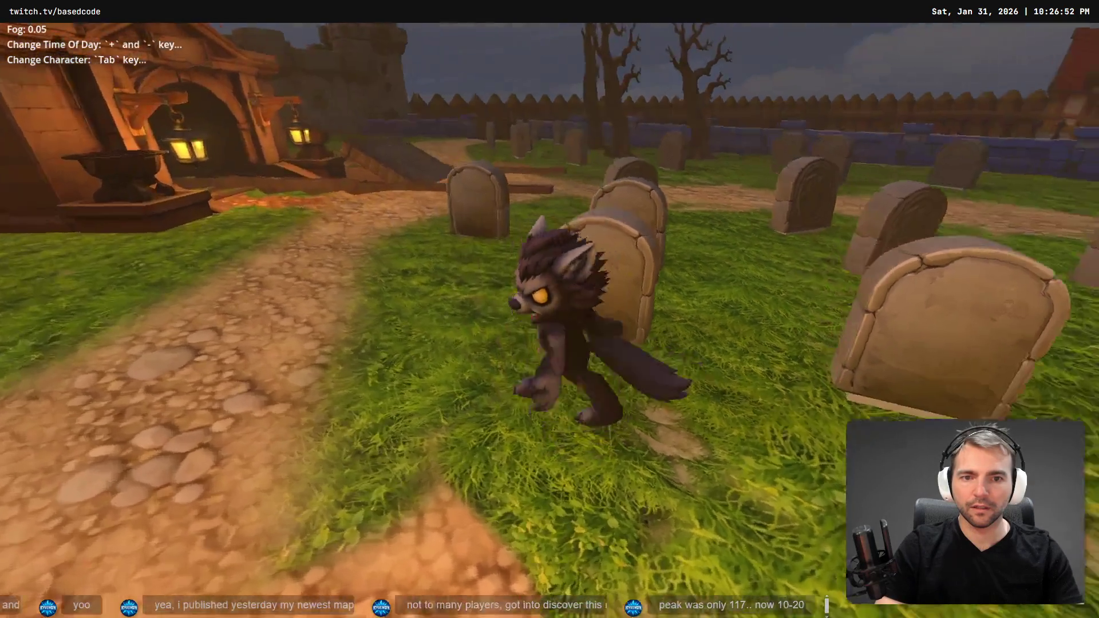
key(w)
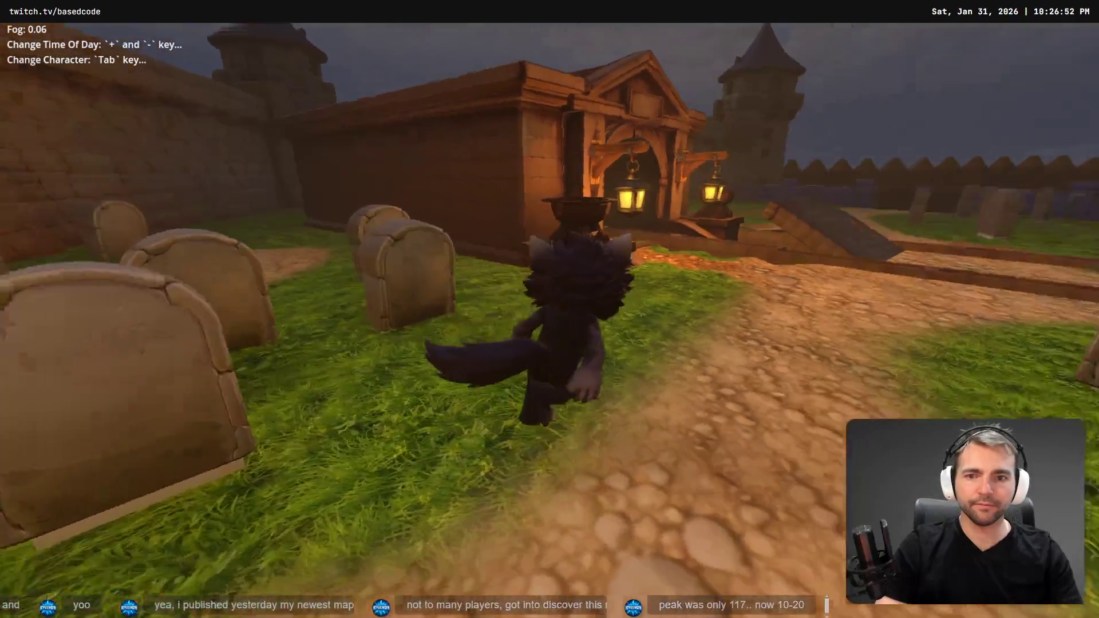
key(F8)
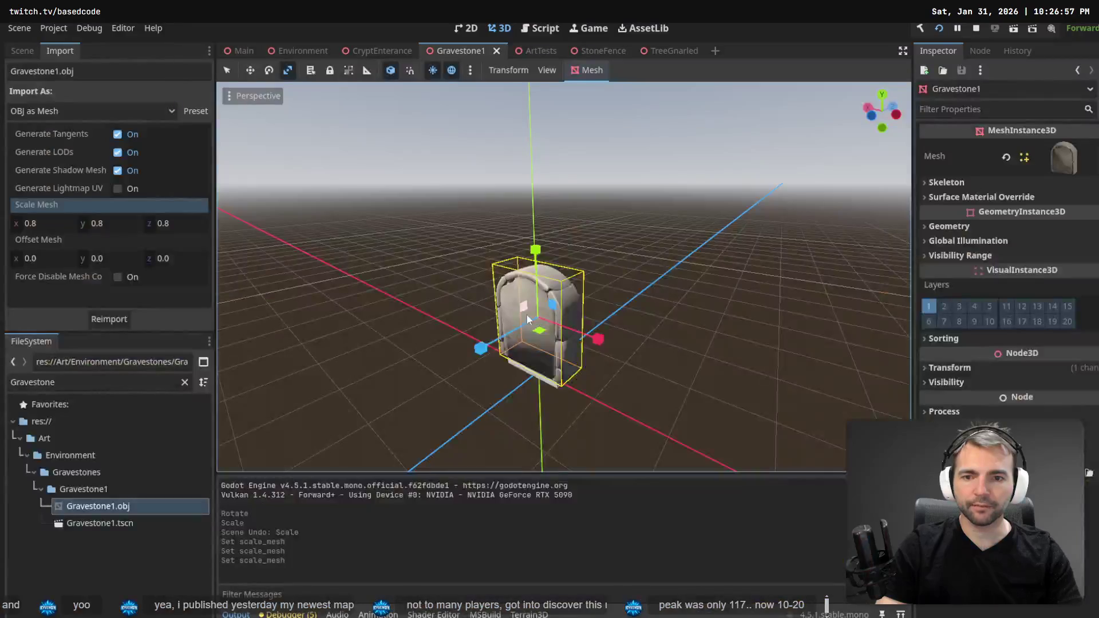
Raise the gravestone mesh slightly and playtest the graveyard again.
drag(536, 252, 536, 261)
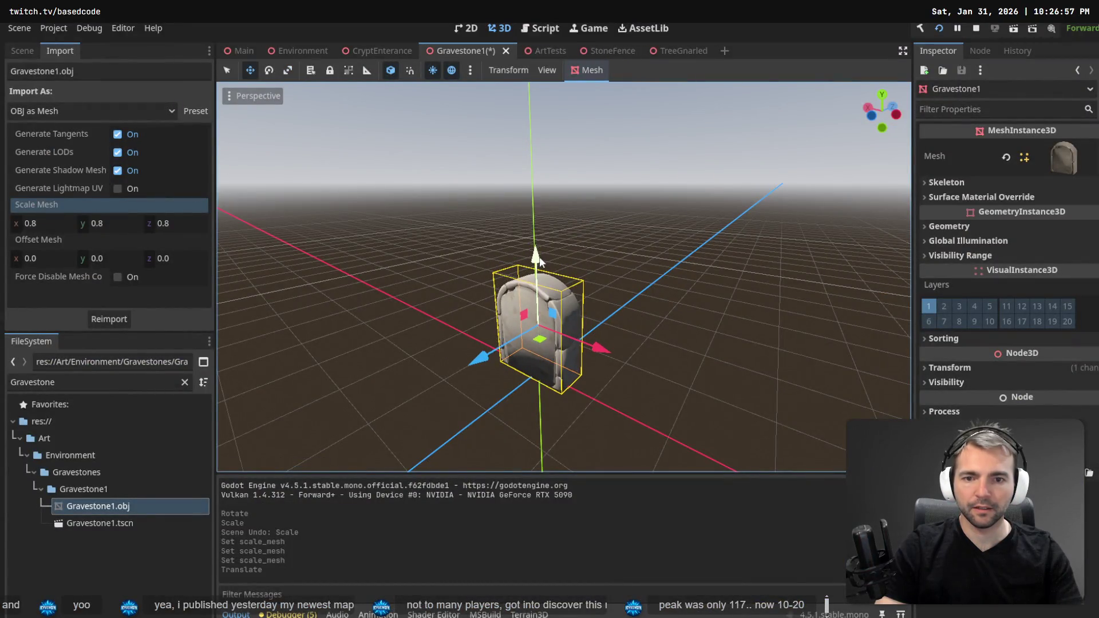
key(F5)
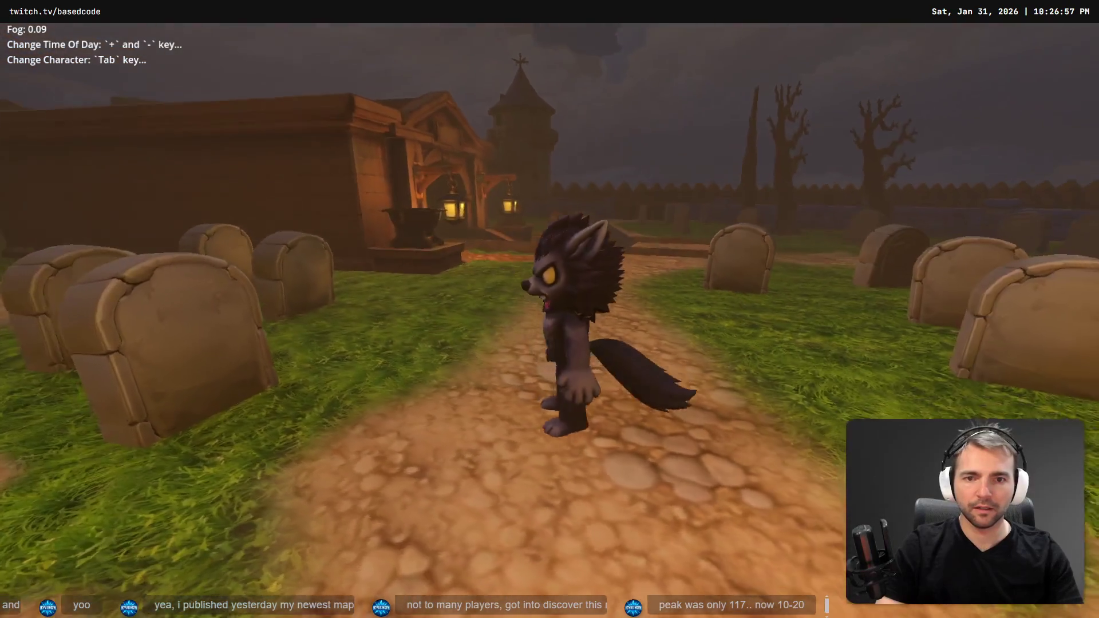
key(w)
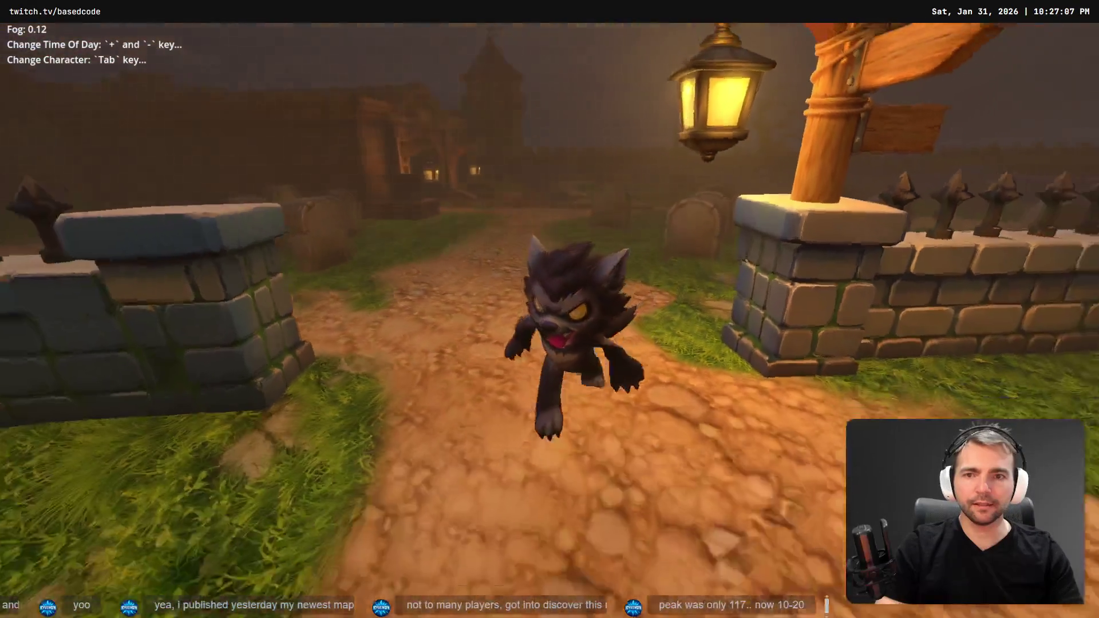
key(F8)
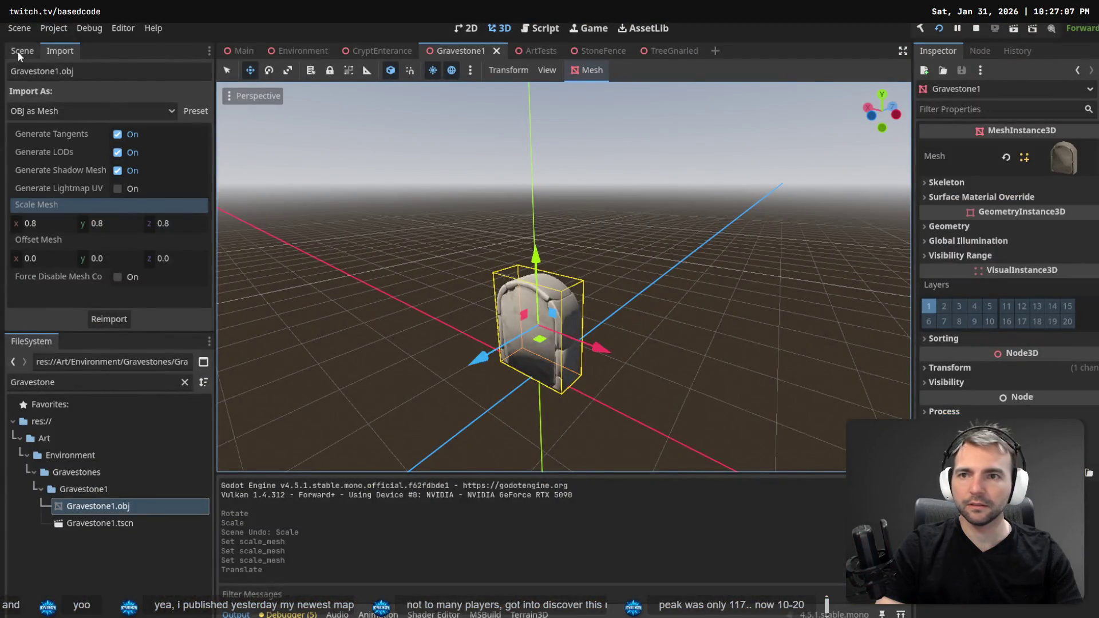
Open Add Child Node on the Gravestone root and search node types for 'Static'.
click(22, 51)
click(72, 111)
right_click(73, 110)
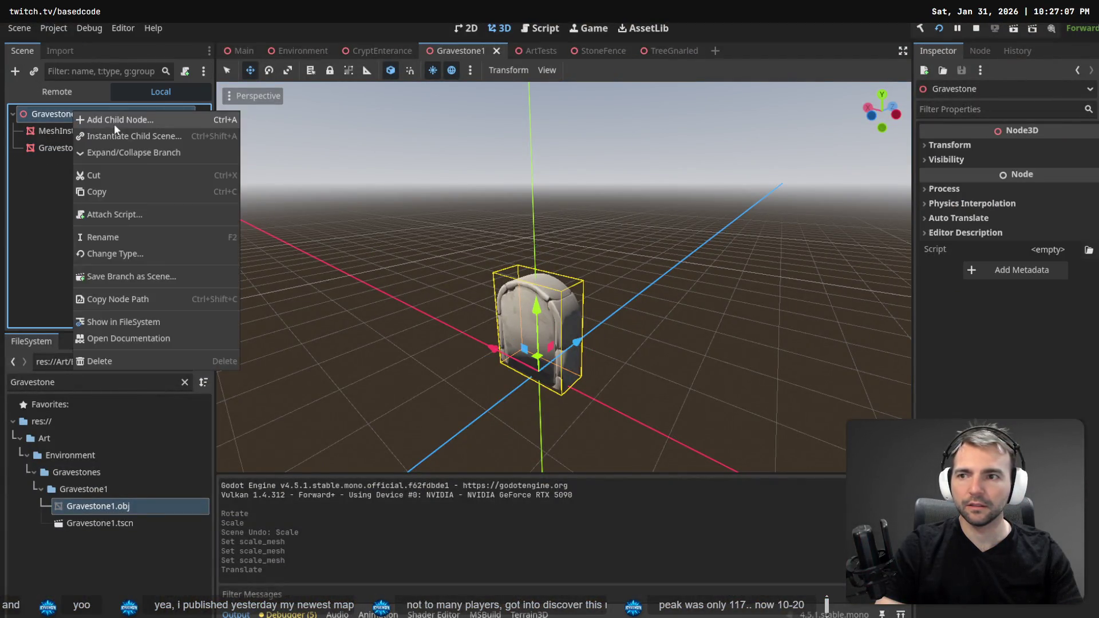
click(115, 124)
text(Me)
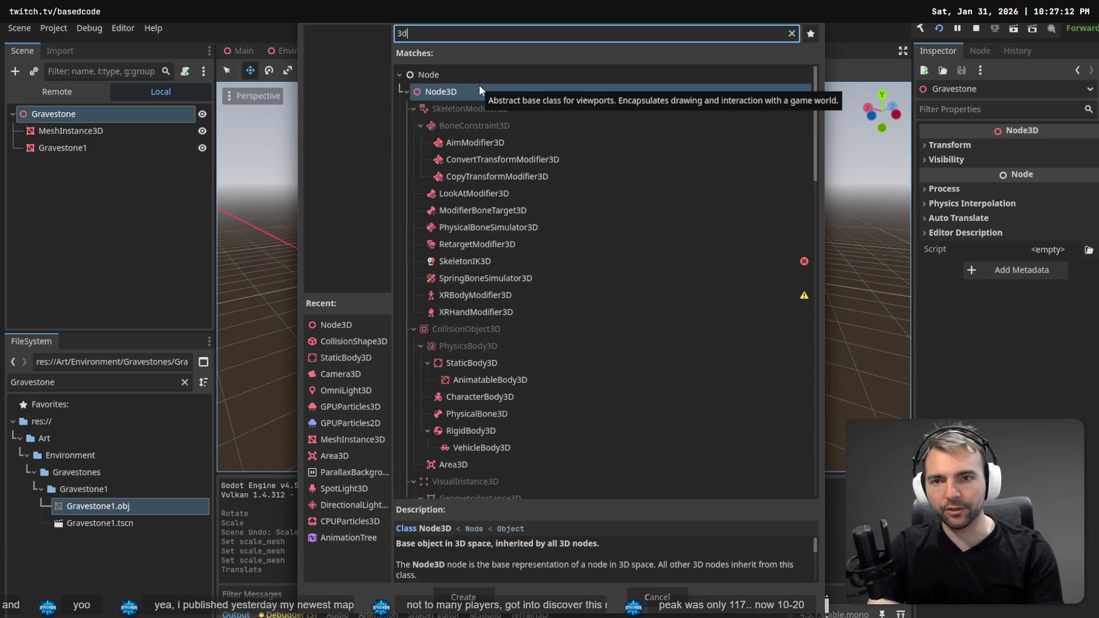
key(BackSpace)
key(BackSpace)
text(Static)
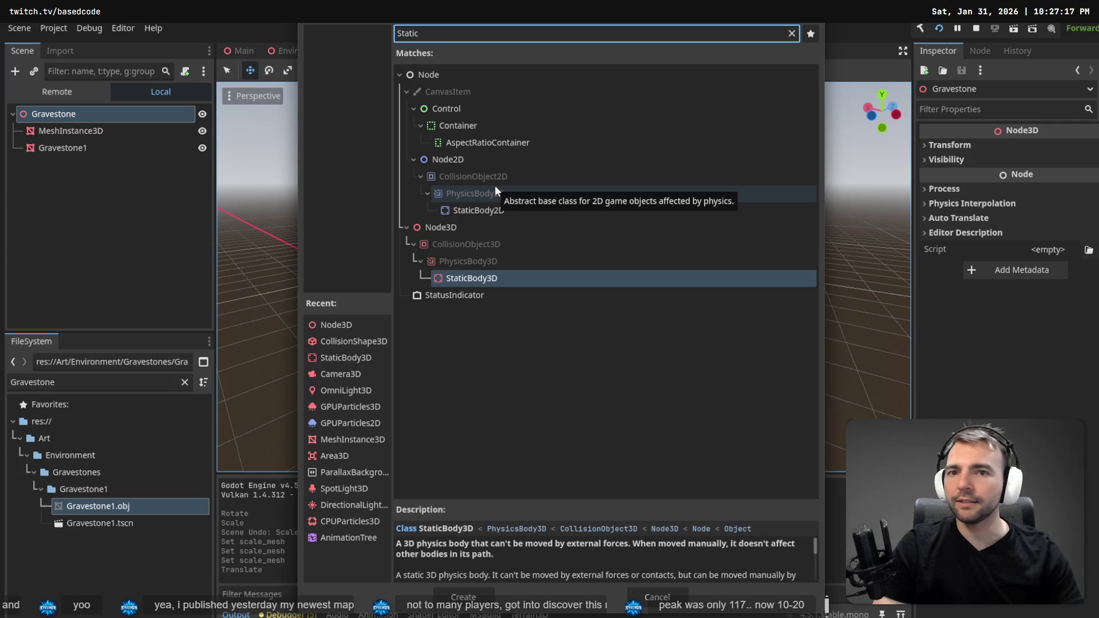
Try searches for Static, rig, mesh and W, then cancel without adding a node.
double_click(484, 40)
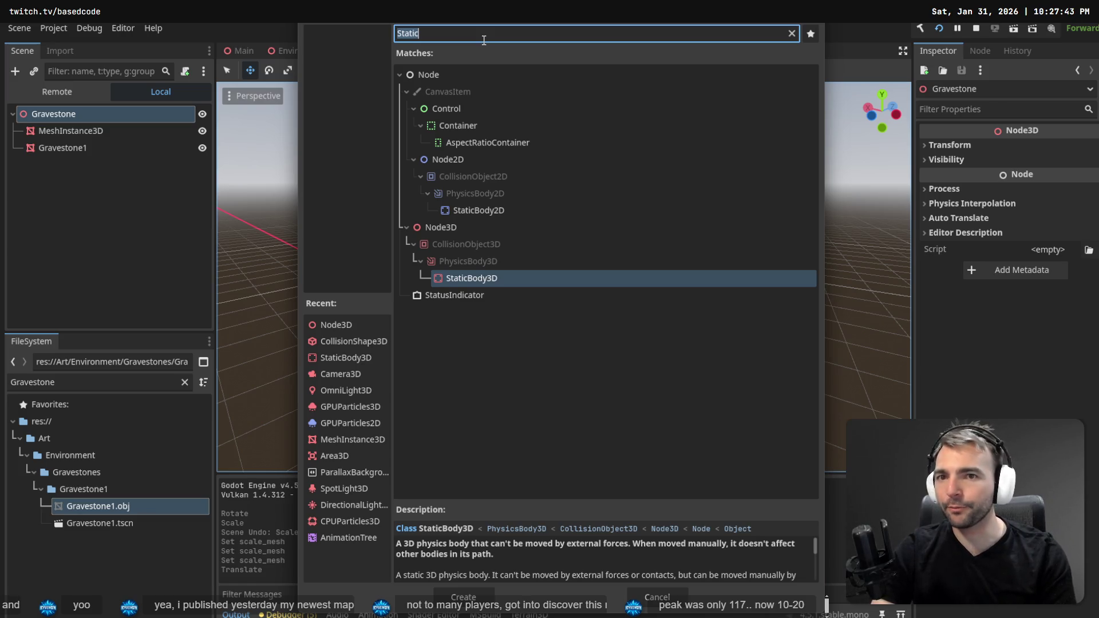
key(BackSpace)
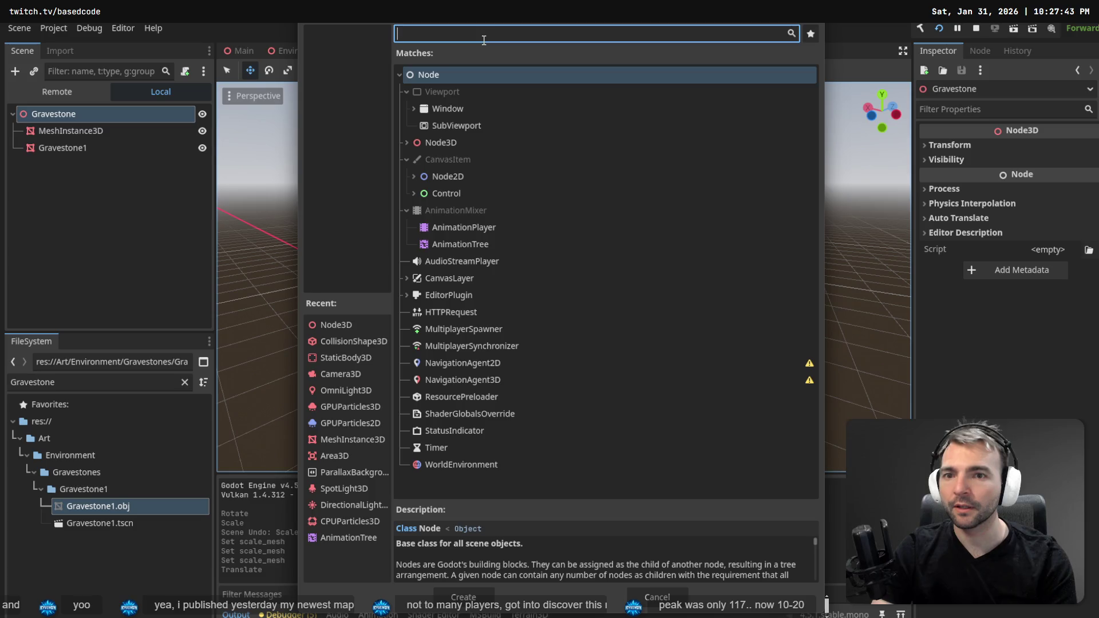
text(Static)
key(ctrl+a)
key(BackSpace)
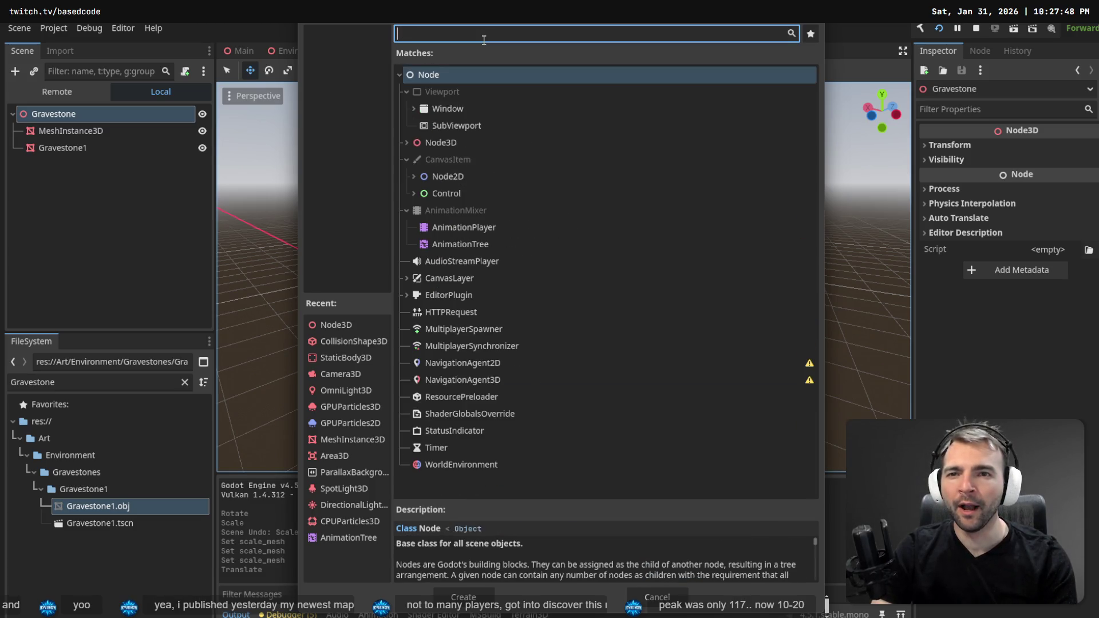
text(rig)
key(ctrl+a)
key(BackSpace)
text(mesh)
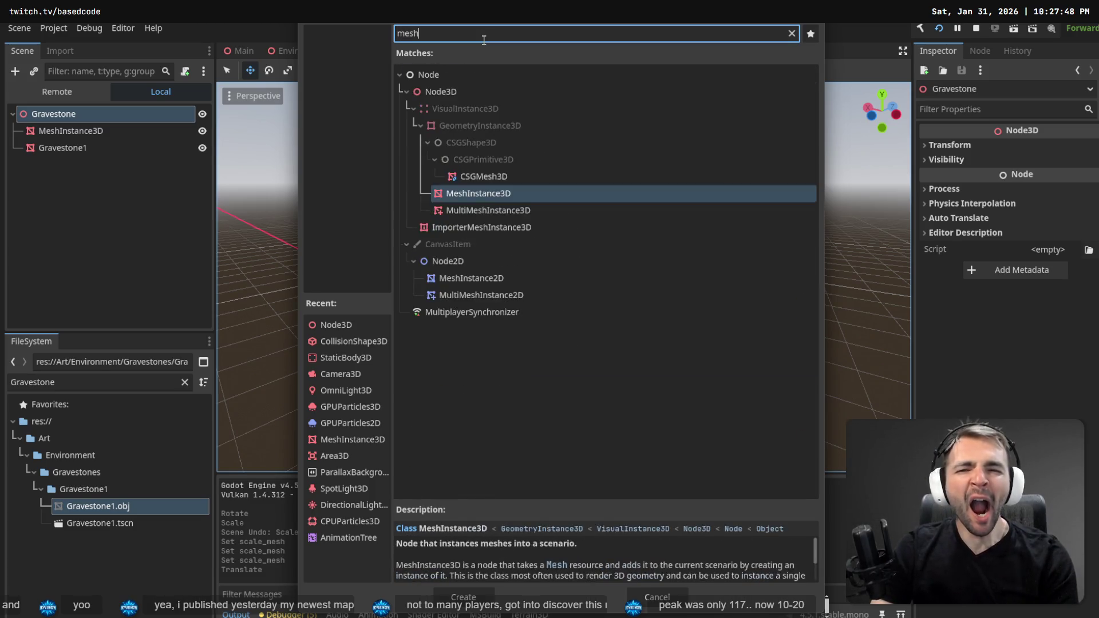
key(ctrl+a)
key(BackSpace)
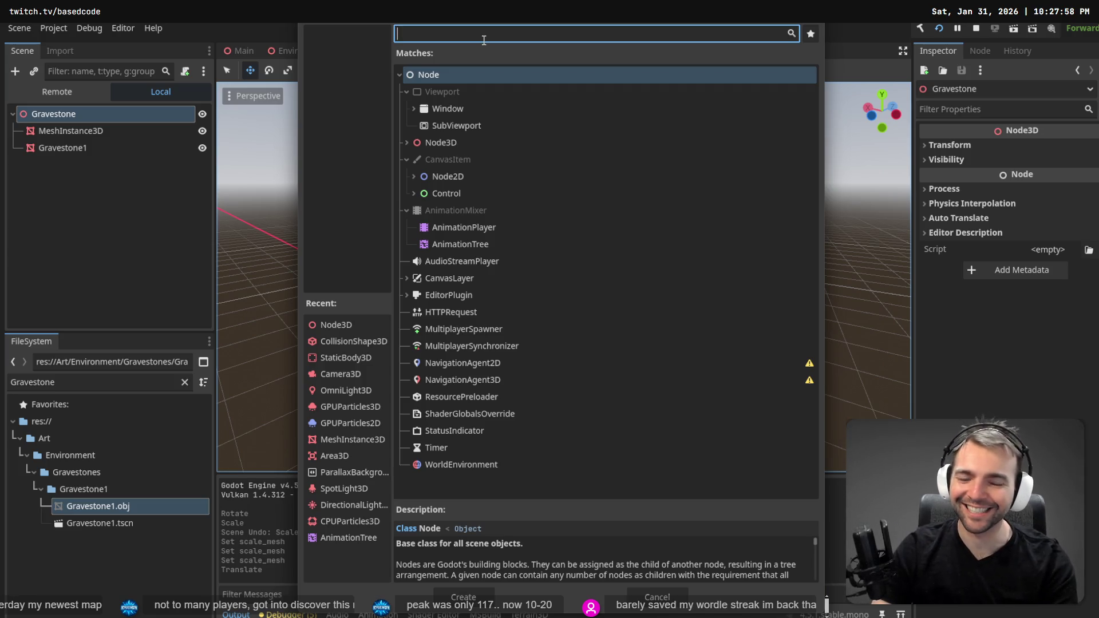
text(W)
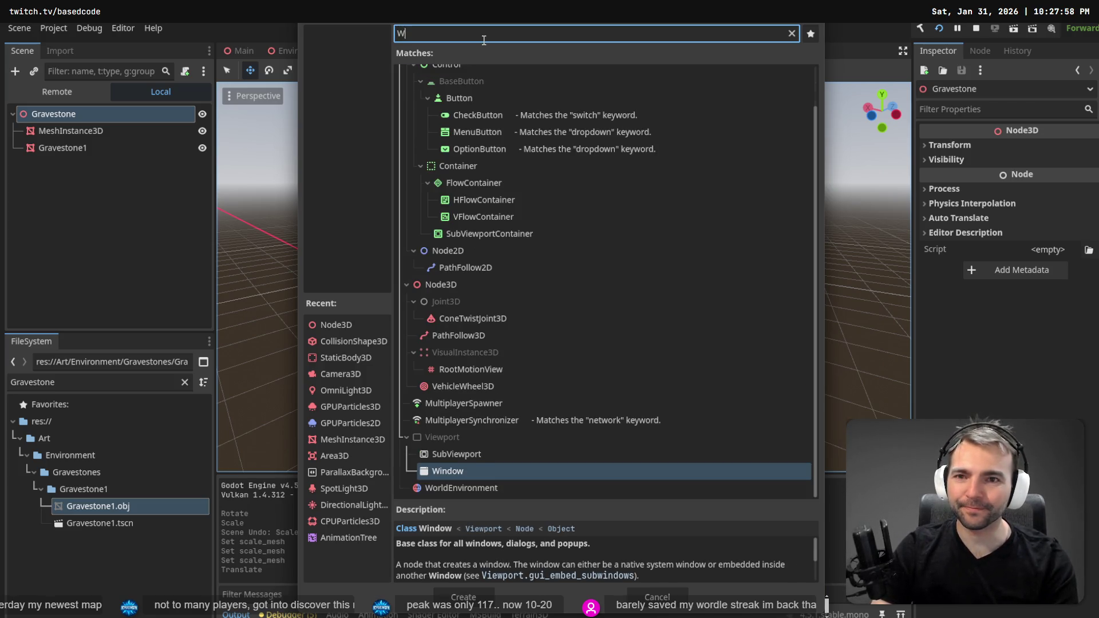
key(BackSpace)
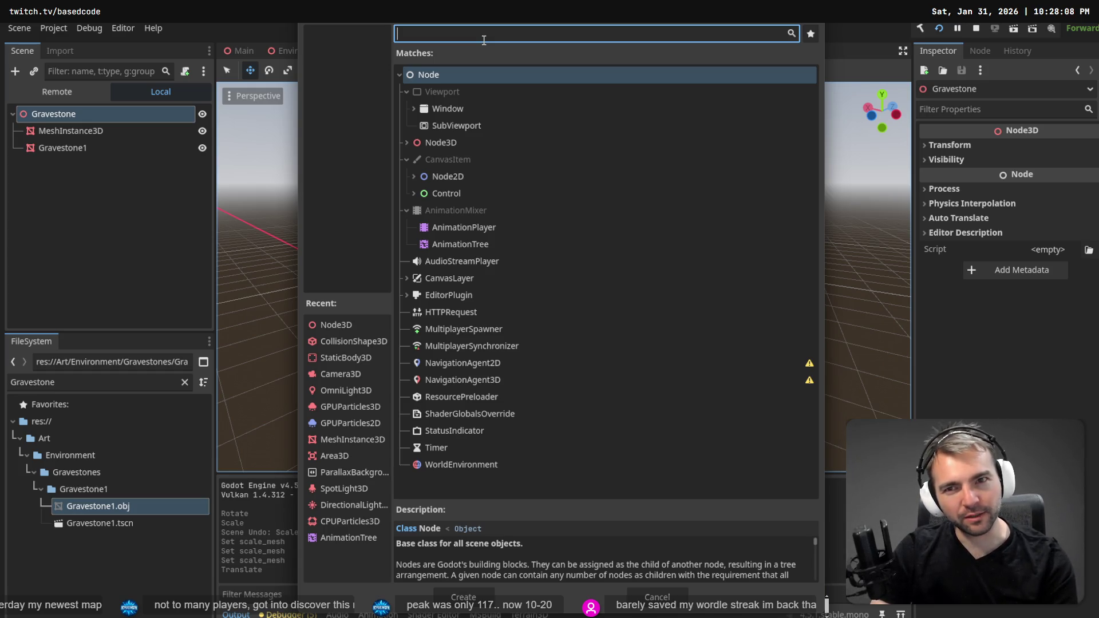
text(Static)
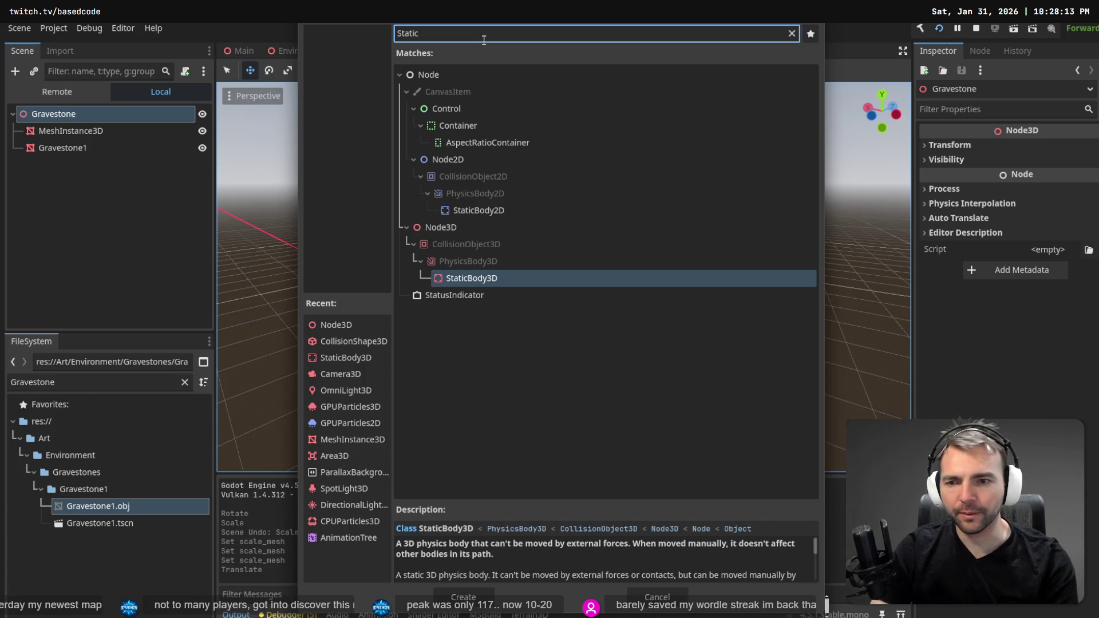
key(Escape)
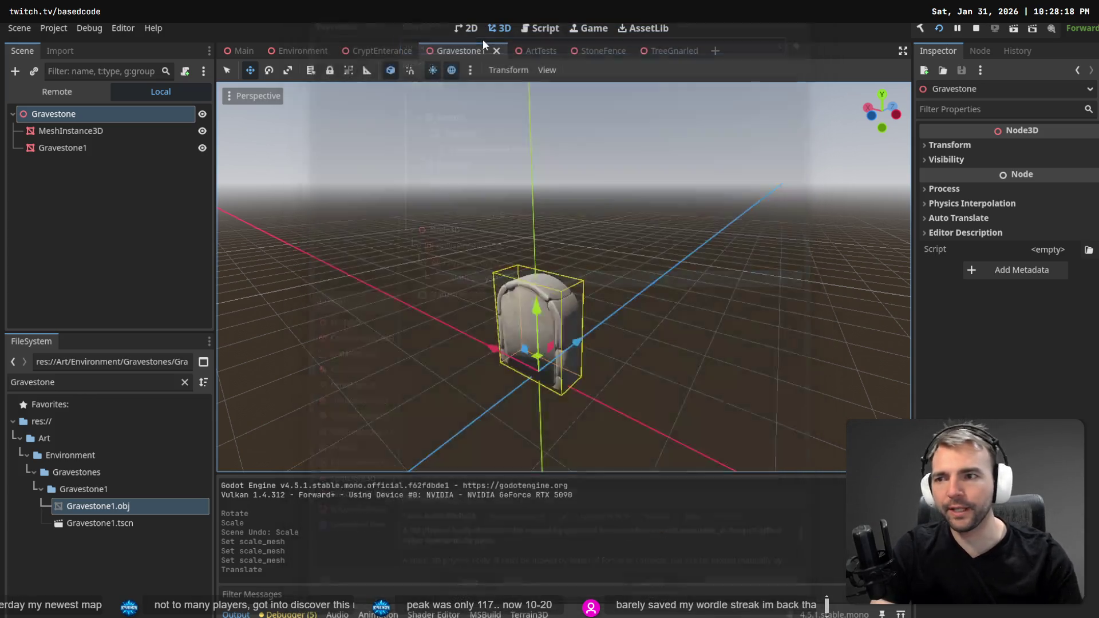
Add a StaticBody3D child node under the Gravestone root.
right_click(85, 194)
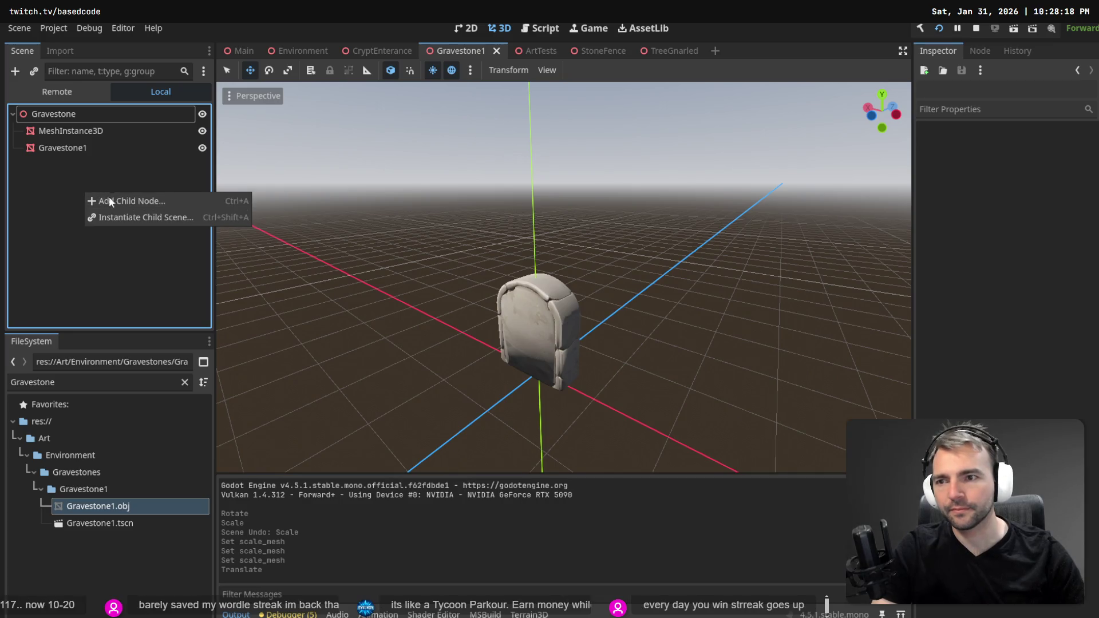
click(126, 201)
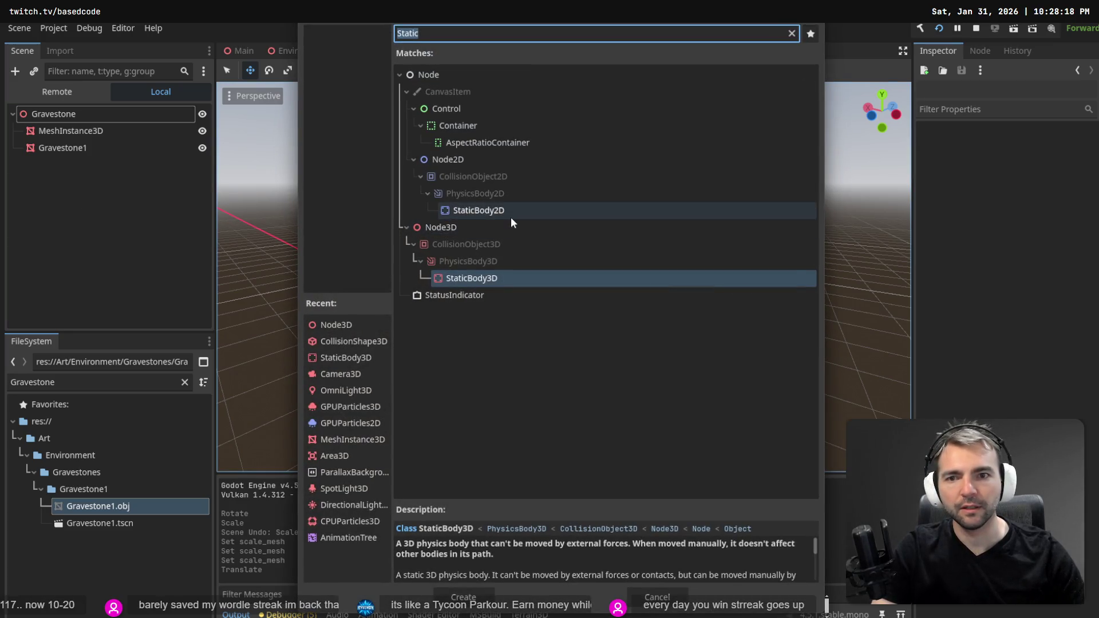
double_click(486, 270)
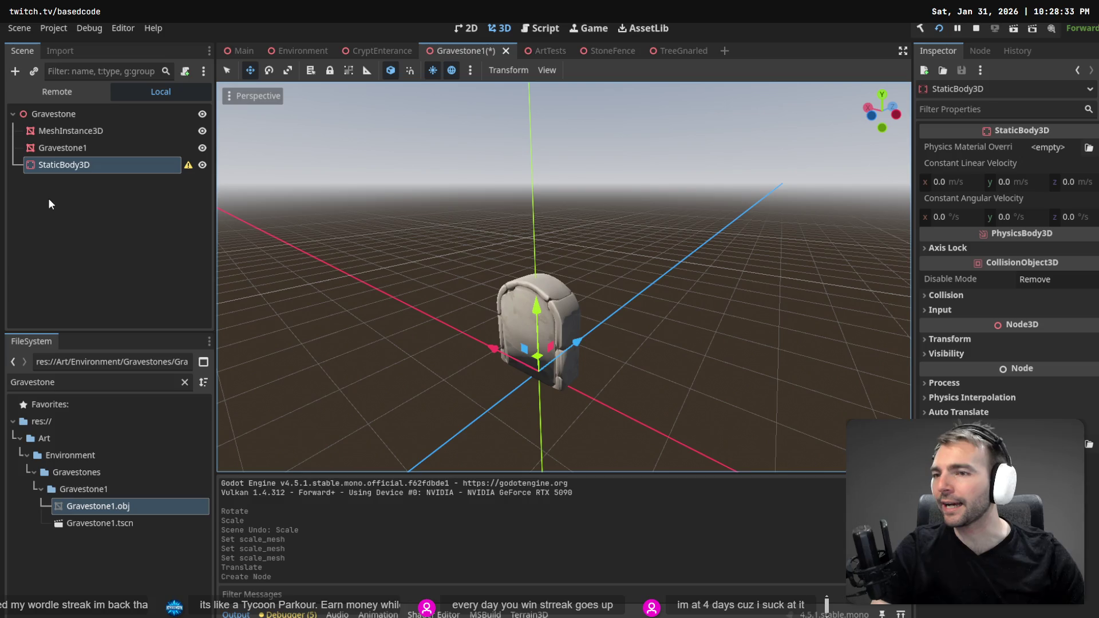
Give the StaticBody3D a CollisionShape3D child, found by searching 'Shape'.
right_click(80, 165)
click(115, 173)
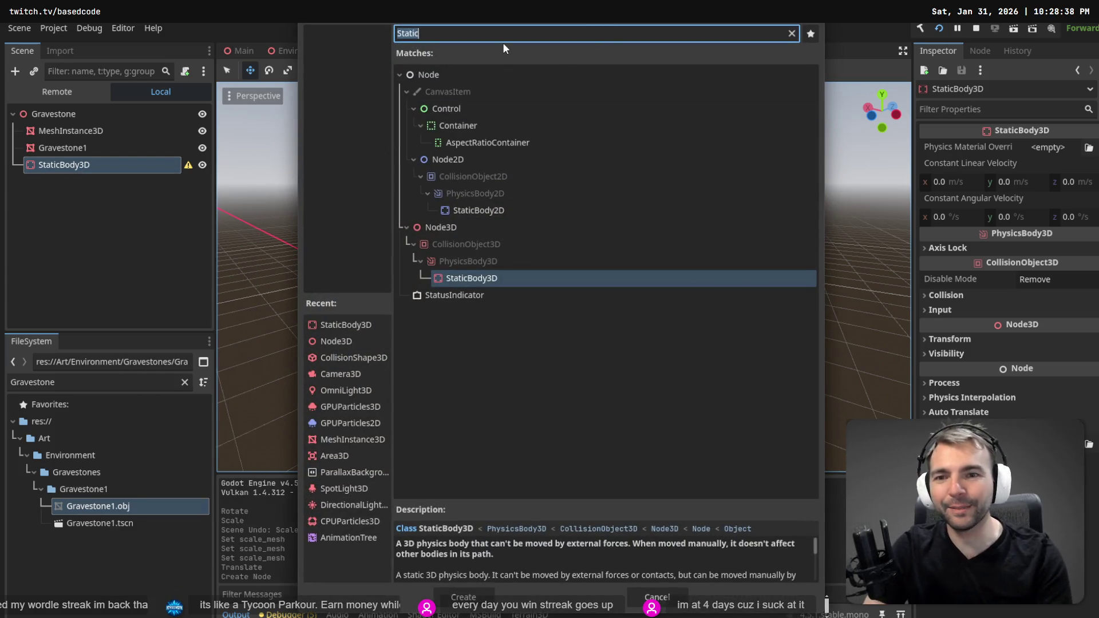
text(Shape)
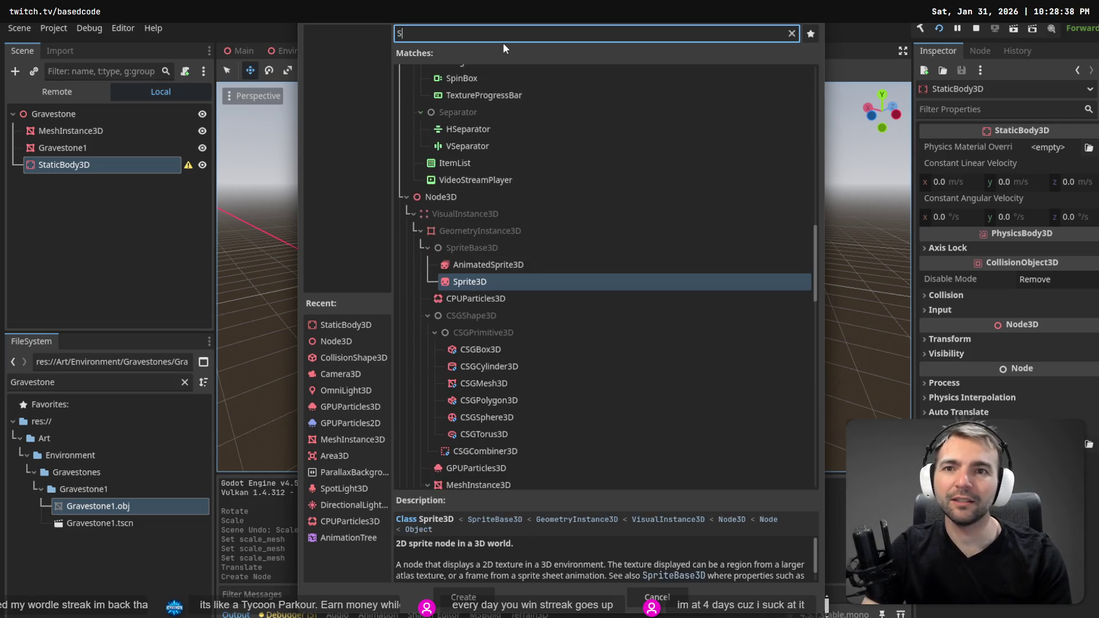
double_click(469, 179)
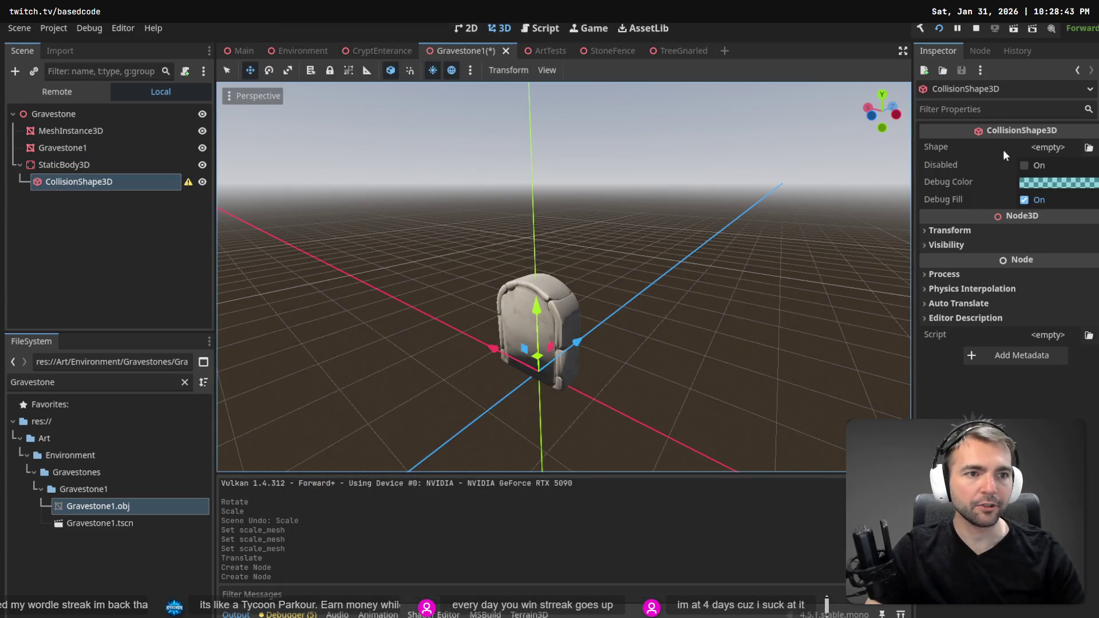
Assign a BoxShape3D to the collision shape and adjust its height to the stone.
click(1048, 147)
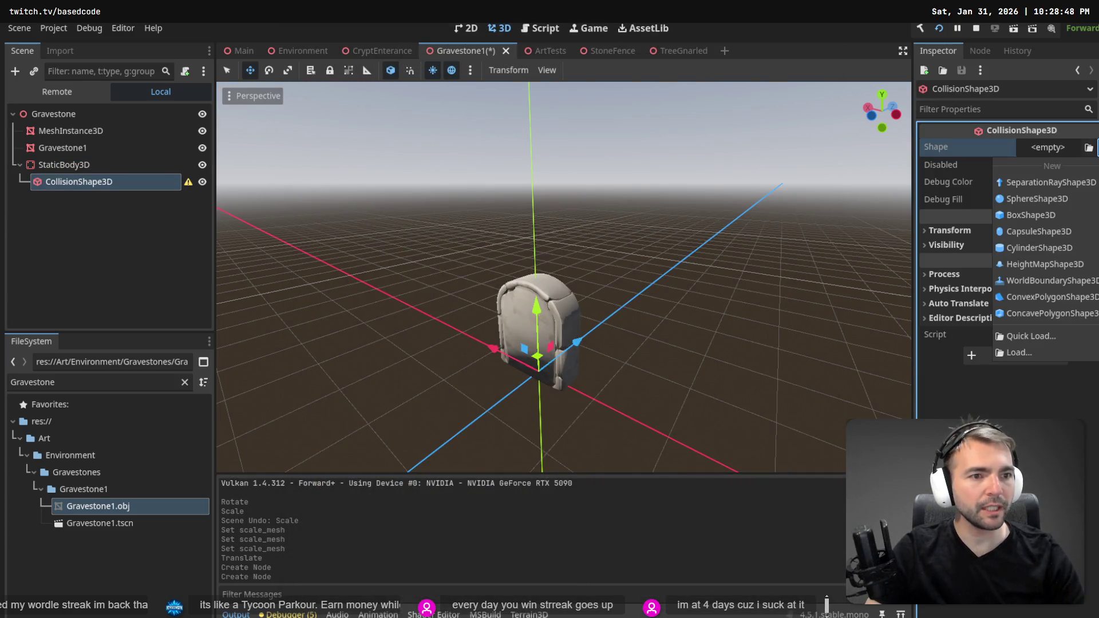
click(1073, 214)
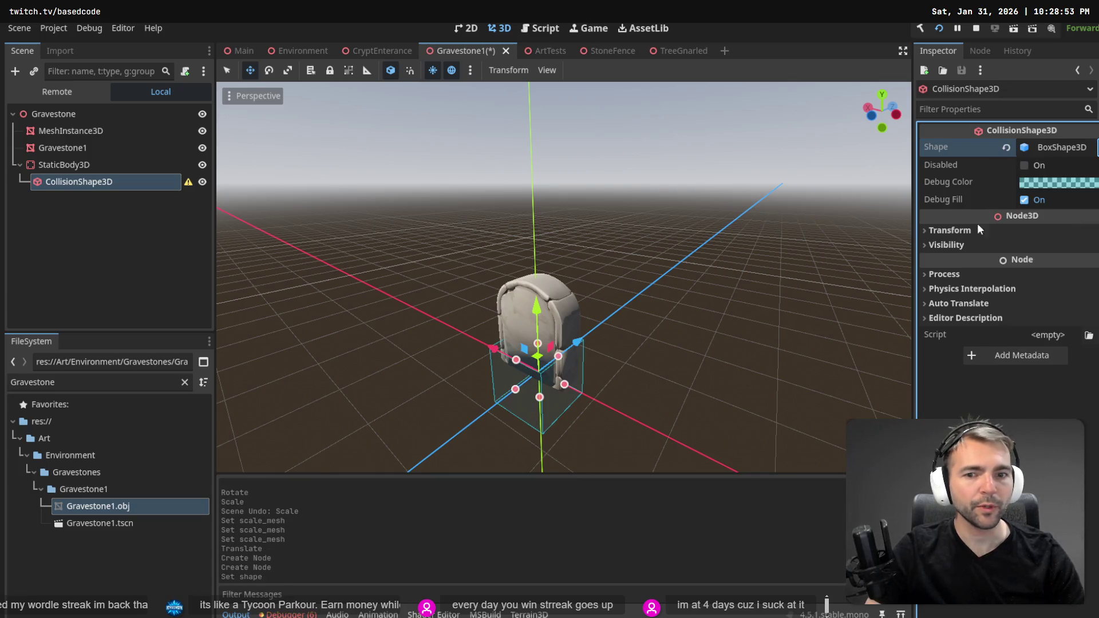
mouse_move(537, 346)
mouse_down()
mouse_move(540, 263)
mouse_move(541, 276)
mouse_up()
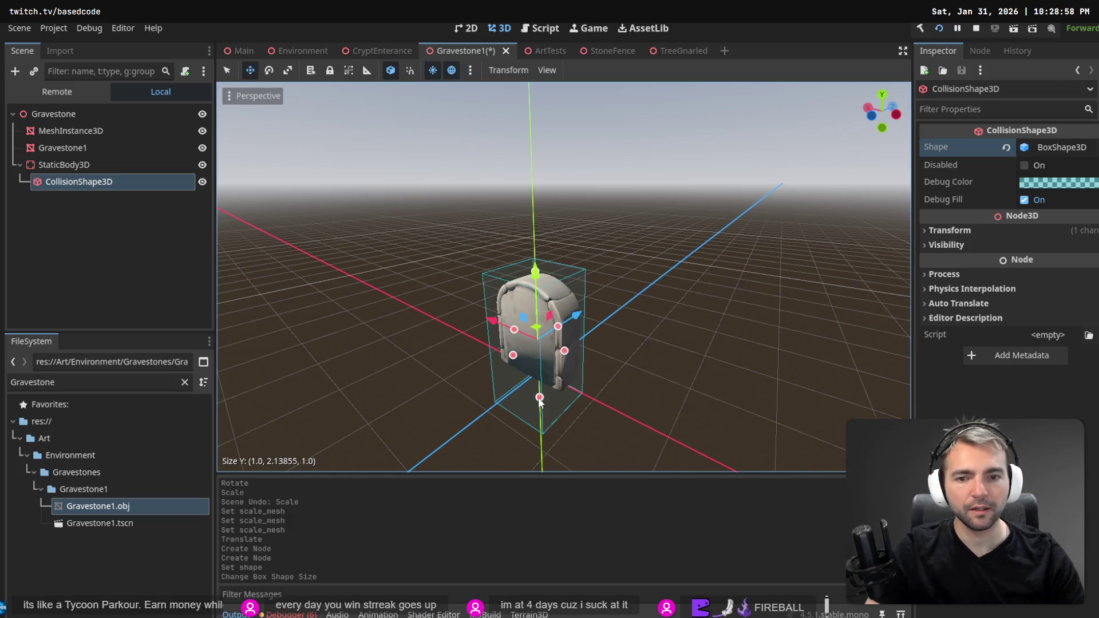
mouse_move(539, 399)
mouse_down()
mouse_move(554, 370)
mouse_move(574, 364)
mouse_up()
click(579, 332)
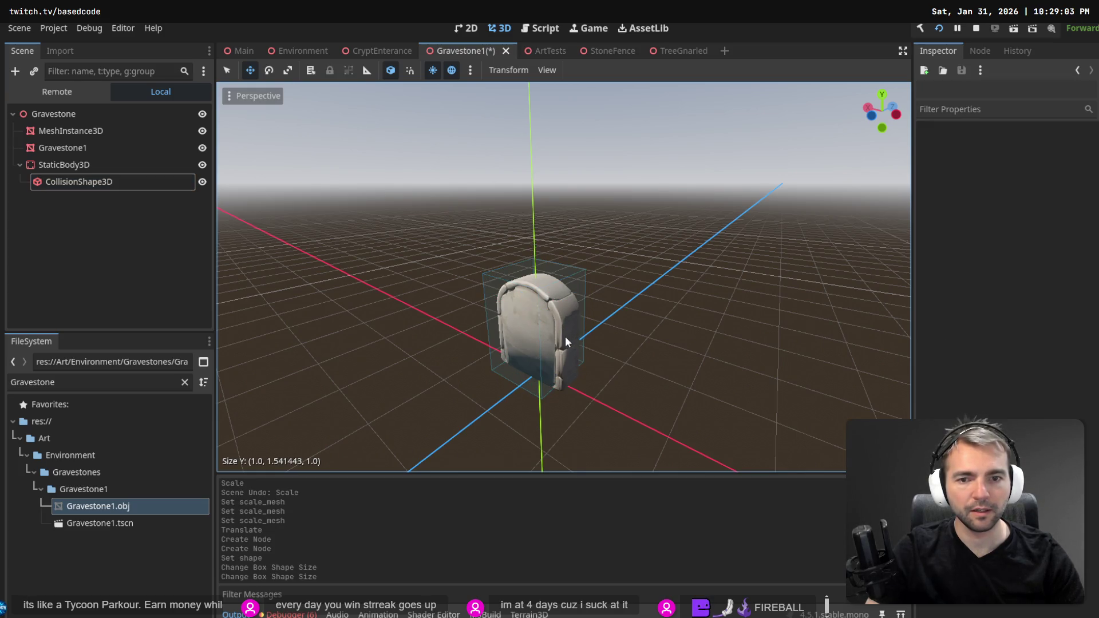
Resize the collision box's width and depth to hug the gravestone mesh.
scroll(565, 337, up, 5)
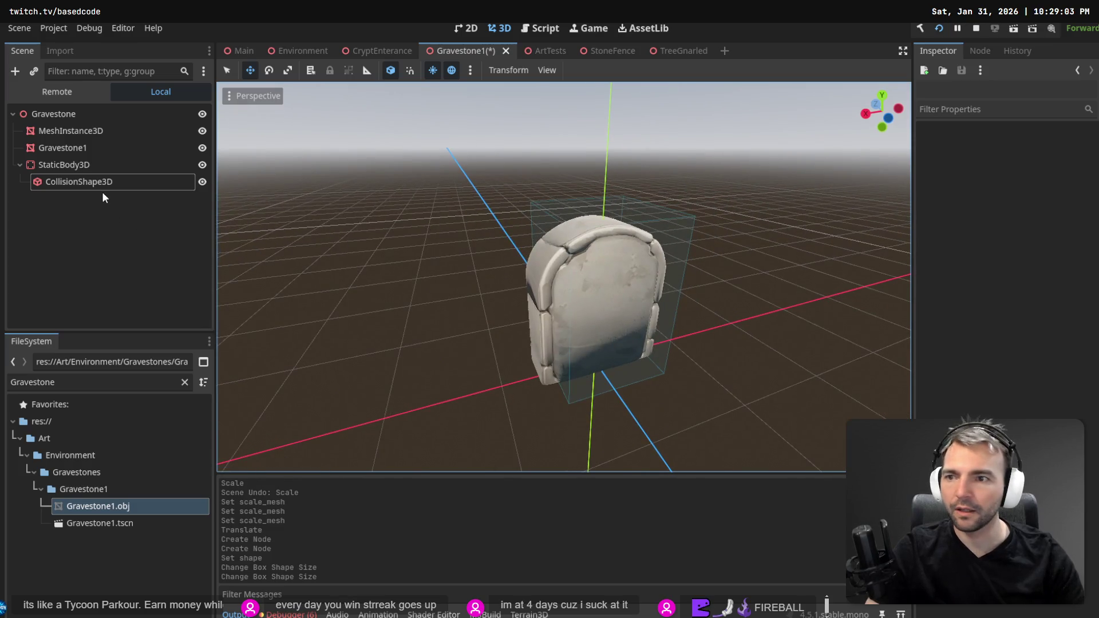
click(102, 184)
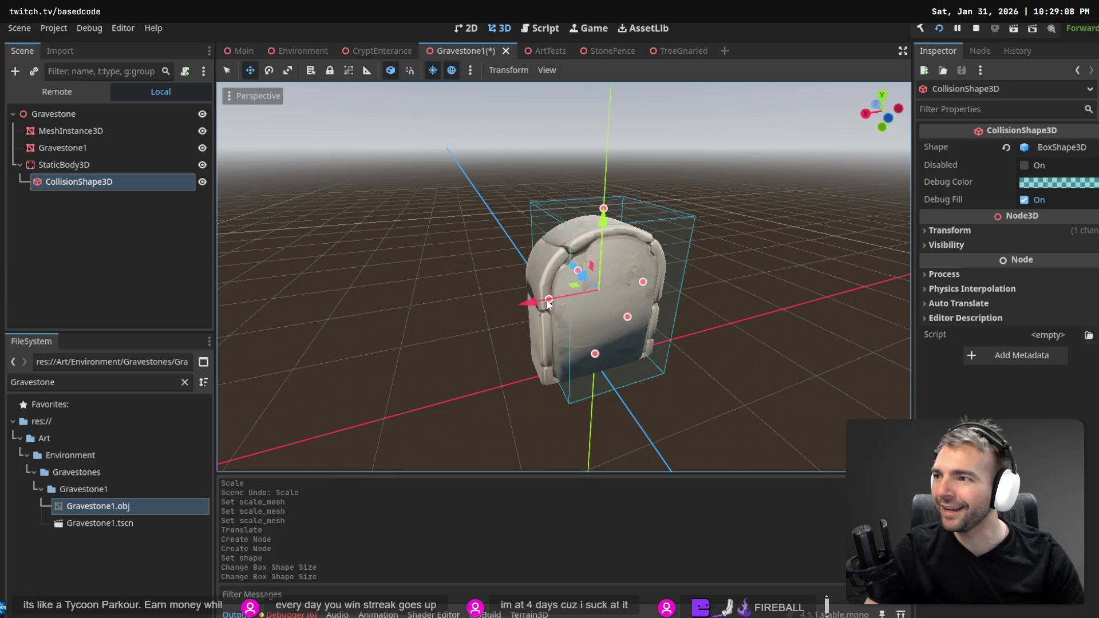
mouse_move(548, 304)
mouse_down()
mouse_move(509, 313)
mouse_move(529, 308)
mouse_up()
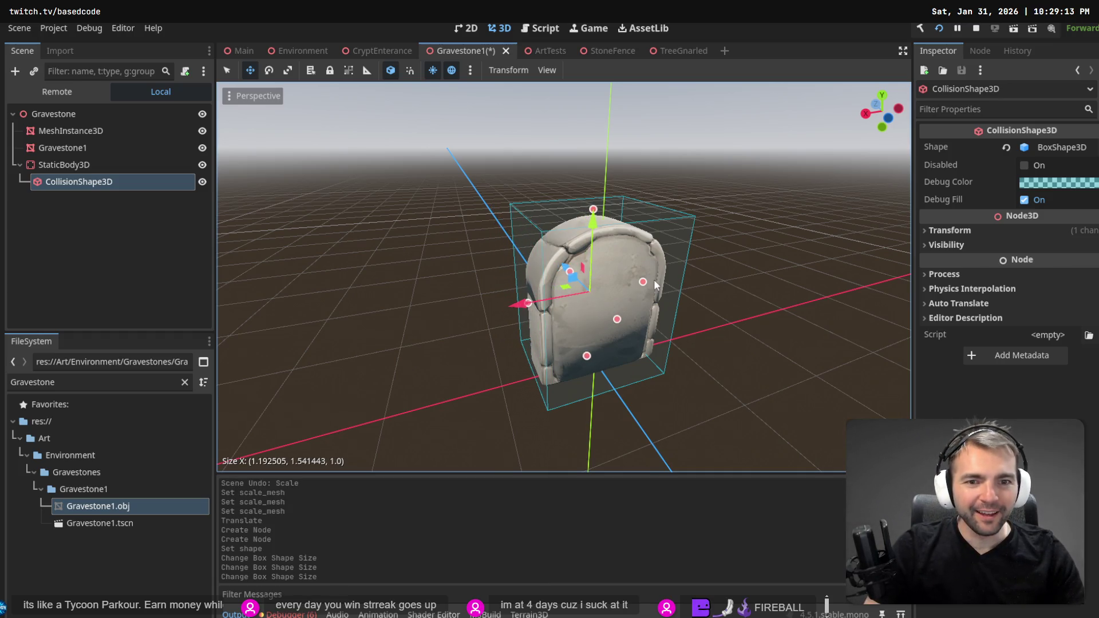
mouse_move(644, 282)
mouse_down()
mouse_move(664, 280)
mouse_move(620, 322)
mouse_move(595, 309)
mouse_up()
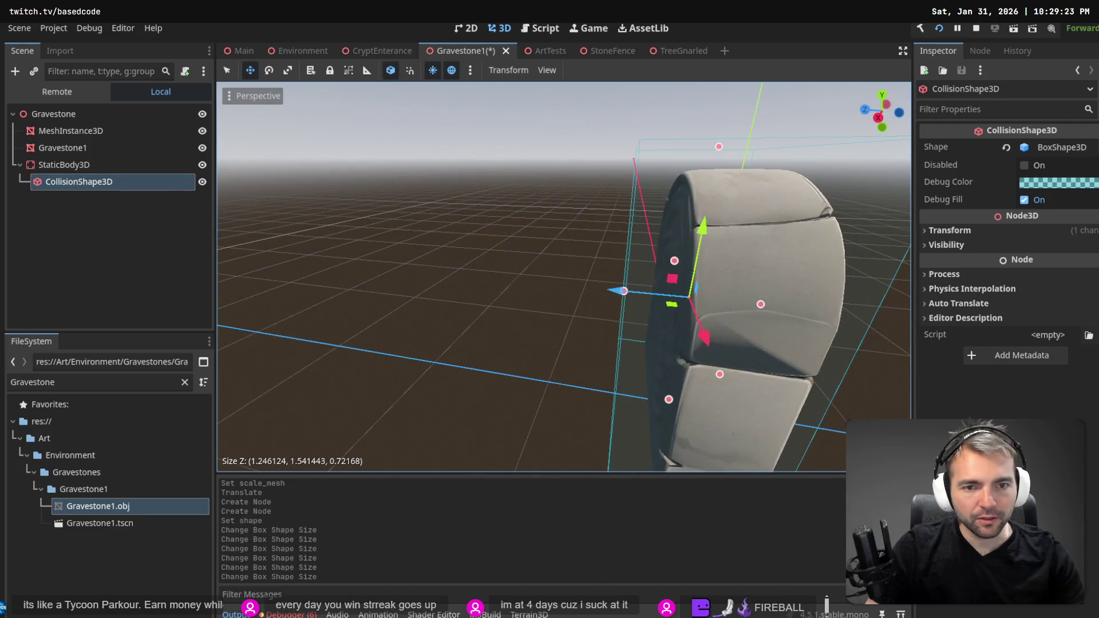
drag(626, 292, 665, 295)
drag(747, 146, 751, 208)
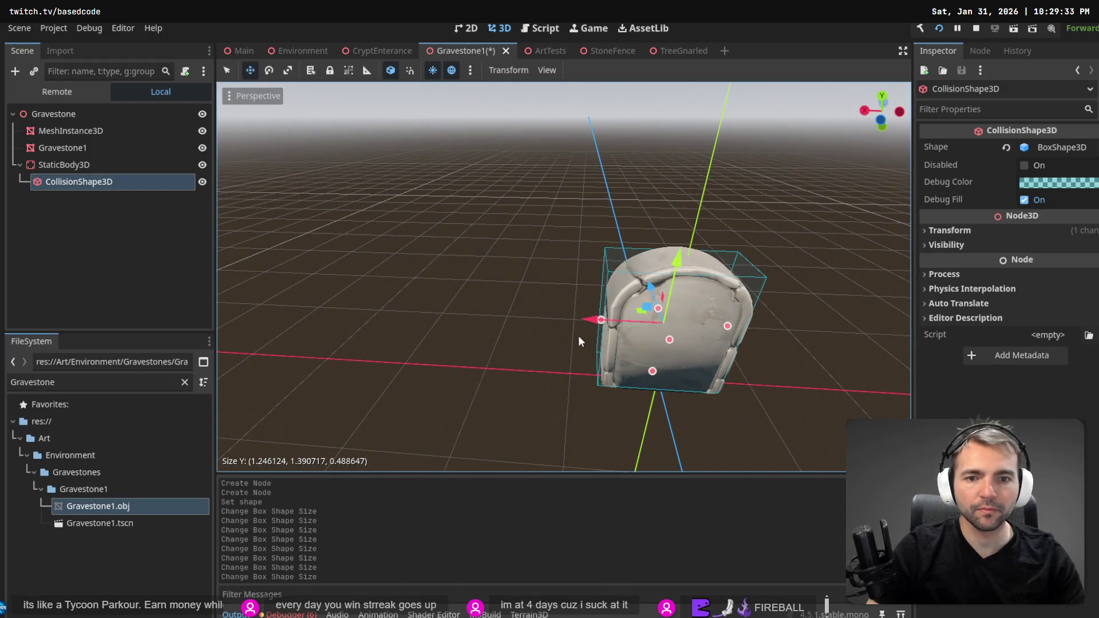
drag(601, 320, 606, 320)
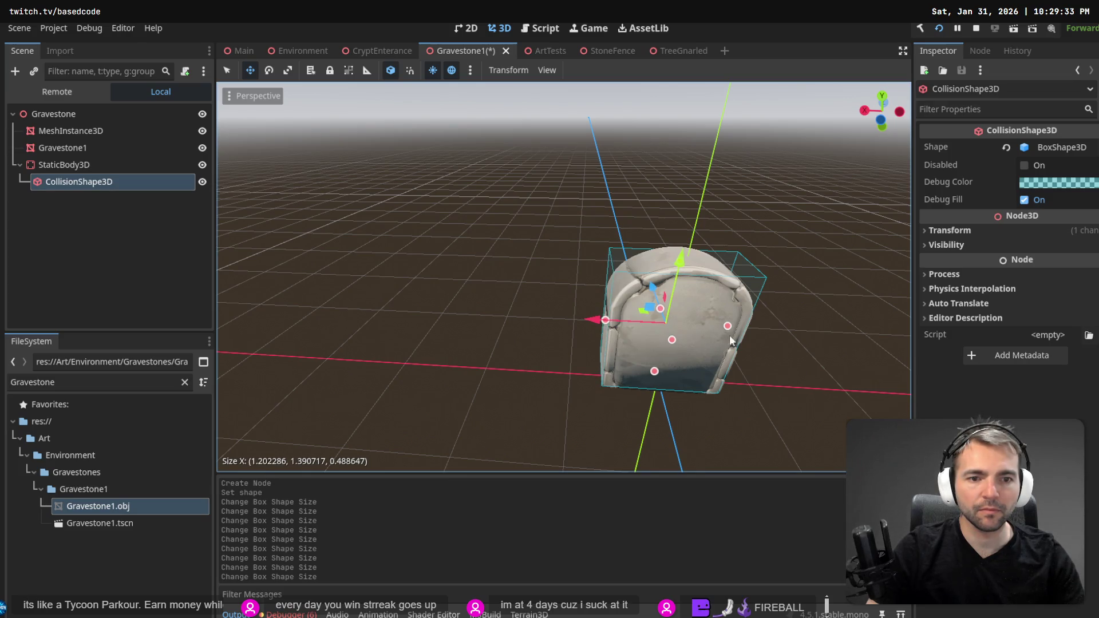
Save the Gravestone1 scene, switch to the Main scene and run the game.
key(ctrl+s)
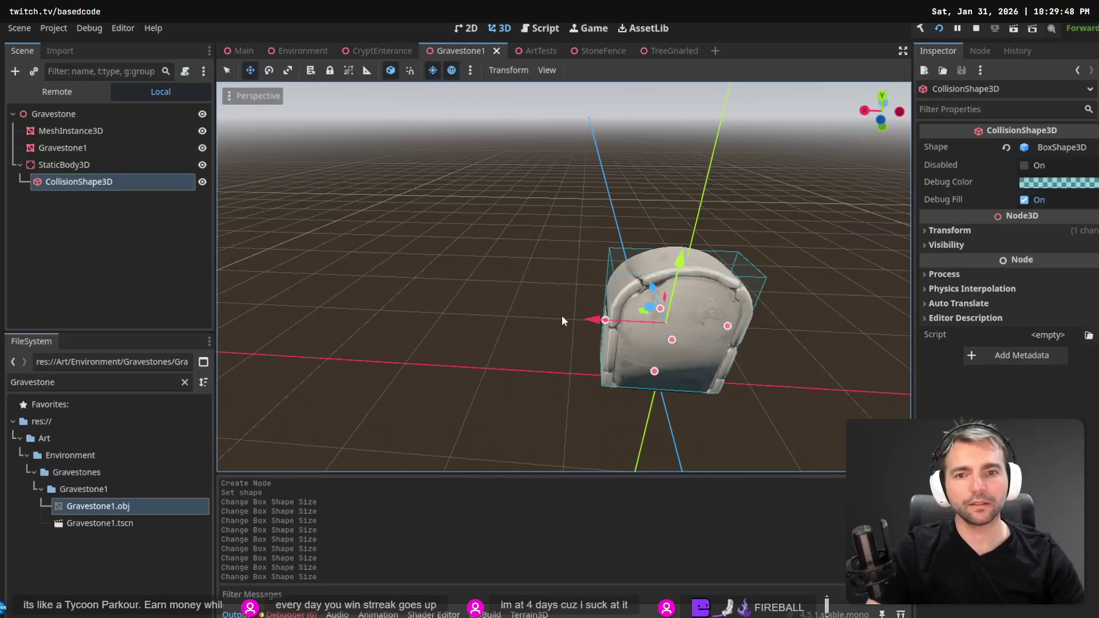
click(281, 51)
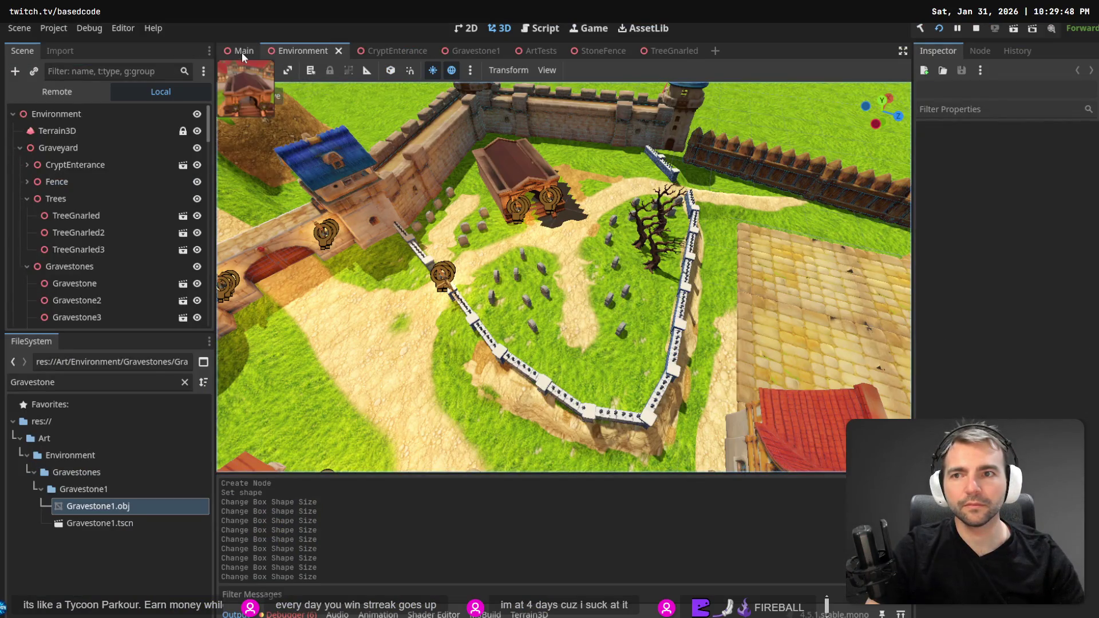
click(242, 53)
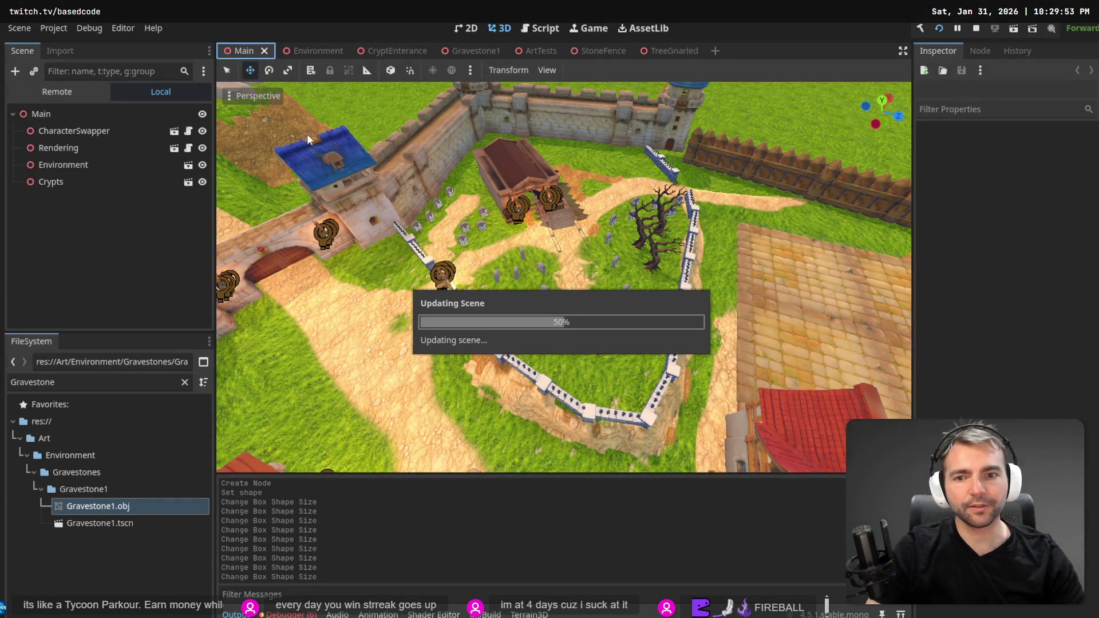
key(F5)
Walk the werewolf through the graveyard and onto the cobbled path, then quit the game.
key(w)
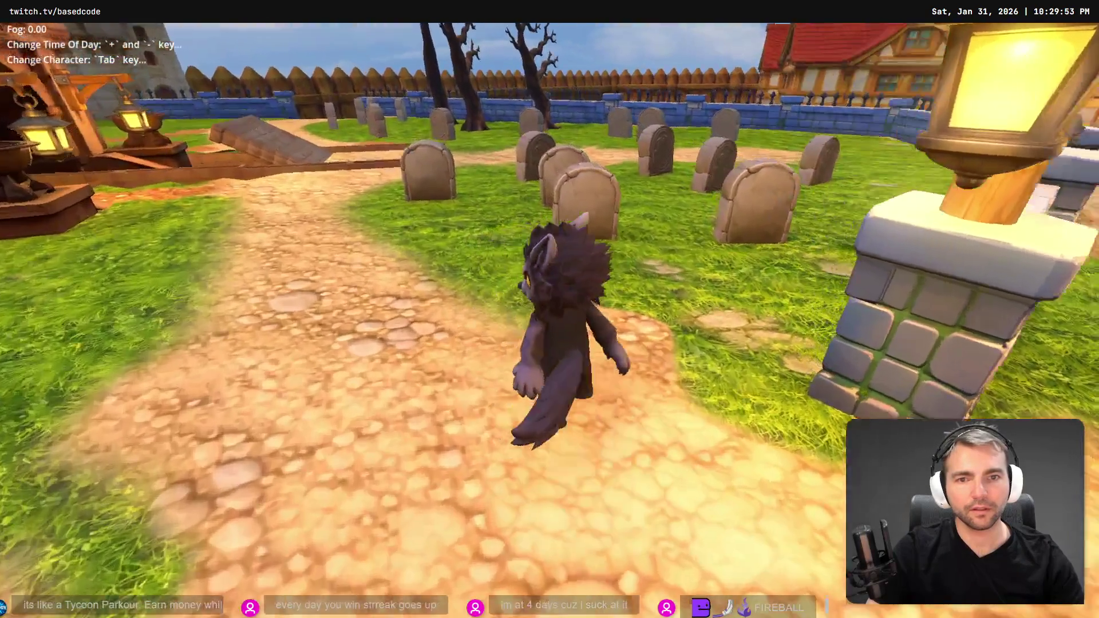
key(a)
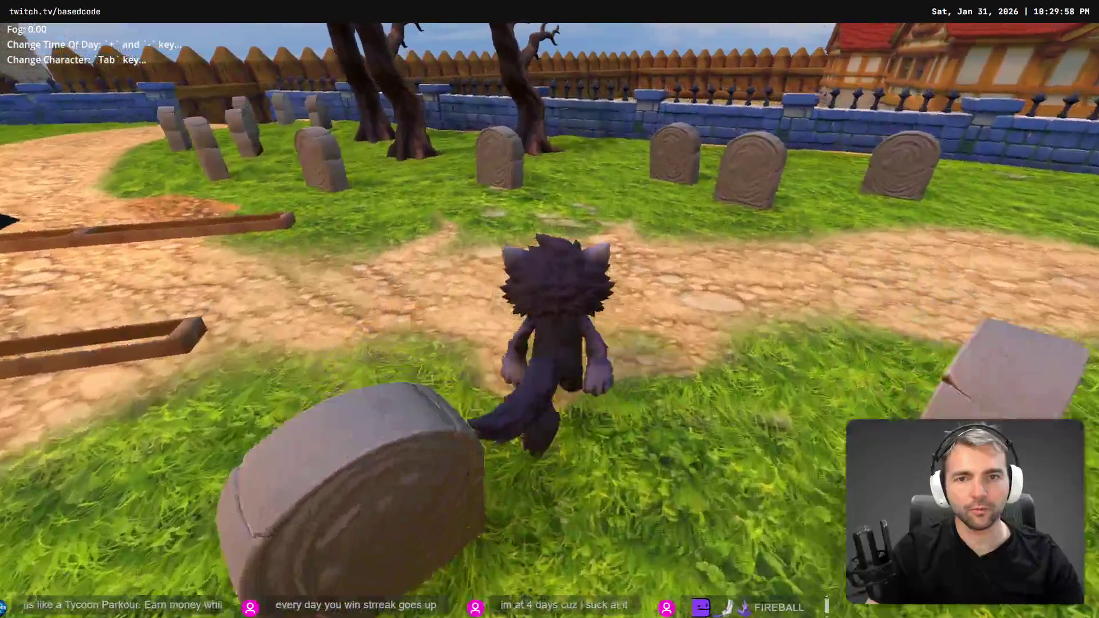
key(a)
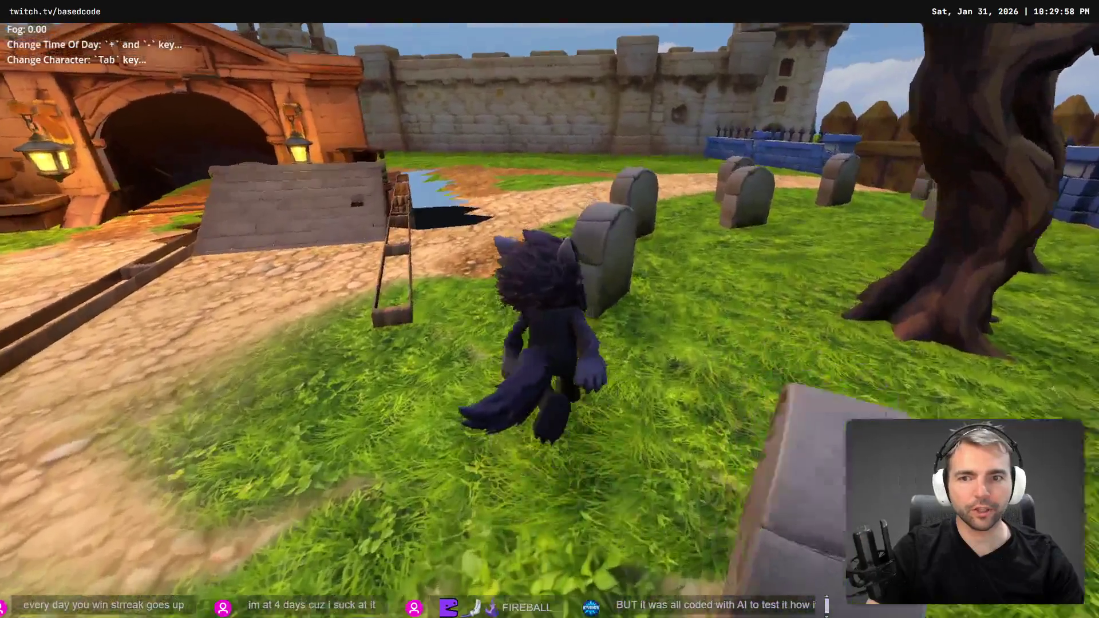
key(a)
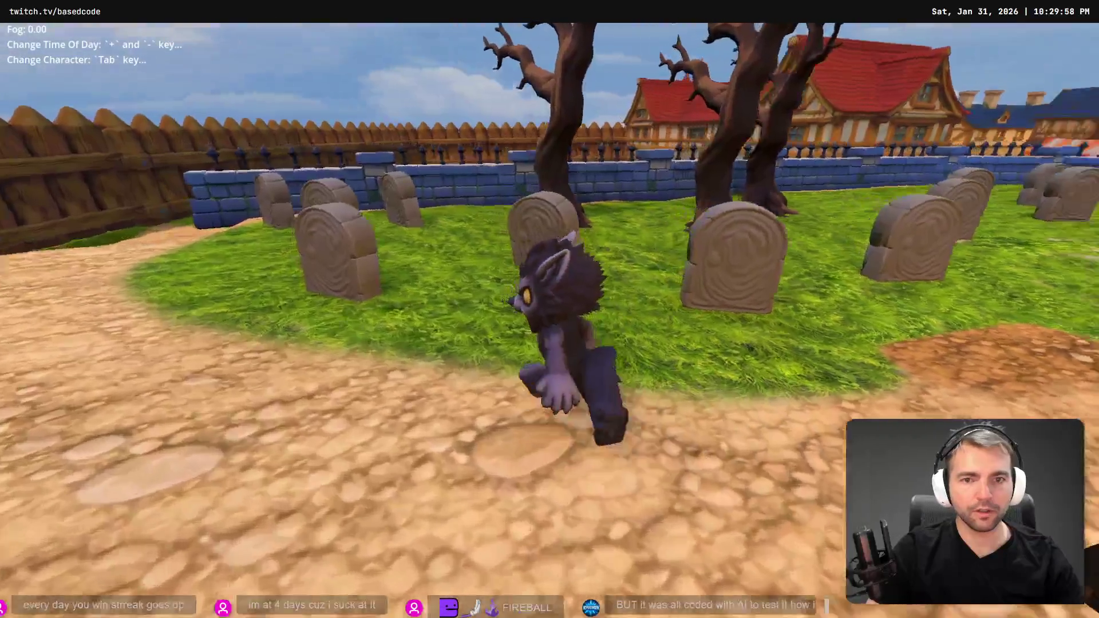
key(d)
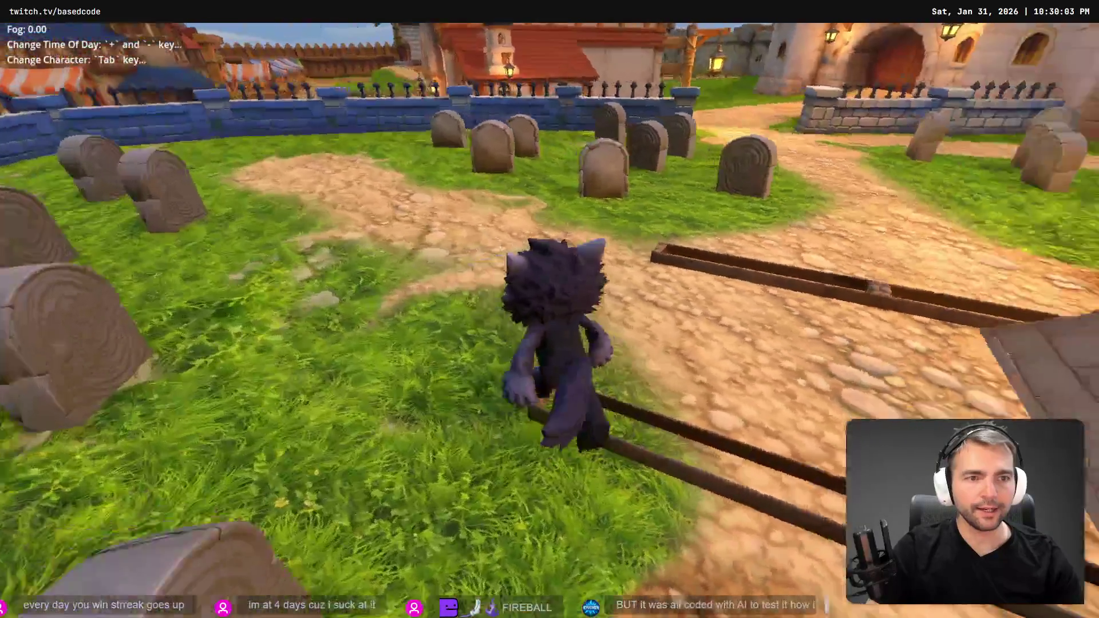
key(a)
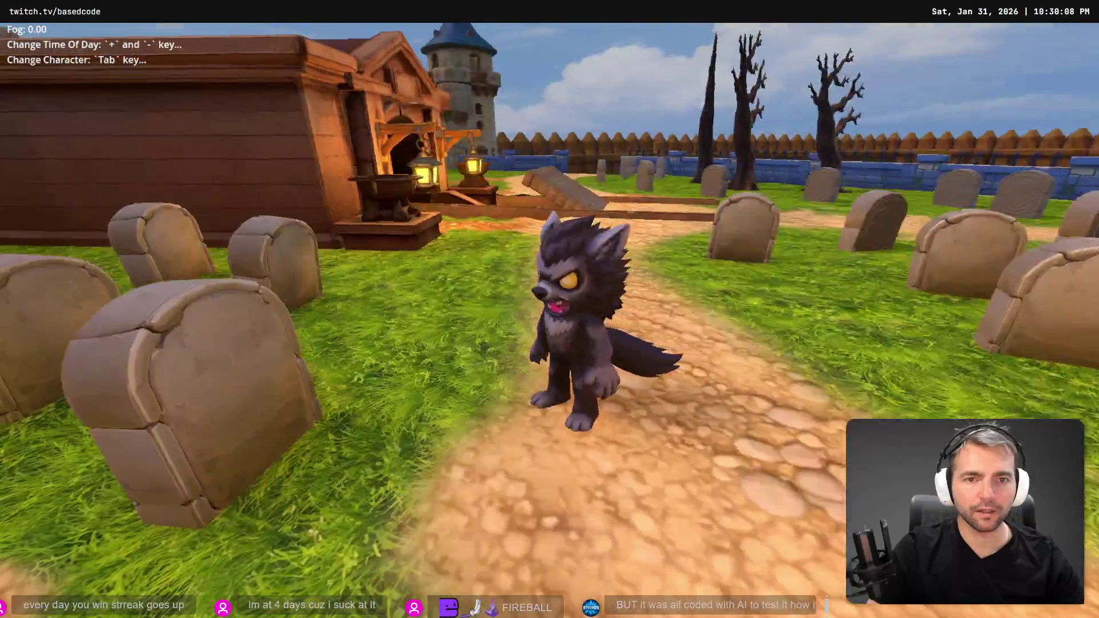
key(F8)
Open the Environment scene containing the graveyard for editing.
key(w)
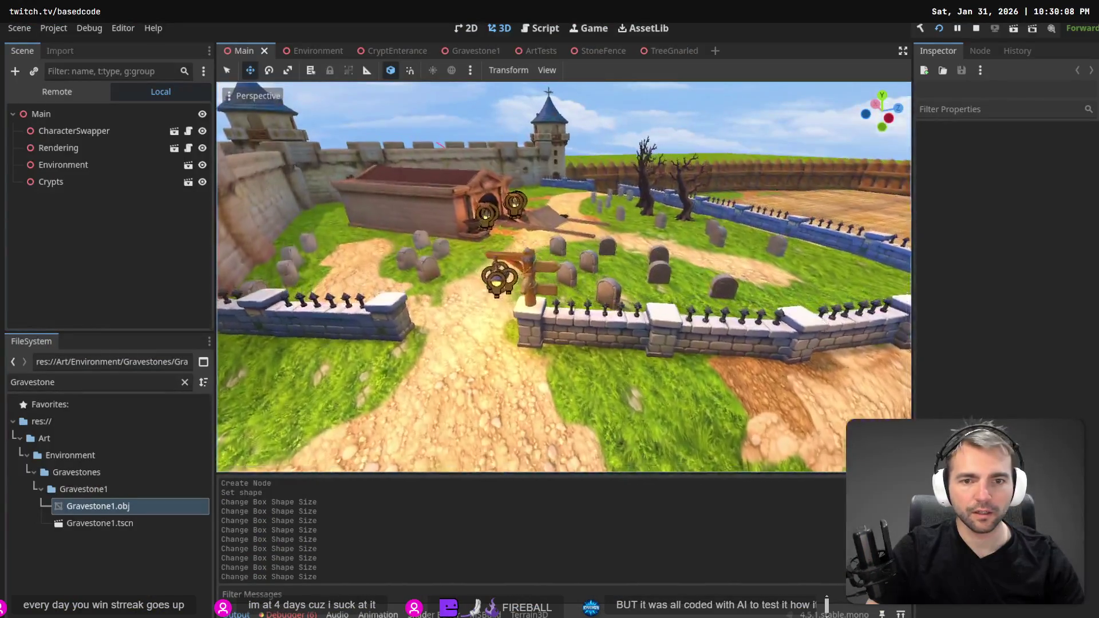
key(w)
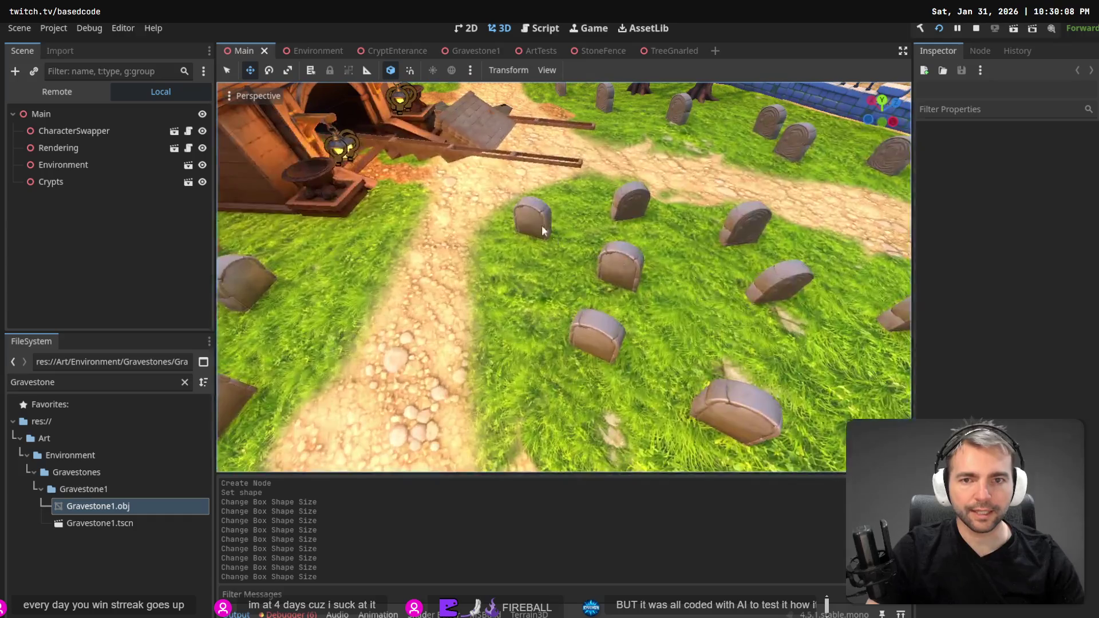
click(532, 225)
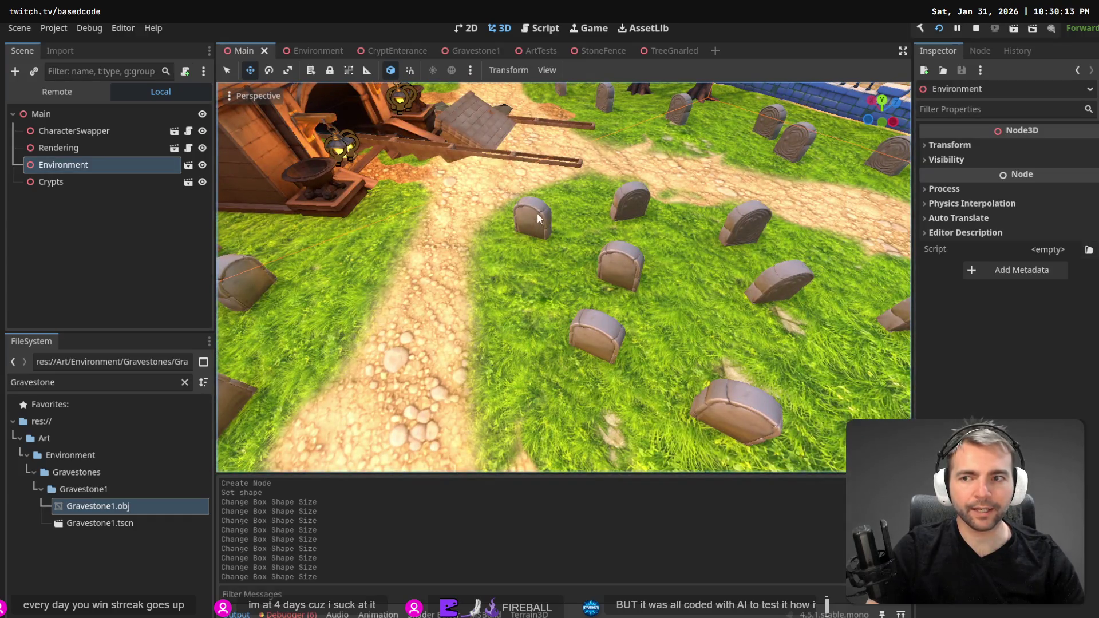
click(307, 50)
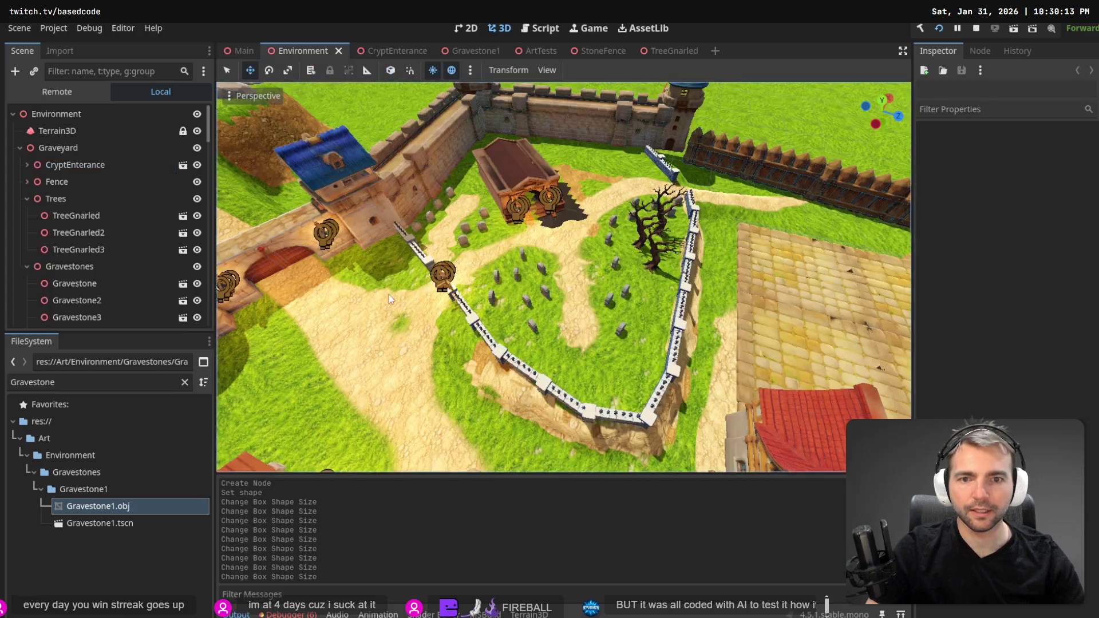
Rotate Gravestone10 by about -75 degrees.
click(522, 253)
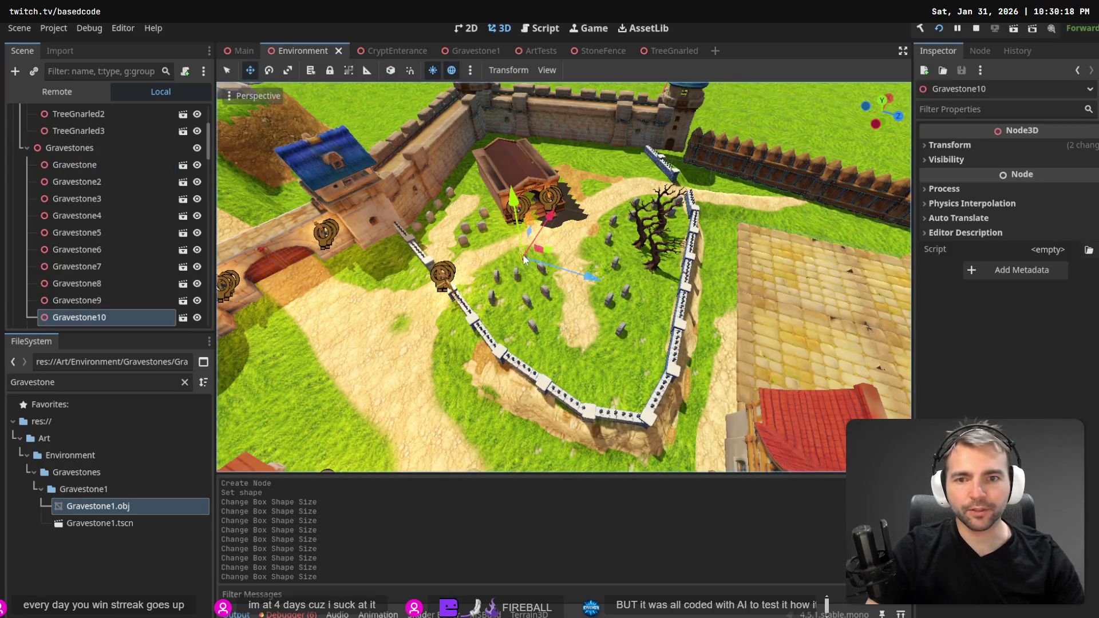
key(e)
mouse_move(486, 289)
mouse_down()
mouse_move(504, 286)
mouse_move(486, 298)
mouse_up()
key(w)
scroll(486, 299, up, 6)
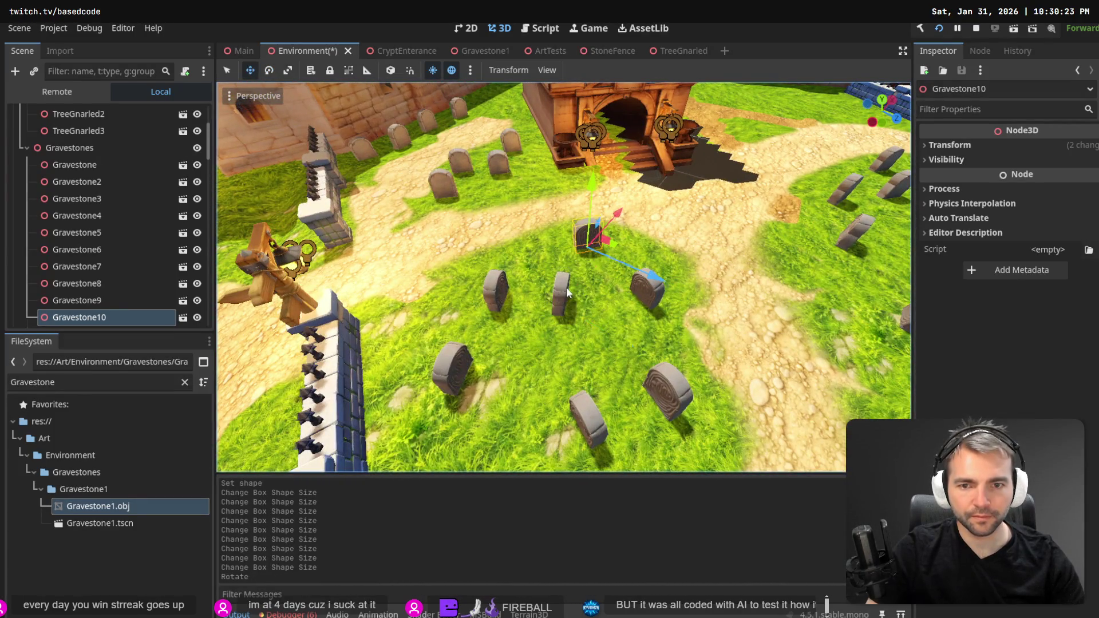
Turn Gravestone12 to a new angle, then select Gravestone26 in the scene tree.
click(564, 289)
key(e)
drag(572, 329, 550, 309)
key(w)
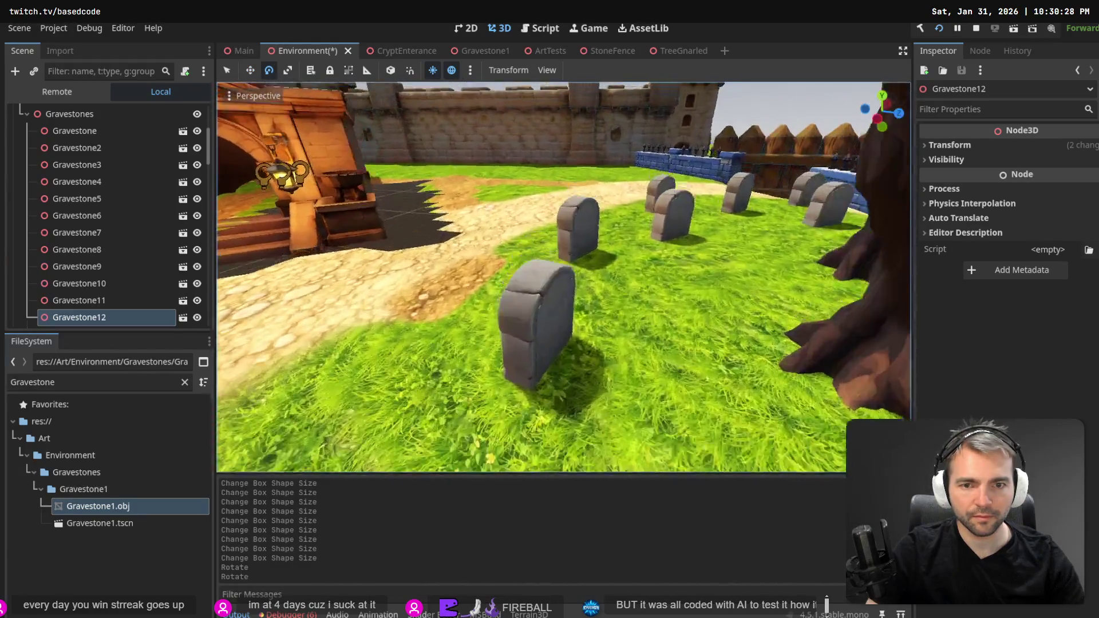
key(s)
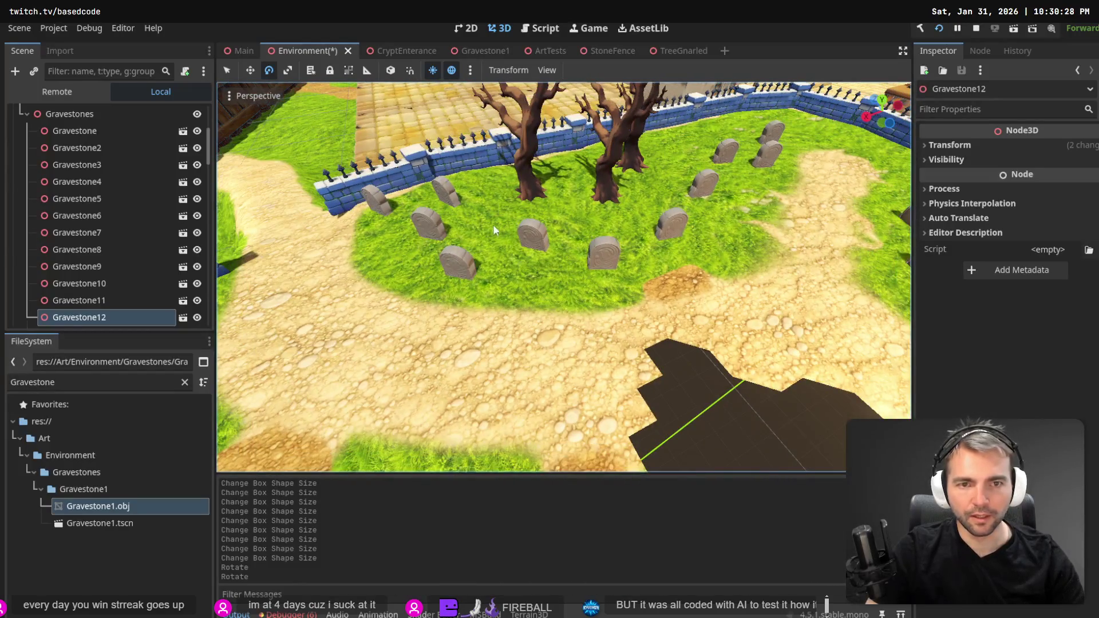
scroll(92, 314, down, 3)
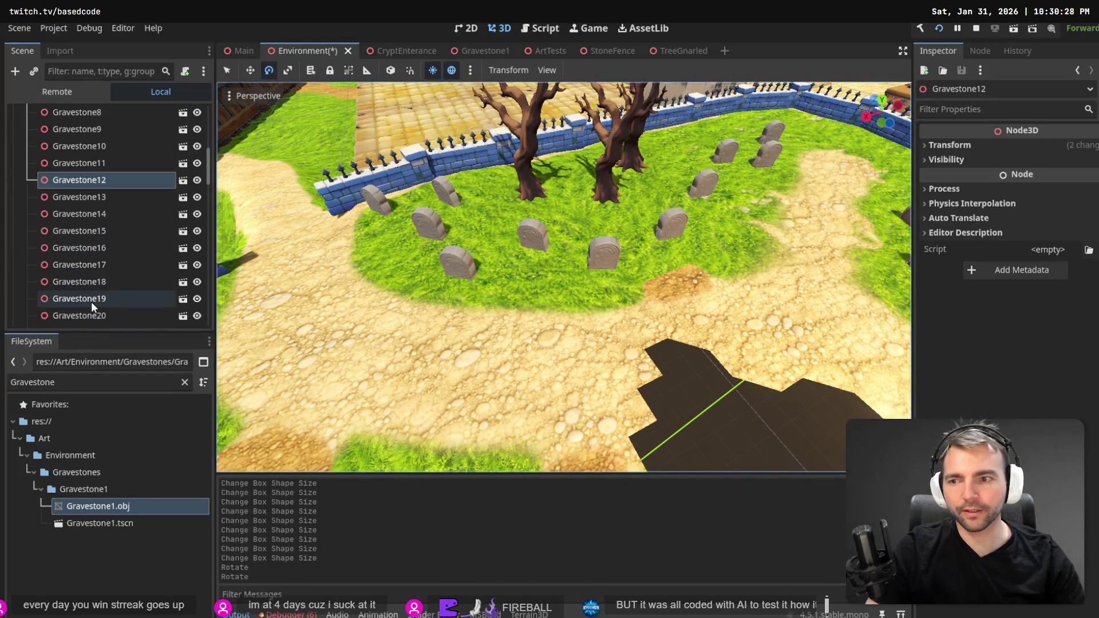
scroll(91, 301, down, 4)
click(101, 253)
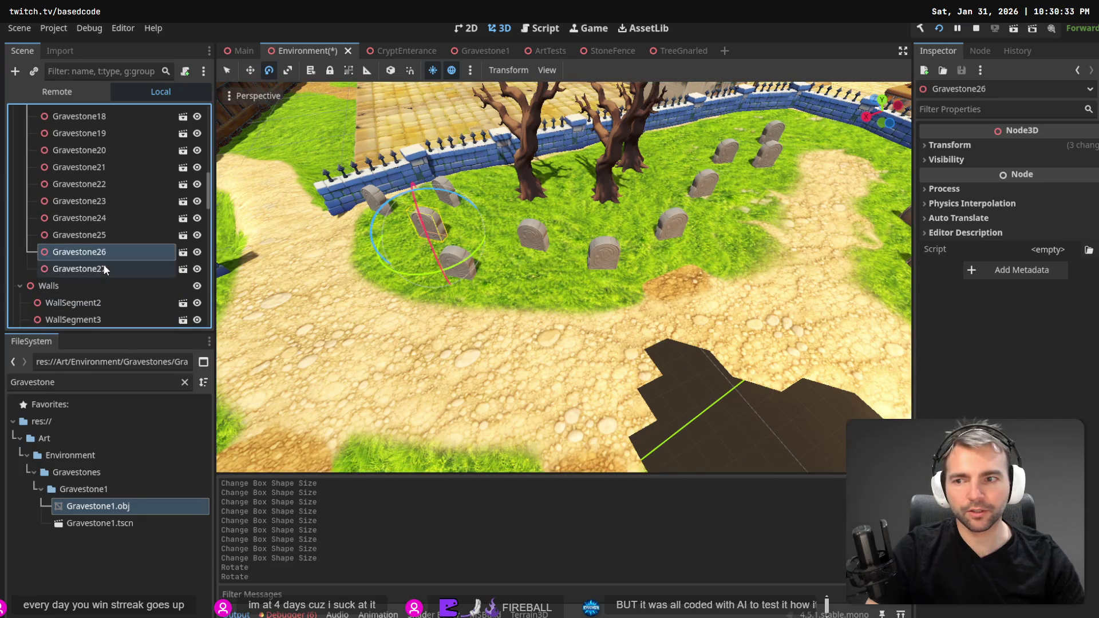
Select Gravestone17–27 and rotate all eleven about their local vertical axes.
shift+click(104, 269)
key(shift+Up)
key(shift+Up)
key(shift+Up)
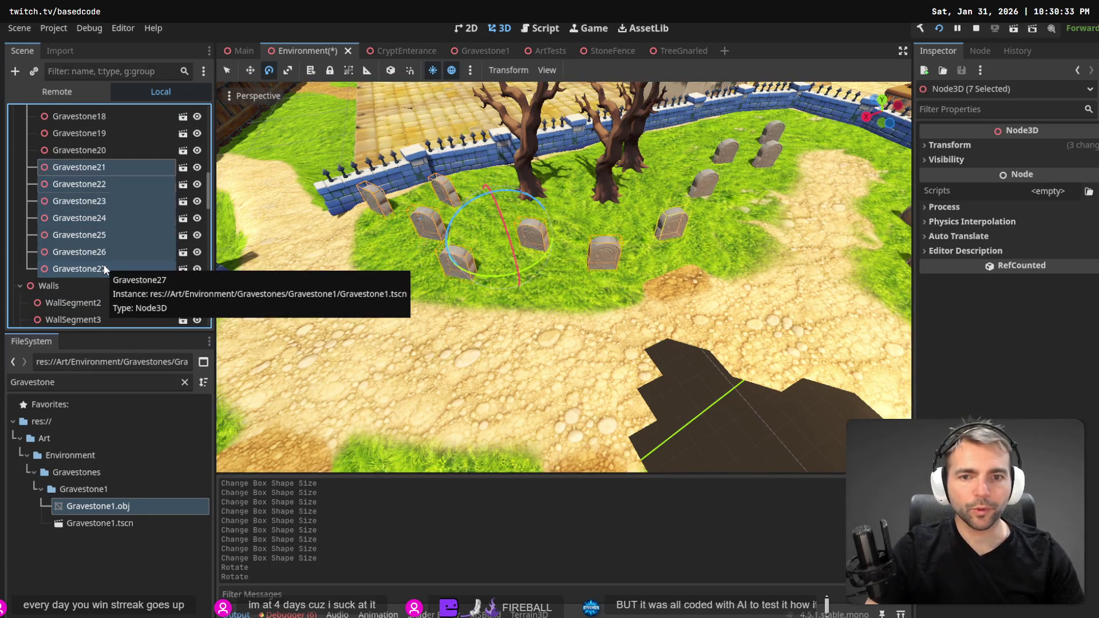
key(shift+Up)
key(shift+Up)
key(shift+Up)
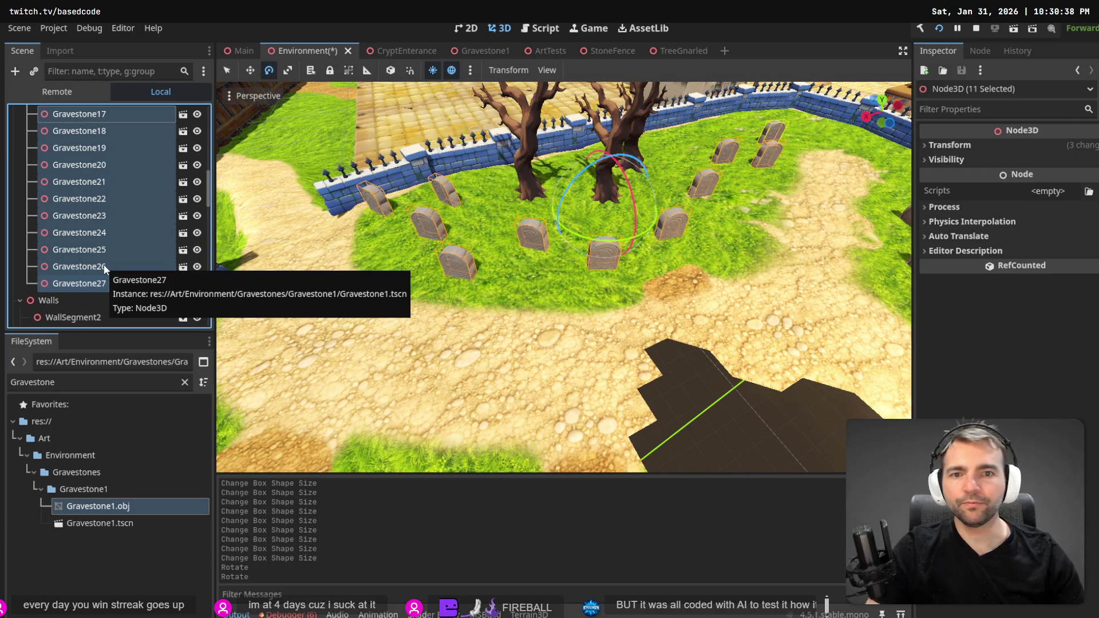
scroll(165, 310, up, 10)
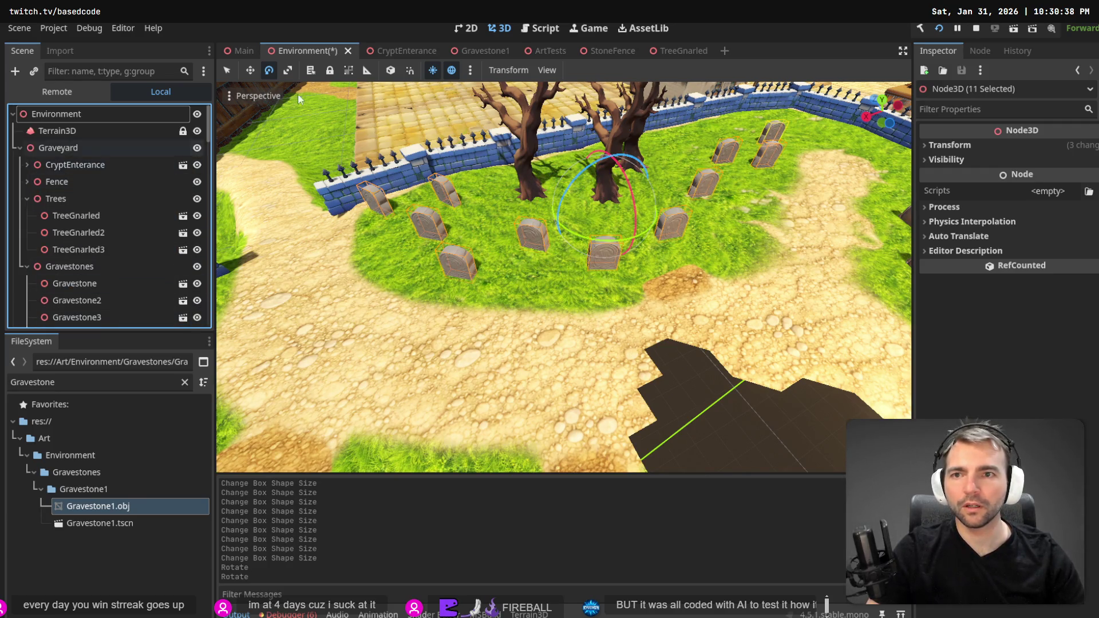
click(390, 70)
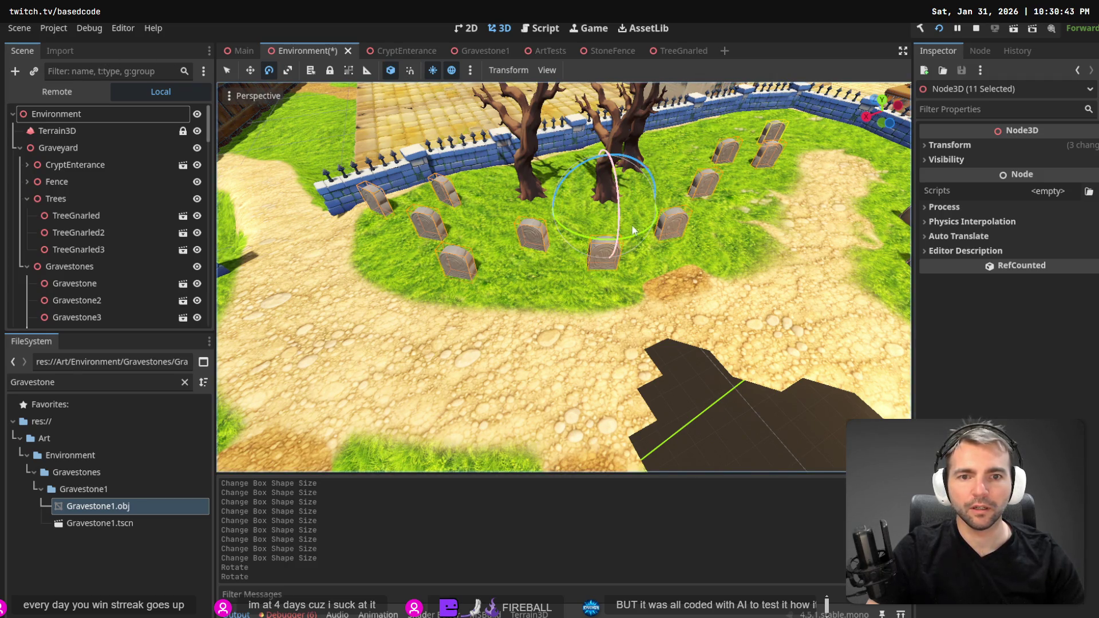
mouse_move(634, 230)
mouse_down()
mouse_move(636, 239)
mouse_move(517, 194)
mouse_move(482, 140)
mouse_up()
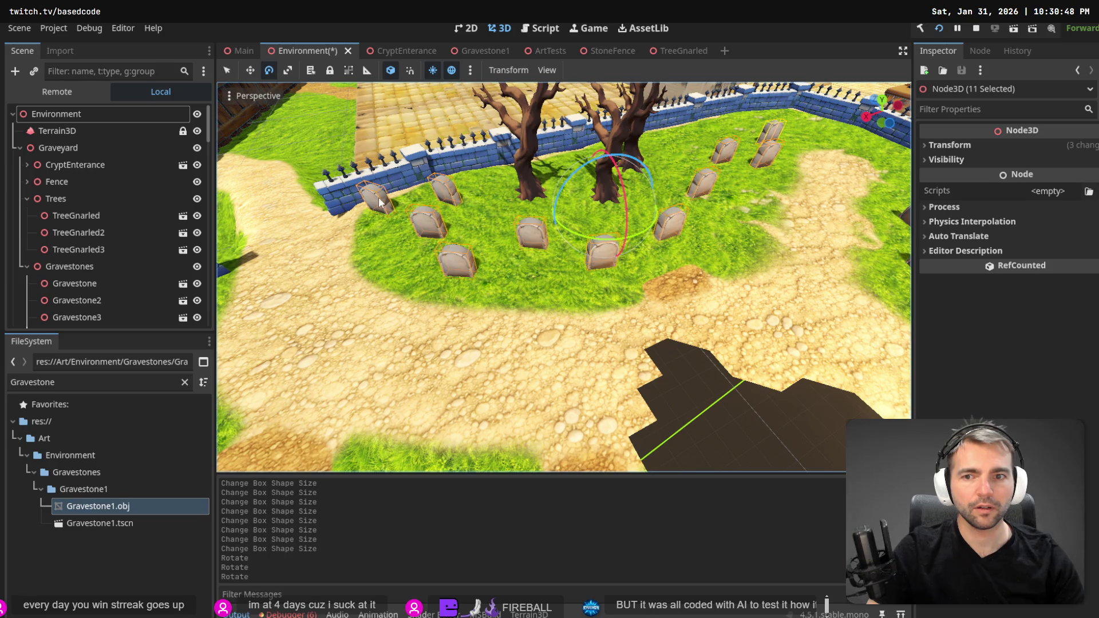
Save the Environment scene and relaunch the game.
scroll(674, 200, down, 5)
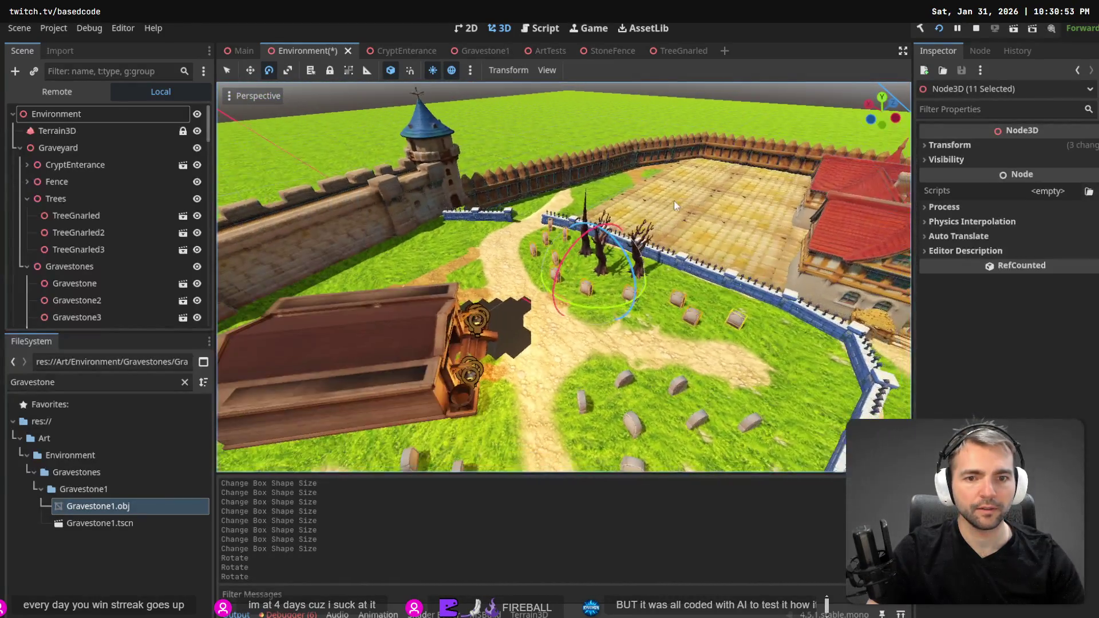
key(ctrl+s)
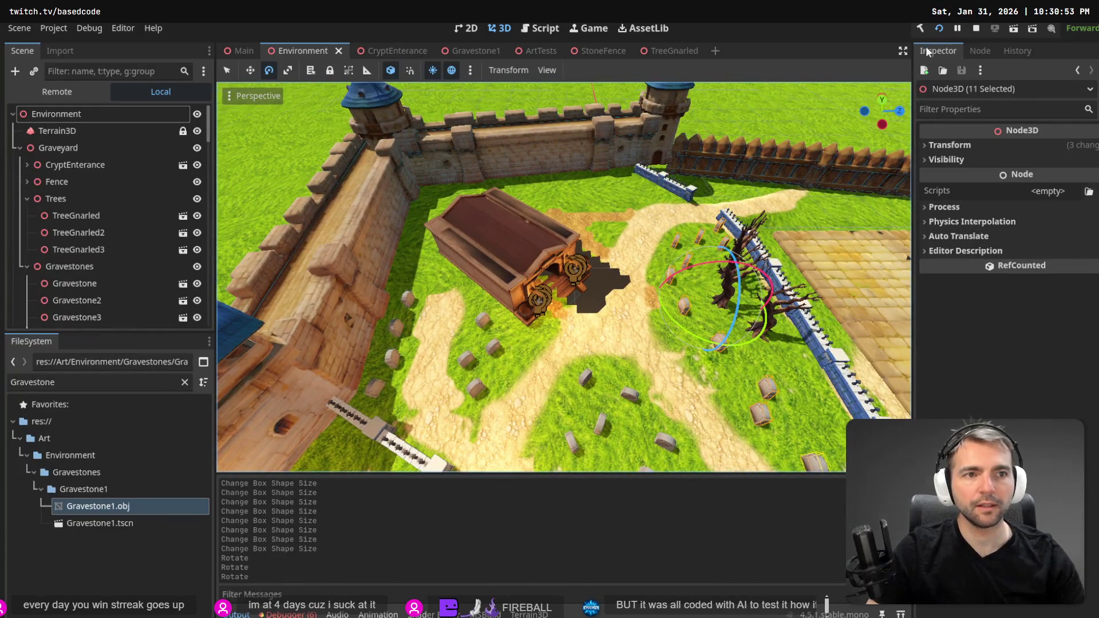
click(920, 29)
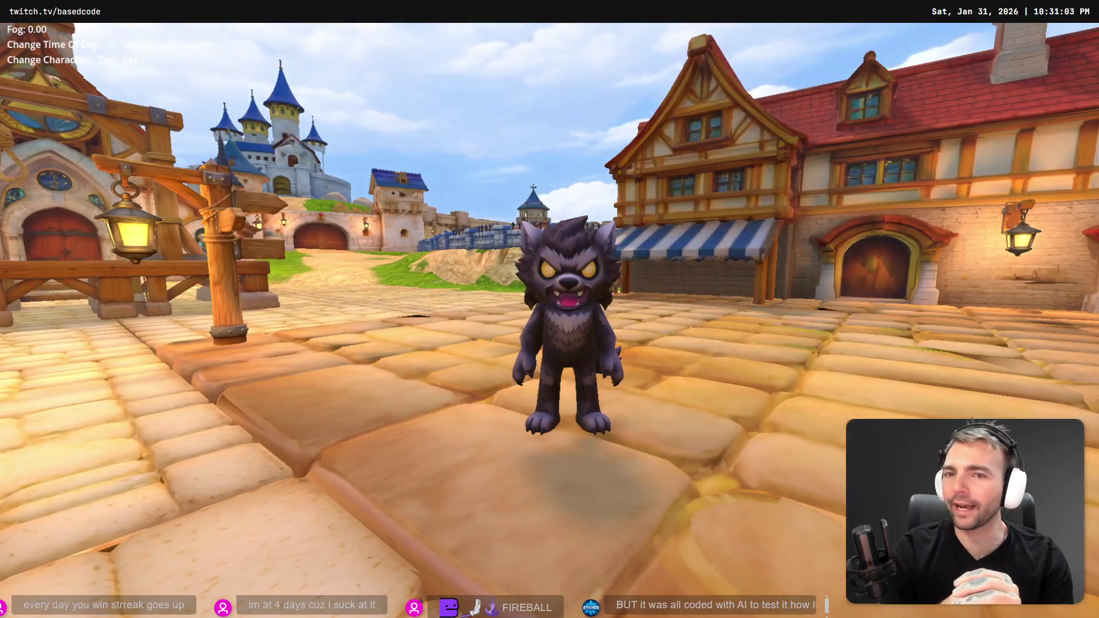
Run the werewolf along the cobblestone path toward the castle gate and graveyard.
key(w)
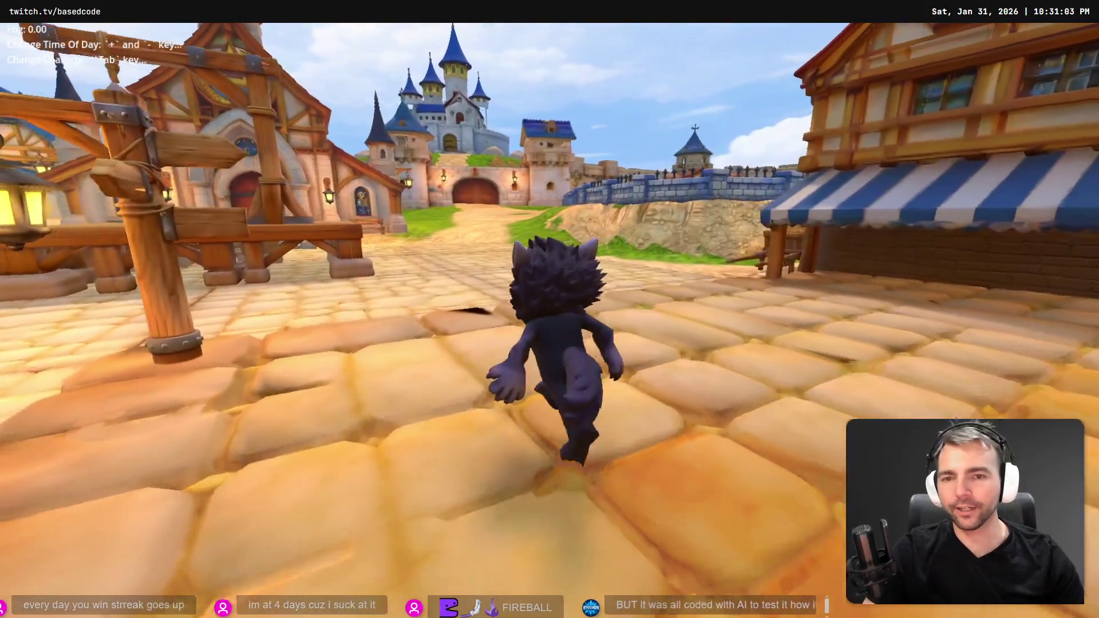
key(w)
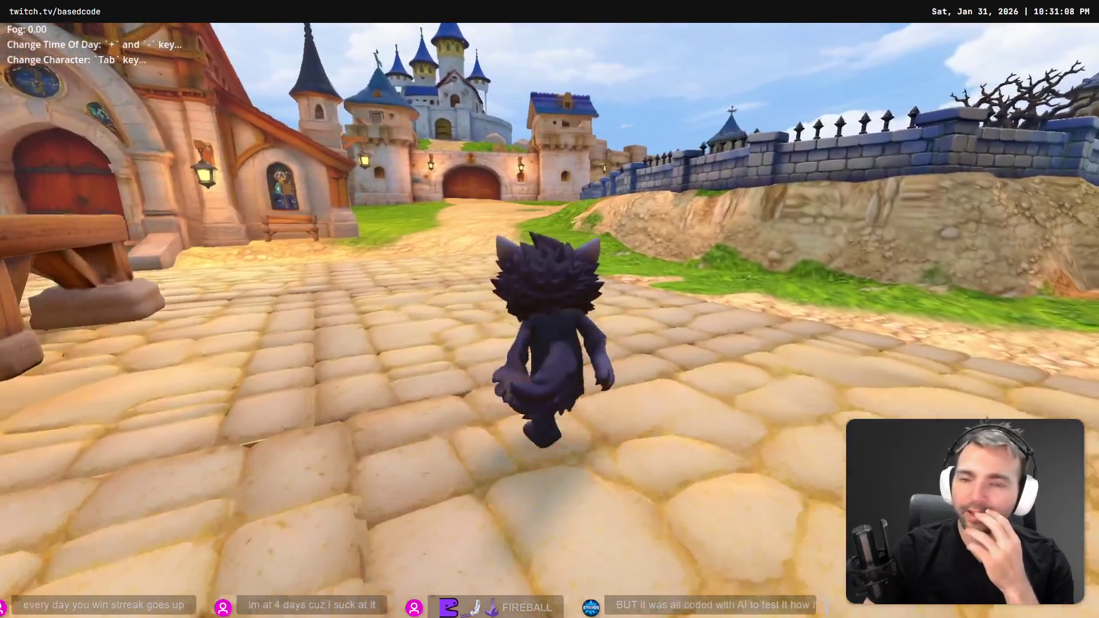
key(w)
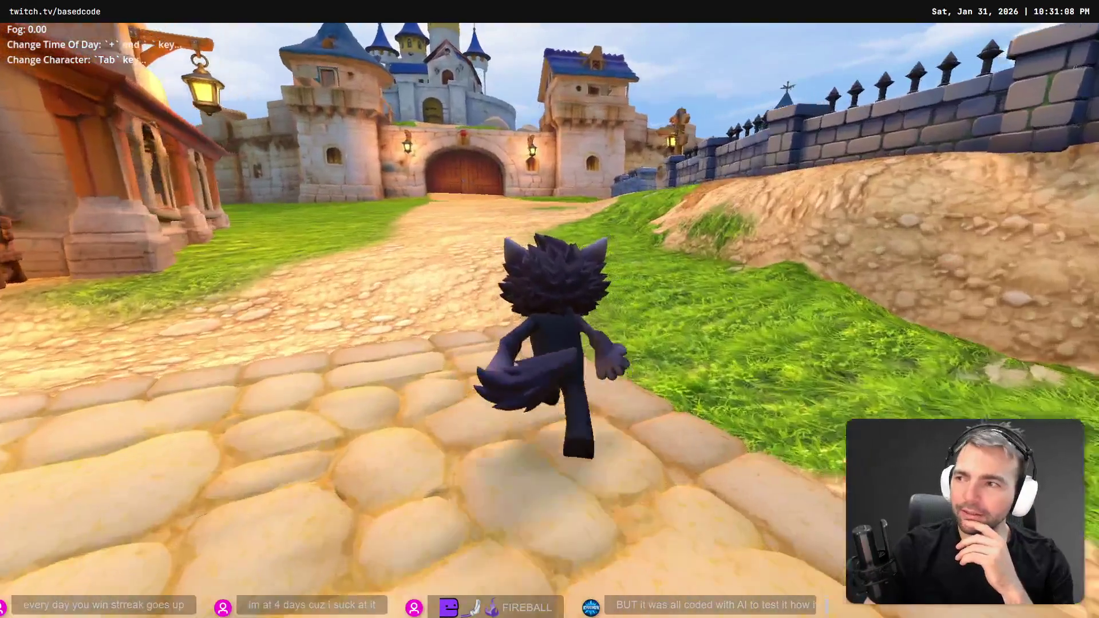
key(w)
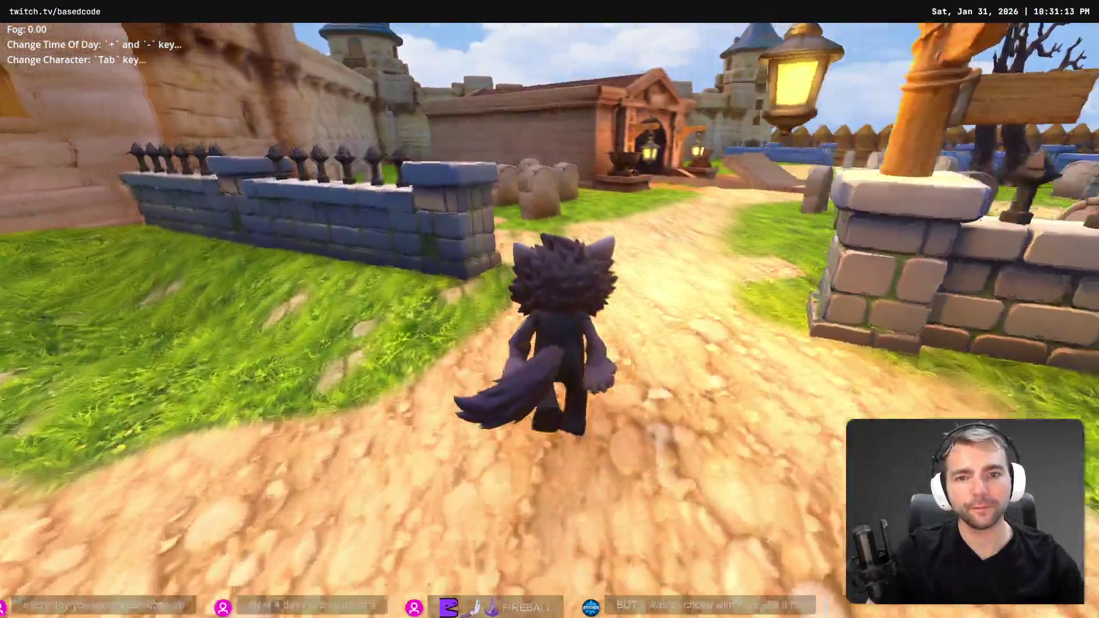
key(w)
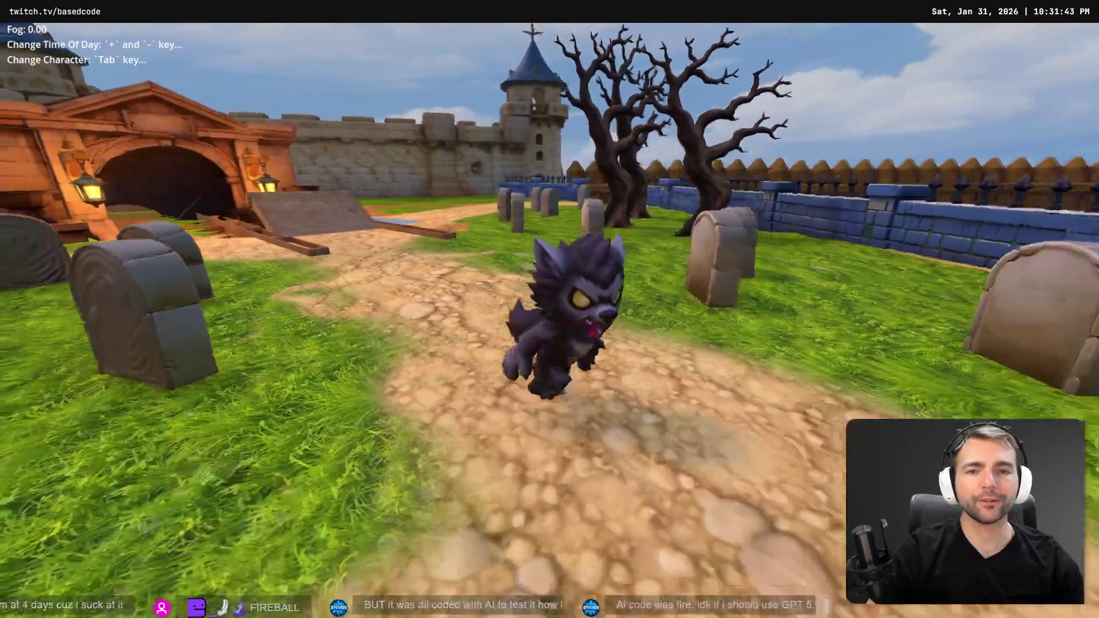
Run the werewolf across the graveyard among the angled tombstones, checking collisions.
key(d)
key(s)
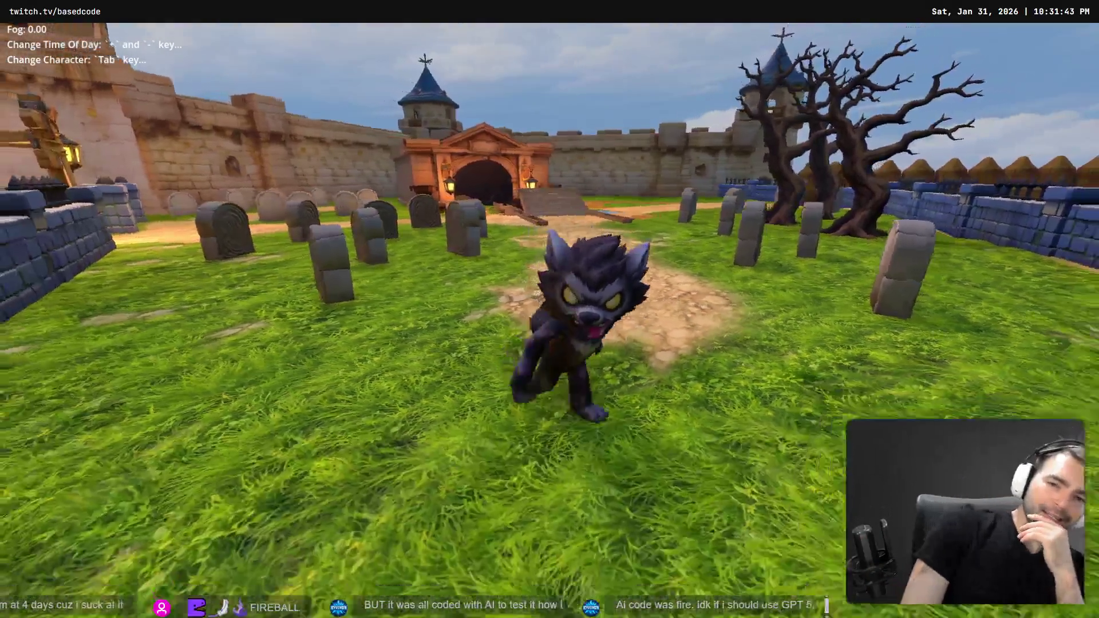
key(a)
key(w)
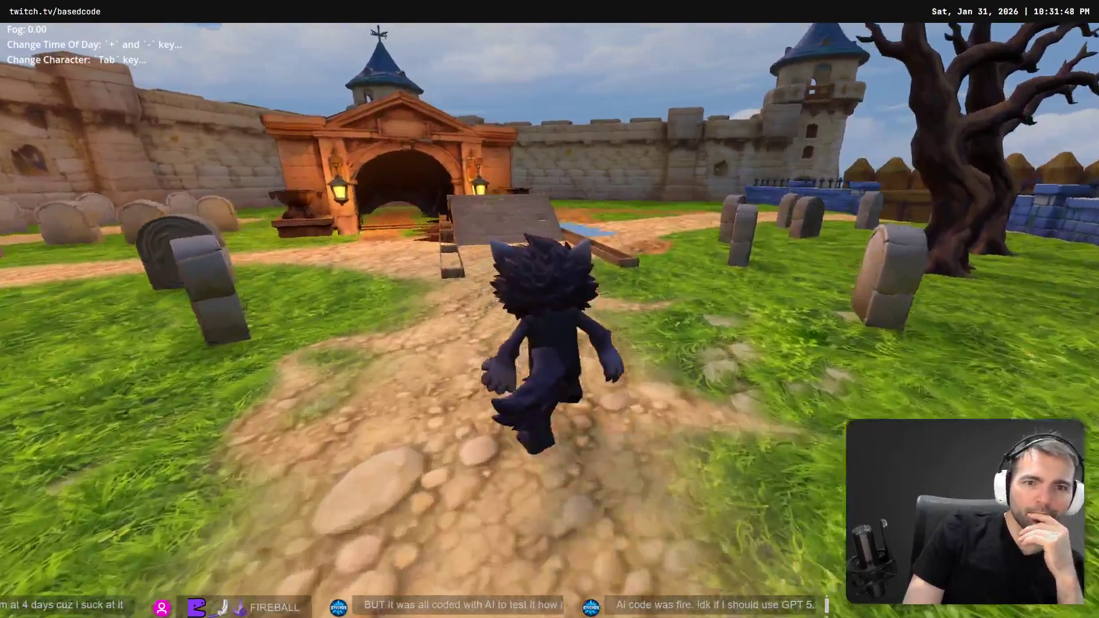
key(d)
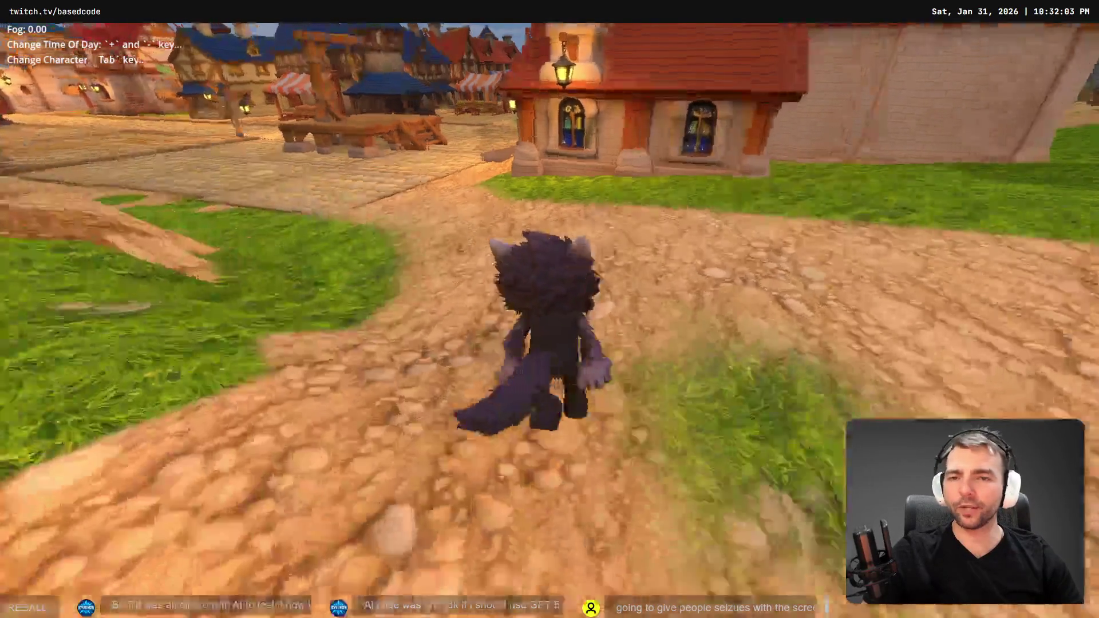
key(s)
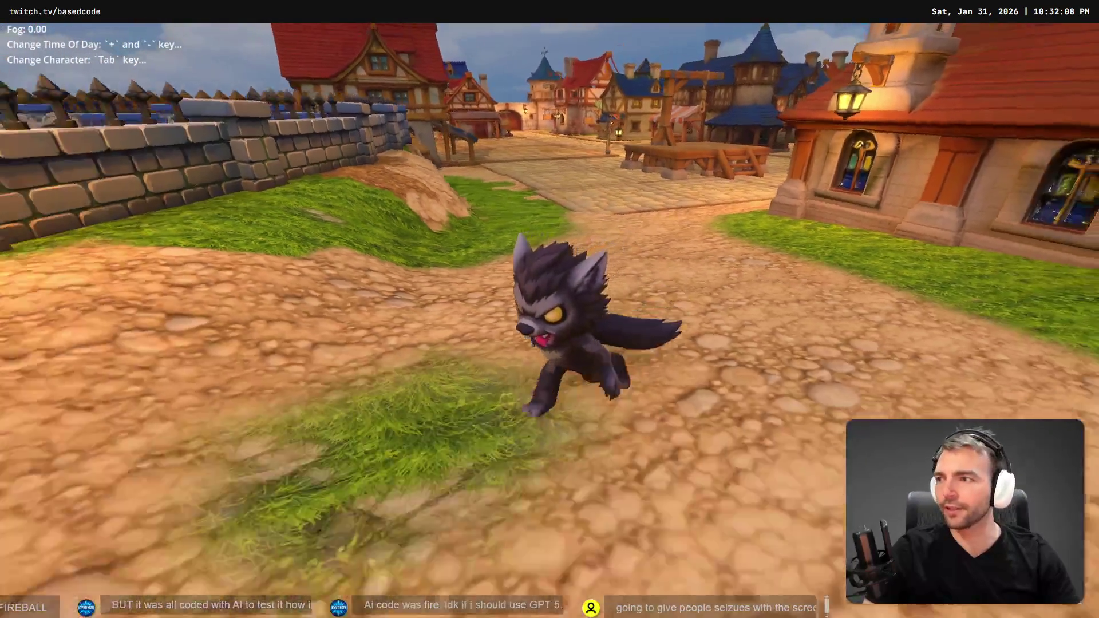
key(w)
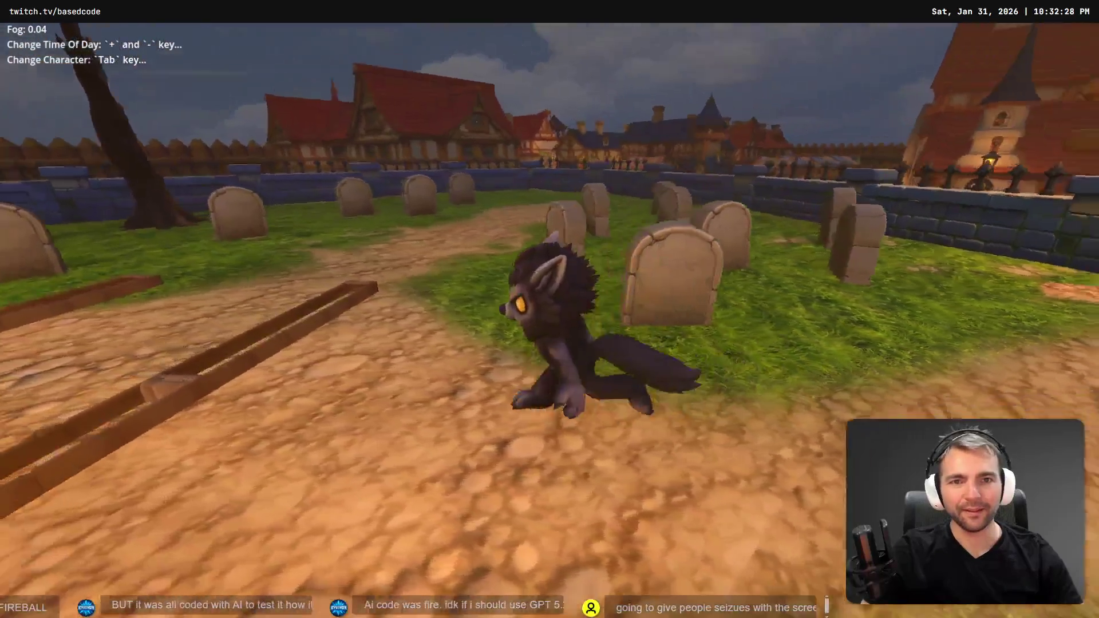
Run the werewolf through the foggy graveyard along the wall toward the gate.
key(w)
key(w)
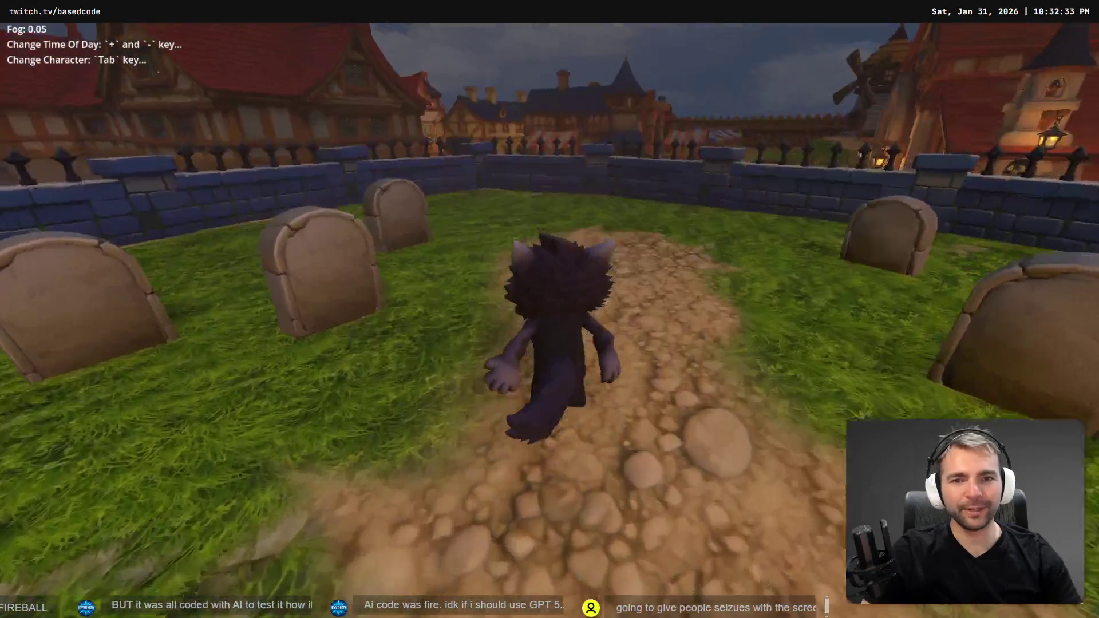
key(w)
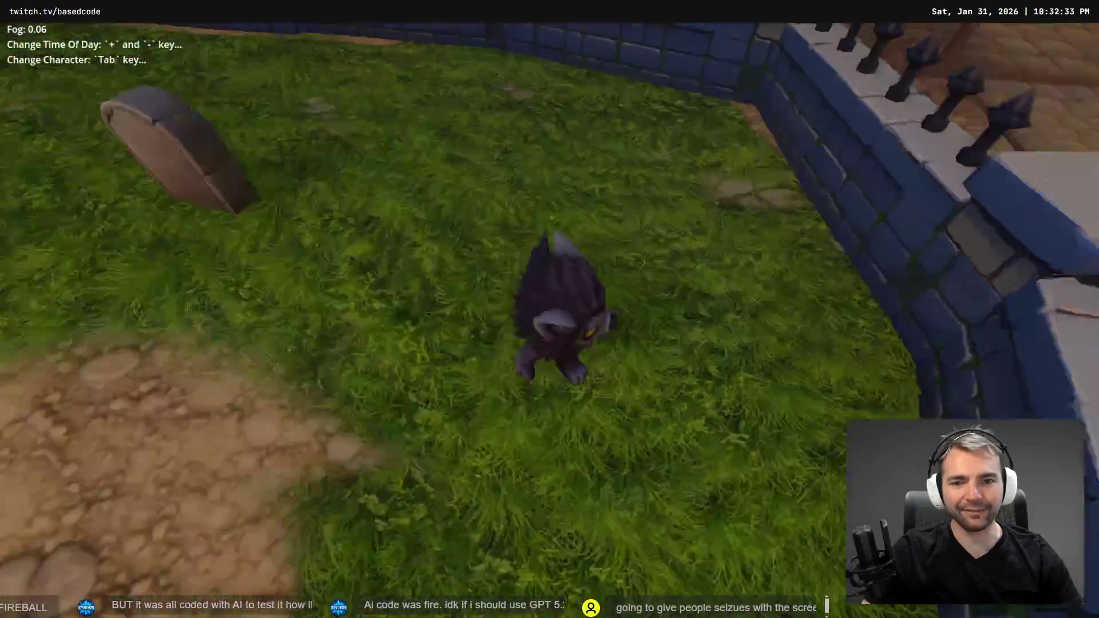
key(w)
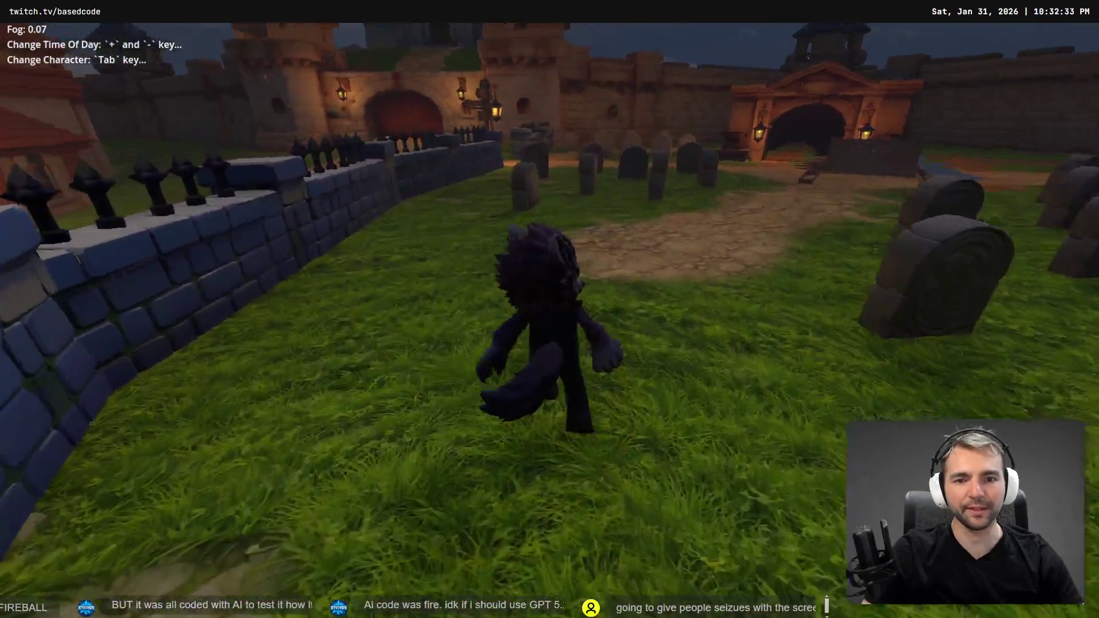
key(w)
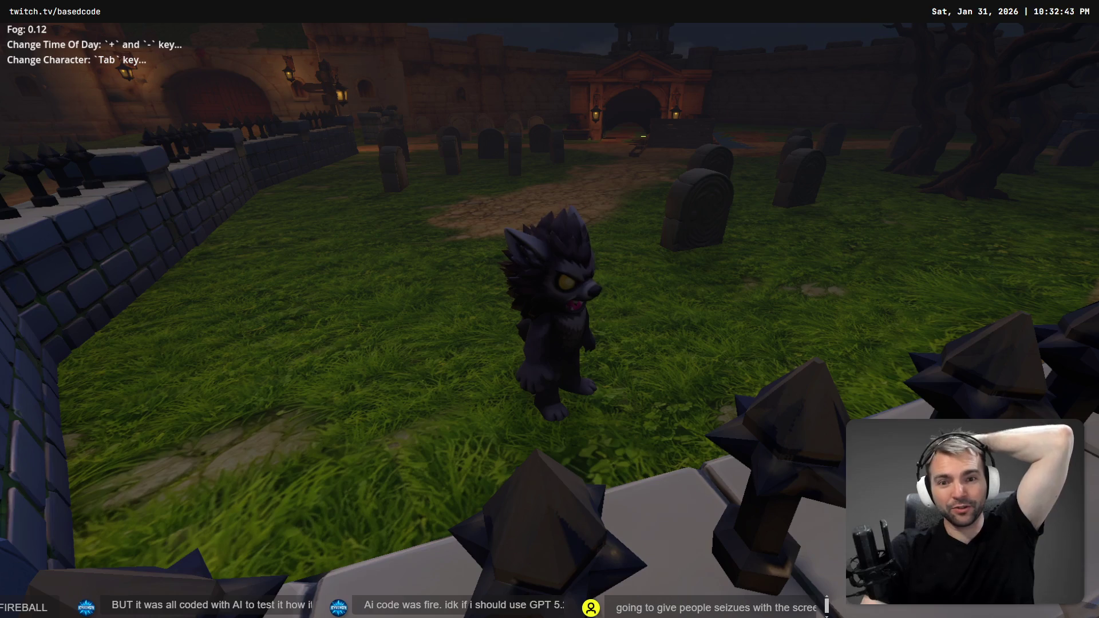
key(w)
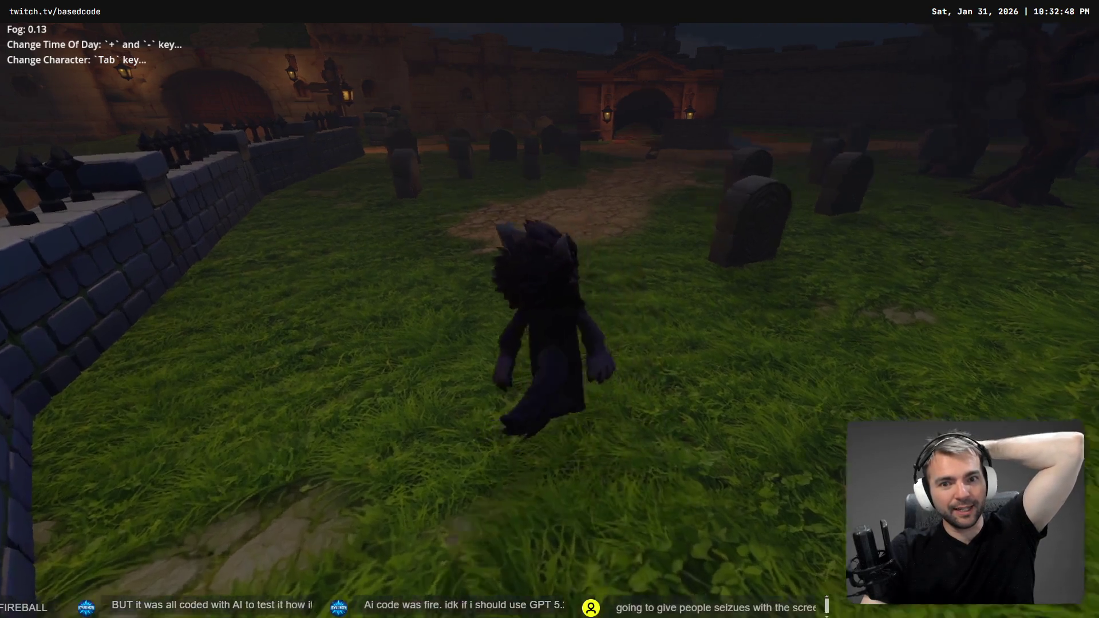
Switch to the green cyclops and run it along the path and into the gravestones.
key(Tab)
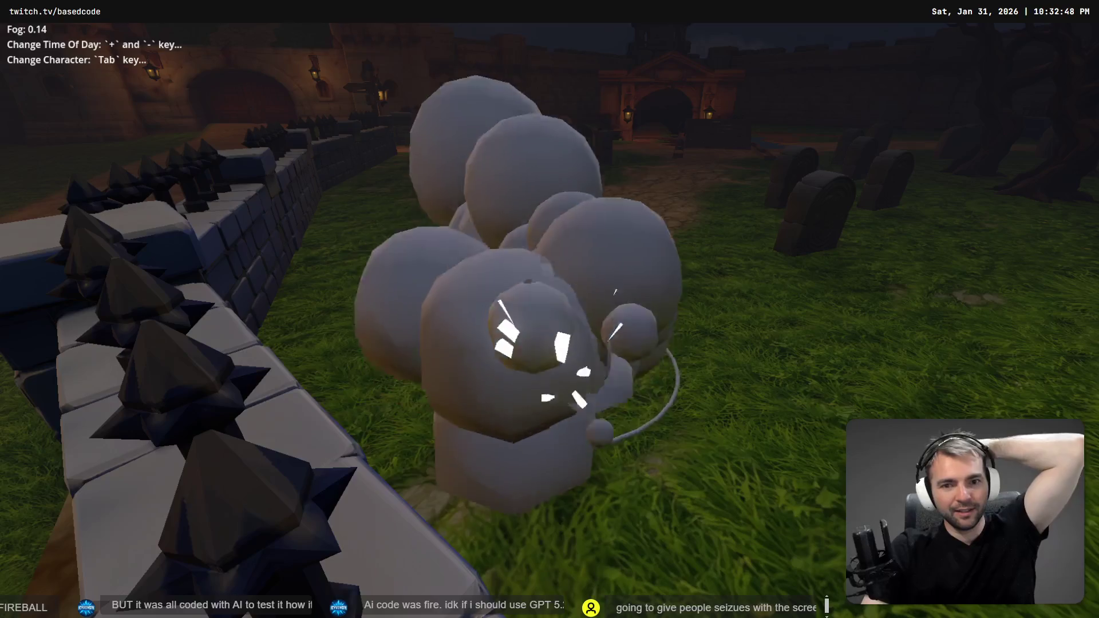
key(w)
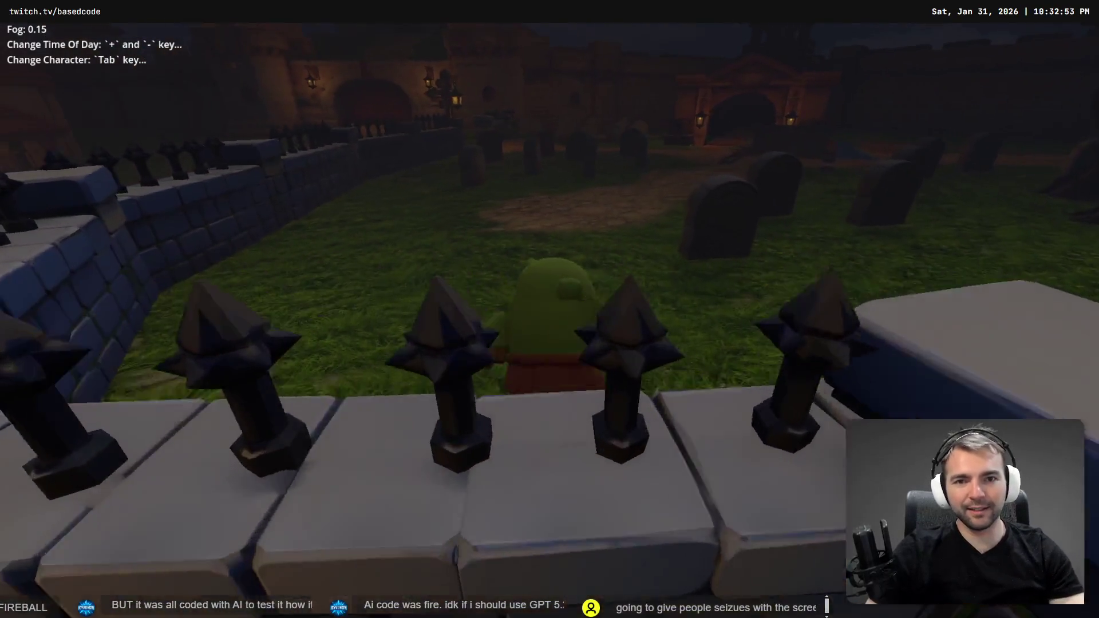
key(w)
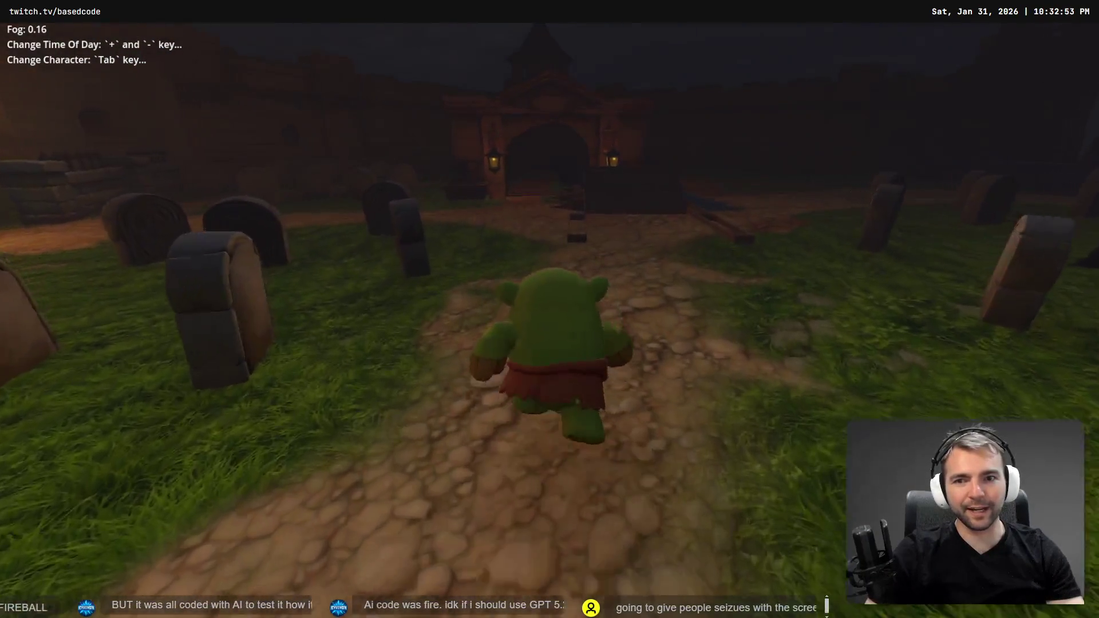
key(d)
key(s)
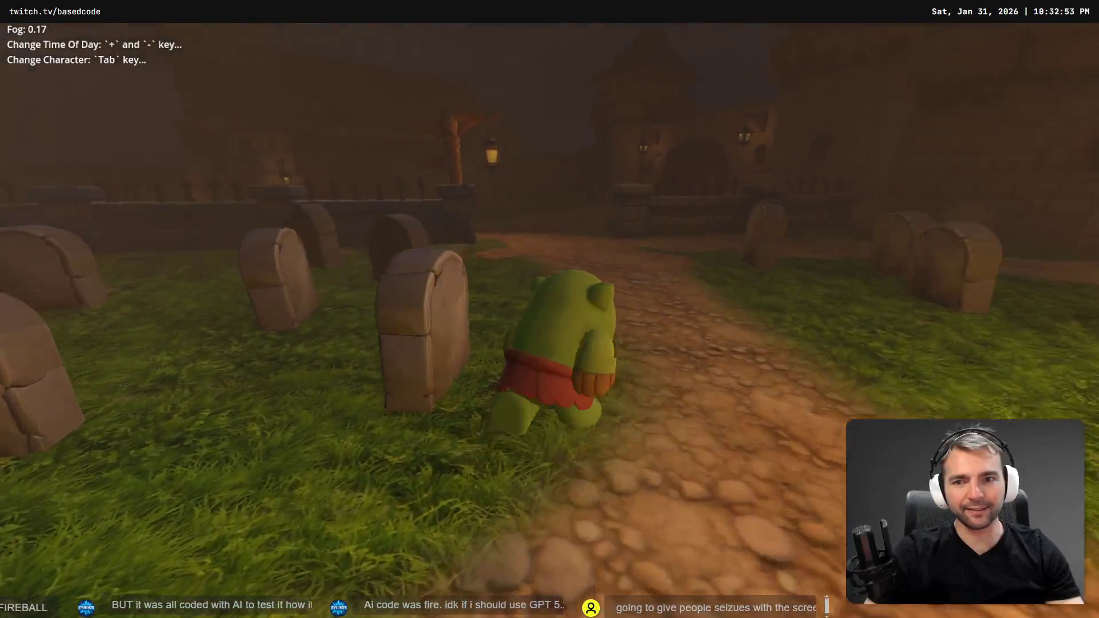
key(w)
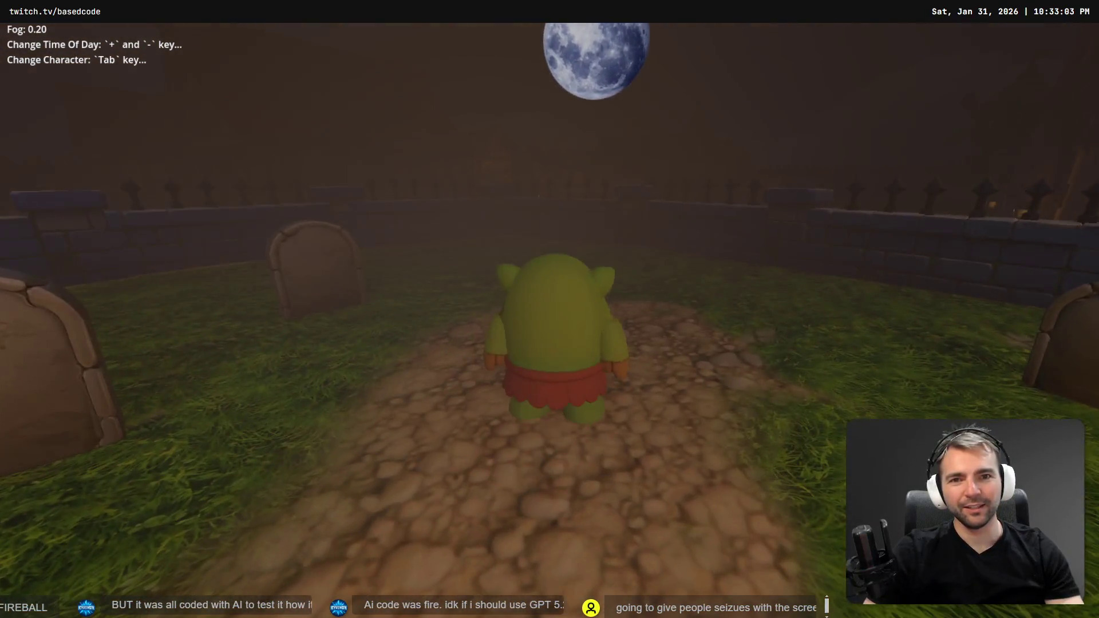
key(s)
key(w)
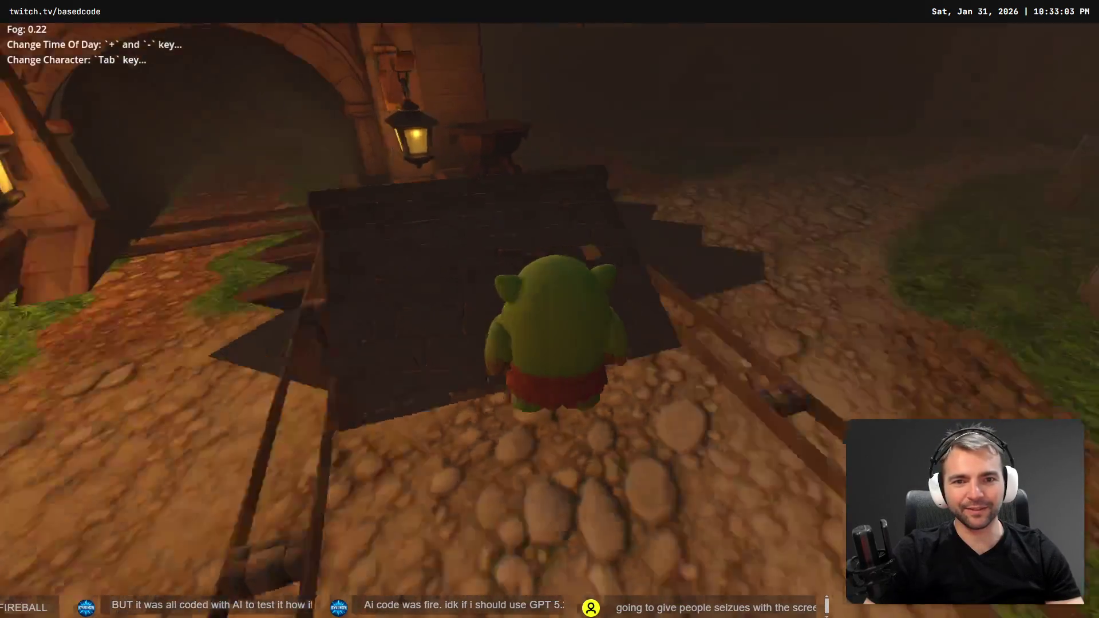
key(d)
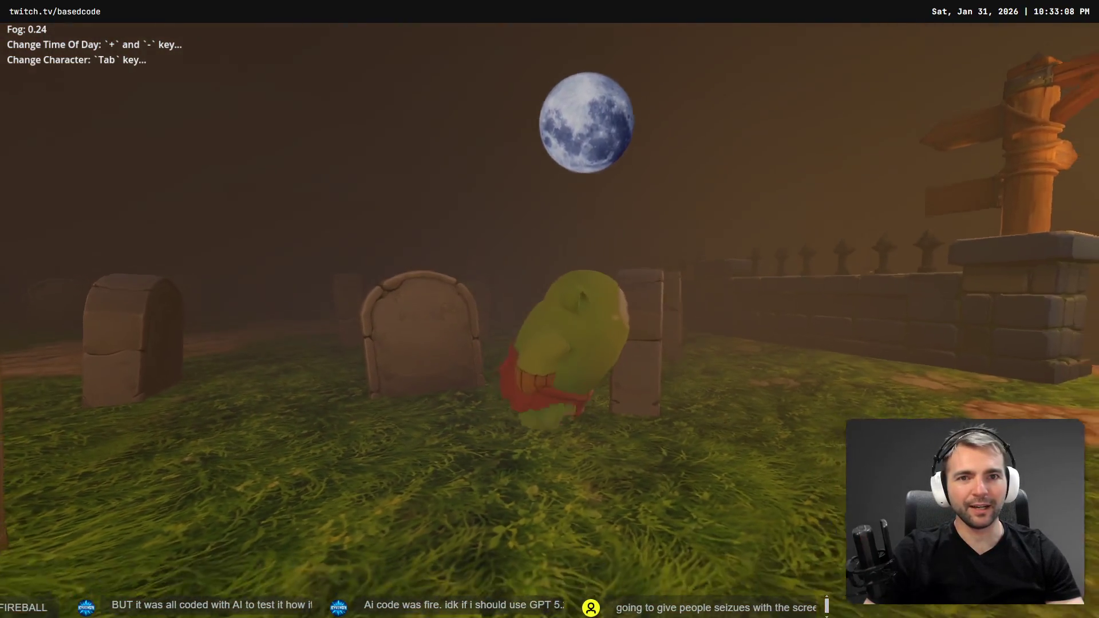
key(a)
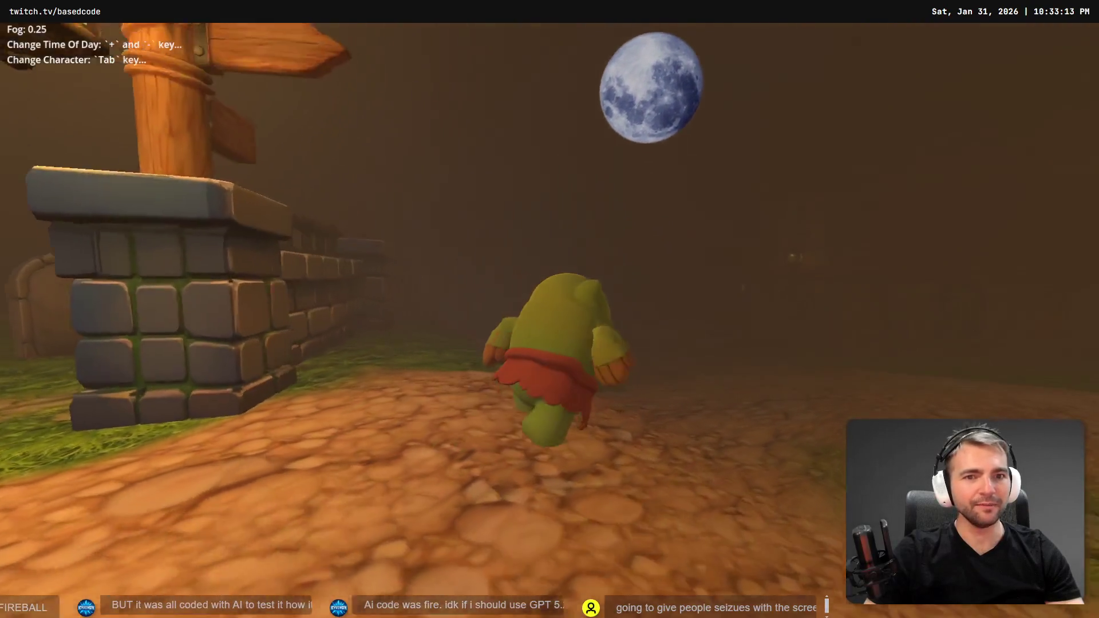
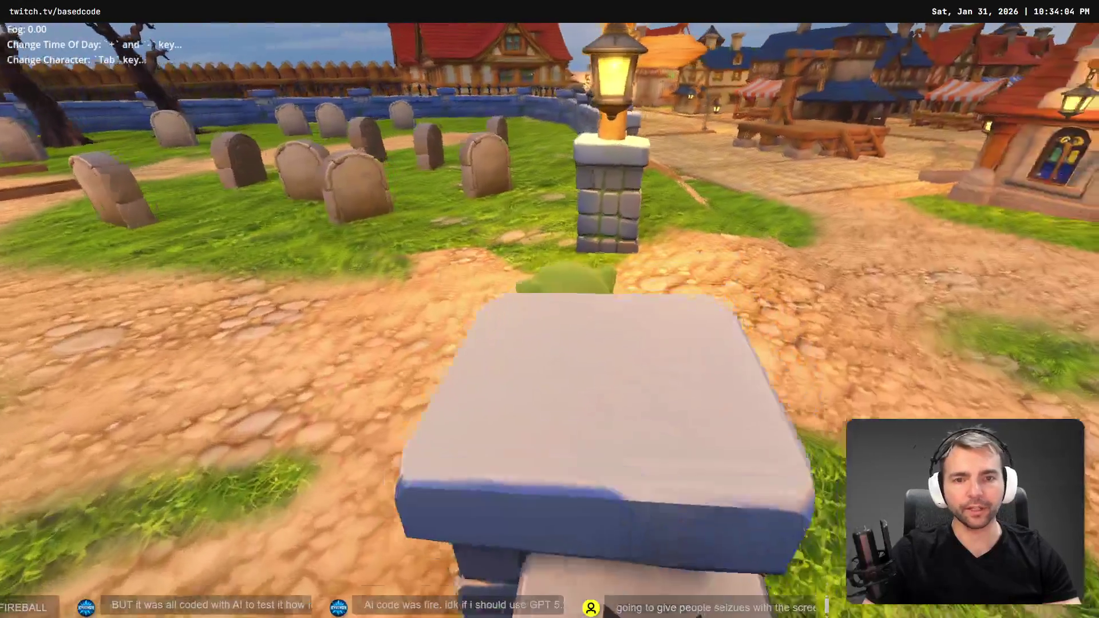
Stop the running game, clear the file filter and collapse the Gravestones and Crypts folders.
key(F8)
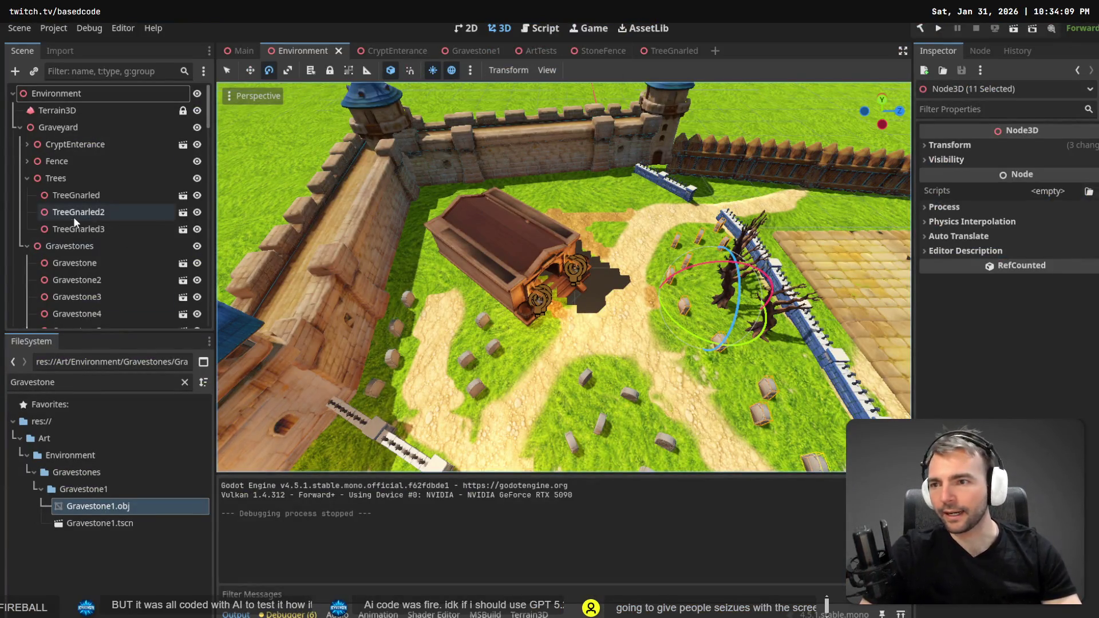
click(191, 380)
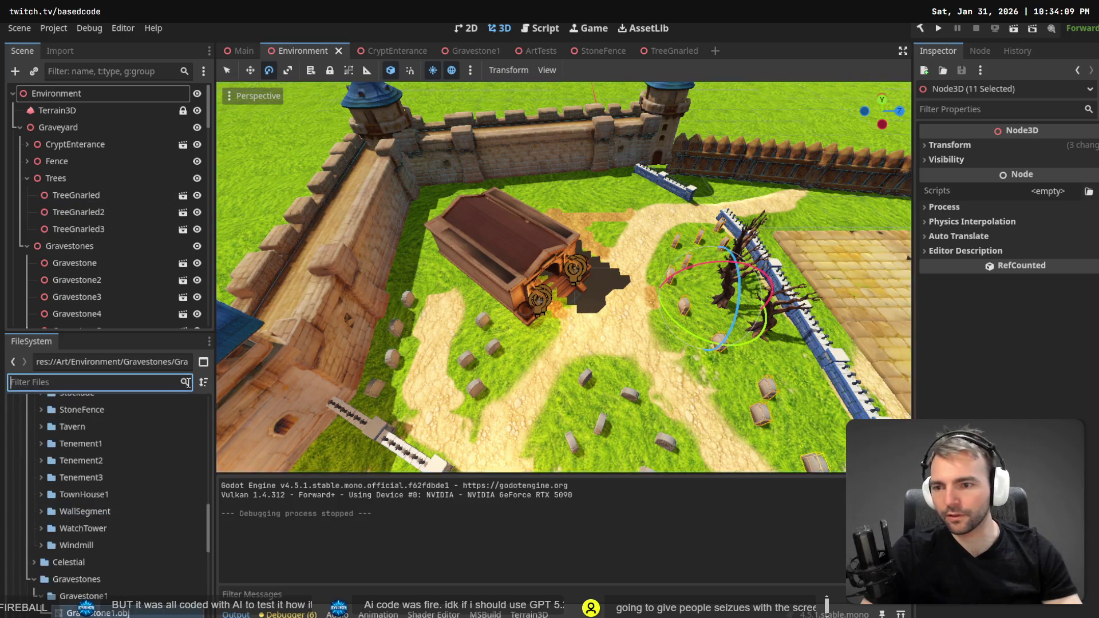
click(36, 524)
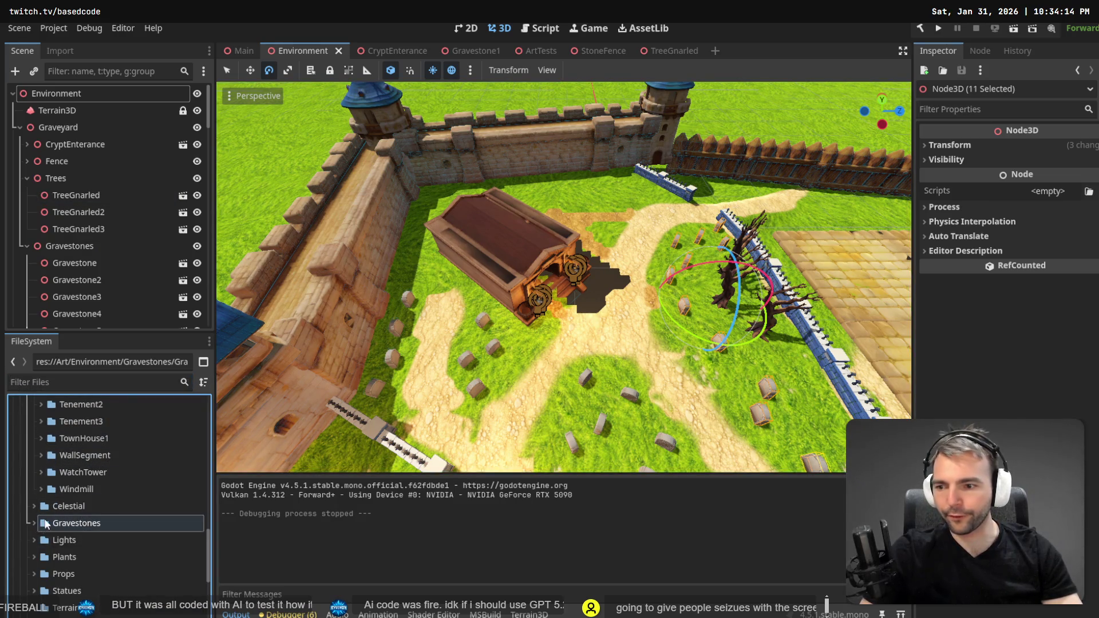
scroll(43, 504, up, 5)
scroll(50, 458, up, 5)
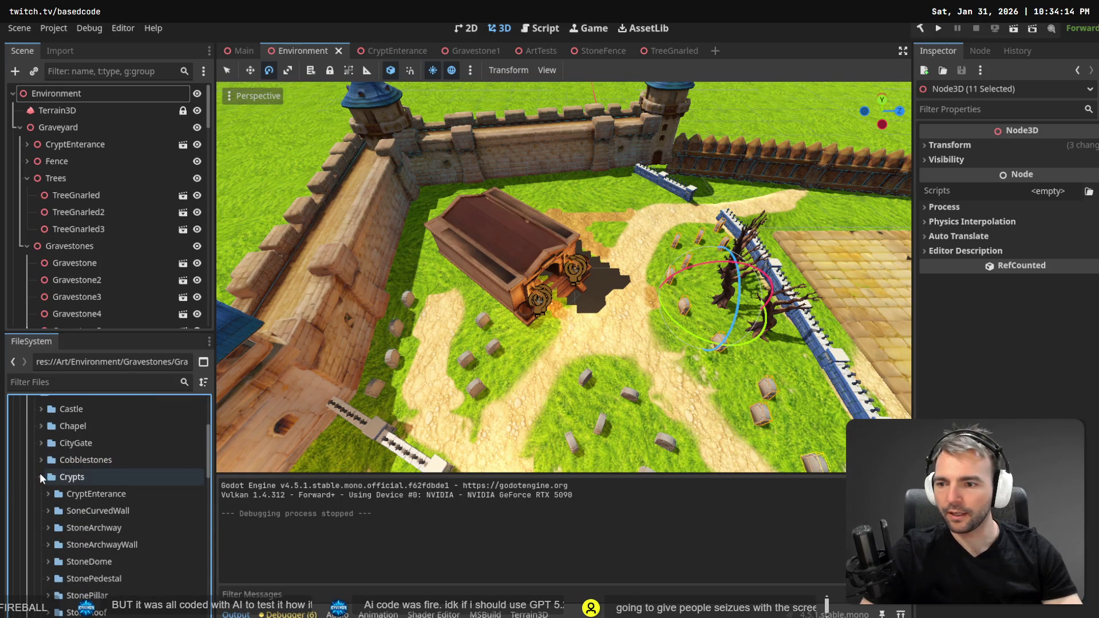
click(41, 476)
scroll(46, 481, down, 1)
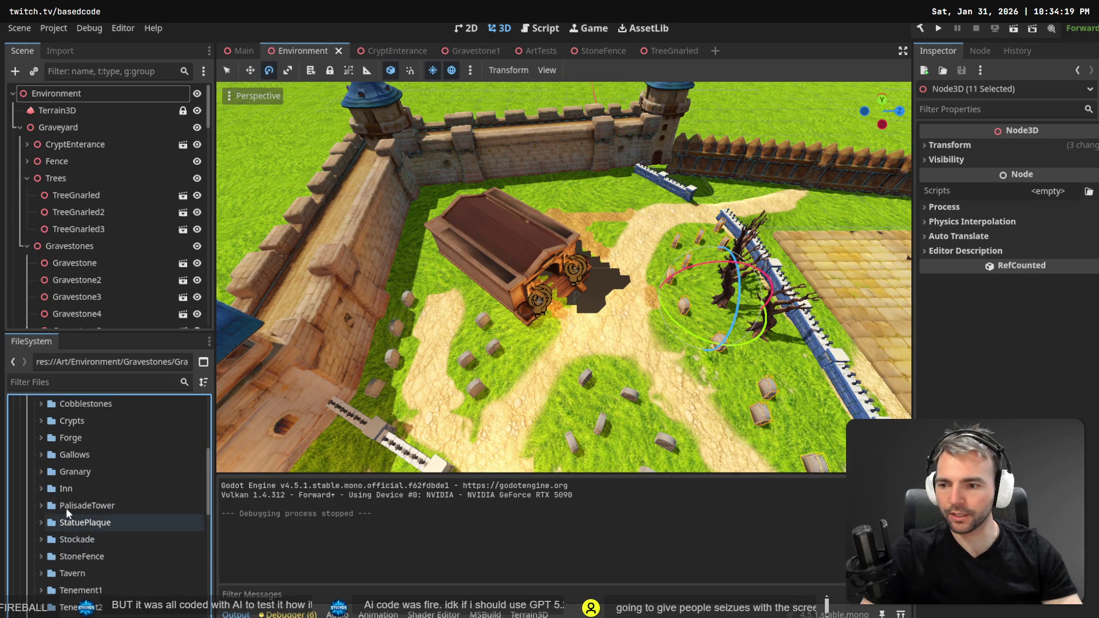
scroll(82, 500, up, 3)
Filter the FileSystem for 'StoneFe' and open StoneFence.tscn.
click(69, 383)
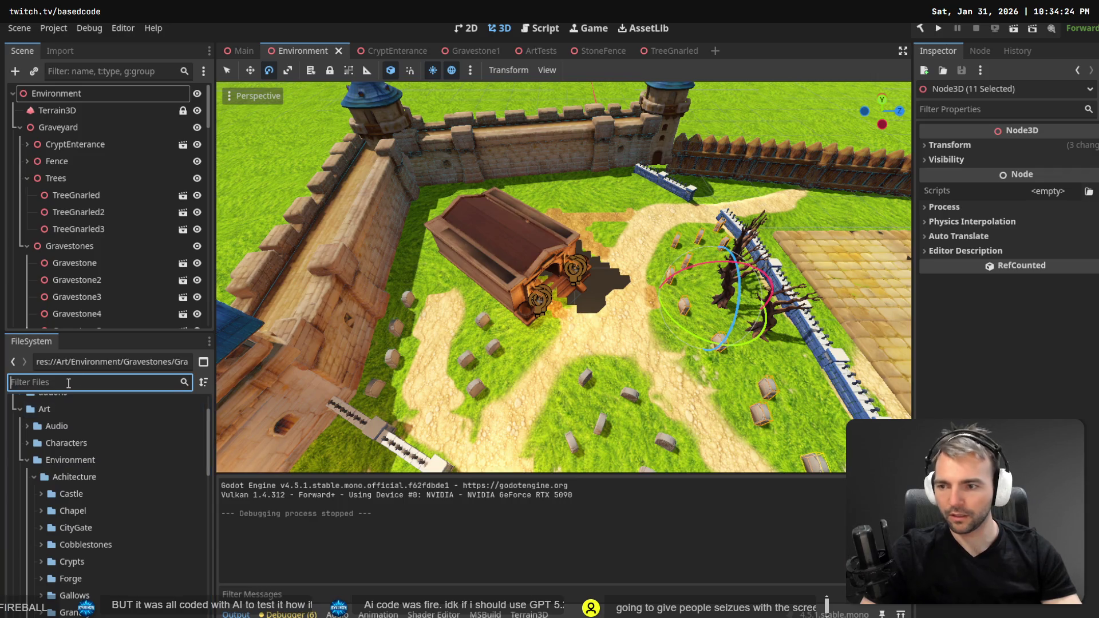
text(StoneFe)
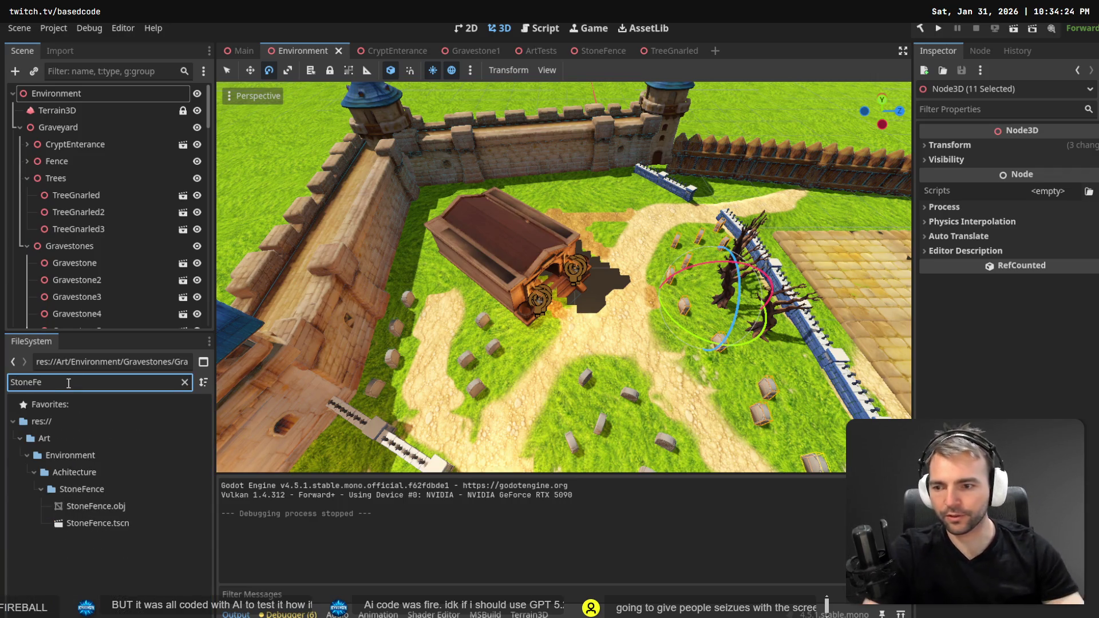
click(115, 523)
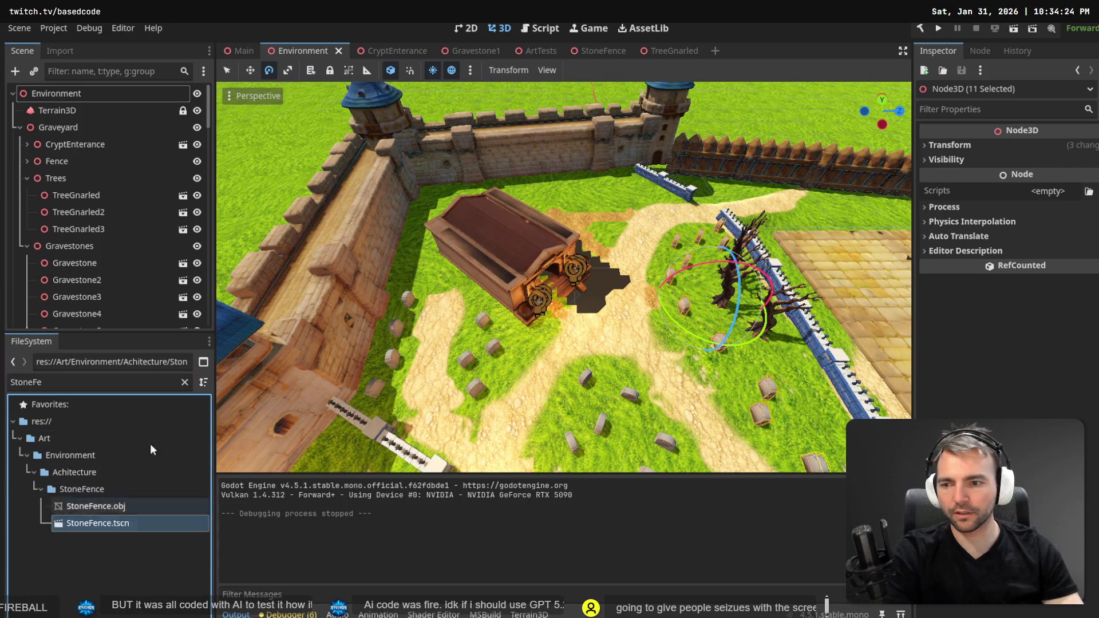
click(184, 383)
double_click(92, 613)
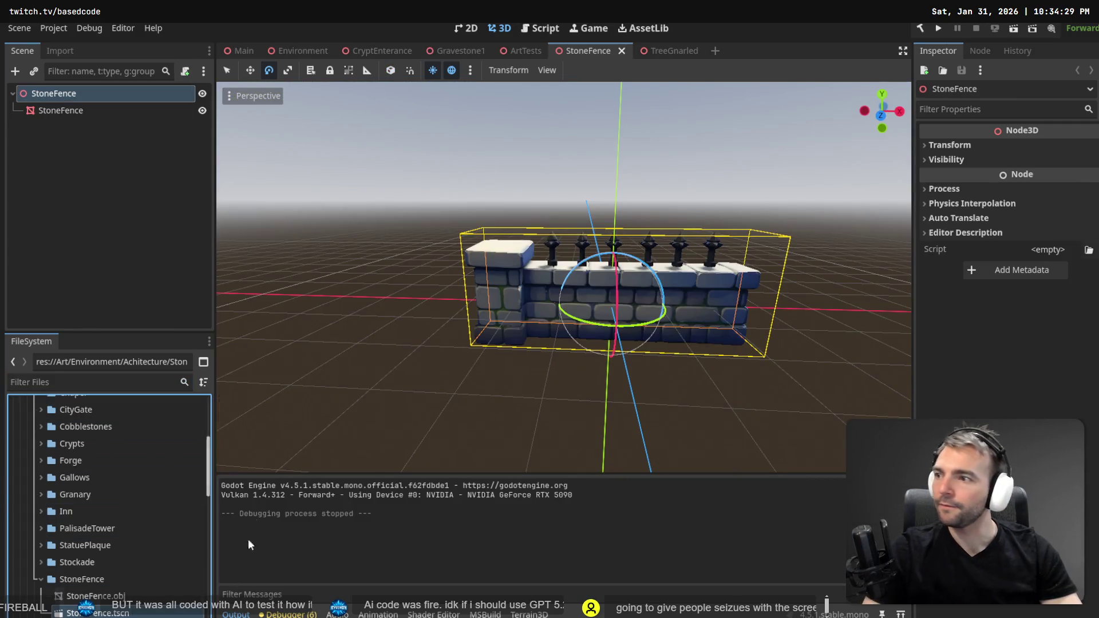
Add a StaticBody3D child under the StoneFence root node.
right_click(90, 97)
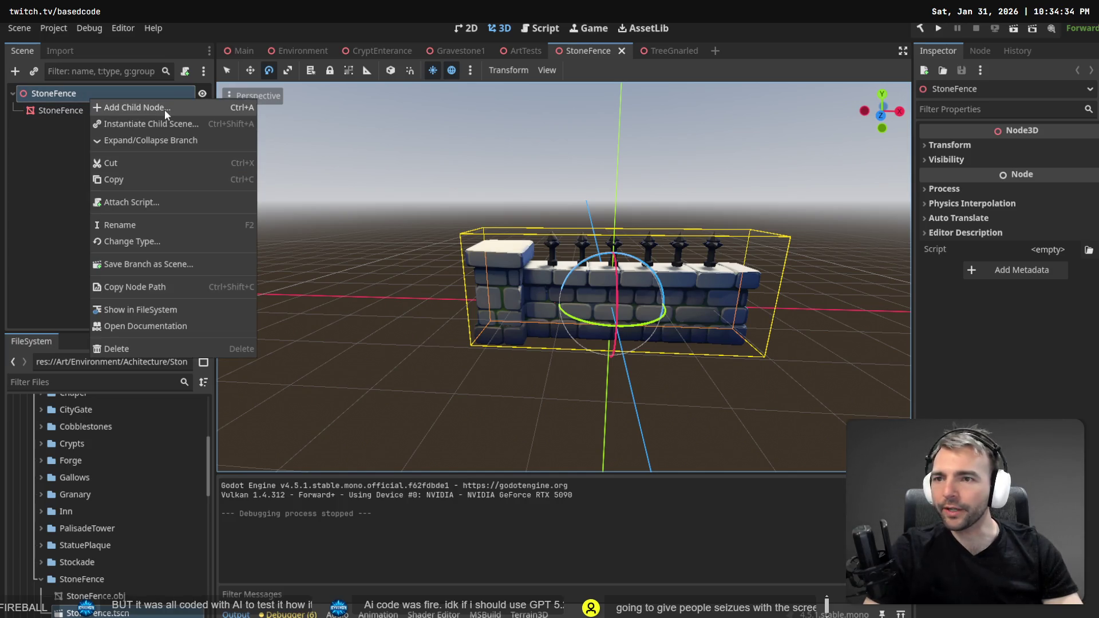
click(130, 108)
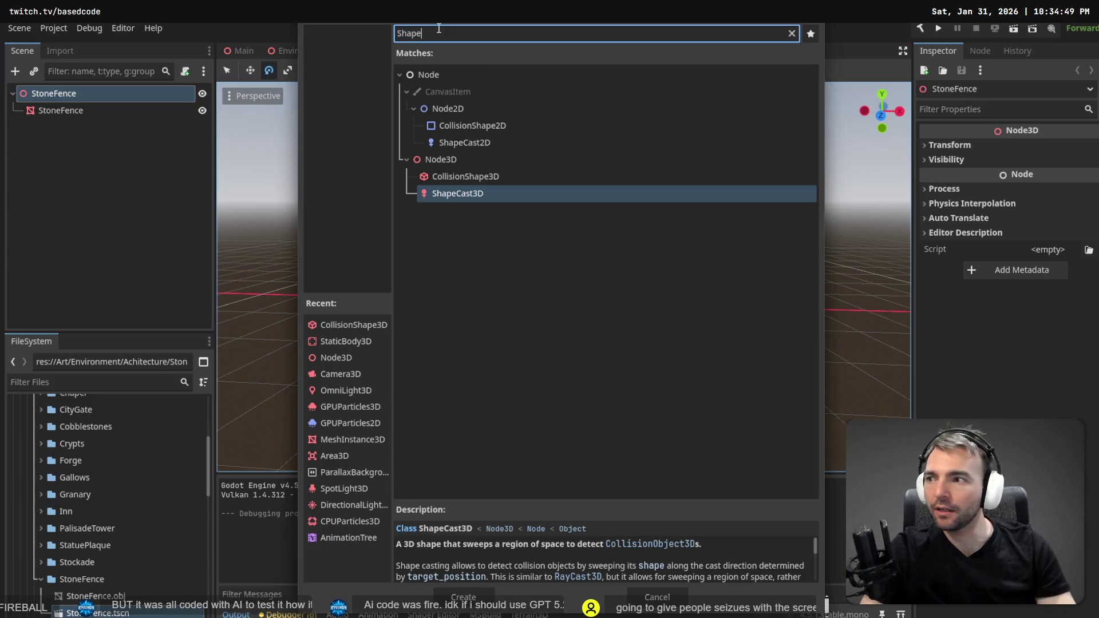
text(Static)
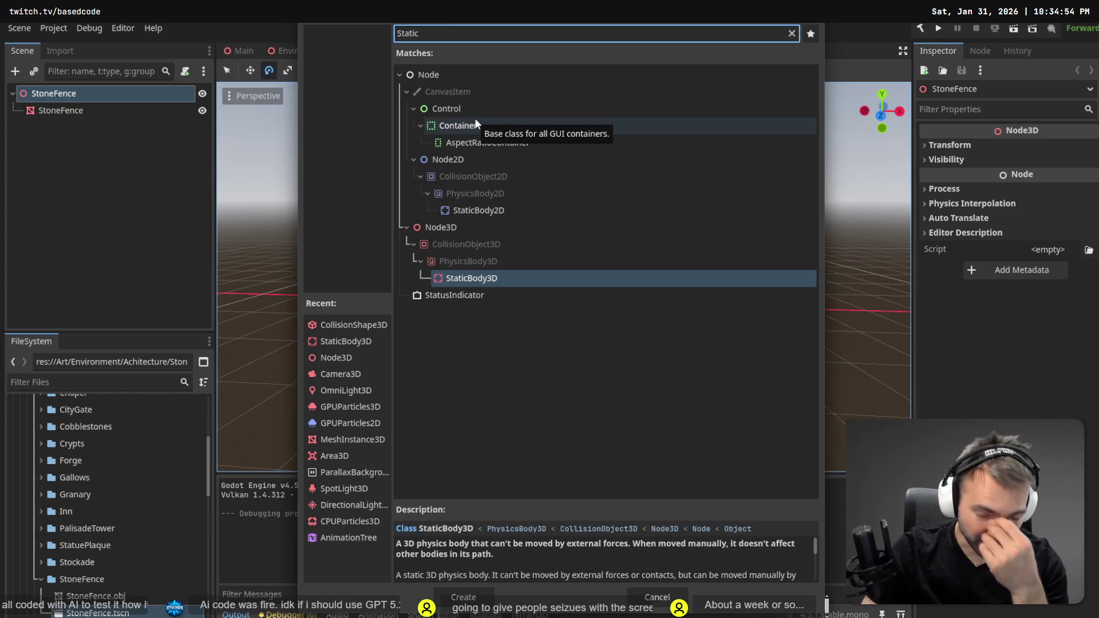
key(ctrl+BackSpace)
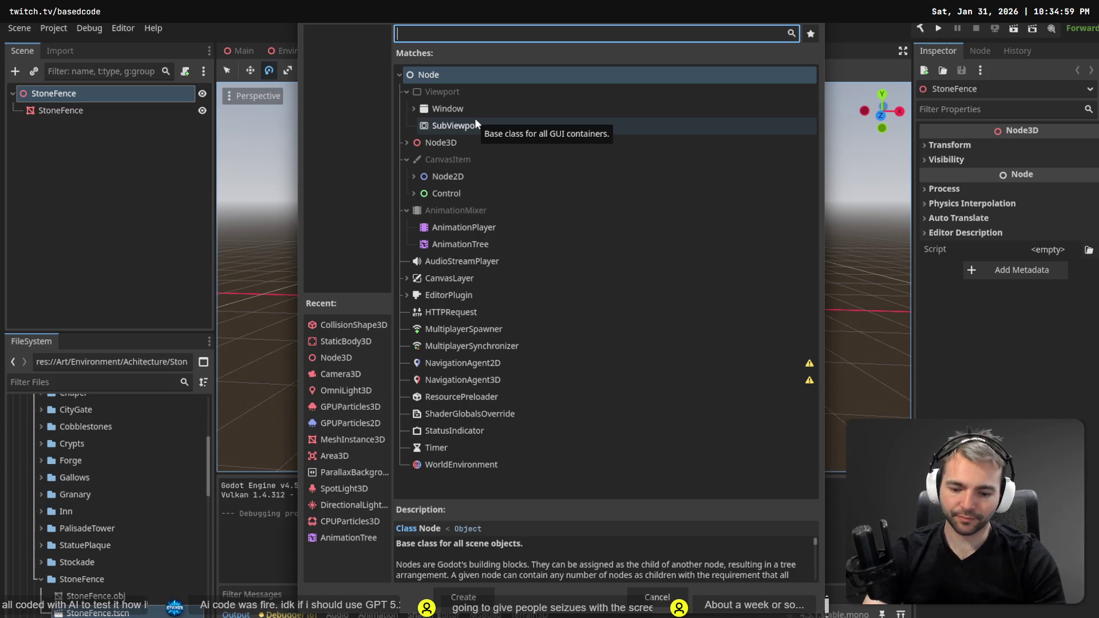
text(Mesh)
key(ctrl+BackSpace)
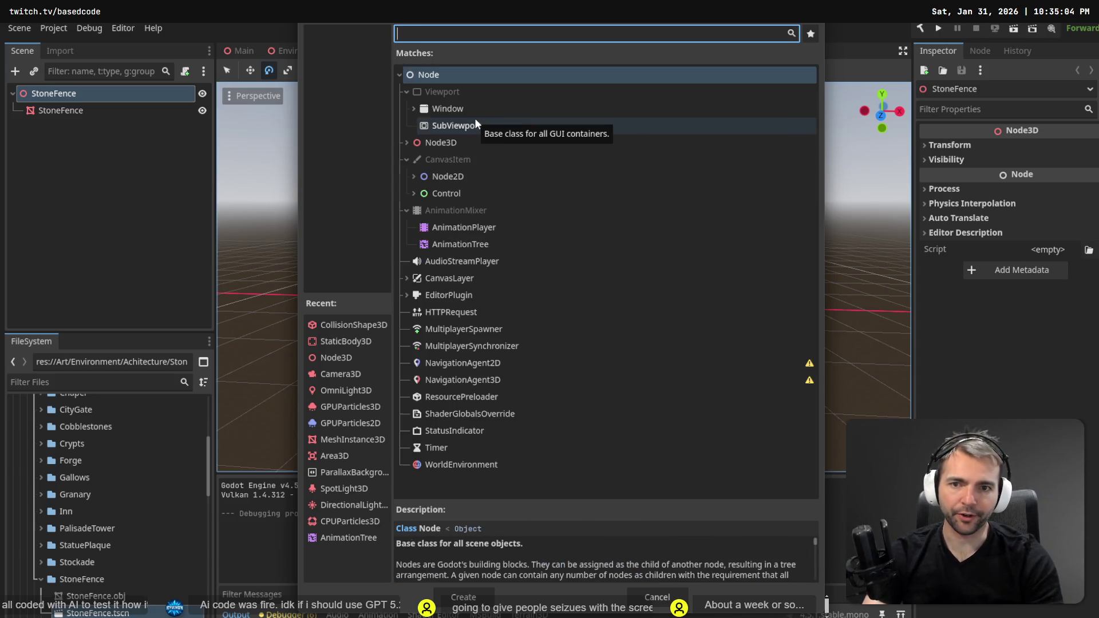
text(Static)
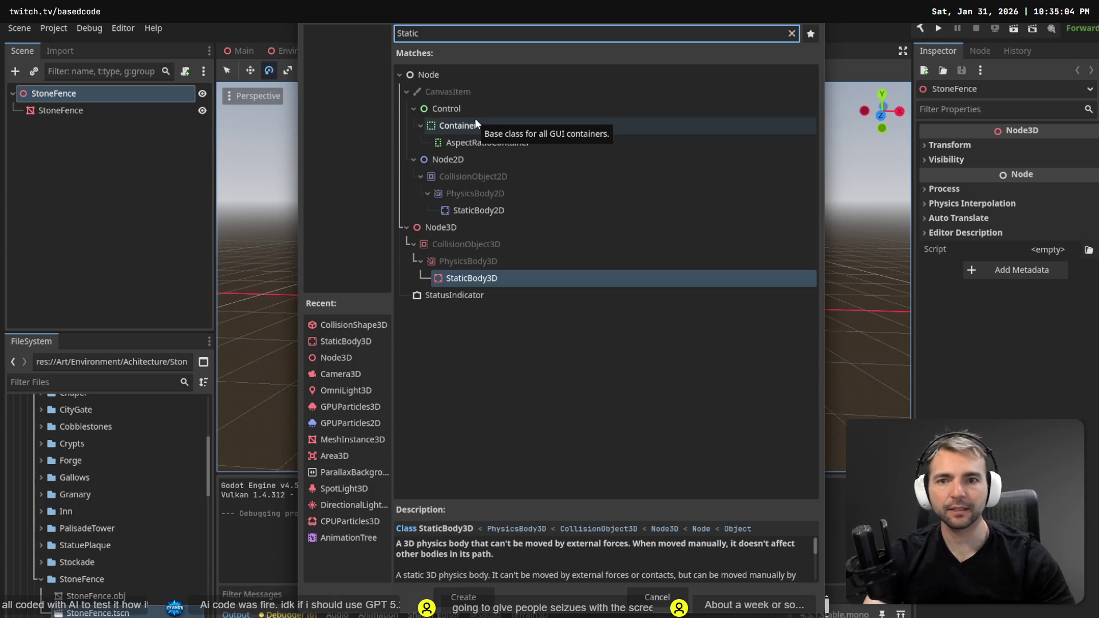
double_click(487, 279)
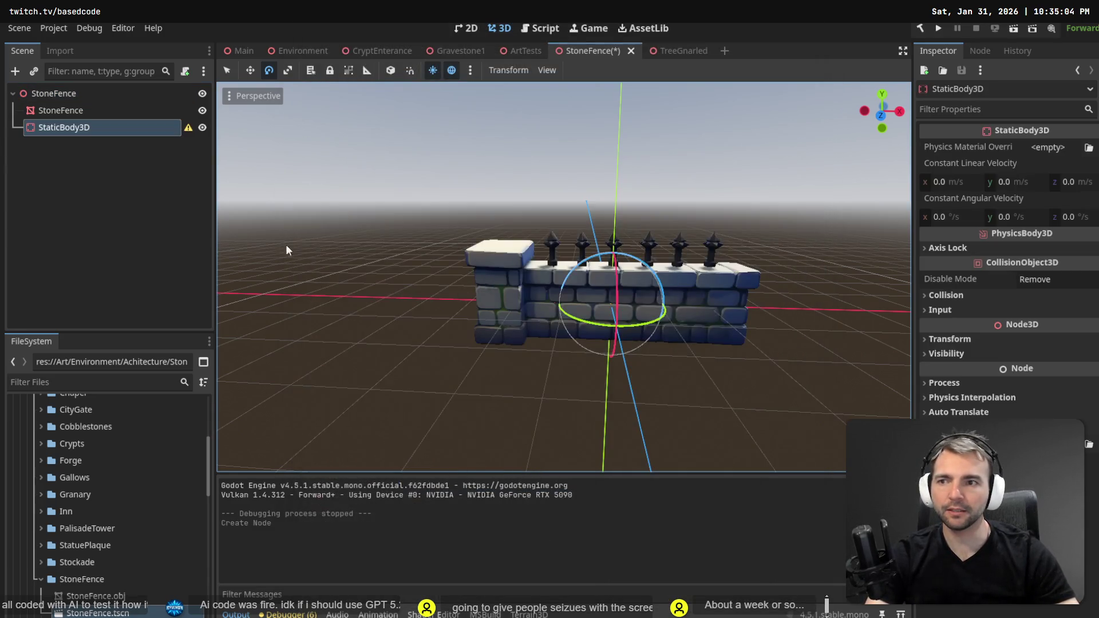
Add a CollisionShape3D child under the StaticBody3D.
key(ctrl+a)
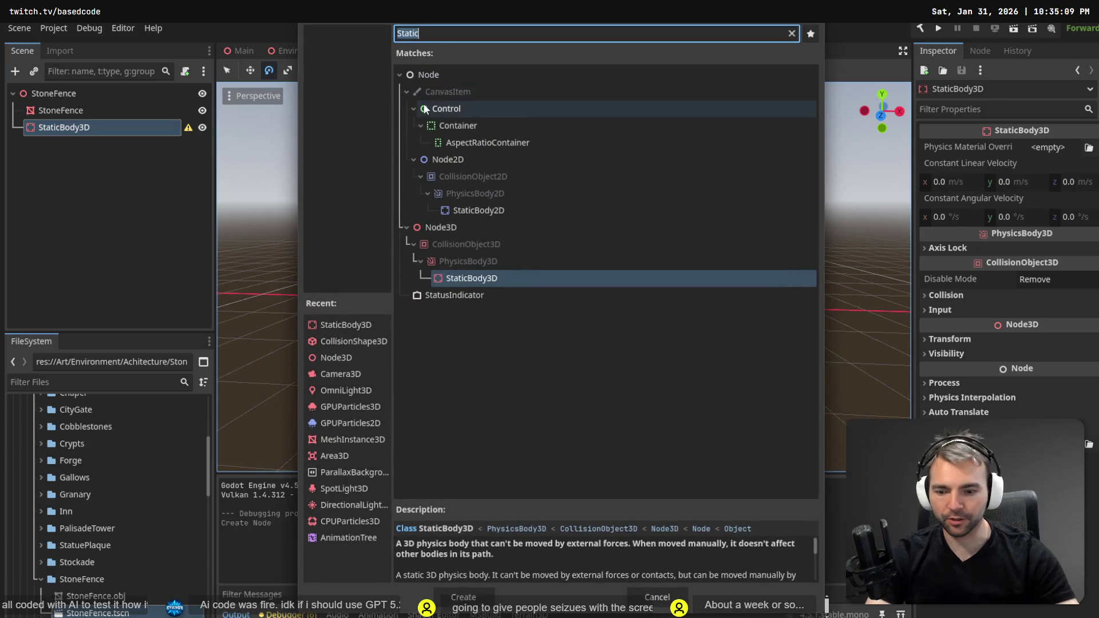
text(Shape)
double_click(490, 177)
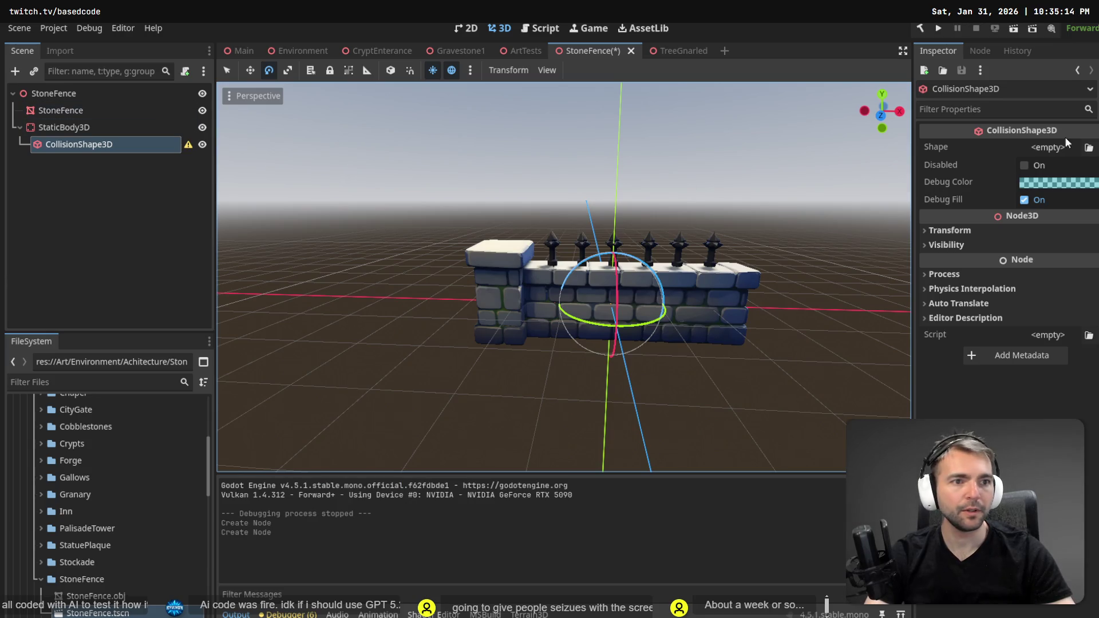
Set the collision shape to a new BoxShape3D and stretch it along the wall.
click(1047, 147)
click(1042, 213)
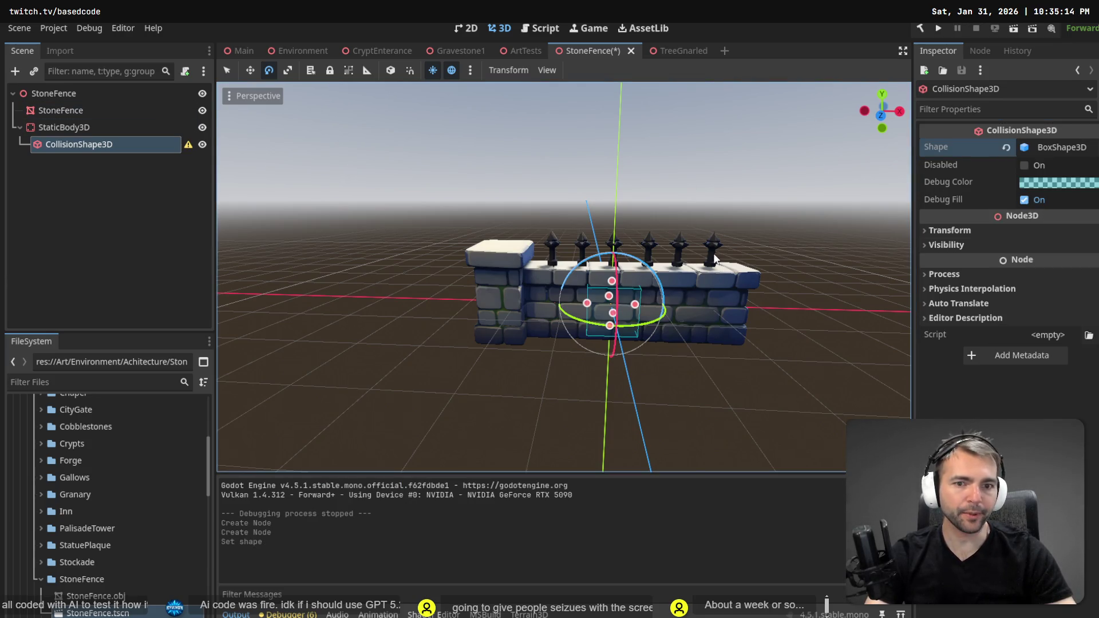
mouse_move(636, 307)
mouse_down()
mouse_move(754, 317)
mouse_move(734, 324)
mouse_up()
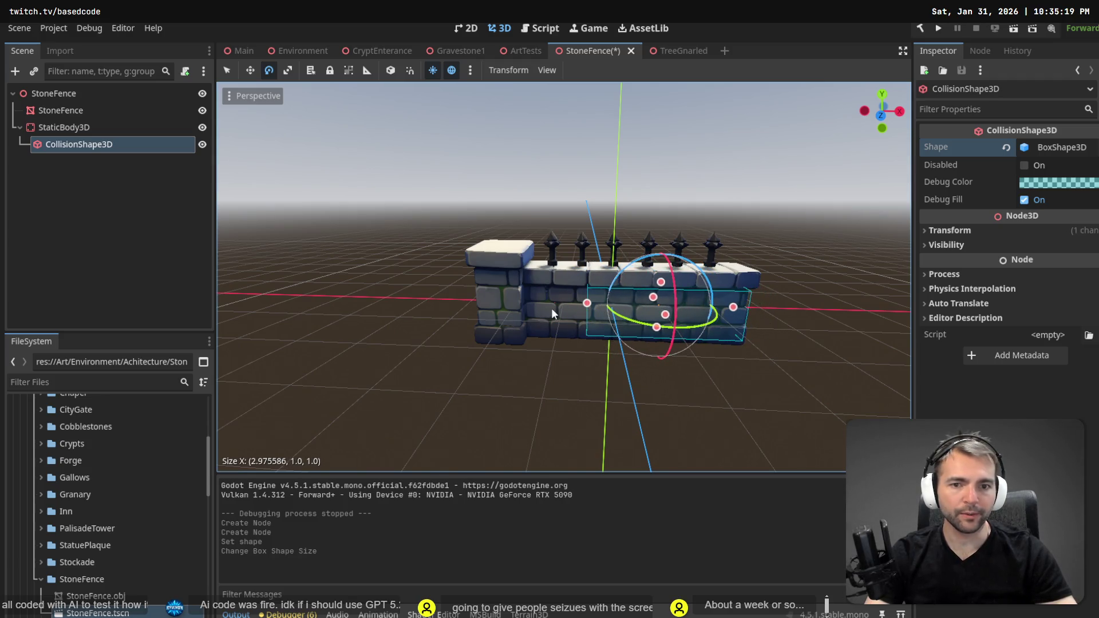
mouse_move(583, 308)
mouse_down()
mouse_move(483, 308)
mouse_move(629, 332)
mouse_up()
mouse_move(593, 292)
mouse_down()
mouse_move(582, 299)
mouse_move(529, 286)
mouse_move(516, 228)
mouse_up()
key(ctrl+z)
Resize the box to about 5.43 × 1.45 × 0.77 so it encloses the stone wall.
scroll(572, 275, down, 5)
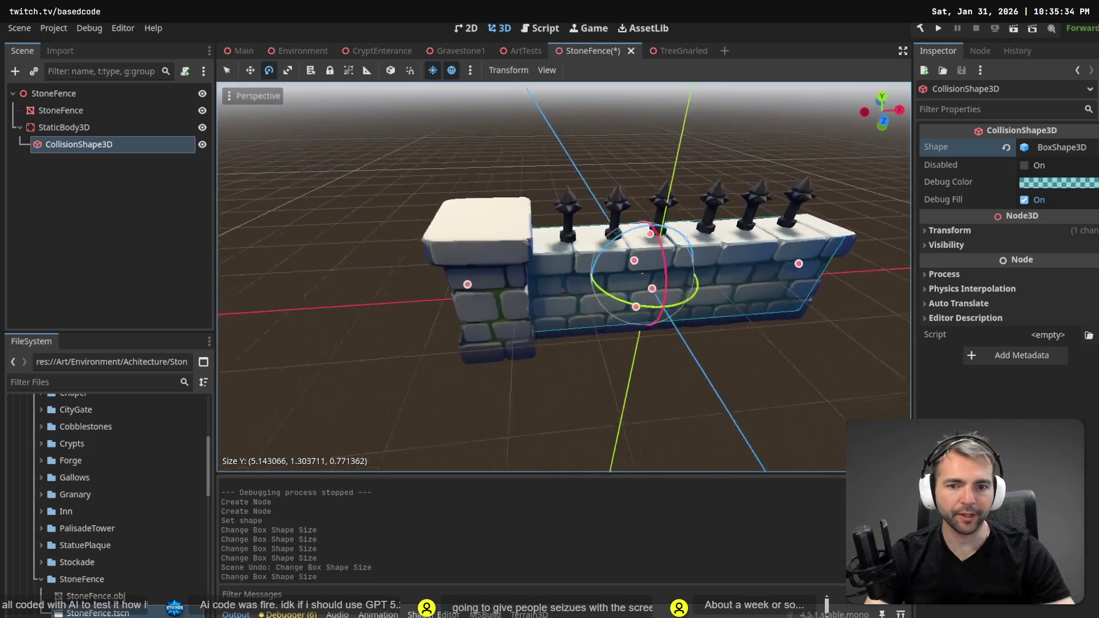
drag(655, 304, 658, 307)
scroll(658, 301, up, 6)
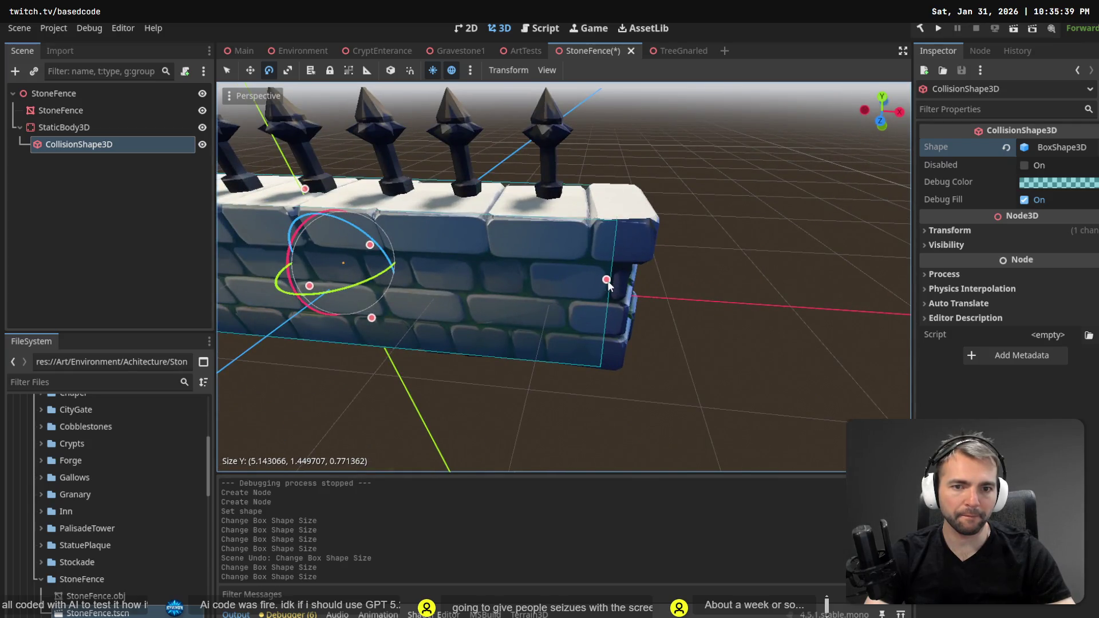
mouse_move(606, 281)
mouse_down()
mouse_move(635, 279)
mouse_move(647, 302)
mouse_move(688, 301)
mouse_up()
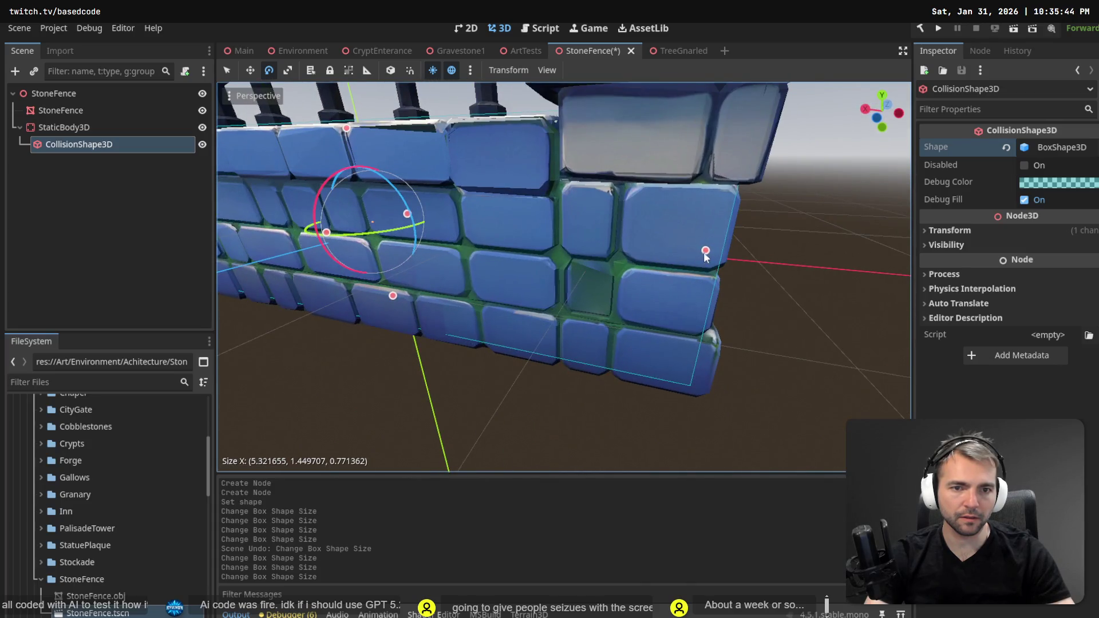
drag(705, 253, 719, 258)
scroll(564, 276, down, 5)
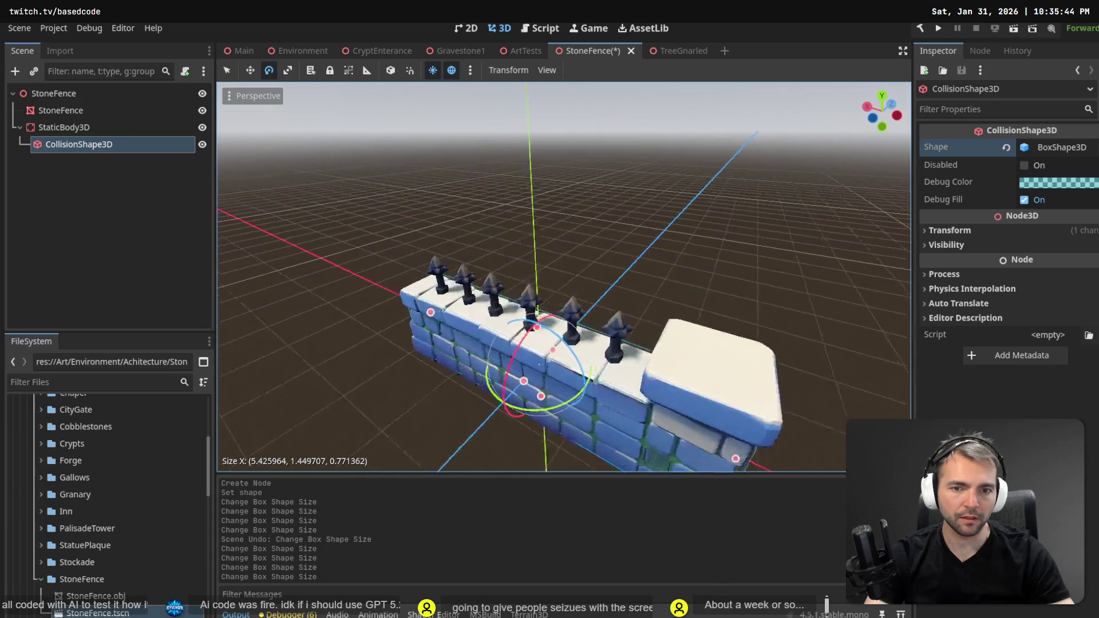
scroll(564, 277, down, 3)
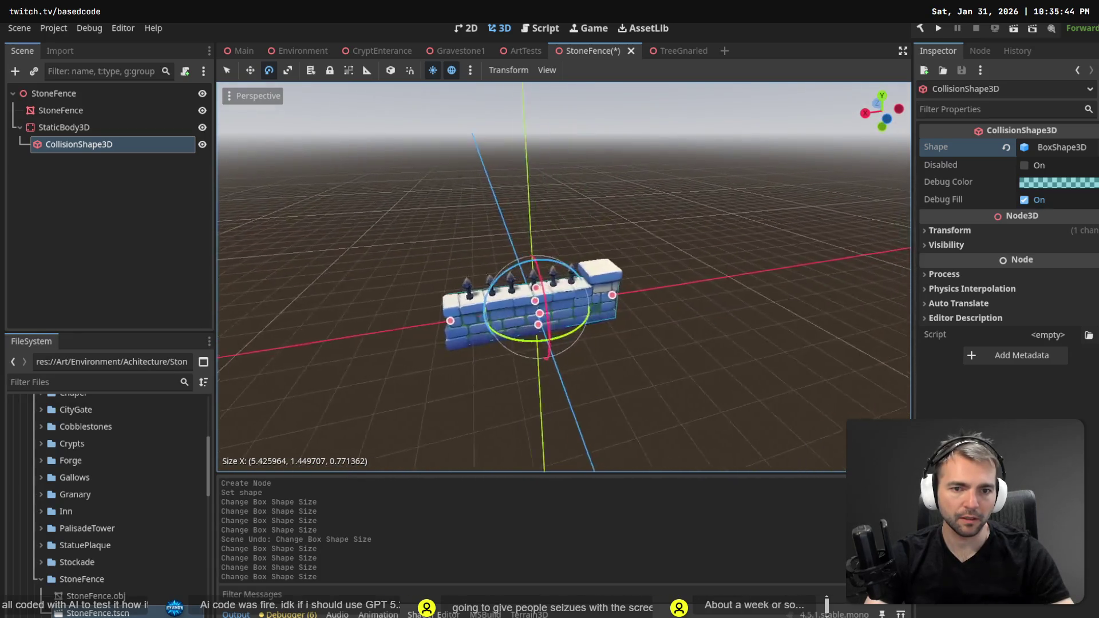
scroll(564, 277, up, 5)
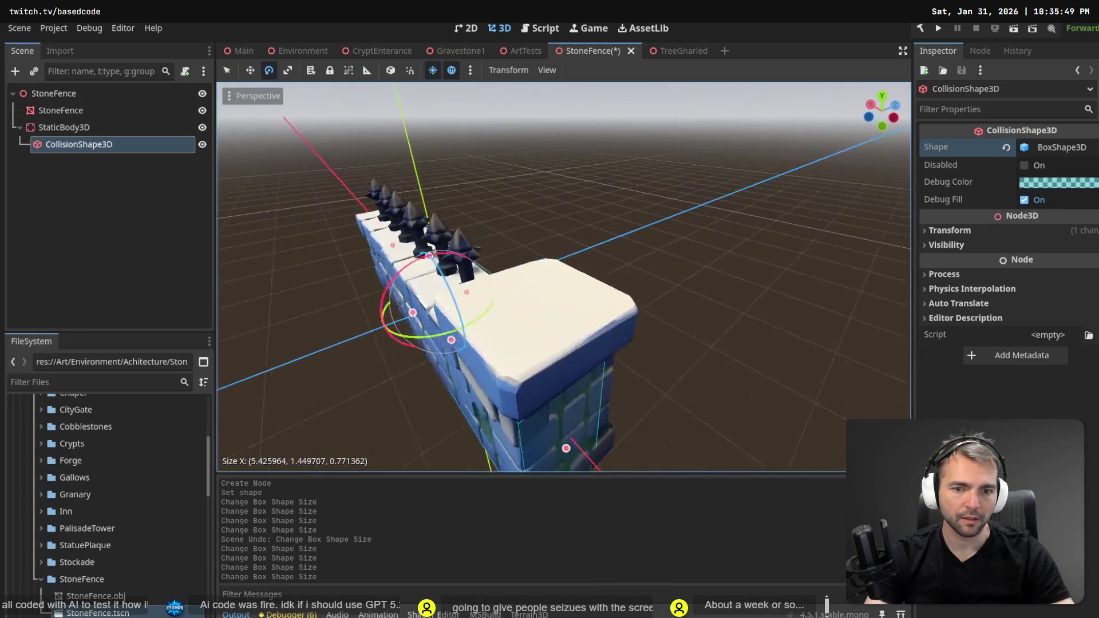
scroll(563, 276, down, 4)
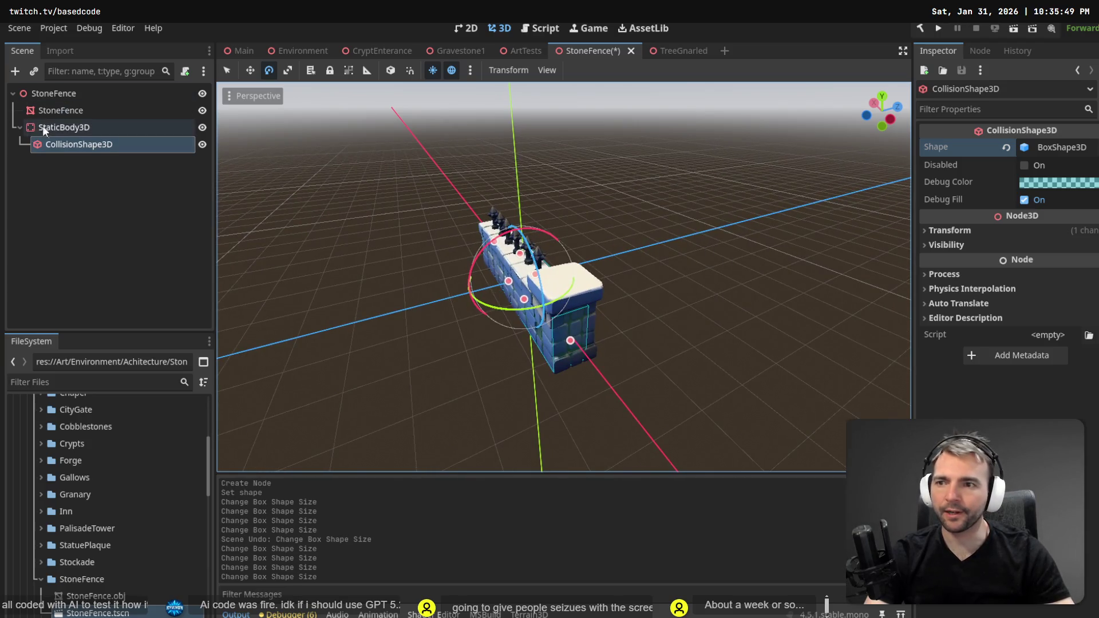
Add a second CollisionShape3D under StaticBody3D with a new BoxShape3D.
right_click(45, 129)
click(189, 139)
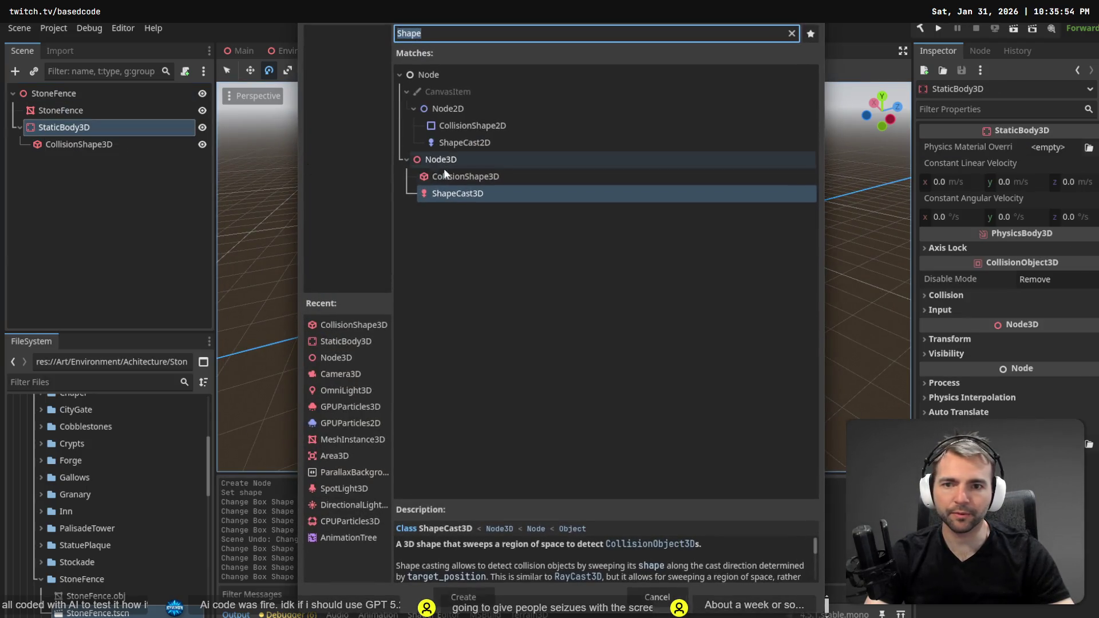
double_click(477, 180)
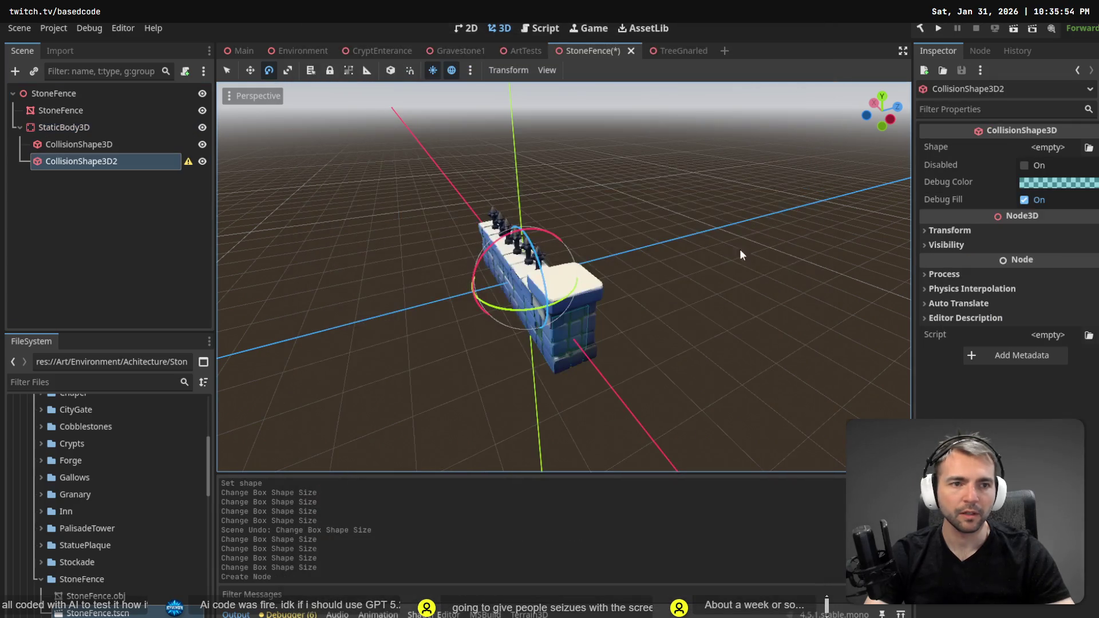
click(1047, 147)
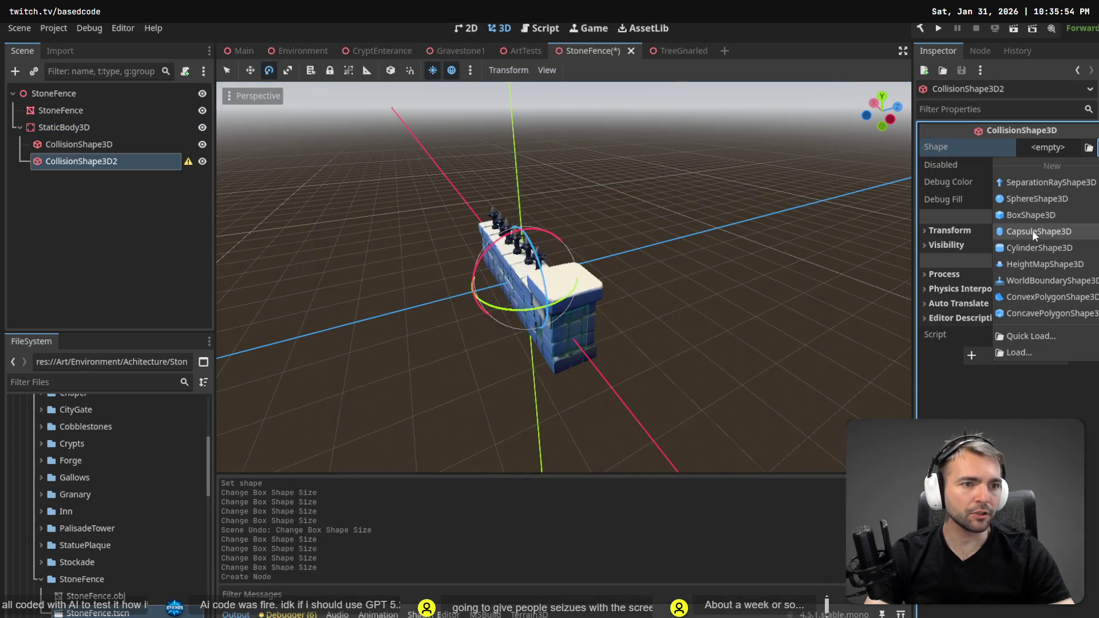
click(1029, 215)
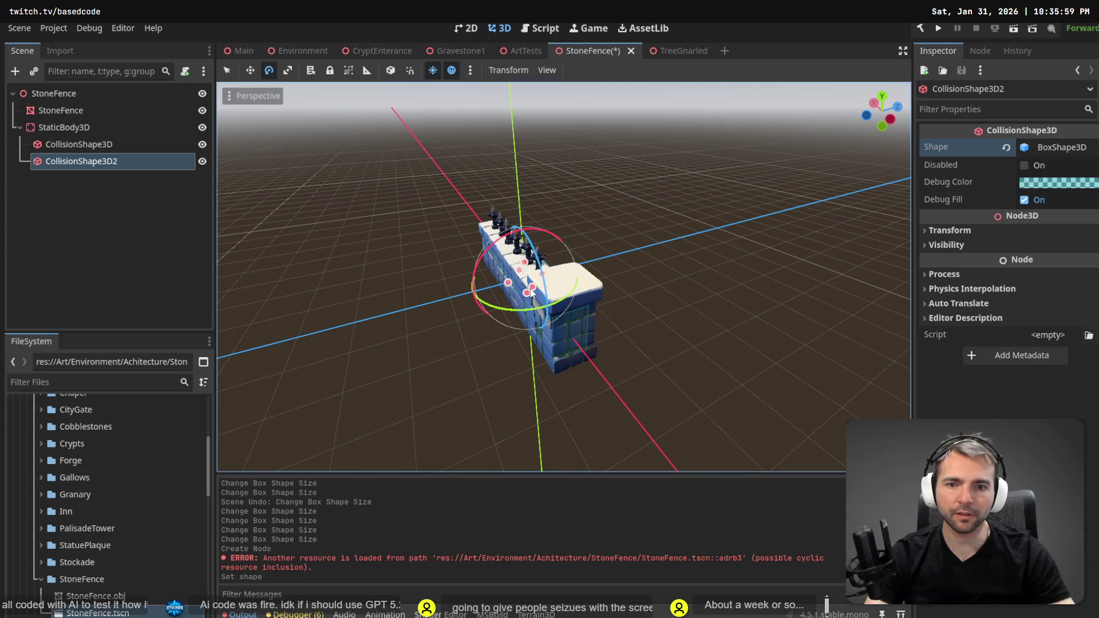
Size the second box to about 1.13 × 1.76 × 1.23 around the wall's end block.
drag(531, 293, 571, 355)
drag(517, 274, 549, 310)
drag(515, 344, 521, 223)
mouse_move(563, 253)
mouse_down()
mouse_move(582, 252)
mouse_move(559, 276)
mouse_move(630, 255)
mouse_up()
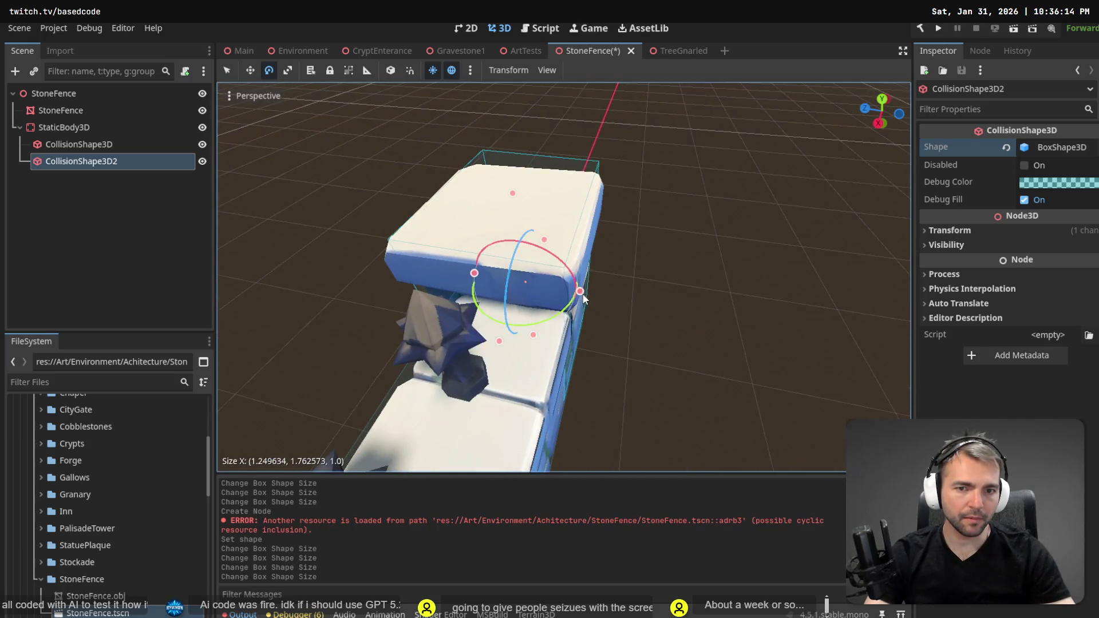
mouse_move(584, 299)
mouse_down()
mouse_move(588, 290)
mouse_move(557, 295)
mouse_up()
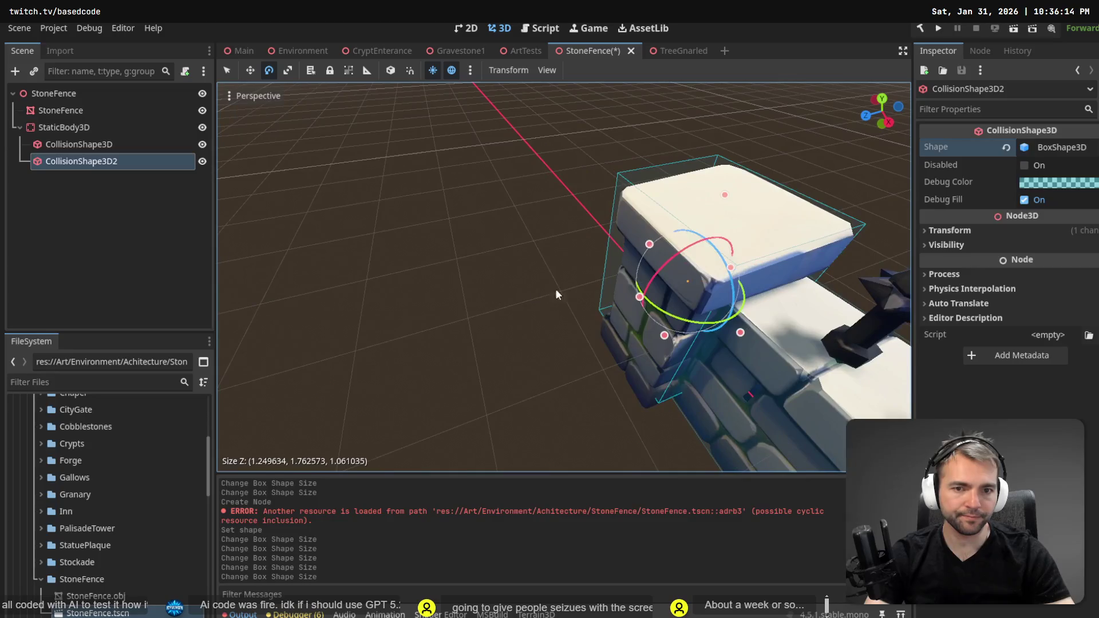
drag(639, 295, 530, 360)
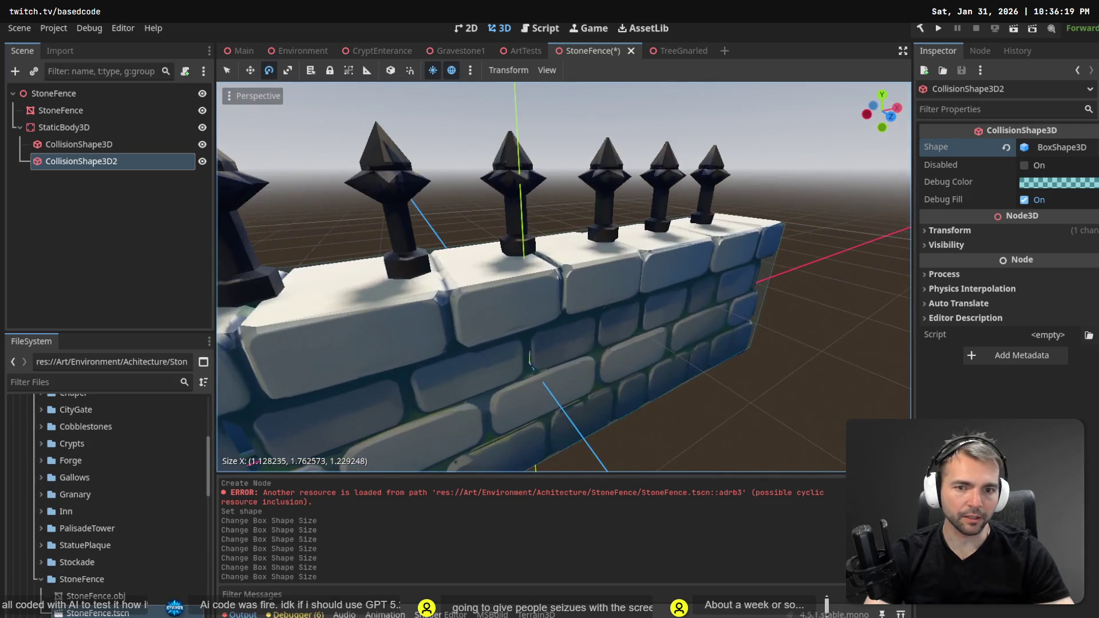
Deselect to inspect the whole wall, then save the StoneFence scene.
click(774, 267)
scroll(773, 267, down, 5)
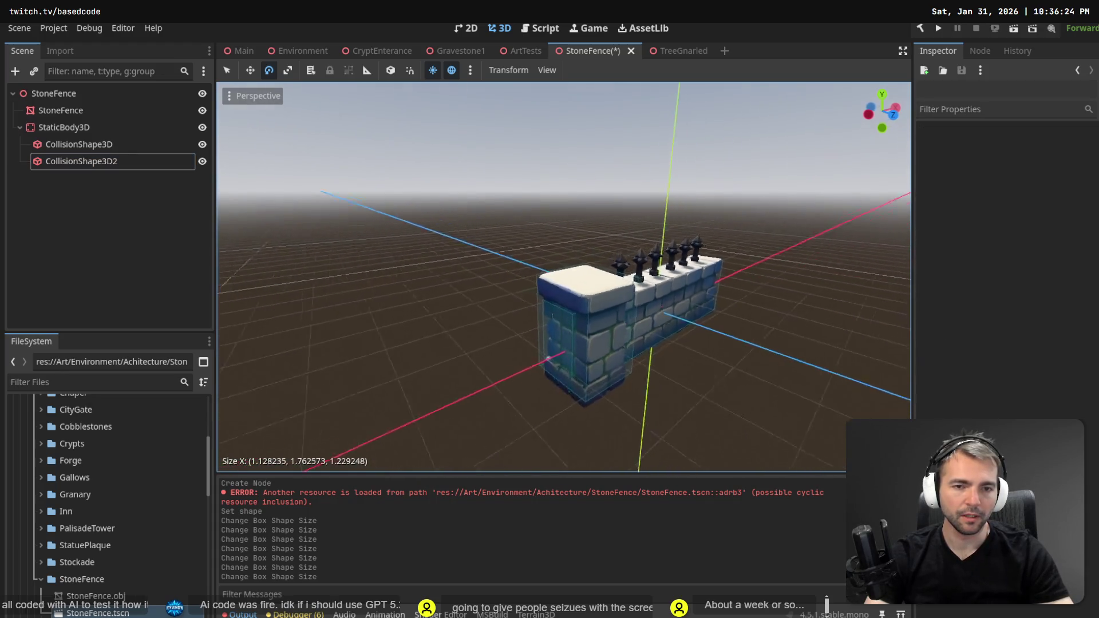
scroll(564, 277, up, 8)
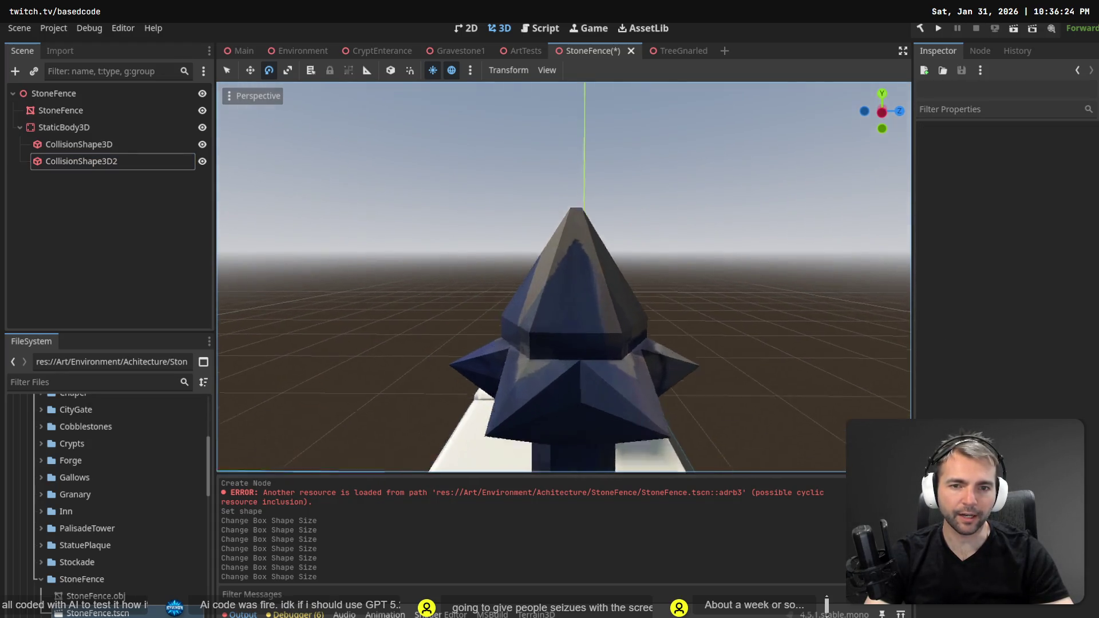
scroll(564, 278, down, 6)
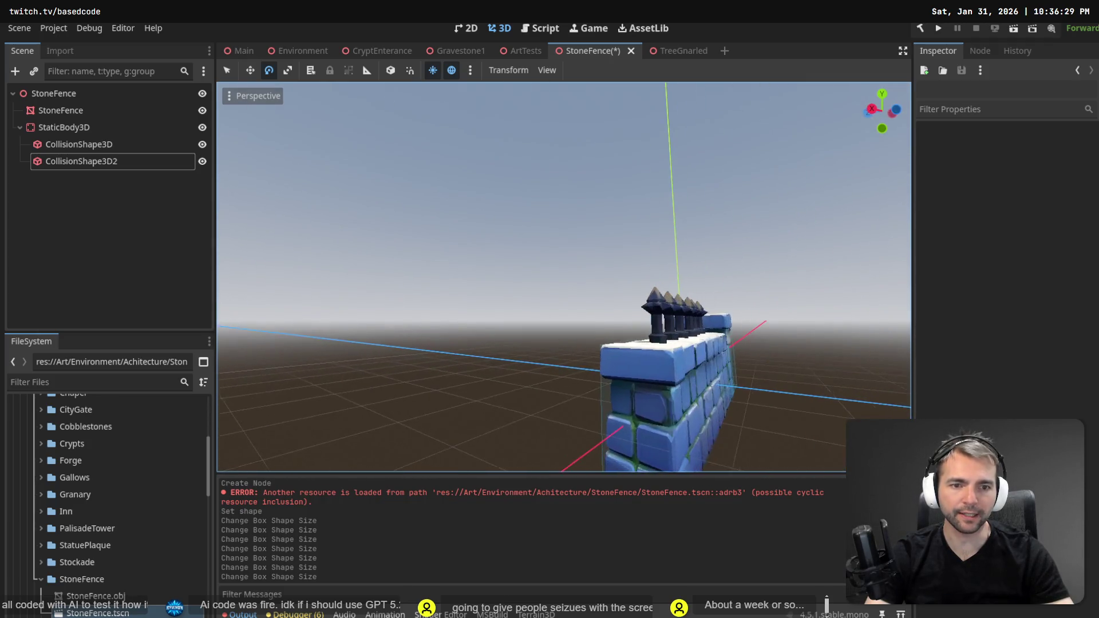
scroll(564, 278, up, 5)
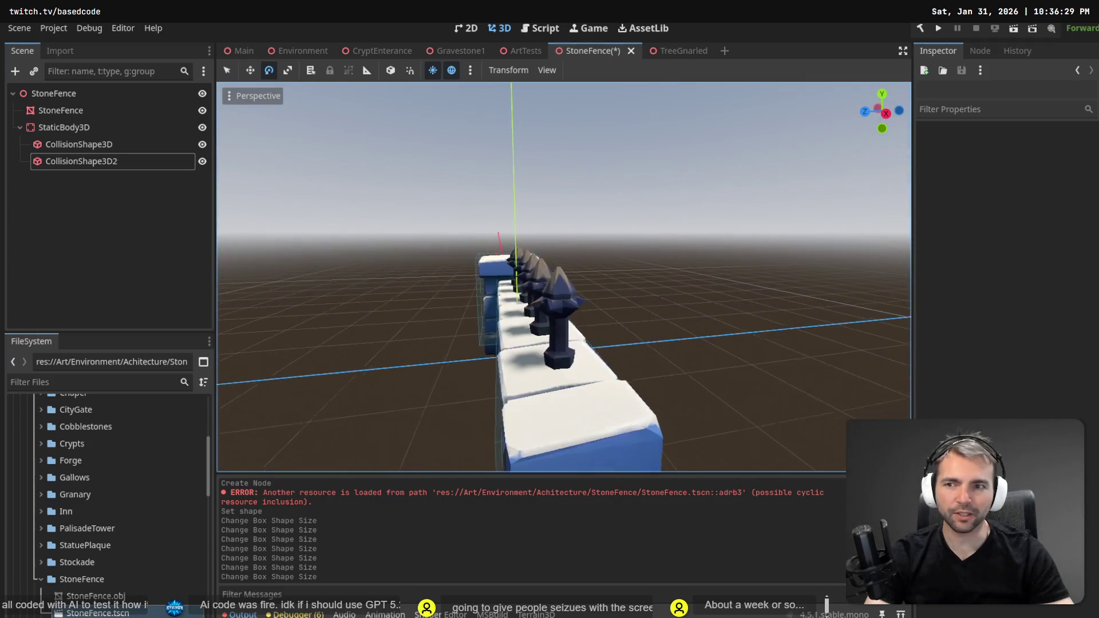
key(ctrl+s)
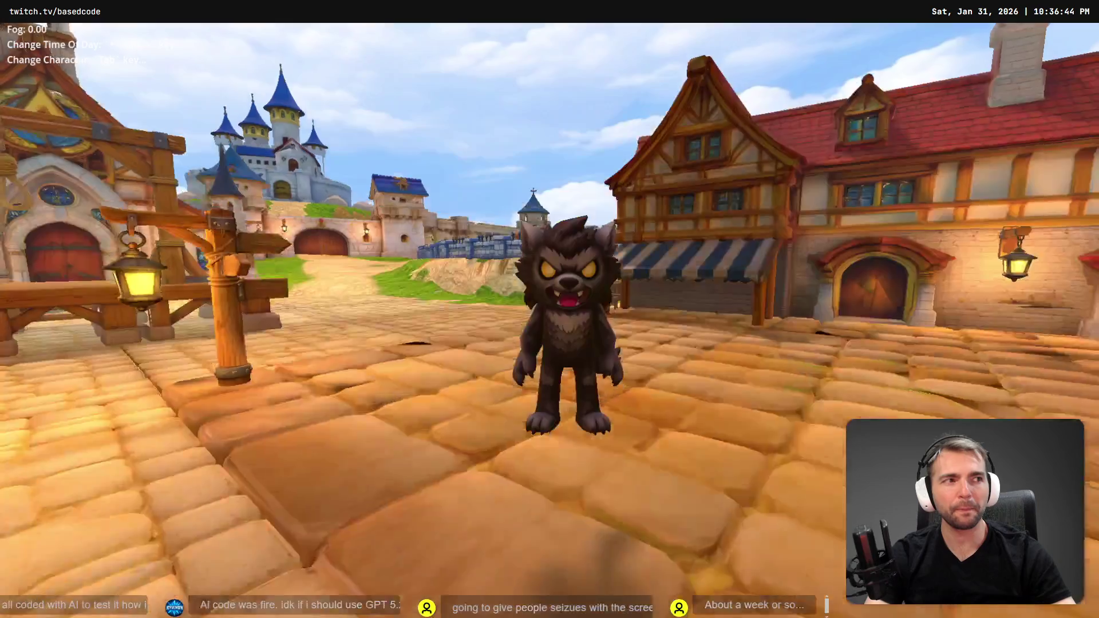
Run the werewolf through the town and graveyard, then leave the game and switch to the Main scene.
key(w)
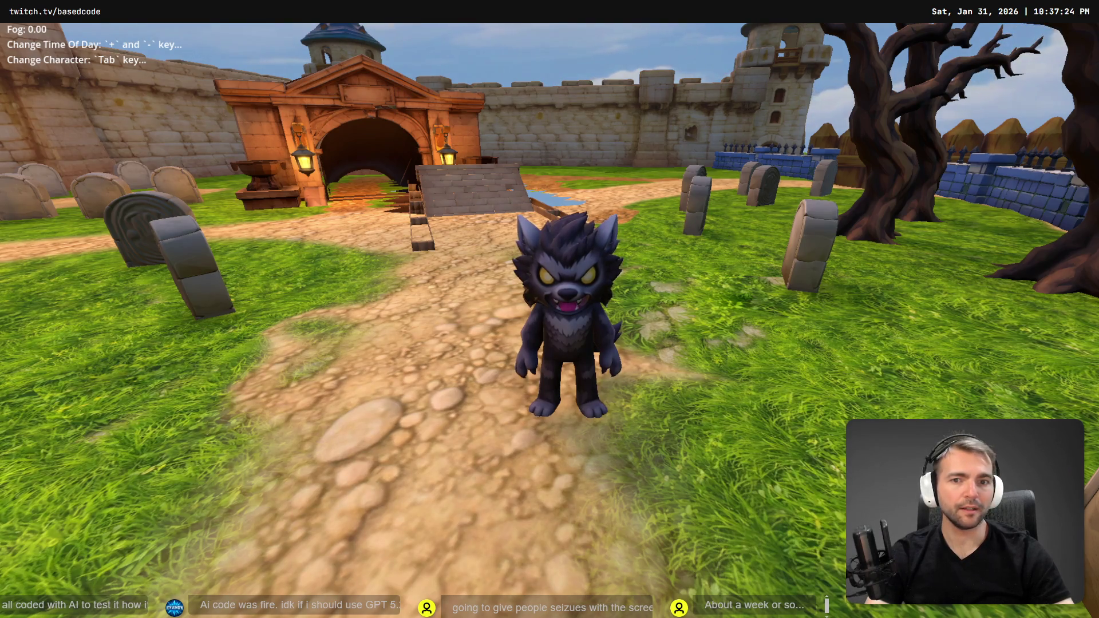
key(w)
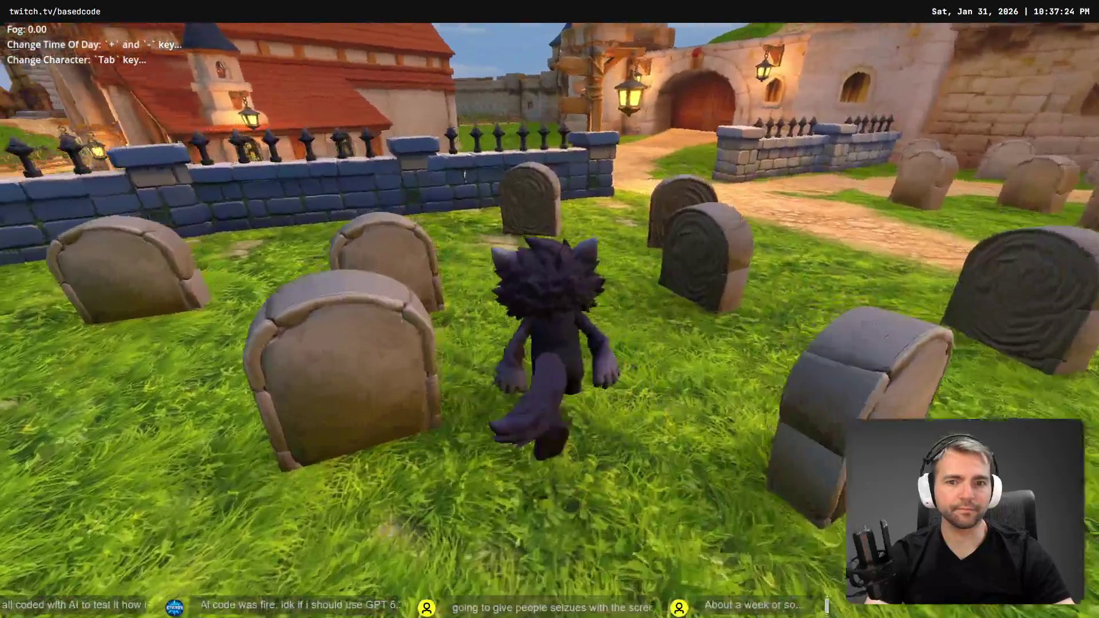
key(s)
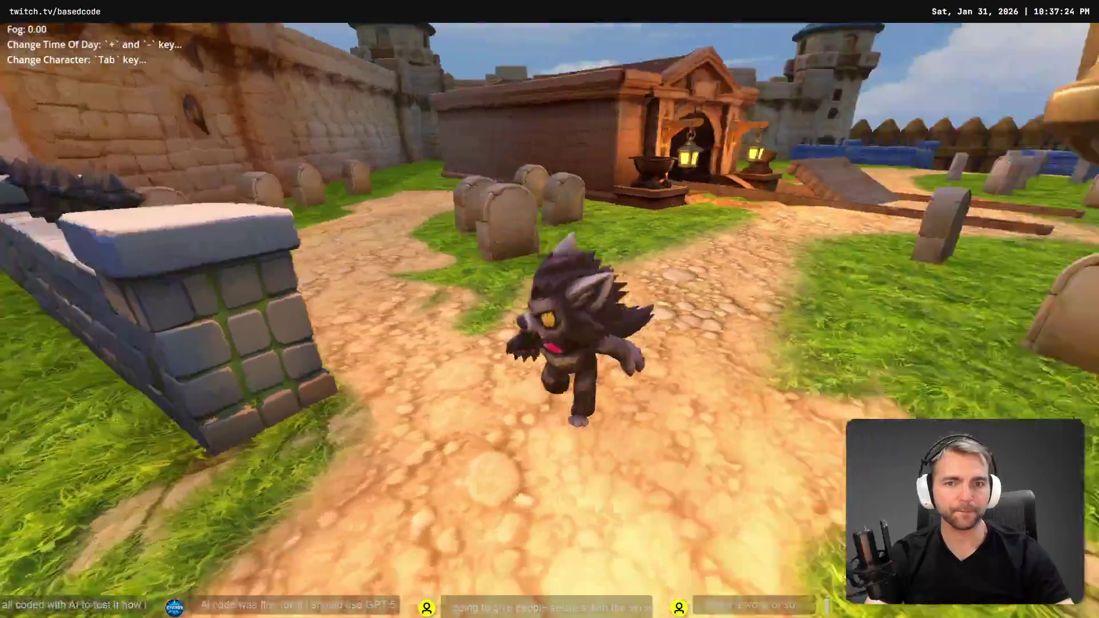
key(s)
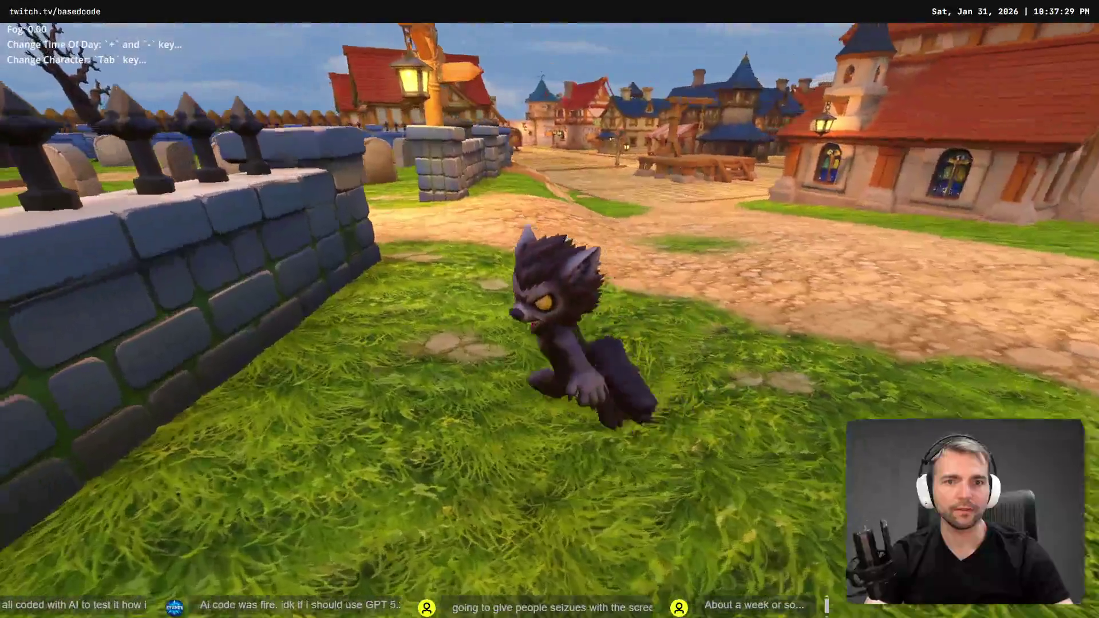
key(w)
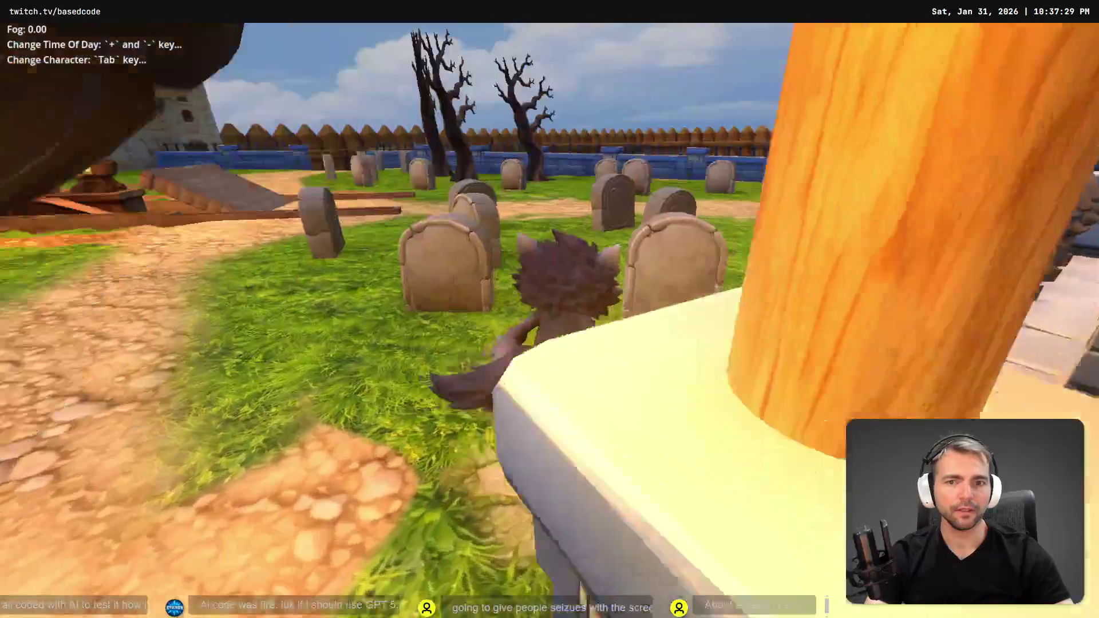
key(w)
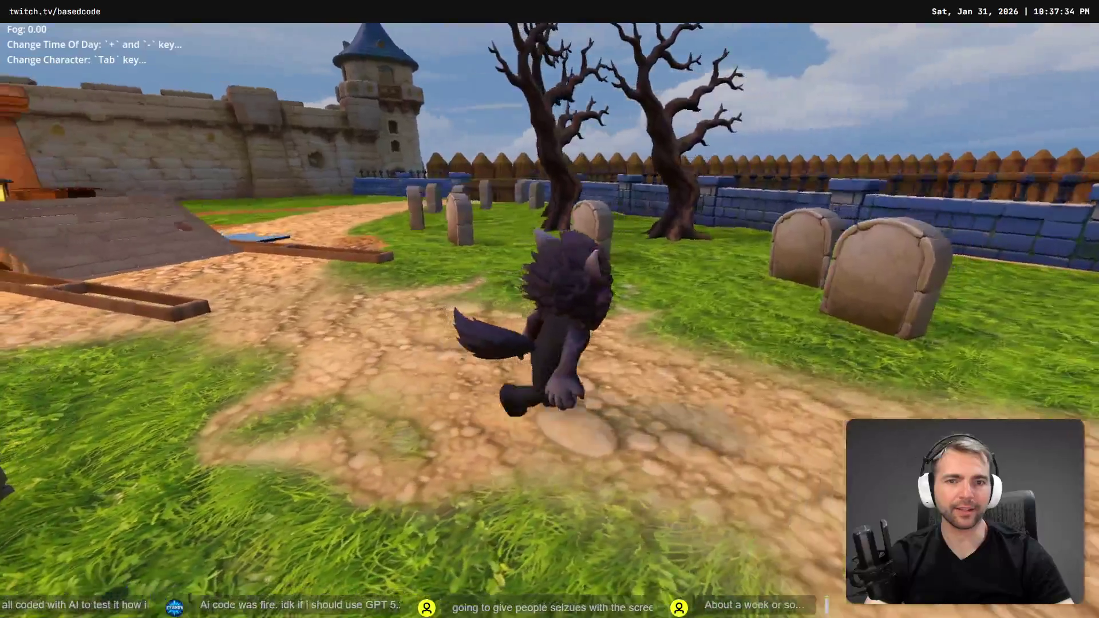
key(d)
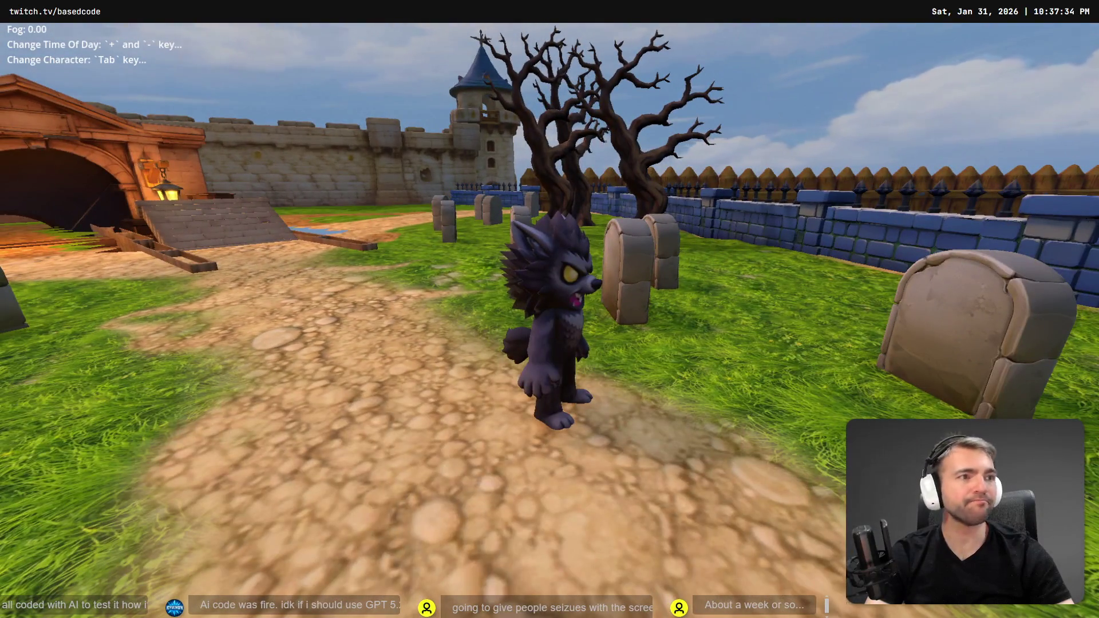
key(alt+Tab)
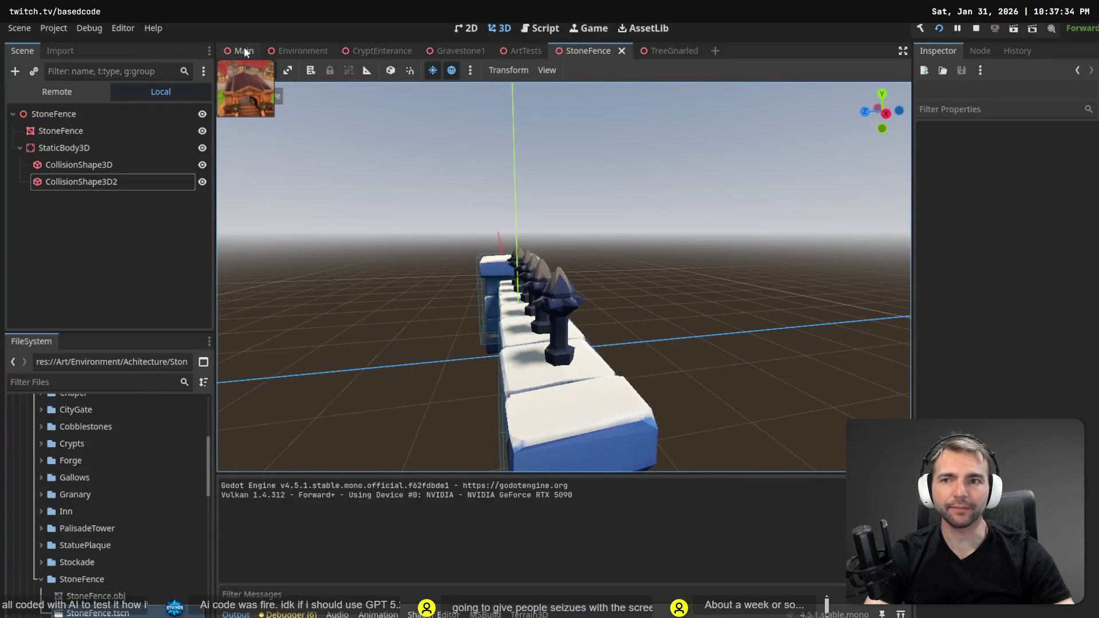
click(244, 54)
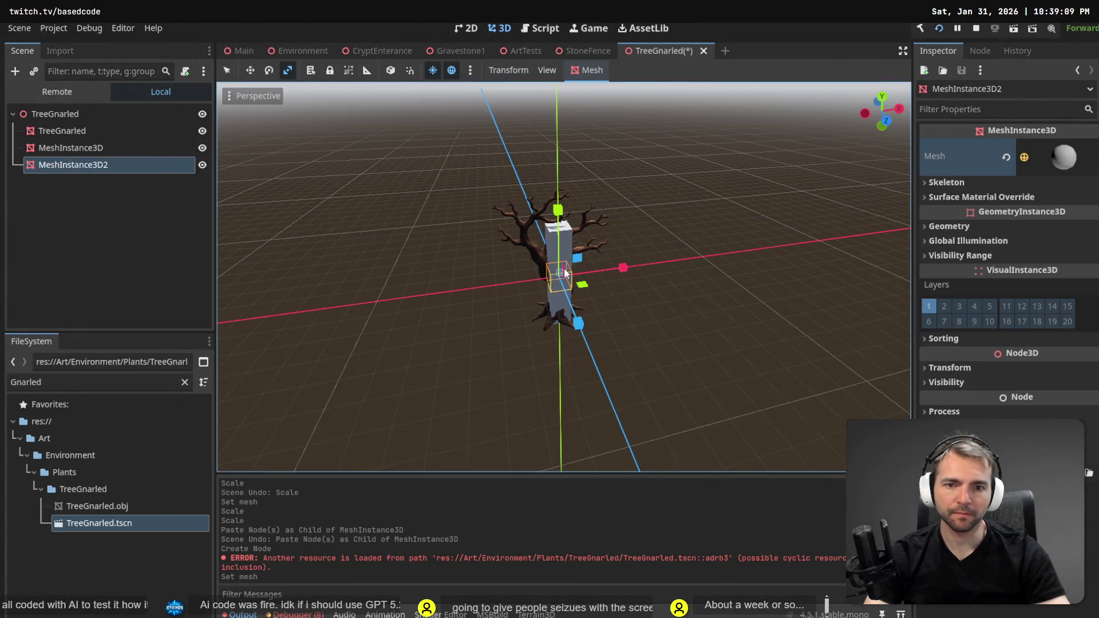
Raise MeshInstance3D2, scale it up to tree-crown size, and lower it onto the trunk.
click(231, 216)
click(73, 164)
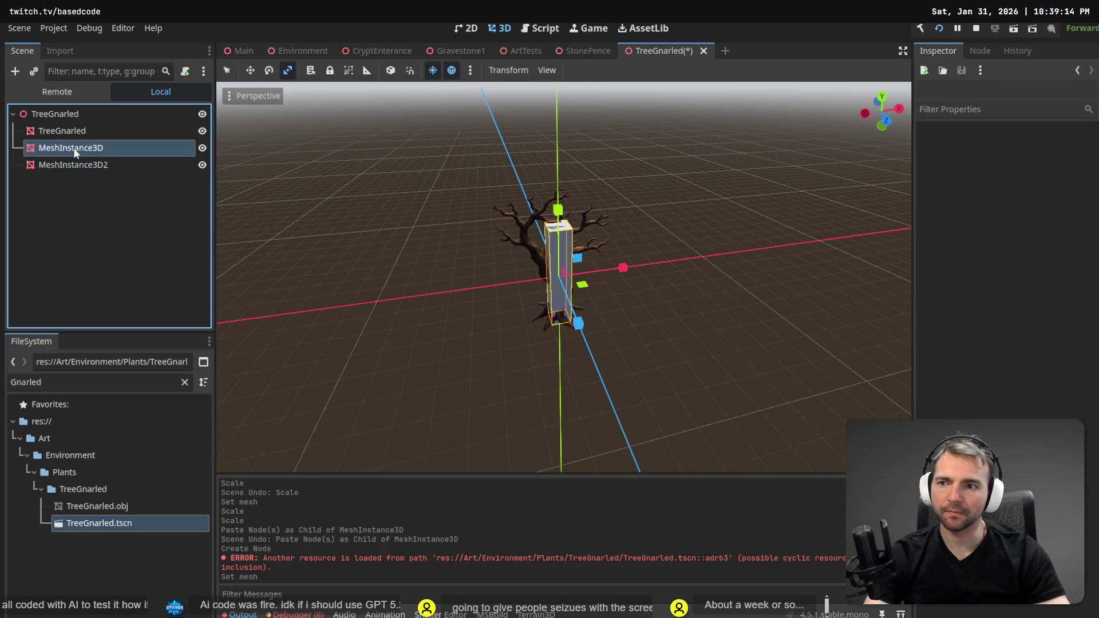
click(575, 280)
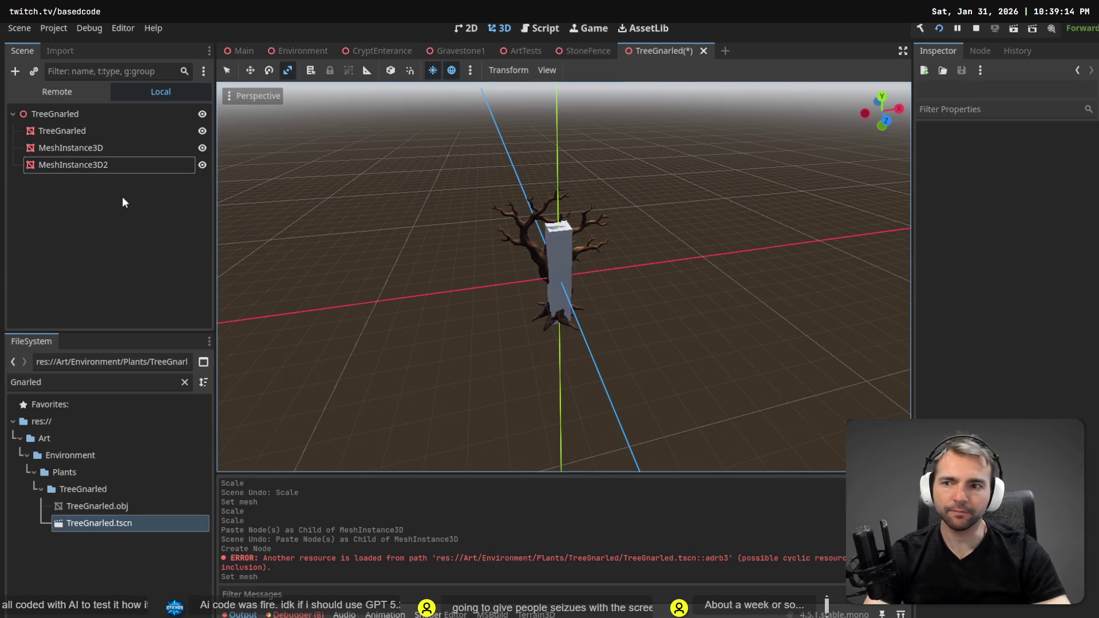
click(132, 165)
drag(559, 206, 560, 160)
drag(560, 206, 561, 205)
key(w)
drag(559, 150, 558, 183)
Hide the detailed TreeGnarled mesh and save the scene.
click(108, 138)
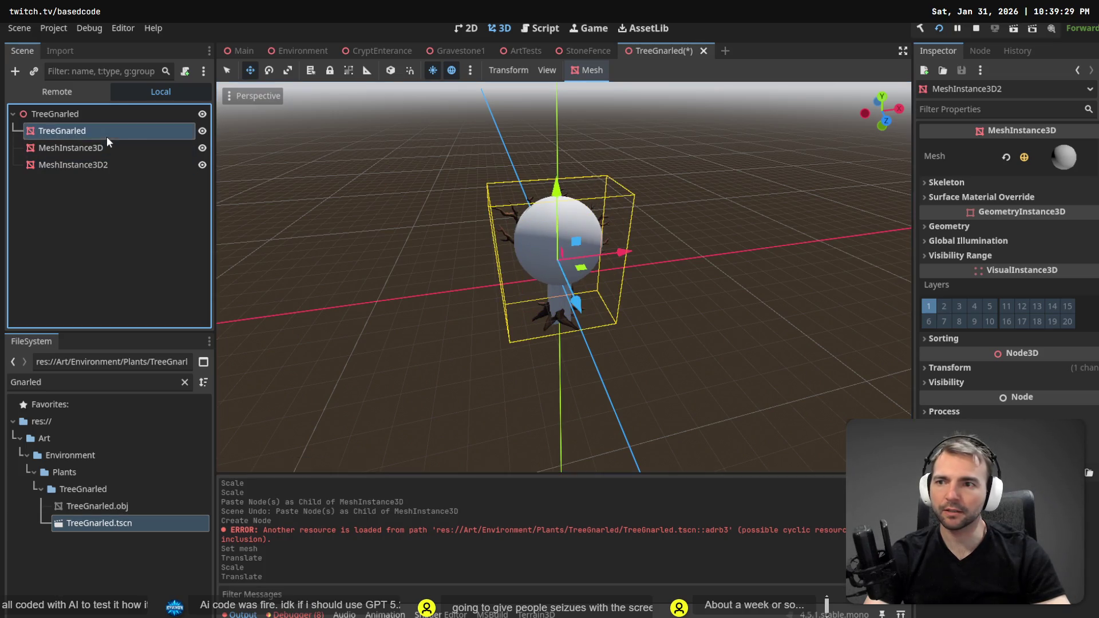
click(202, 131)
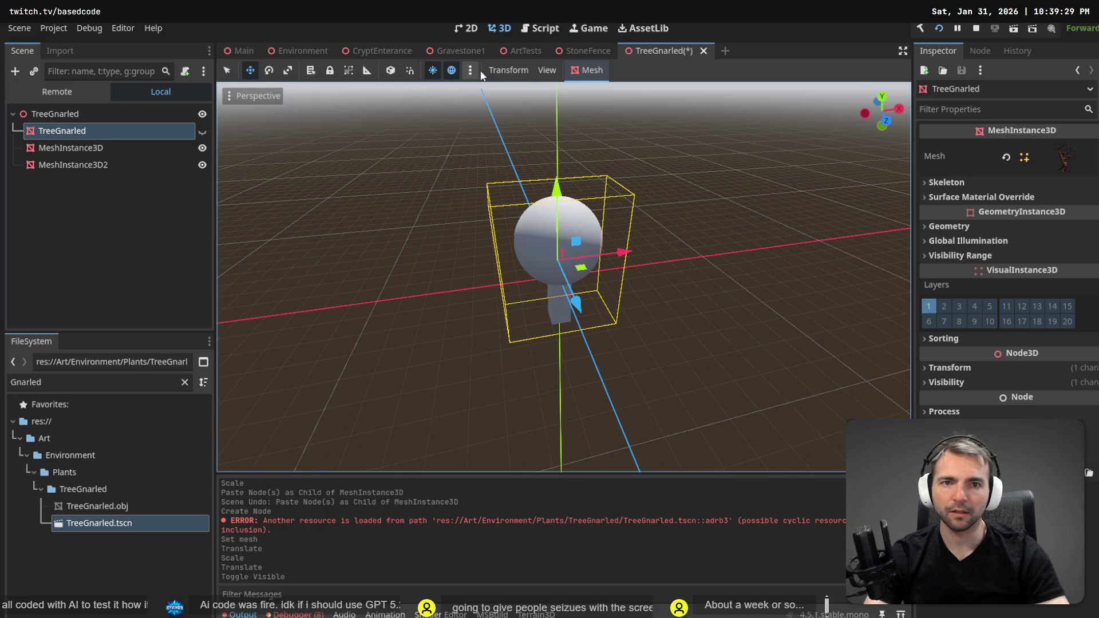
key(ctrl+s)
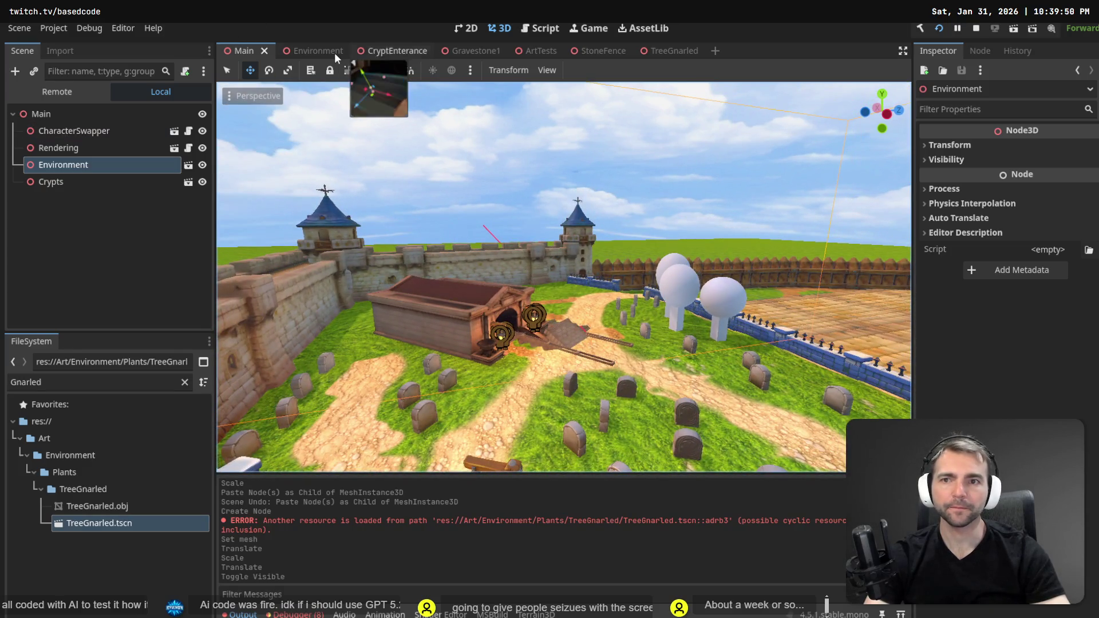
In the Environment scene, move the TreeGnarled placeholder beside the crypt.
click(335, 53)
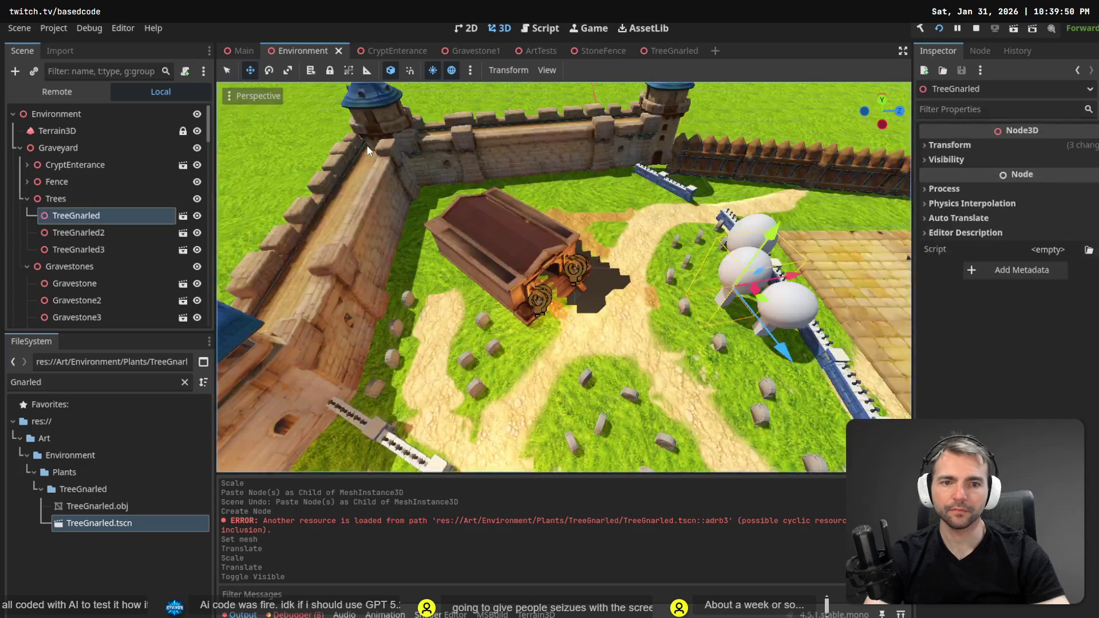
drag(380, 156, 486, 308)
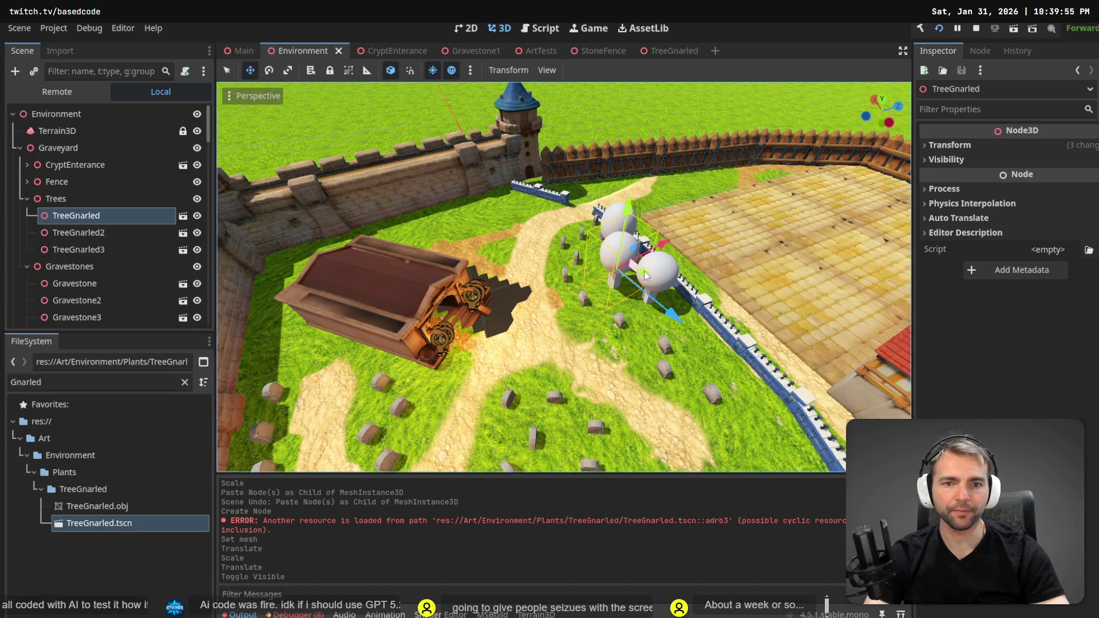
mouse_move(647, 278)
mouse_down()
mouse_move(283, 367)
mouse_move(304, 352)
mouse_up()
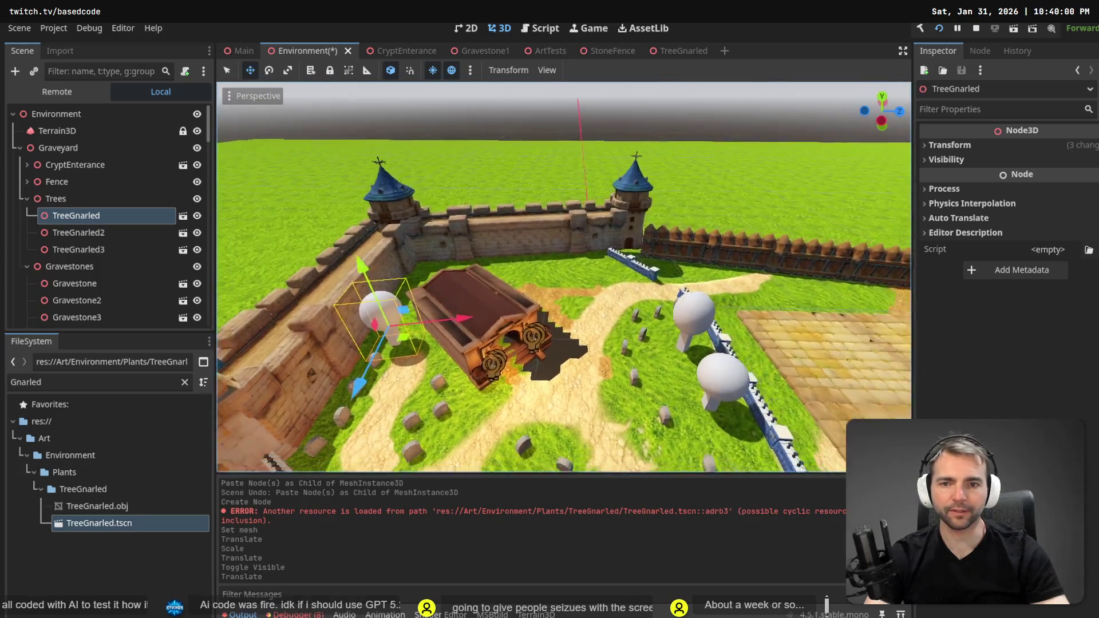
Fly around the graveyard to check the tree's placement and select the wall segment near the crypt.
key(s)
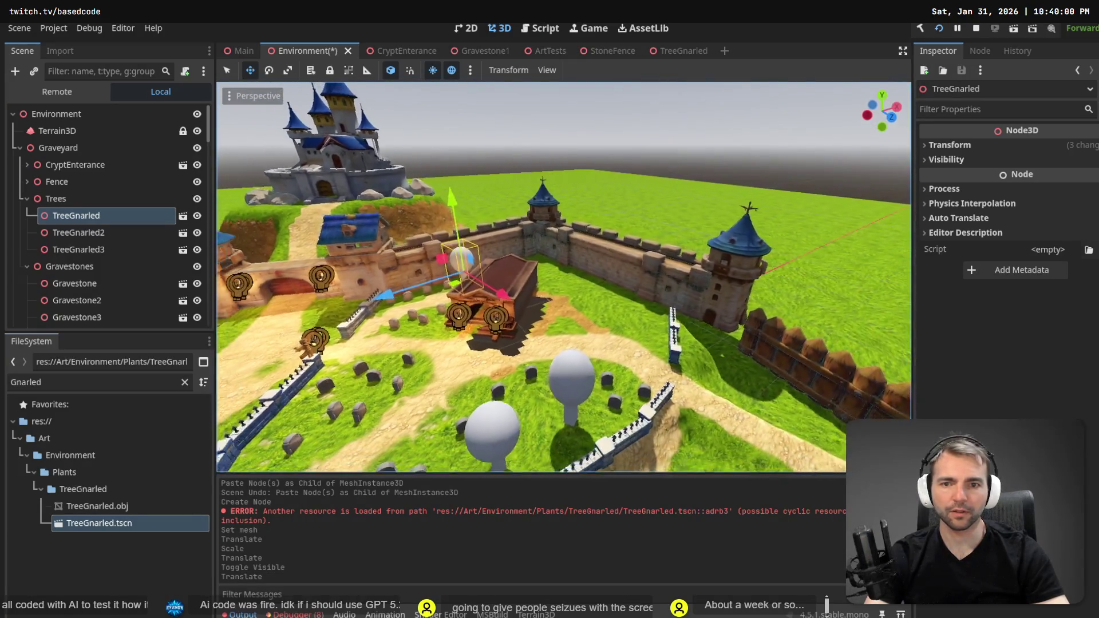
key(w)
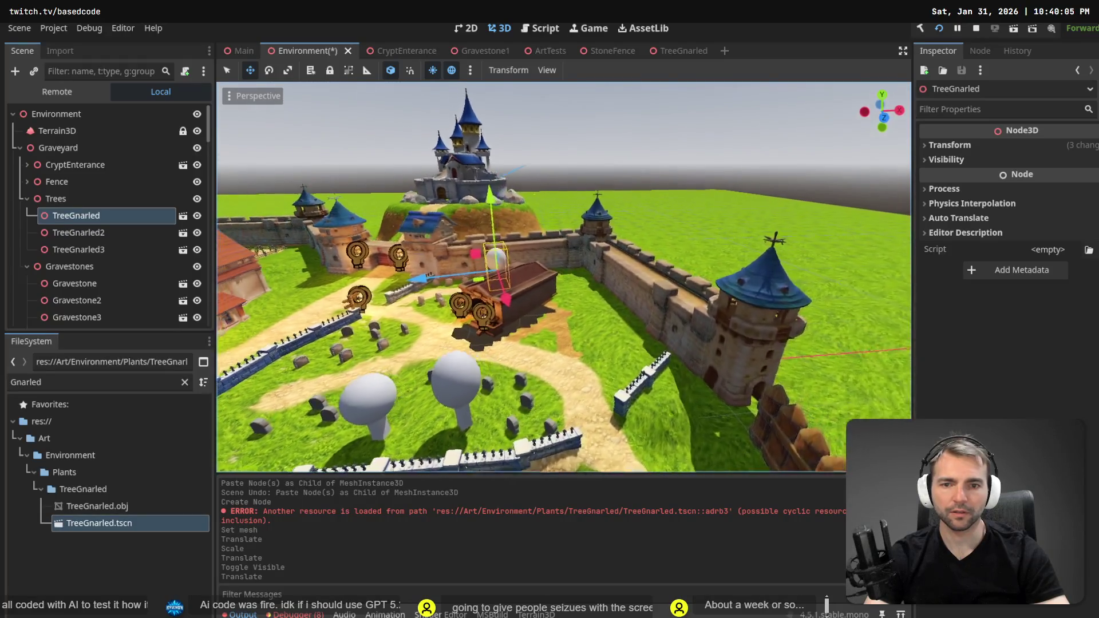
key(w)
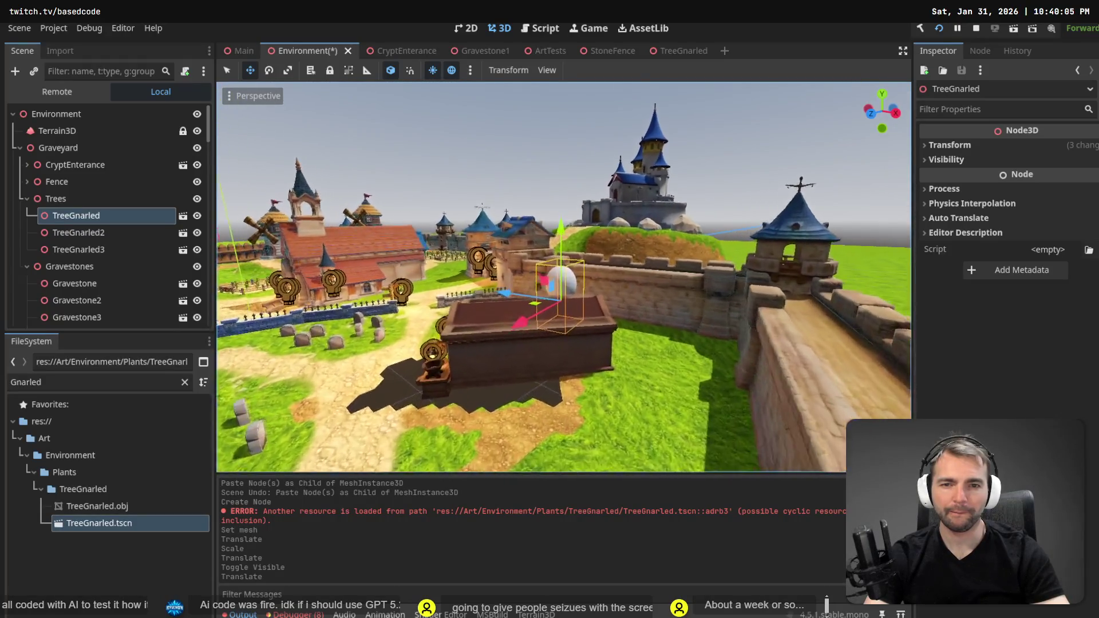
key(s)
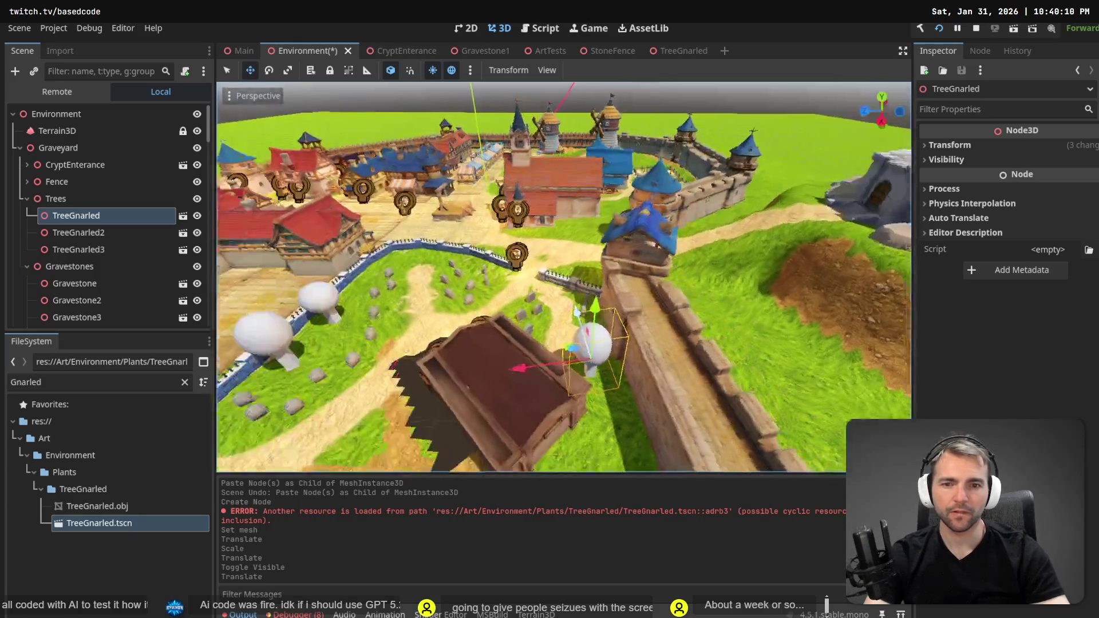
key(d)
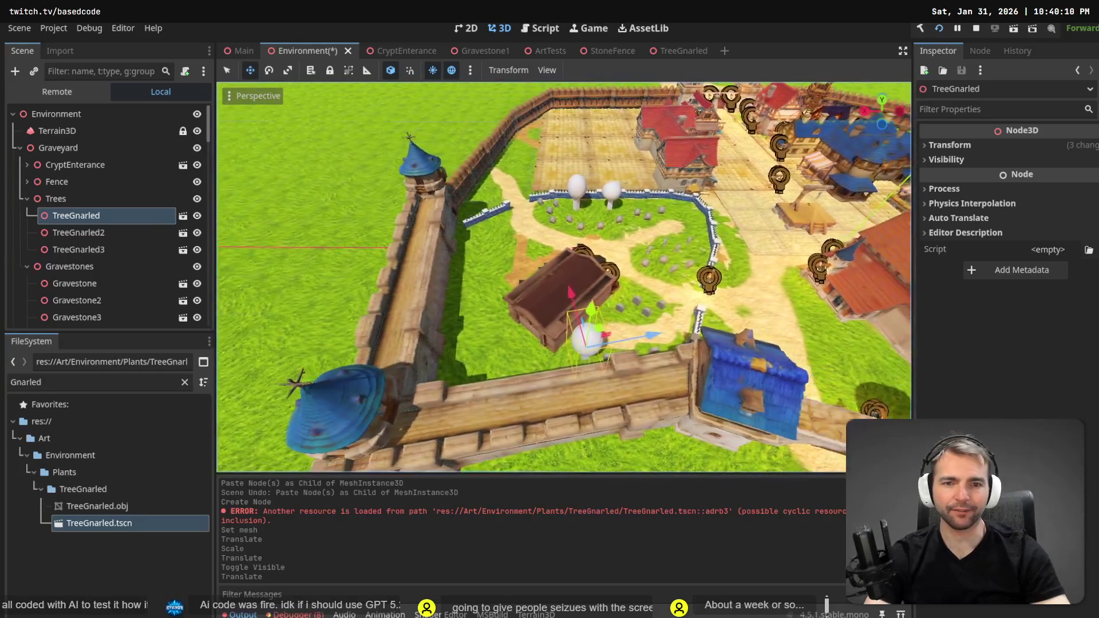
key(a)
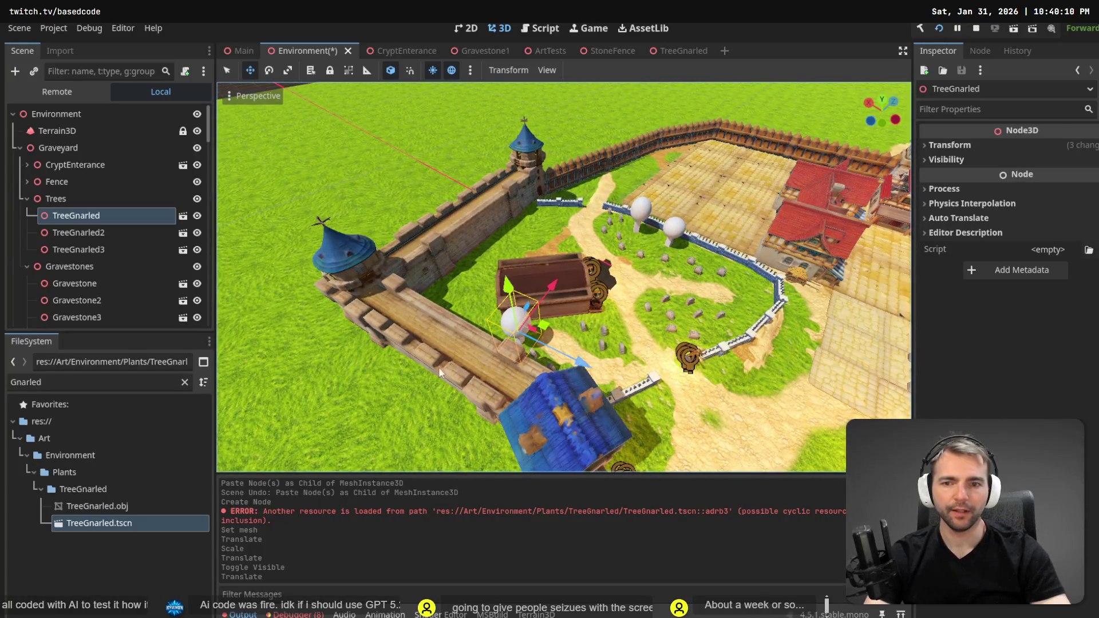
click(479, 359)
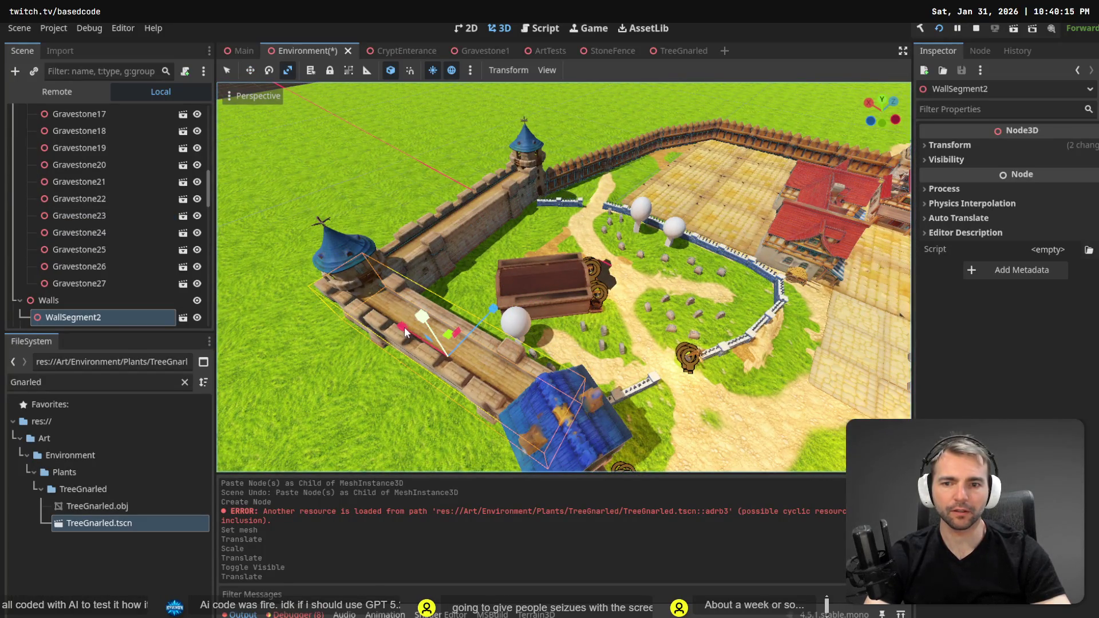
Move WatchTower4 with WallSegment4 and rotate them about 16 degrees into line.
drag(404, 327, 421, 338)
key(ctrl+z)
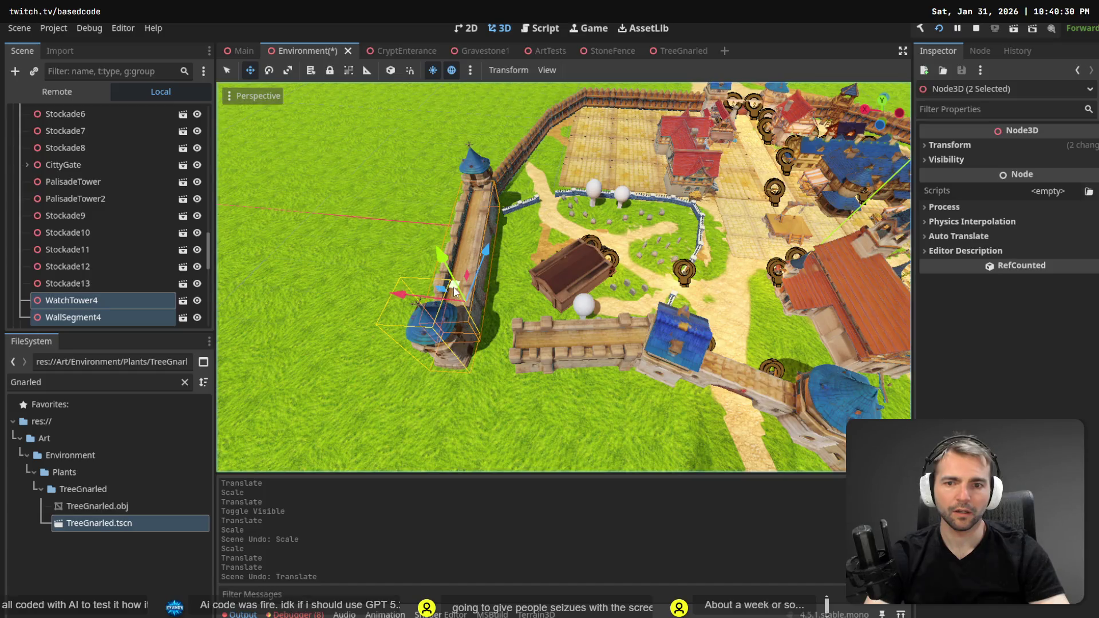
drag(456, 288, 495, 301)
key(e)
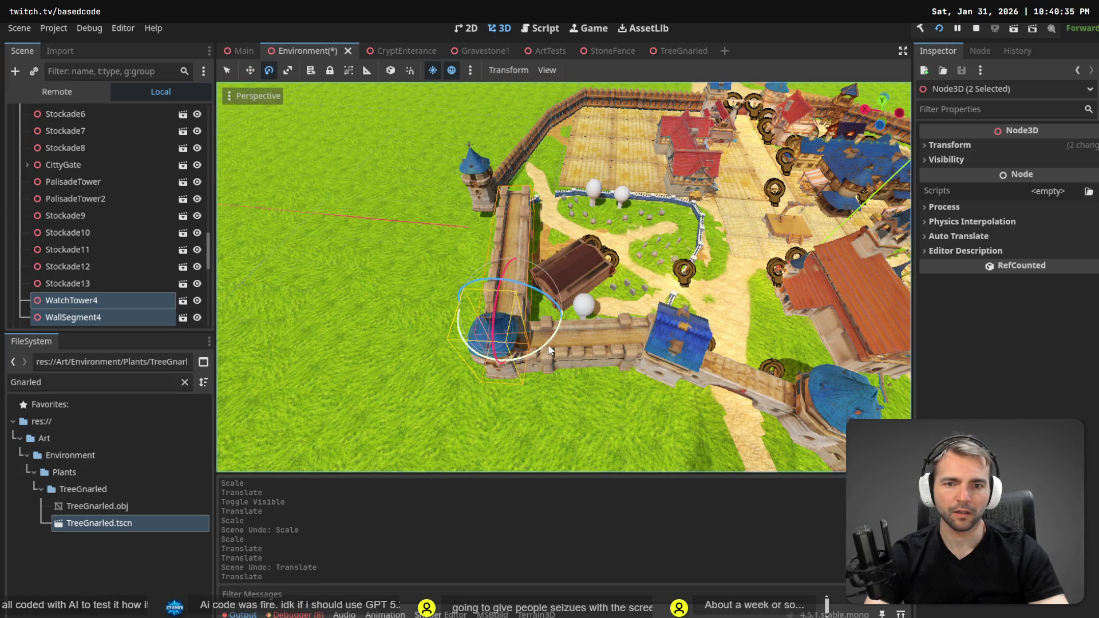
drag(548, 350, 555, 336)
key(w)
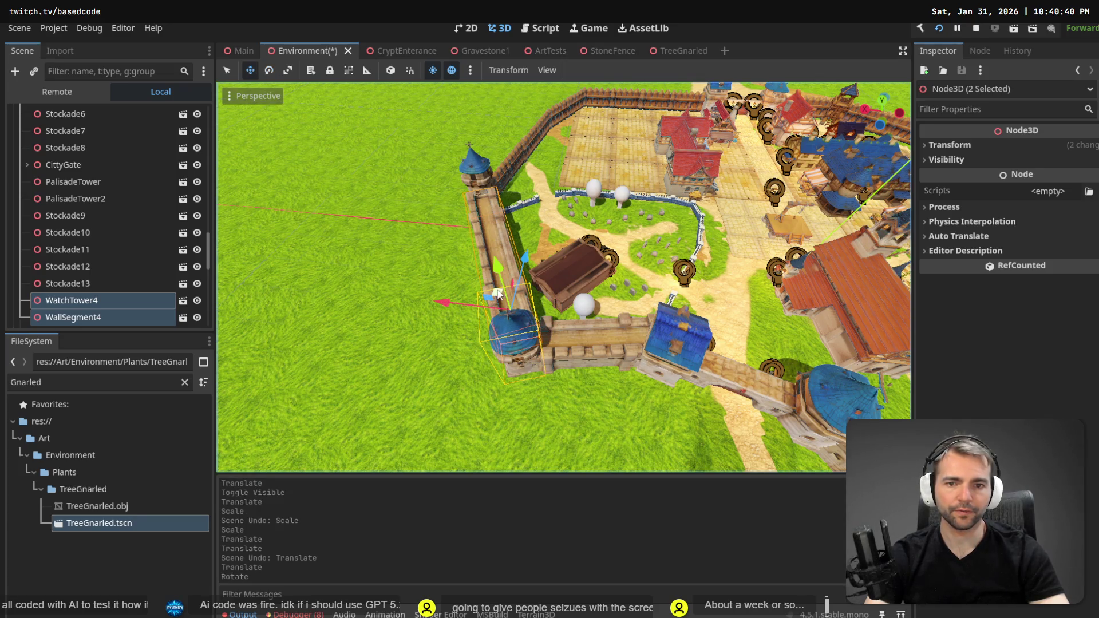
drag(497, 294, 483, 294)
Frame WatchTower5 and shift it along X to the graveyard wall's corner.
key(w)
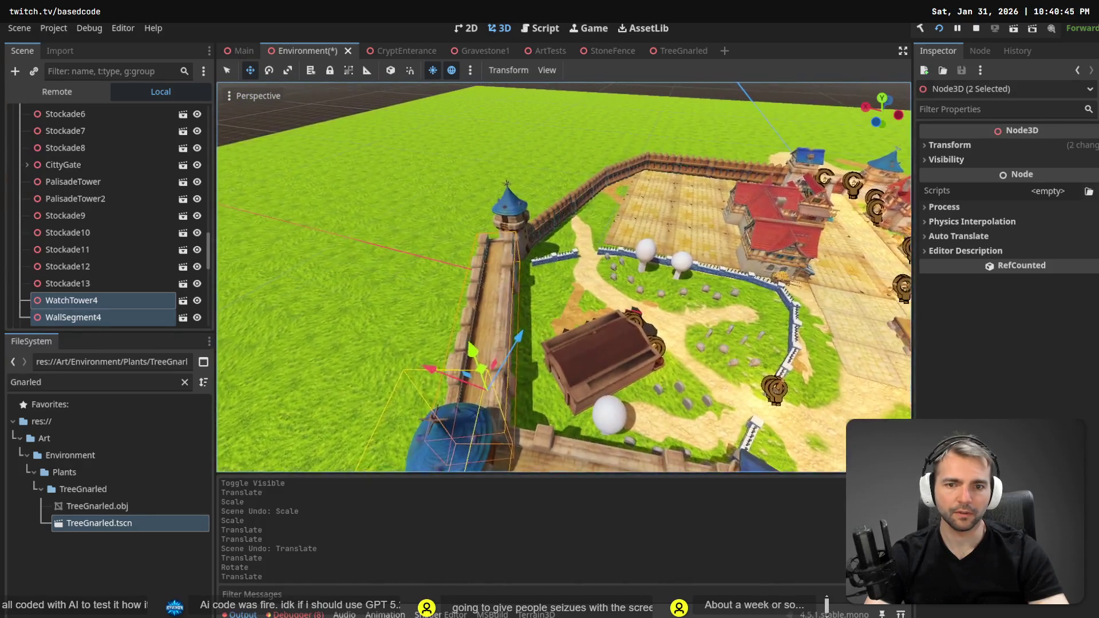
scroll(563, 278, up, 3)
key(w)
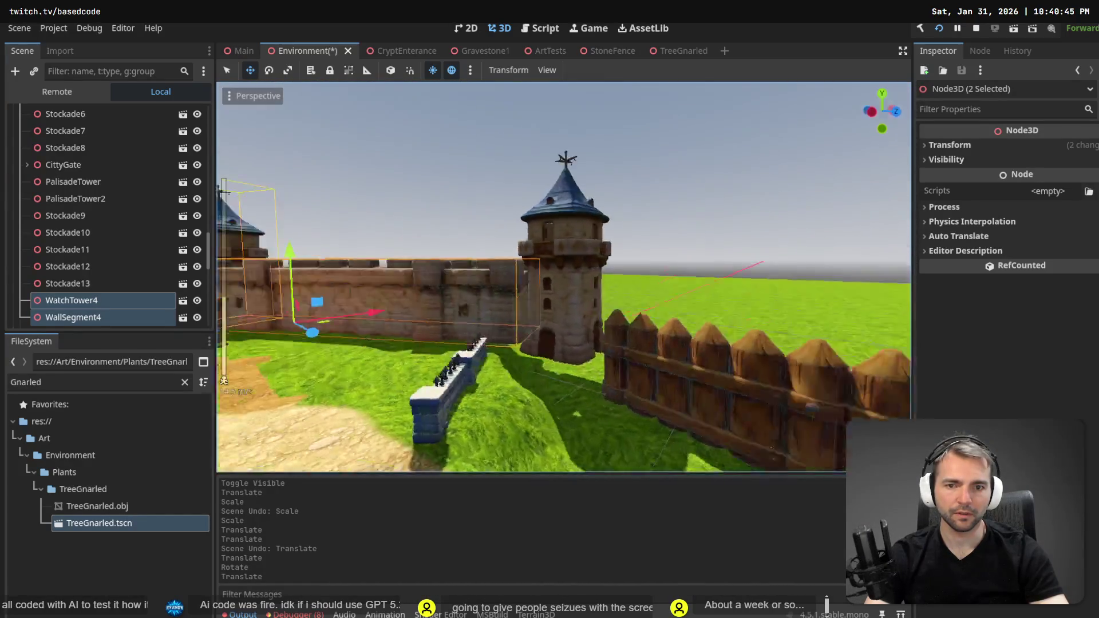
click(685, 309)
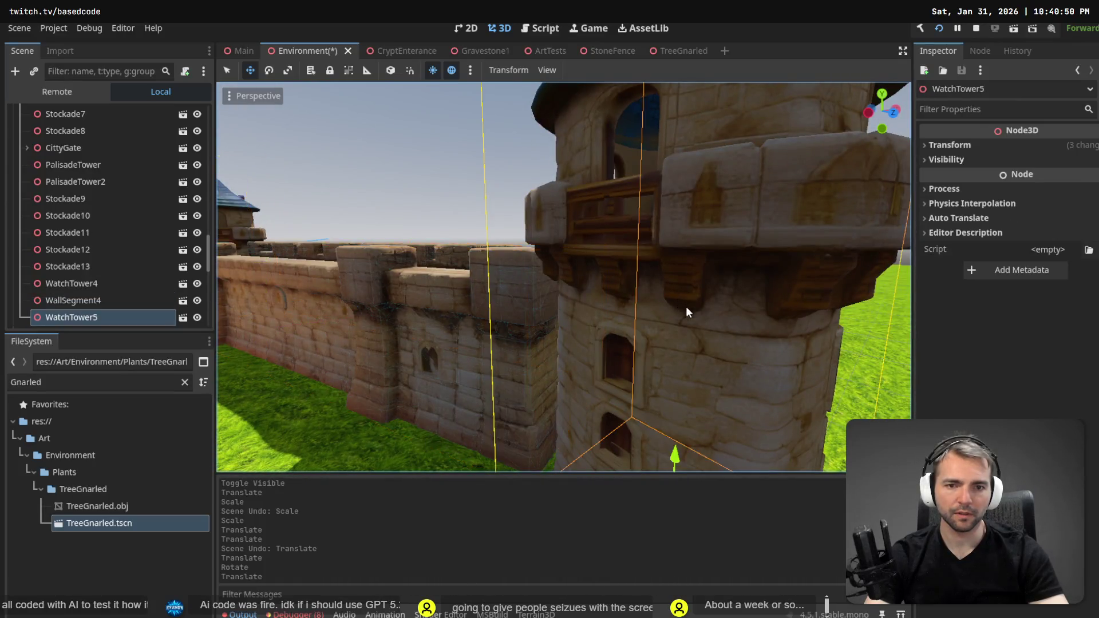
key(f)
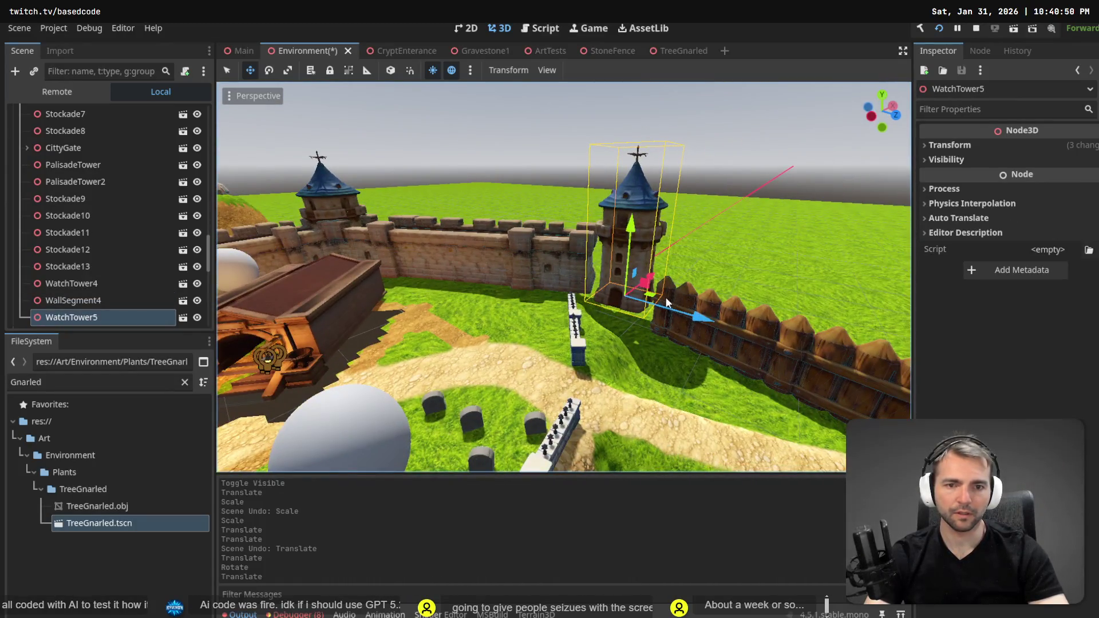
mouse_move(652, 300)
mouse_down()
mouse_move(623, 293)
mouse_move(664, 297)
mouse_up()
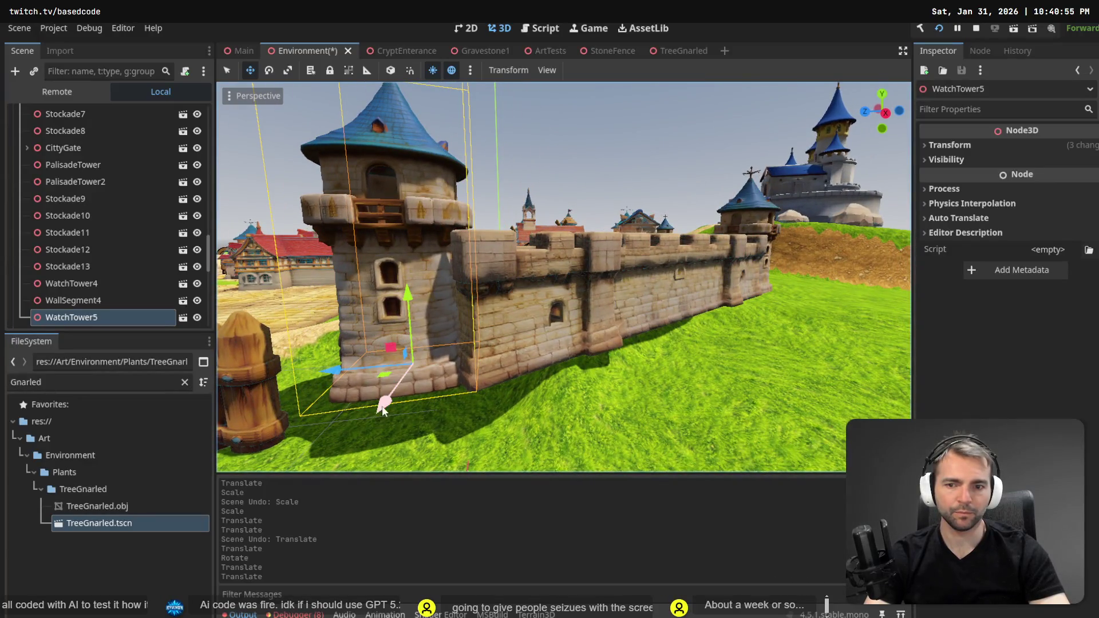
drag(382, 411, 424, 393)
key(ctrl+z)
key(ctrl+z)
drag(496, 375, 496, 375)
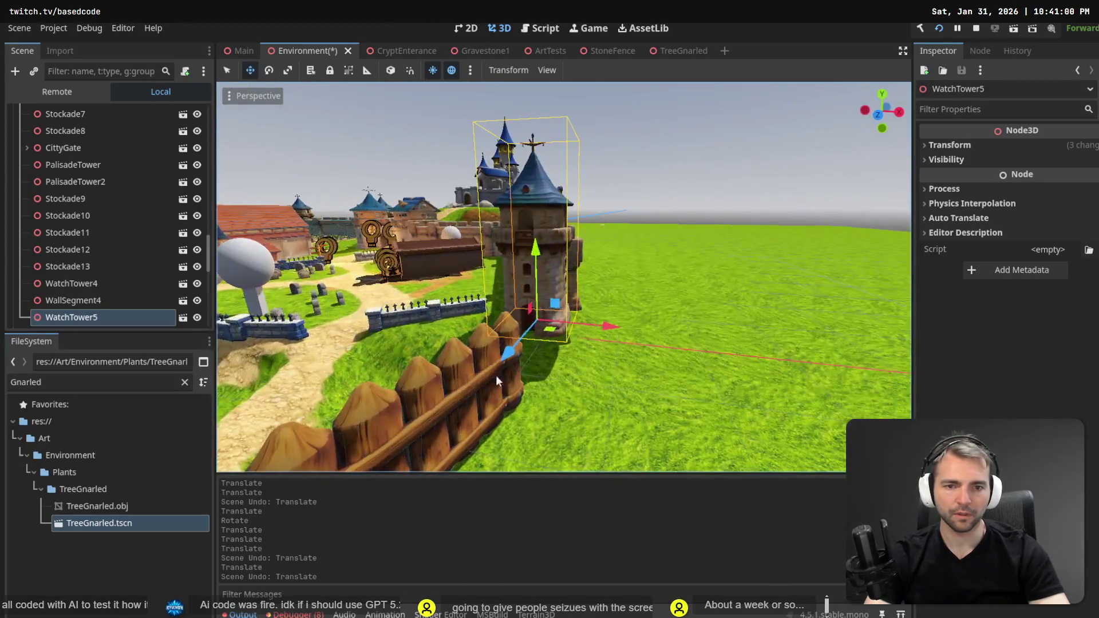
mouse_move(606, 335)
mouse_down()
mouse_move(623, 331)
mouse_move(578, 344)
mouse_move(594, 349)
mouse_up()
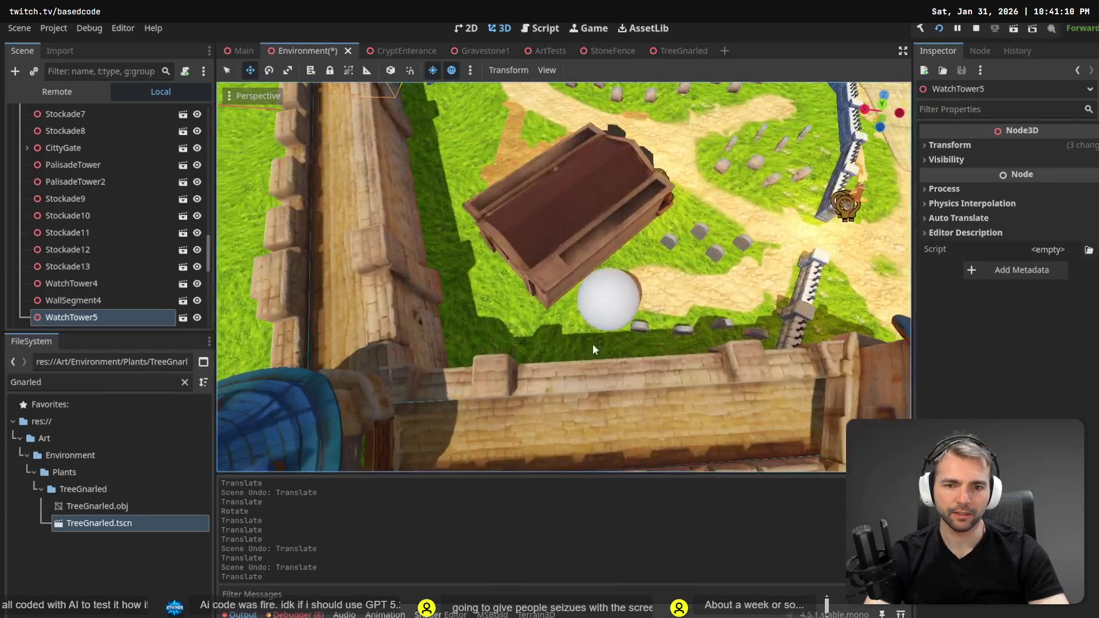
Paste a copy of the TreeGnarled tree as a child of the Trees node.
click(614, 314)
scroll(82, 129, up, 1)
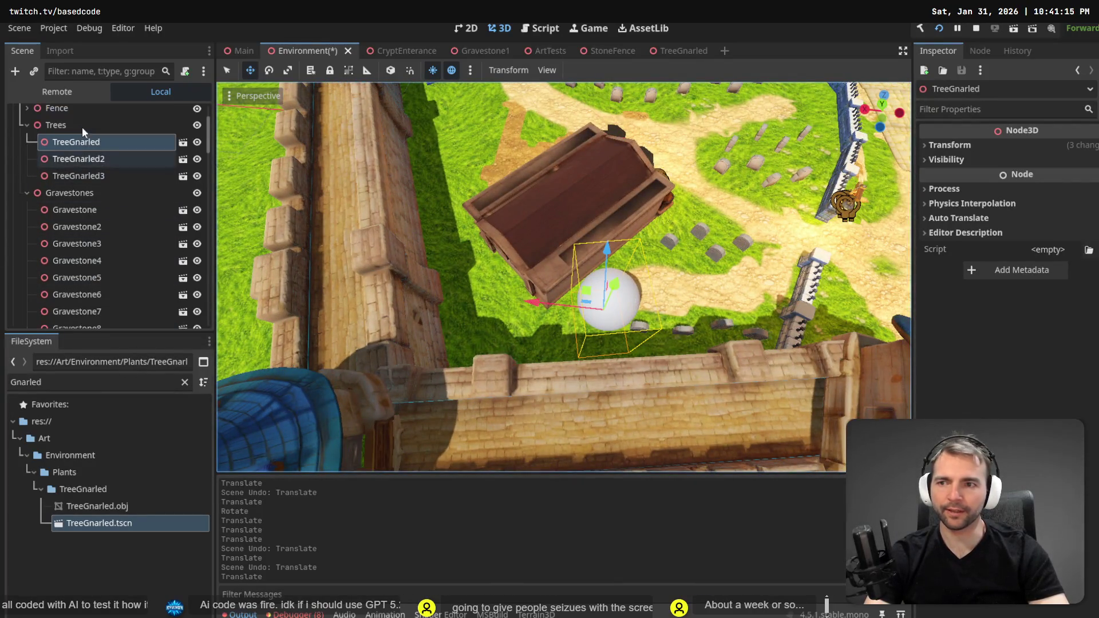
click(95, 176)
click(98, 147)
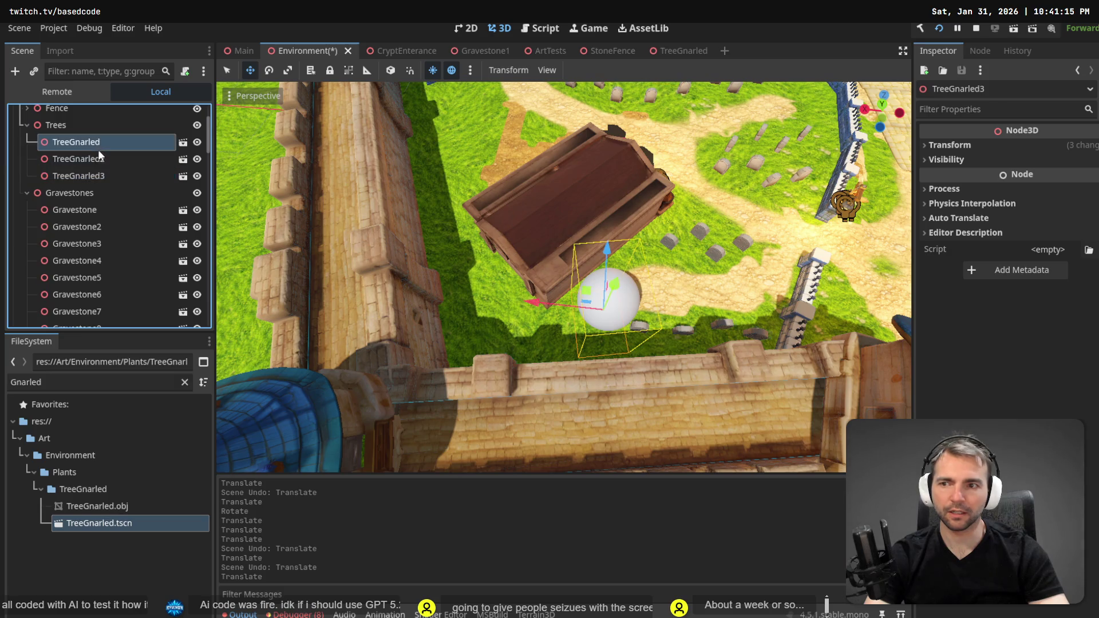
drag(564, 277, 253, 136)
scroll(566, 184, down, 8)
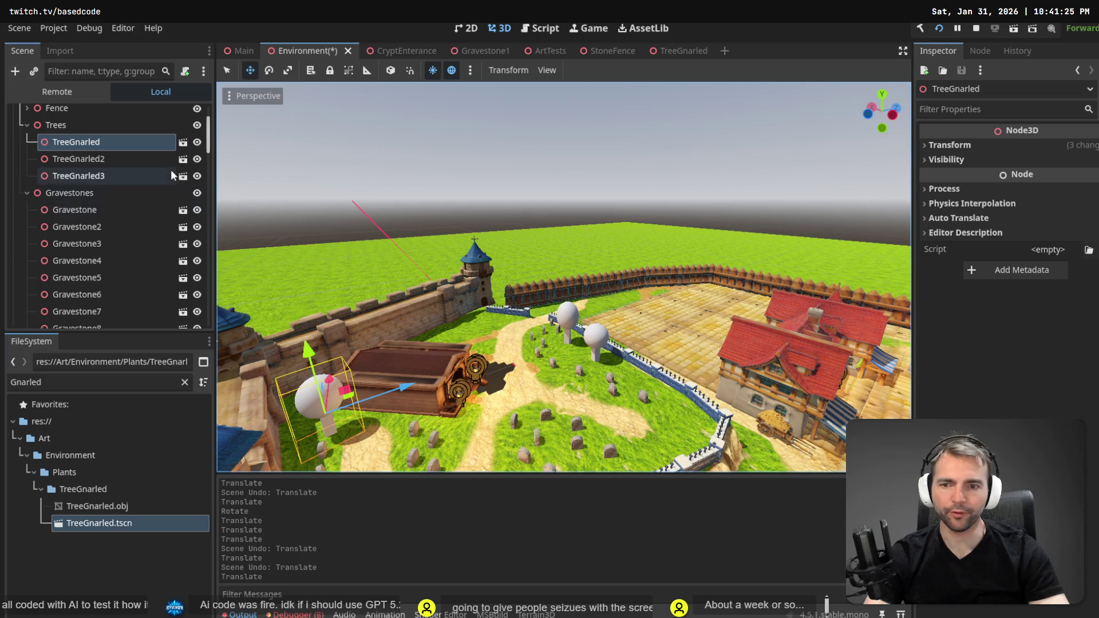
key(ctrl+z)
key(ctrl+z)
key(ctrl+shift+z)
key(ctrl+shift+z)
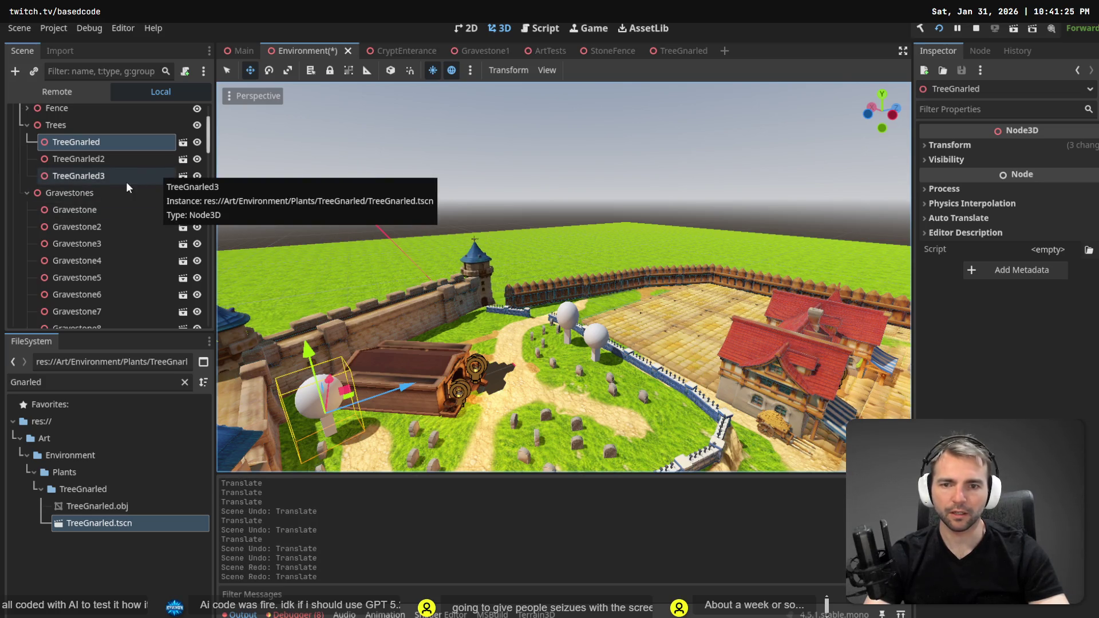
click(104, 177)
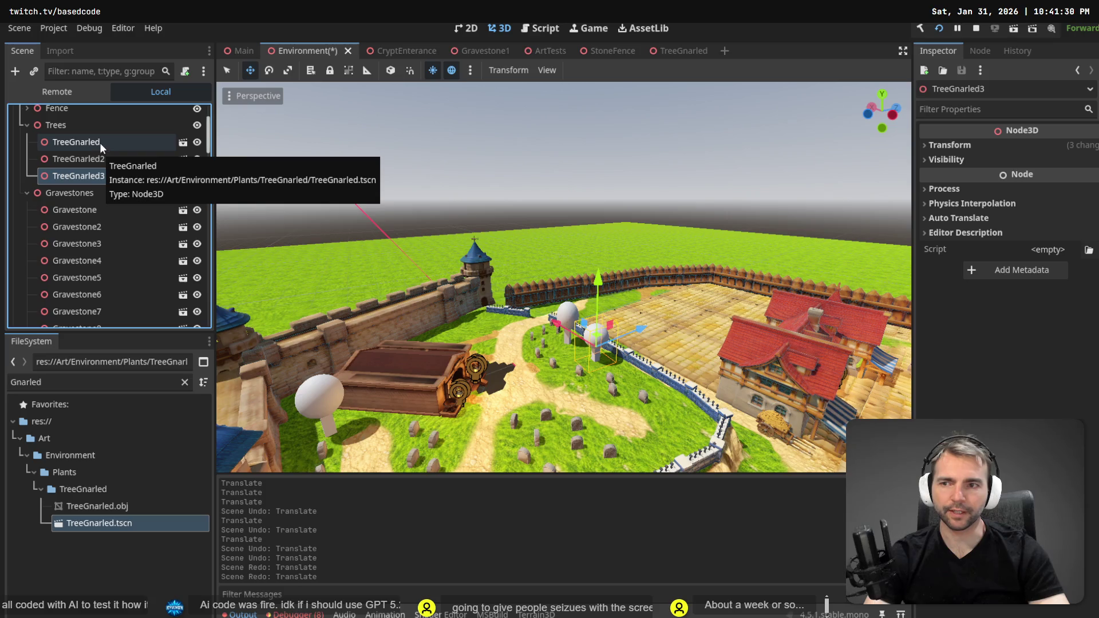
click(88, 126)
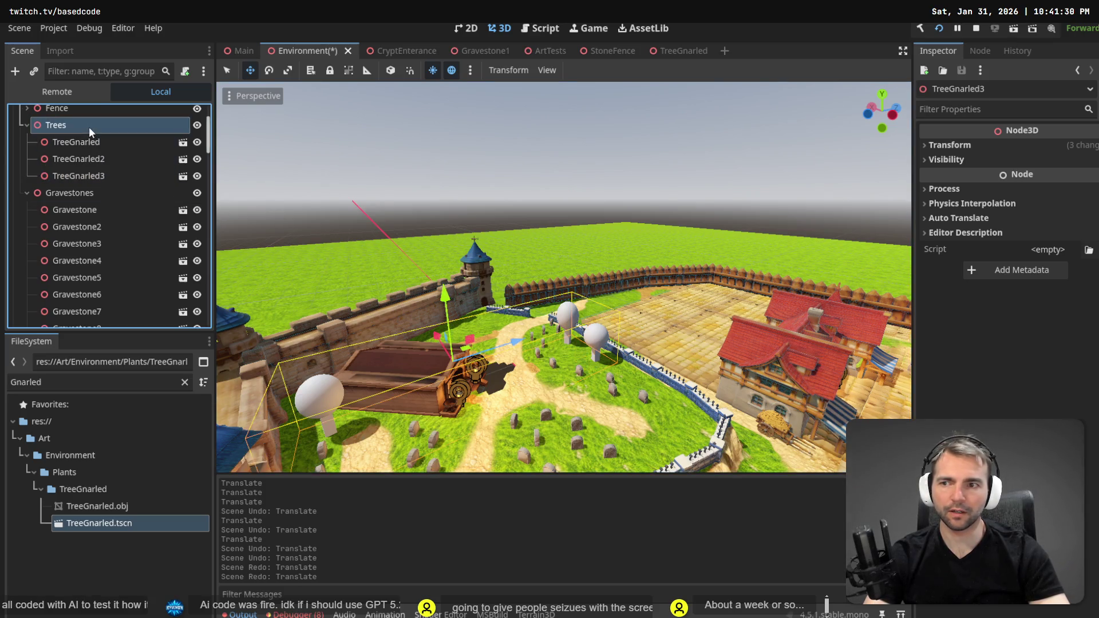
key(ctrl+v)
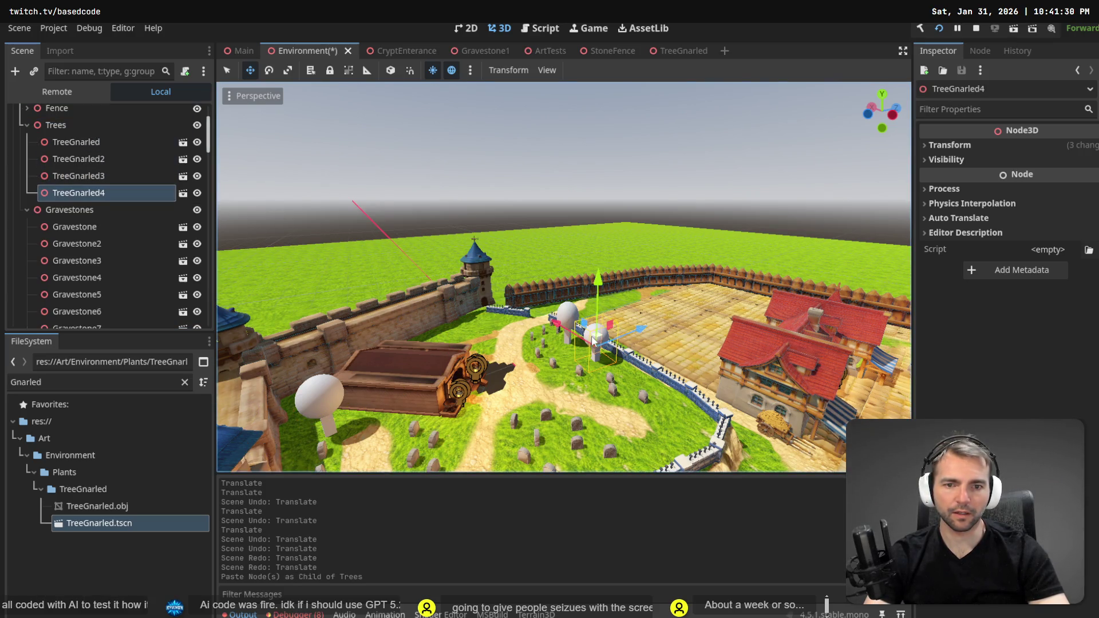
Move TreeGnarled4 among the graveyard trees and shrink it slightly.
drag(593, 342, 571, 341)
key(r)
key(ctrl+z)
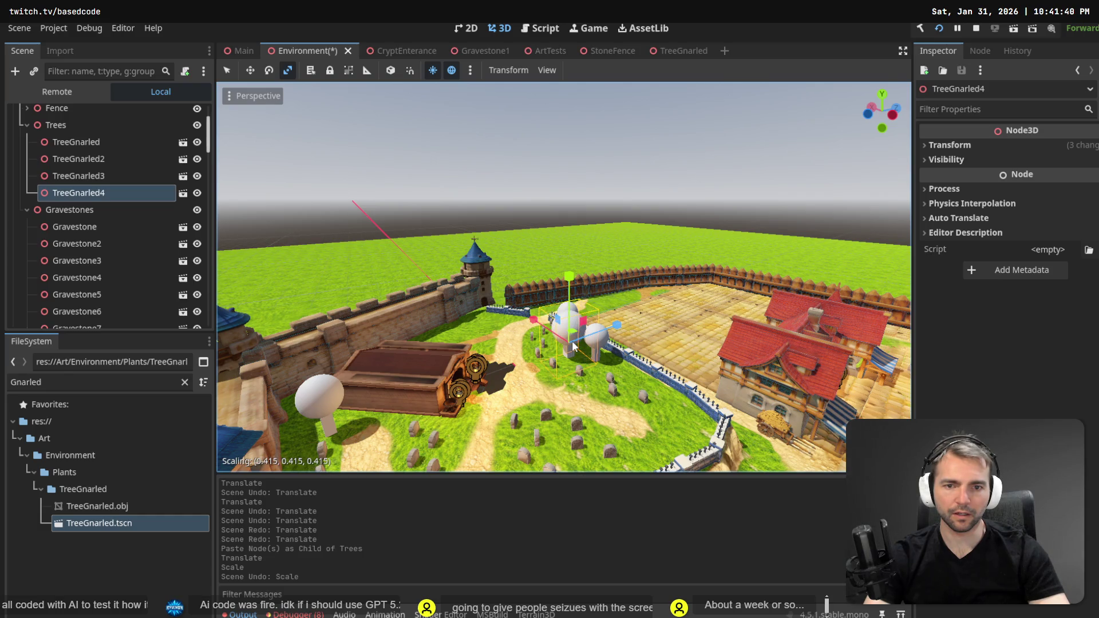
drag(573, 346, 573, 346)
Paste another TreeGnarled copy, TreeGnarled5, under Trees.
click(88, 180)
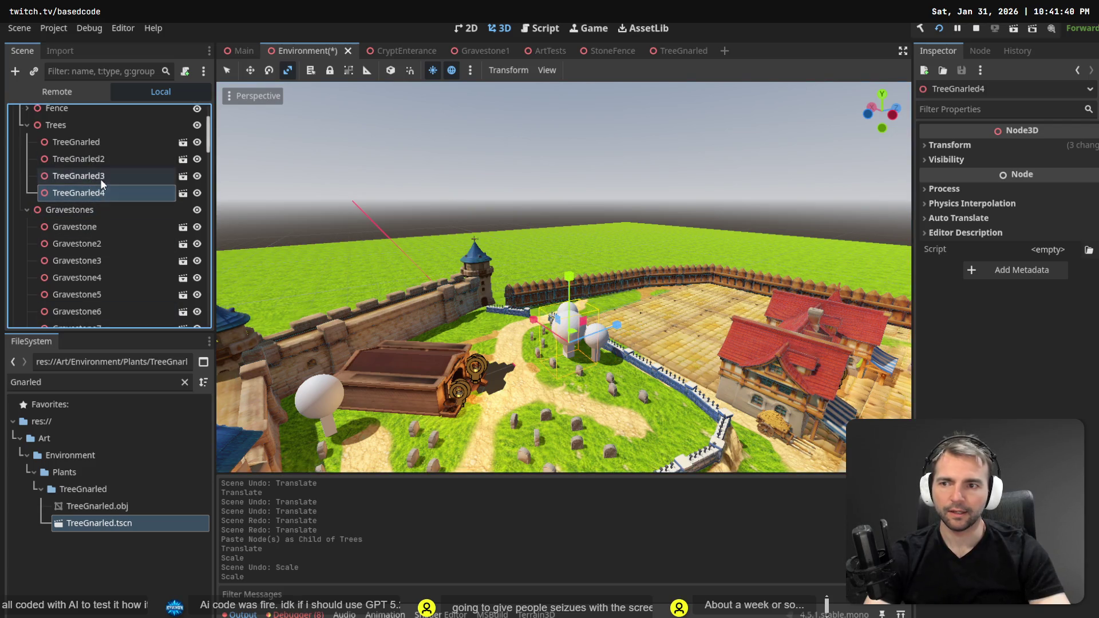
click(96, 160)
click(98, 143)
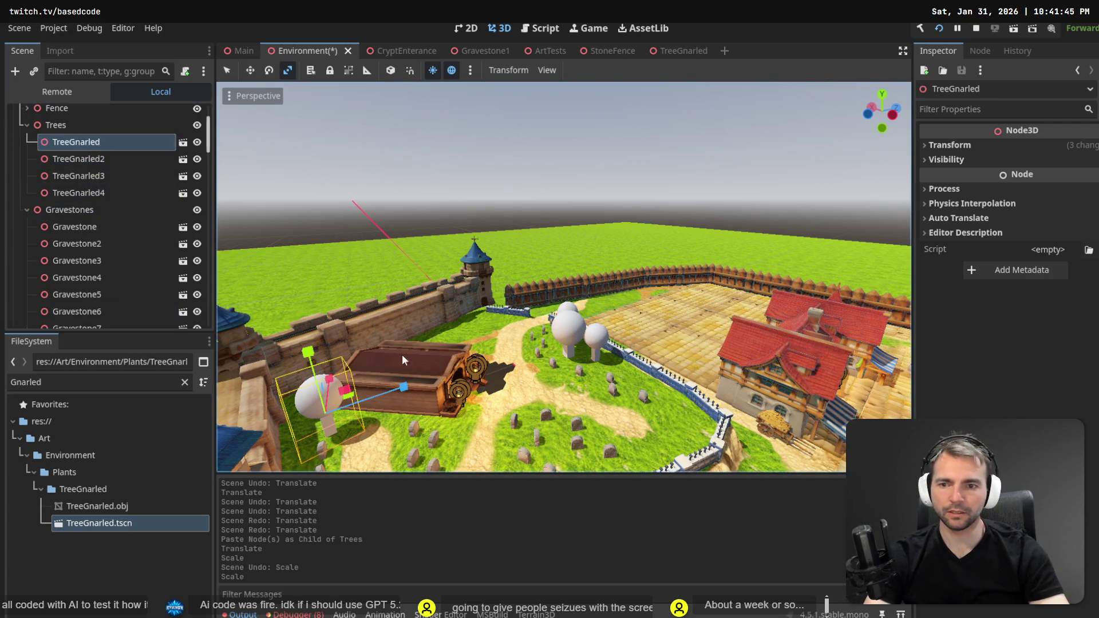
click(86, 125)
key(ctrl+v)
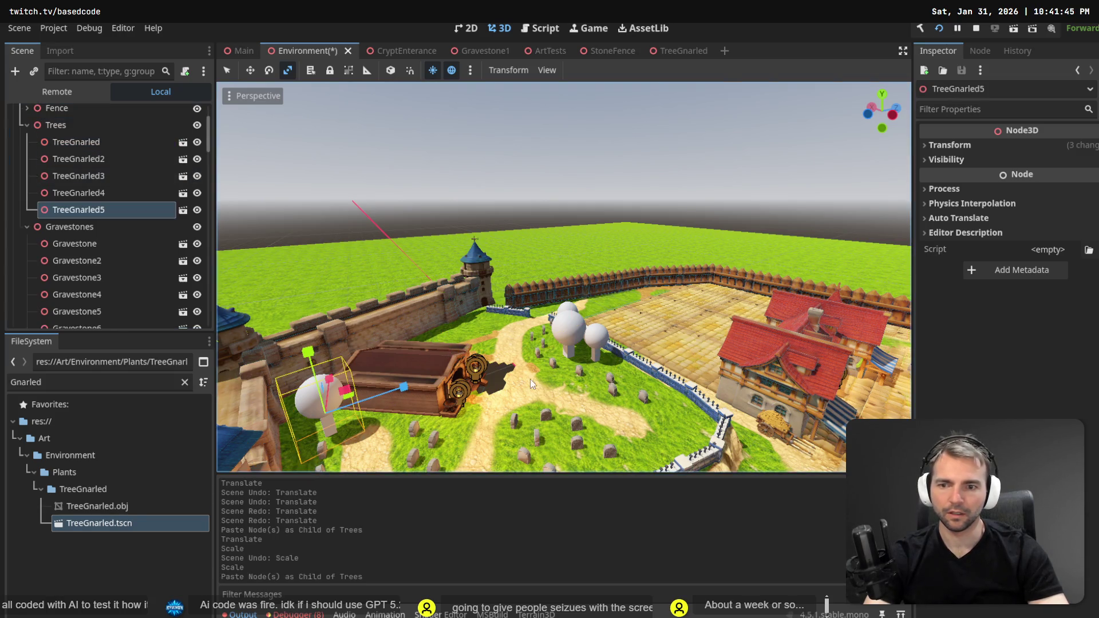
Move TreeGnarled5 beside the tower along the graveyard's back wall.
scroll(538, 397, up, 2)
key(w)
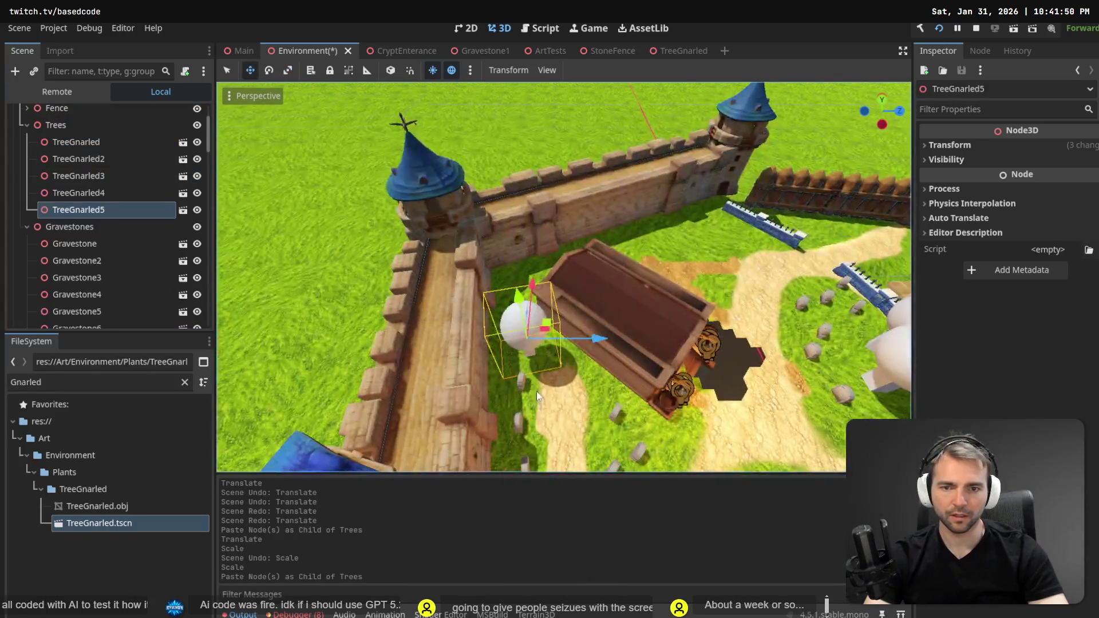
drag(548, 335, 503, 269)
key(ctrl+z)
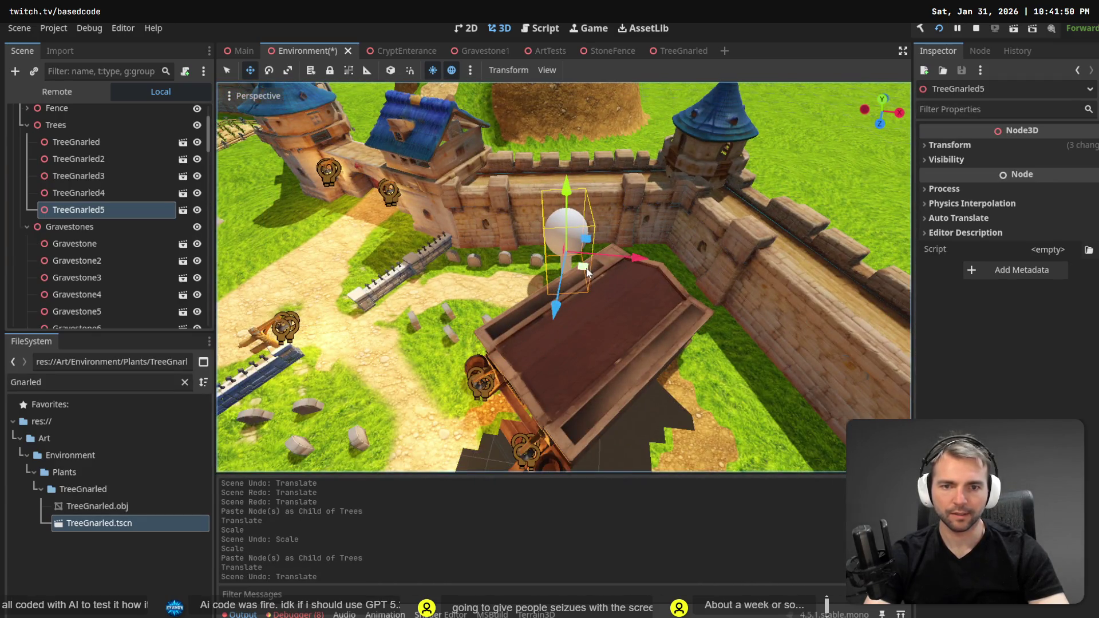
drag(587, 272, 668, 262)
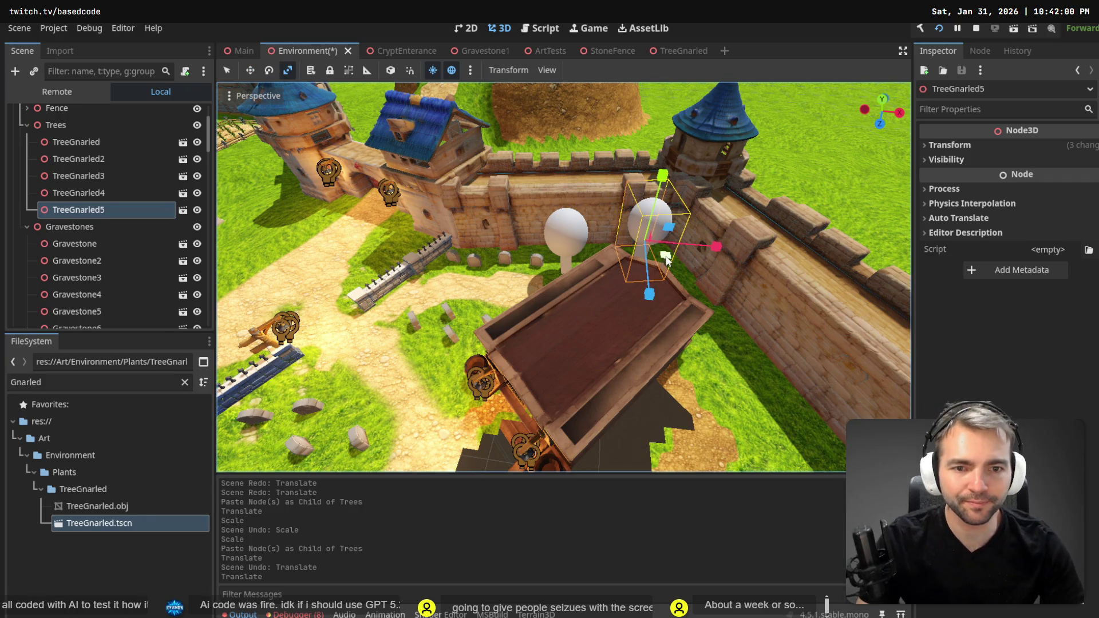
drag(668, 260, 641, 243)
key(ctrl+z)
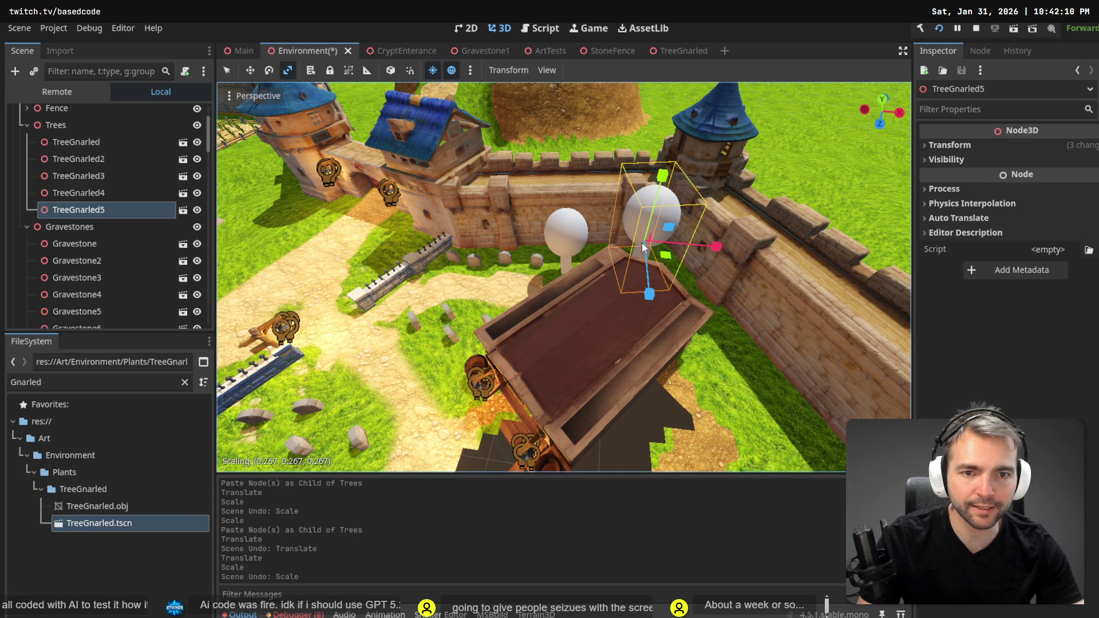
scroll(564, 278, down, 5)
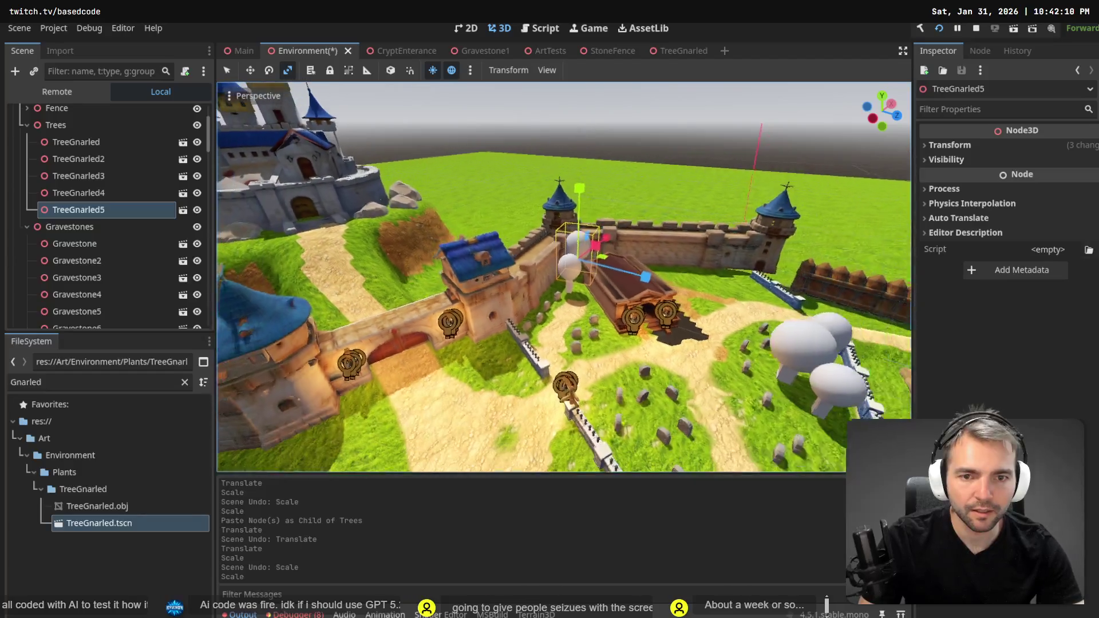
scroll(564, 278, up, 5)
scroll(608, 244, up, 1)
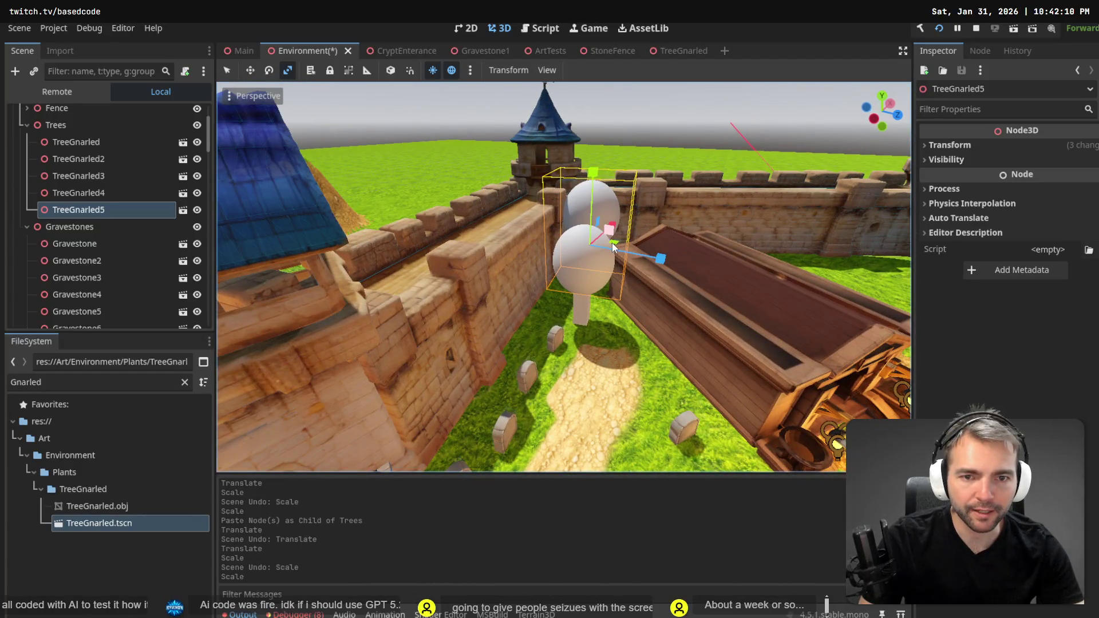
mouse_move(622, 250)
mouse_down()
mouse_move(647, 237)
mouse_move(631, 253)
mouse_up()
key(ctrl+z)
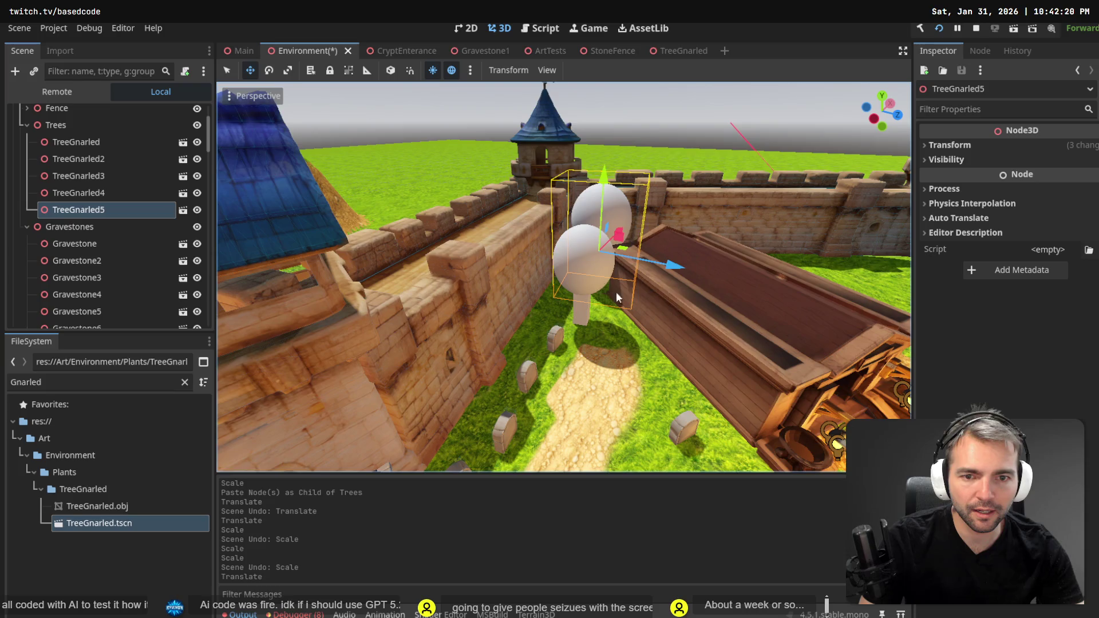
Paste TreeGnarled6 under Trees and slide it beside the crypt.
drag(355, 252, 328, 251)
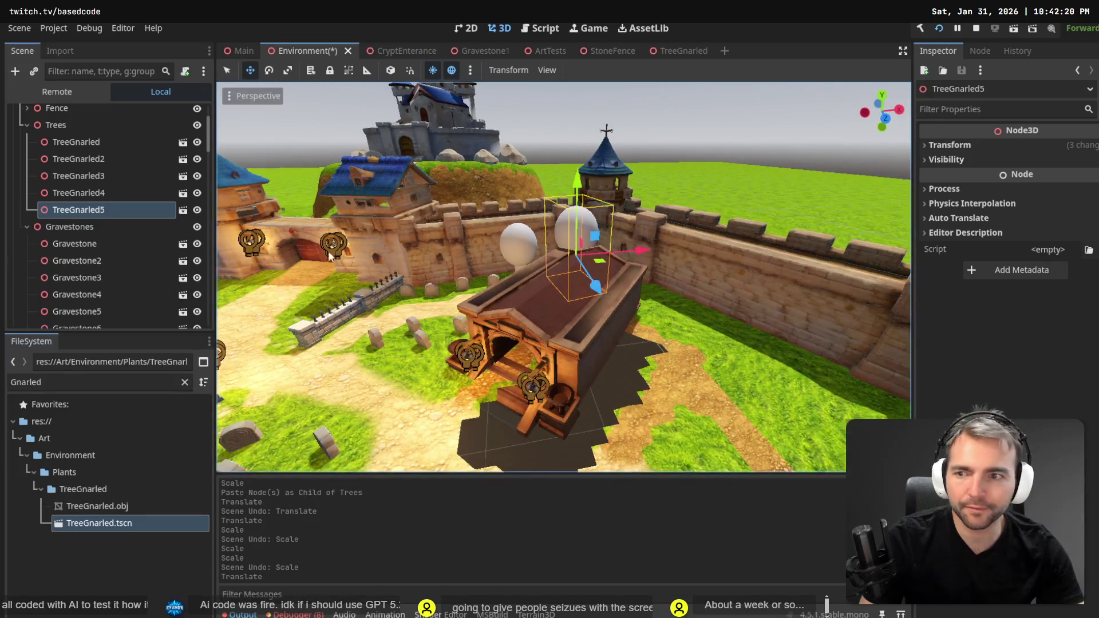
click(97, 142)
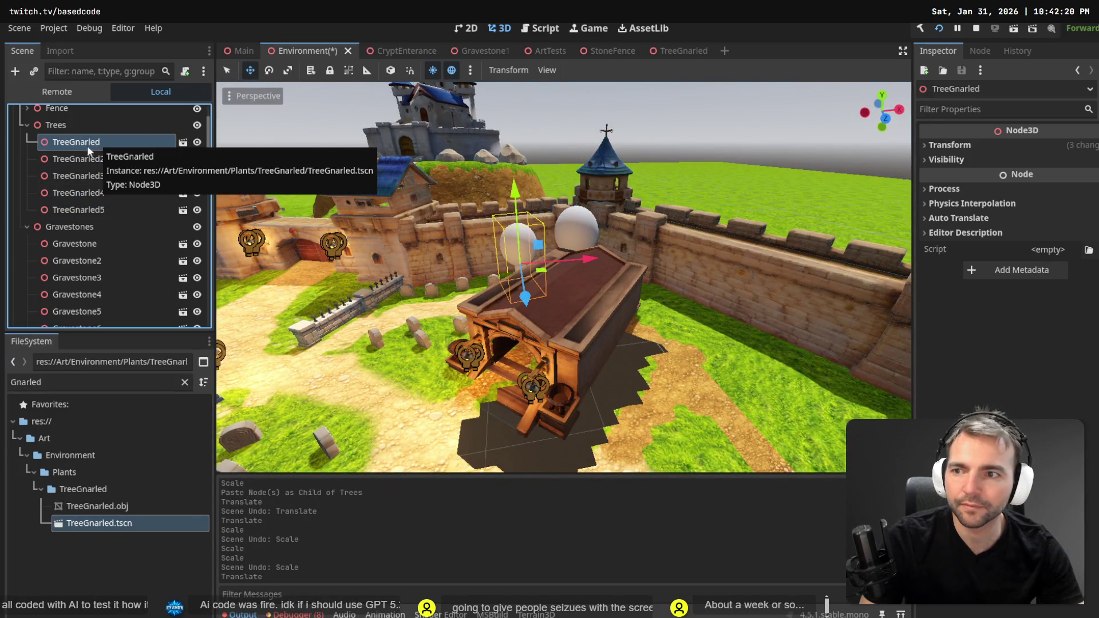
click(63, 125)
key(ctrl+v)
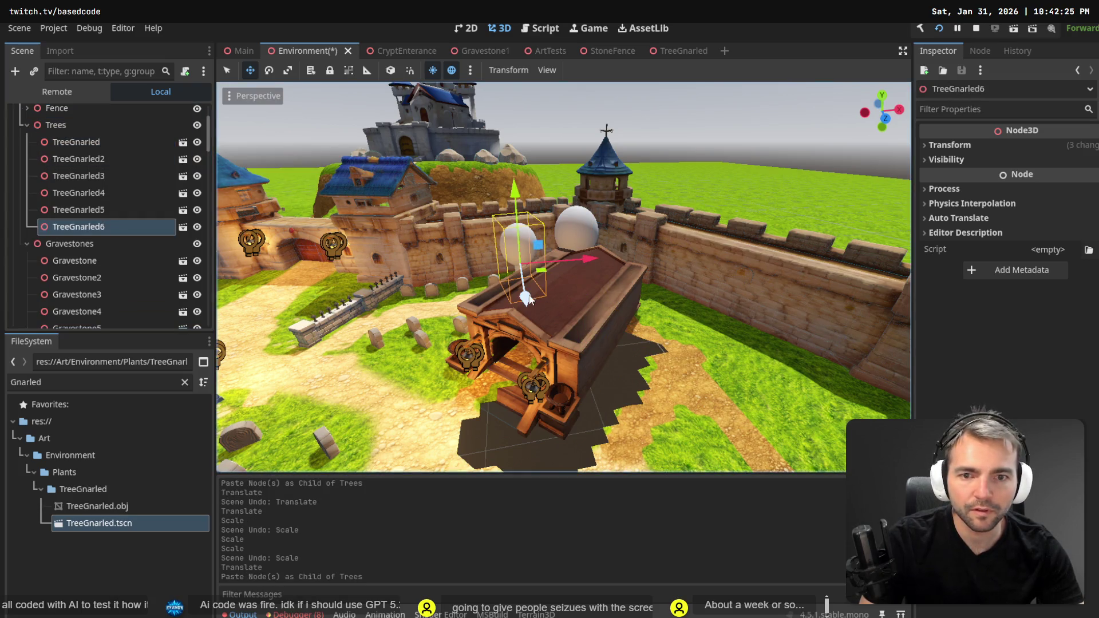
mouse_move(545, 273)
mouse_down()
mouse_move(688, 283)
mouse_move(666, 278)
mouse_up()
Paste a seventh tree copy under Trees, place it by the wall right of the crypt, and enlarge it.
click(62, 125)
key(ctrl+v)
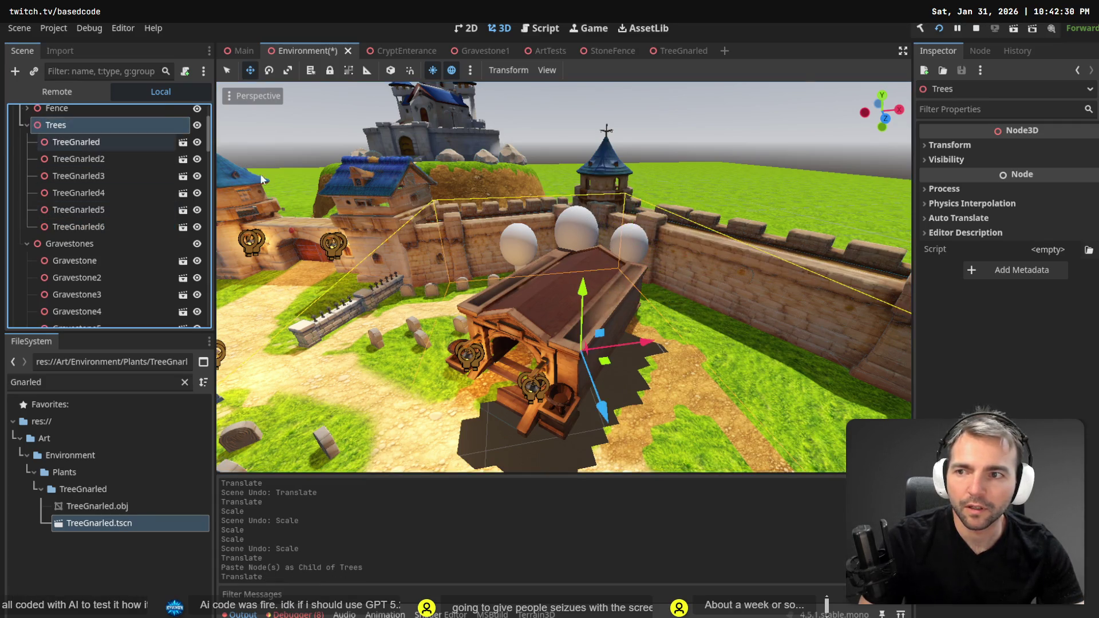
drag(653, 277, 702, 296)
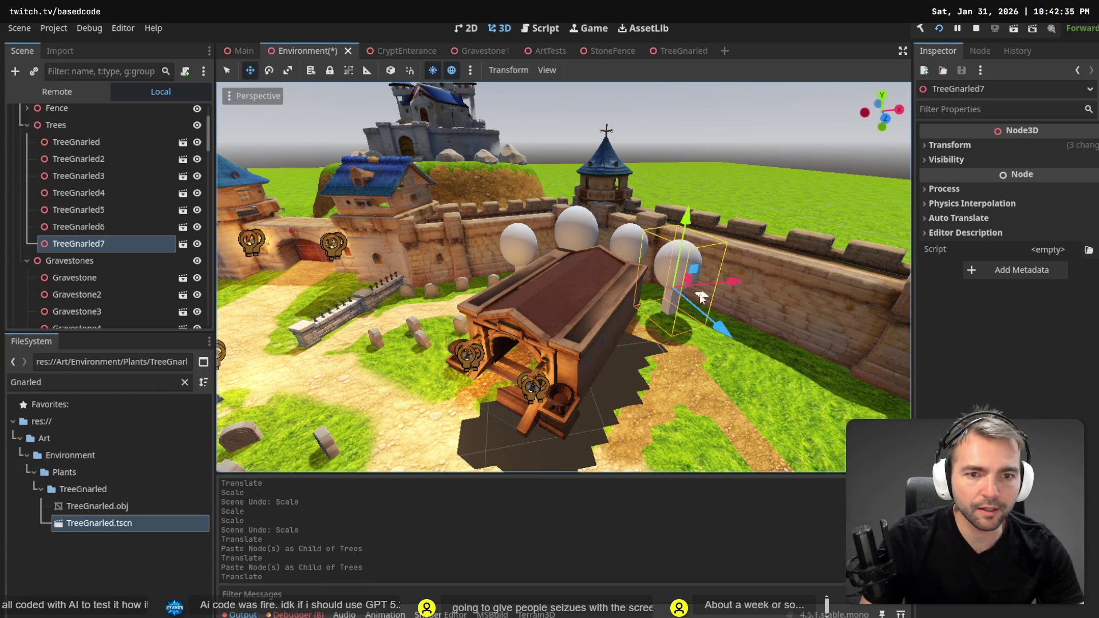
click(673, 292)
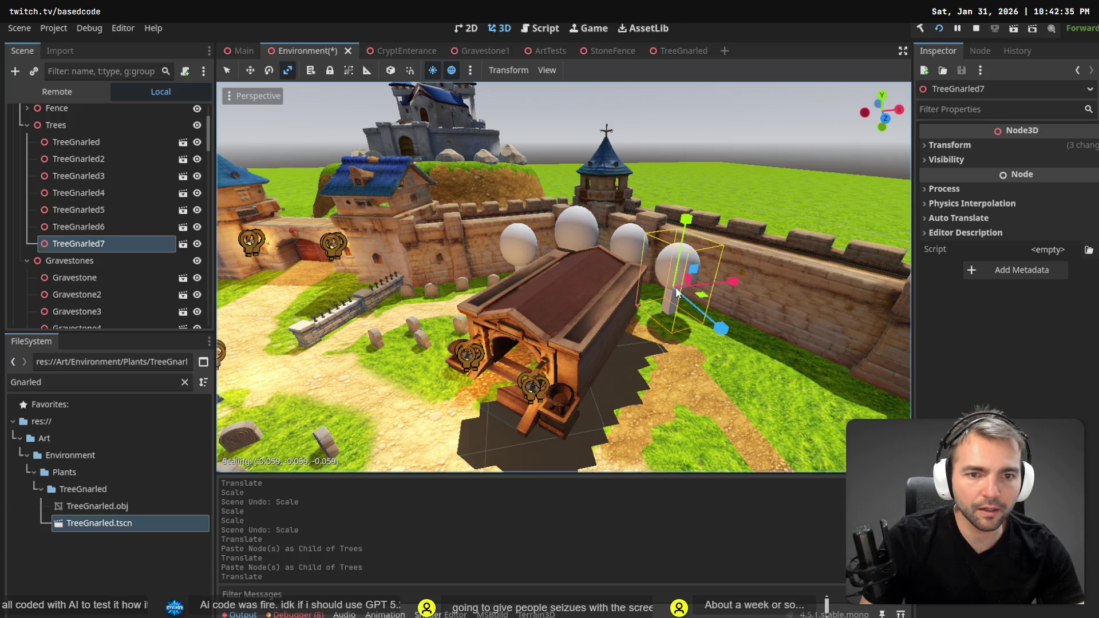
key(ctrl+z)
drag(673, 291, 671, 287)
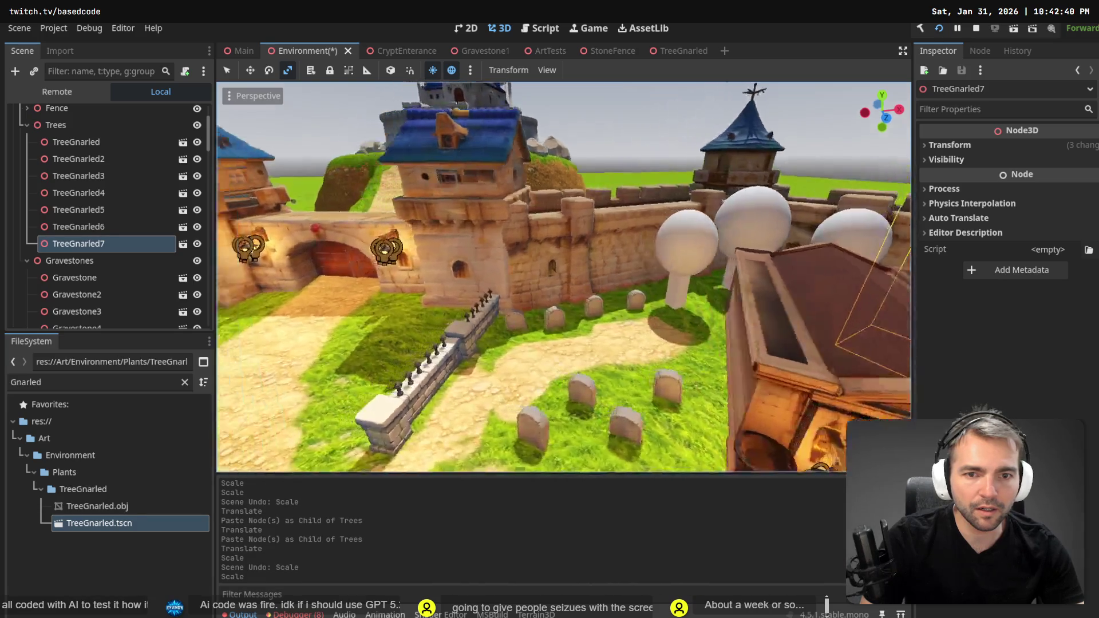
Fly around the crypt to inspect TreeGnarled7 from several angles, then select the first tree.
key(w)
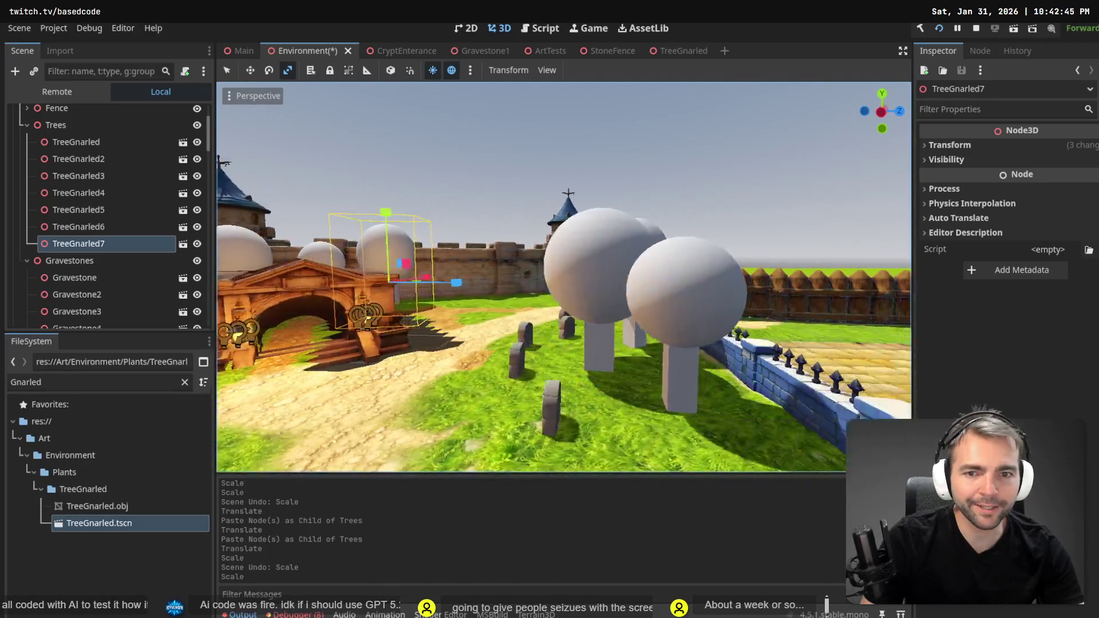
key(f)
key(s)
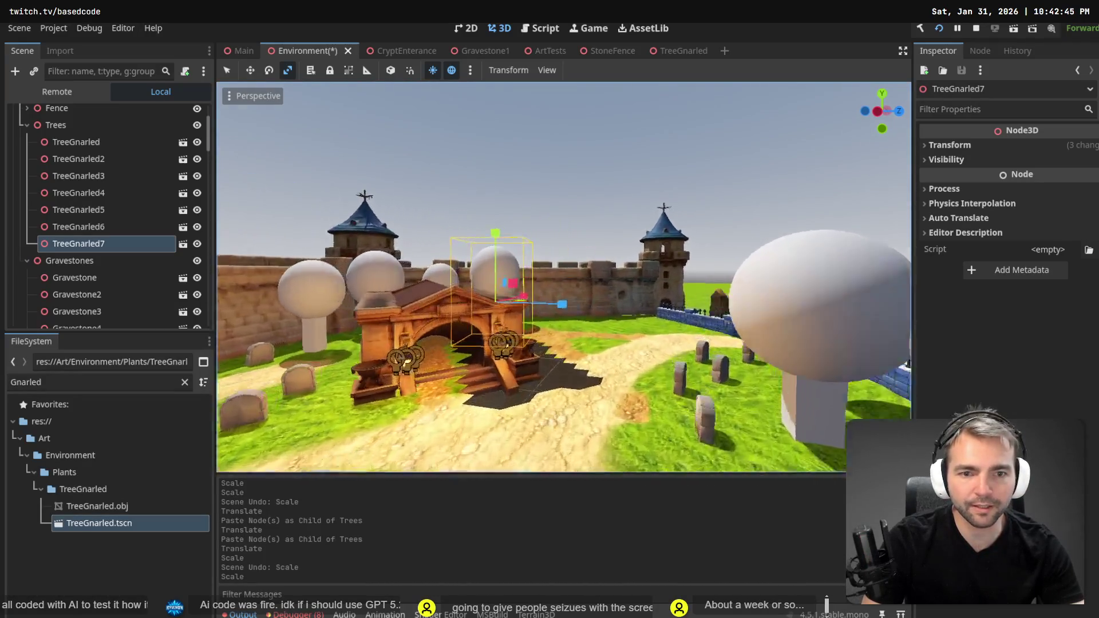
key(s)
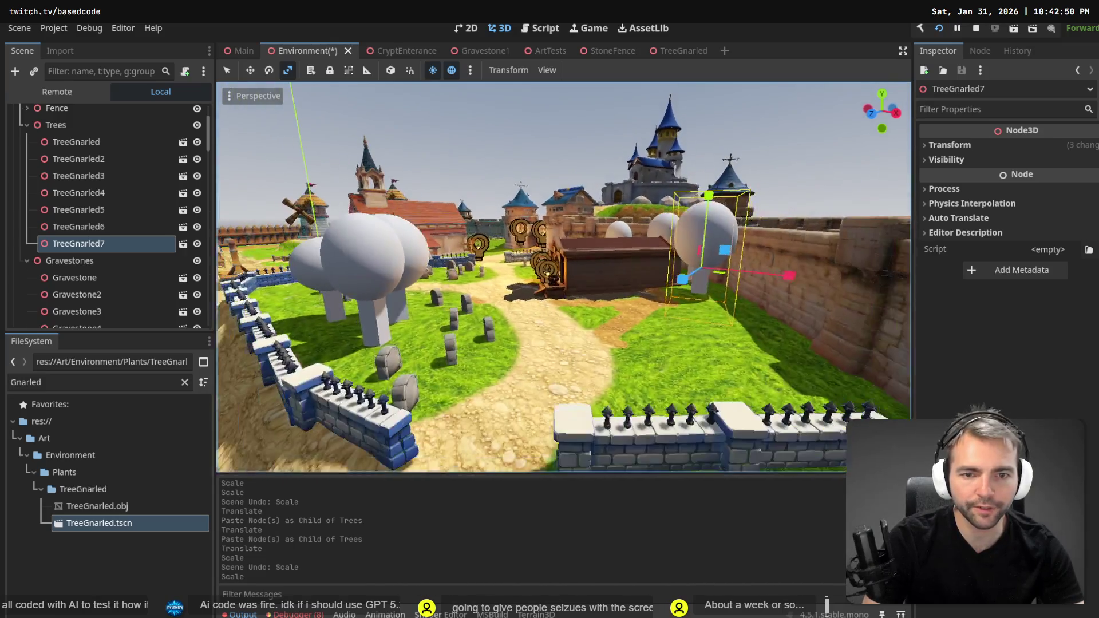
key(s)
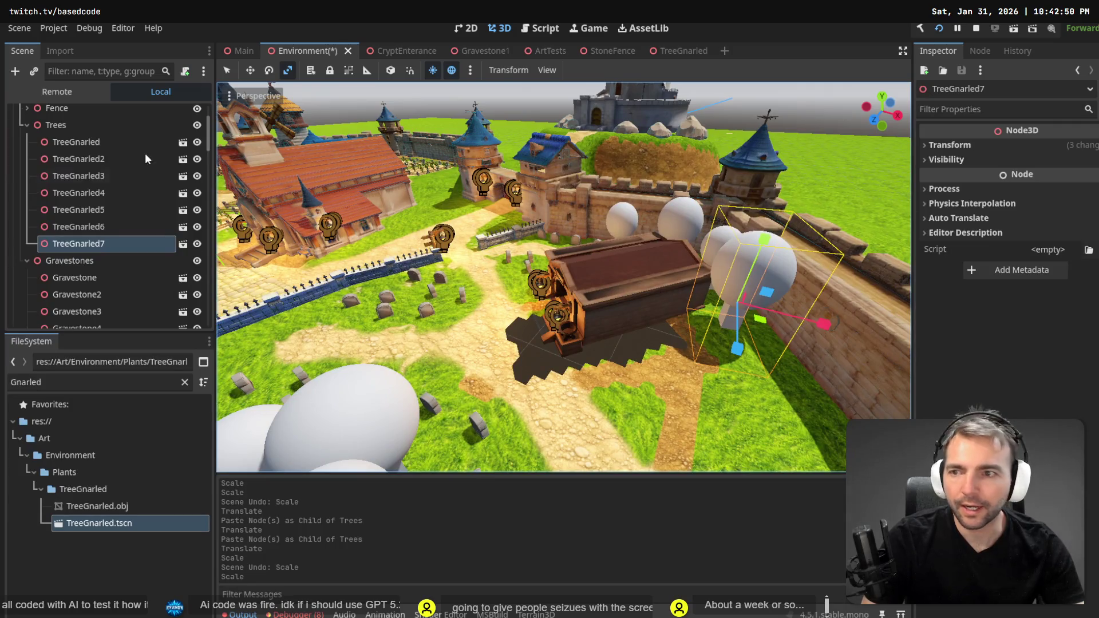
click(66, 142)
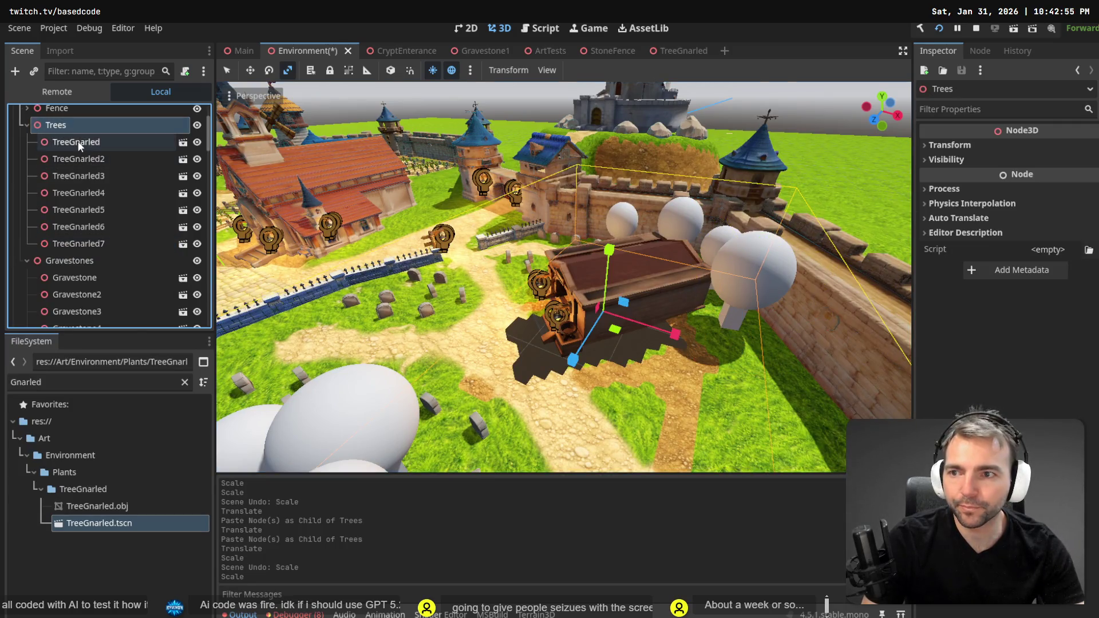
Rename the first placeholder tree, TreeGnarled, to Tree.
click(27, 125)
key(s)
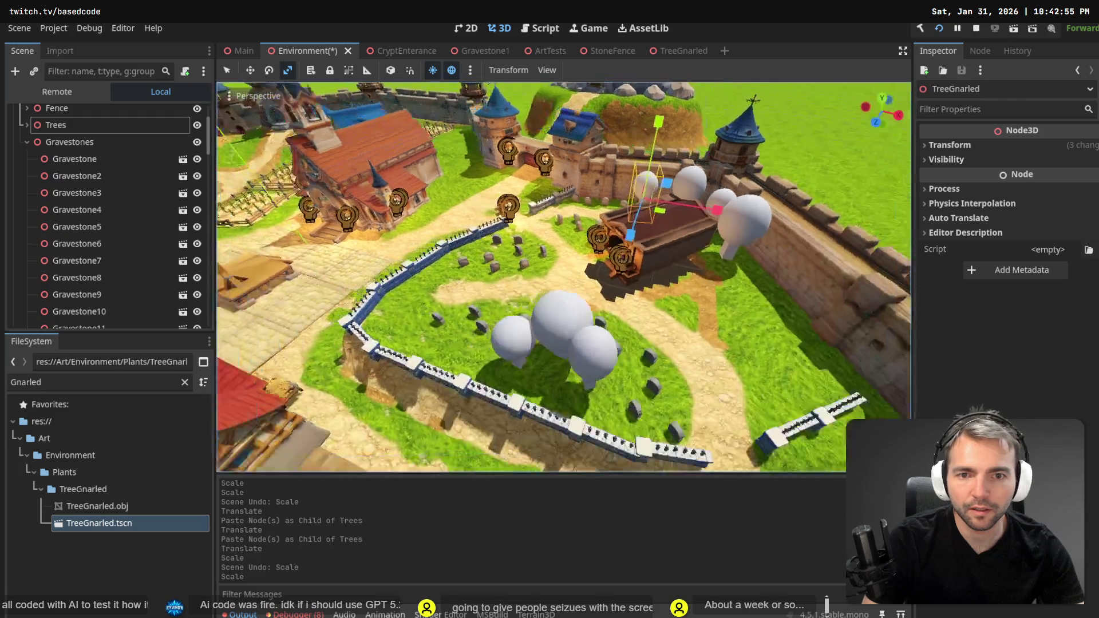
key(s)
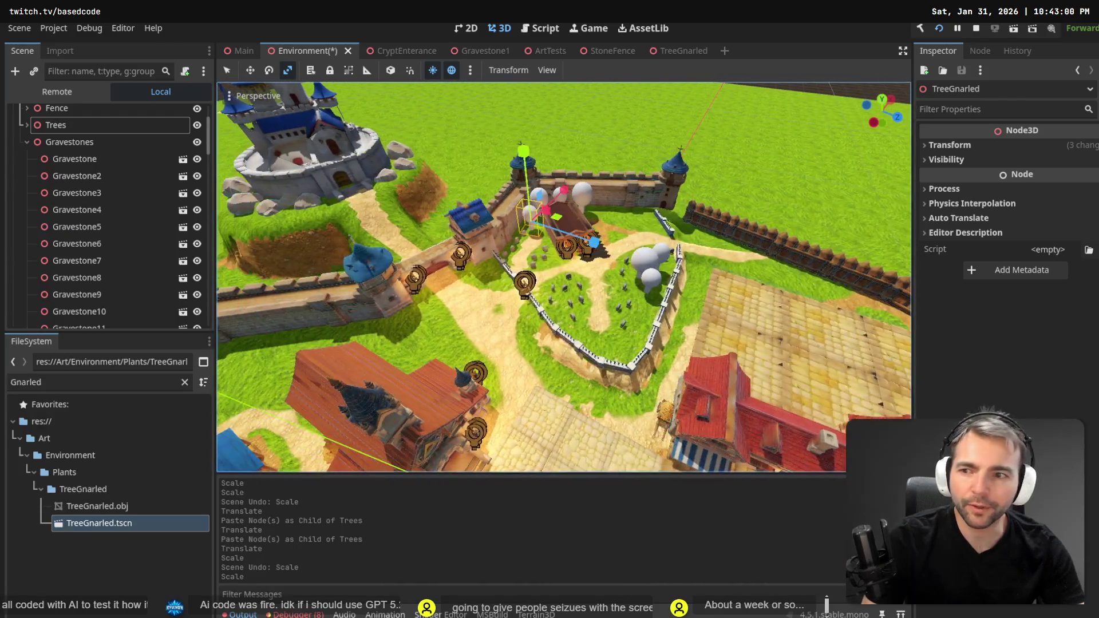
click(27, 125)
double_click(70, 142)
text(Tr)
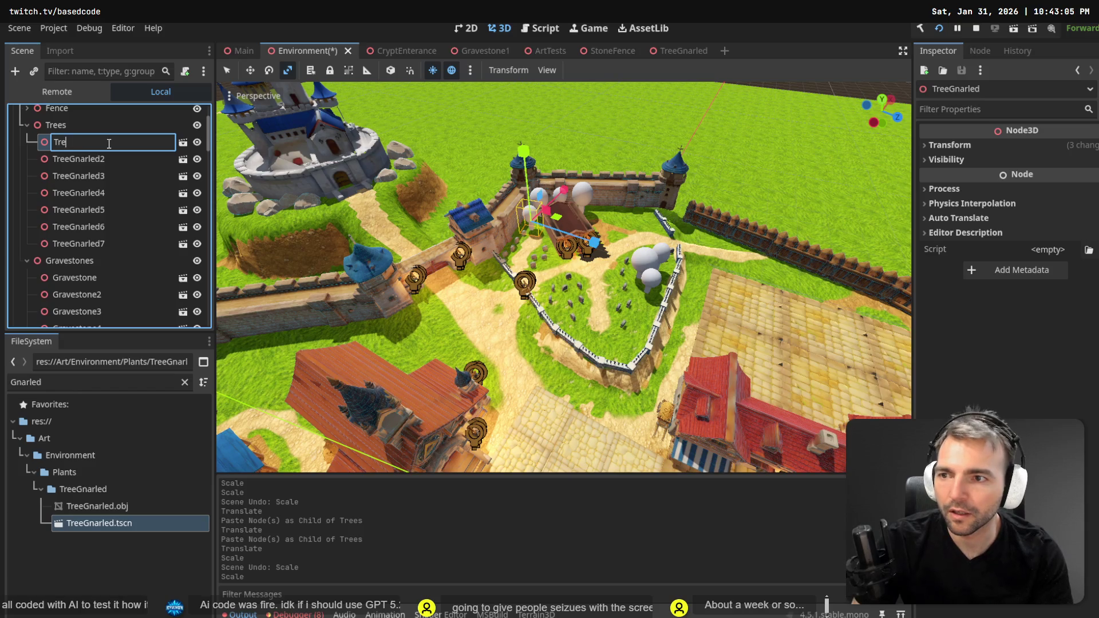
text(e)
key(Return)
click(109, 146)
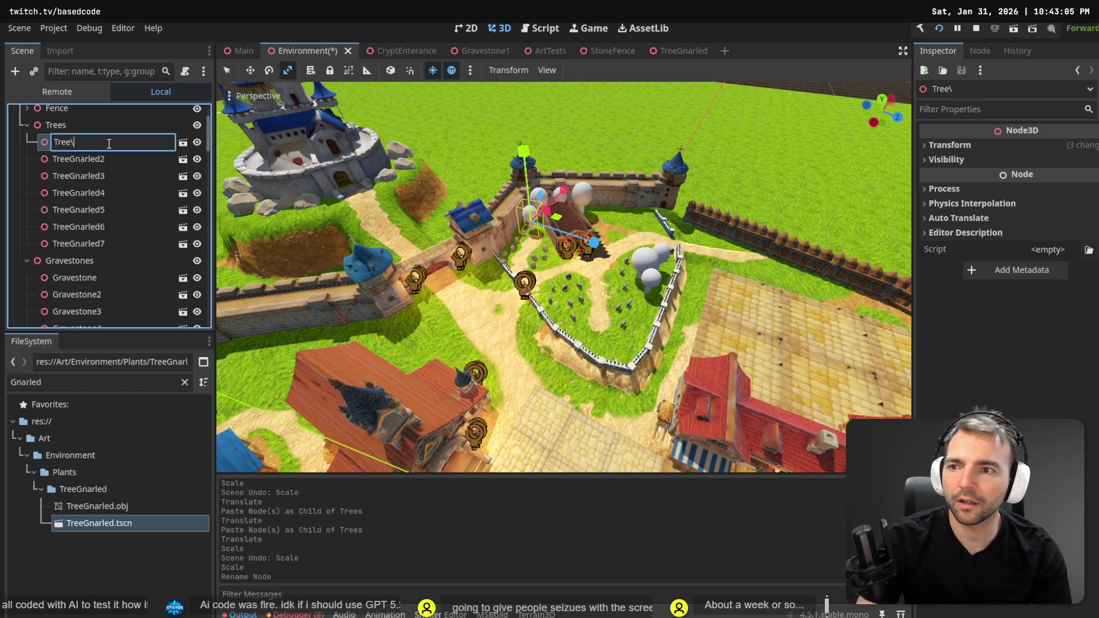
key(Return)
key(Down)
double_click(109, 143)
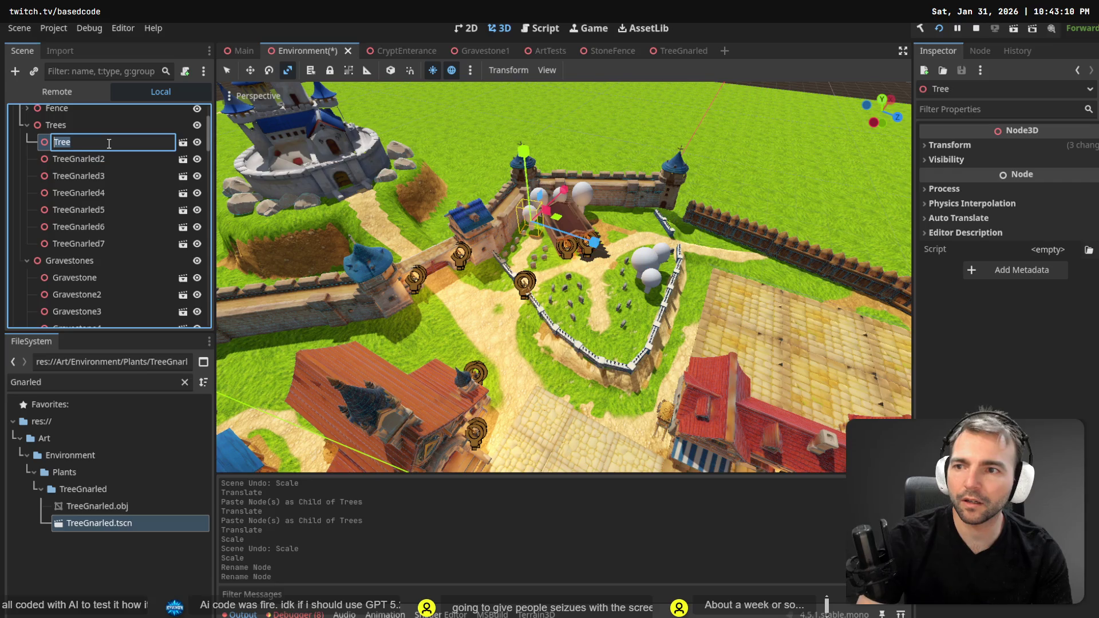
key(Escape)
double_click(109, 143)
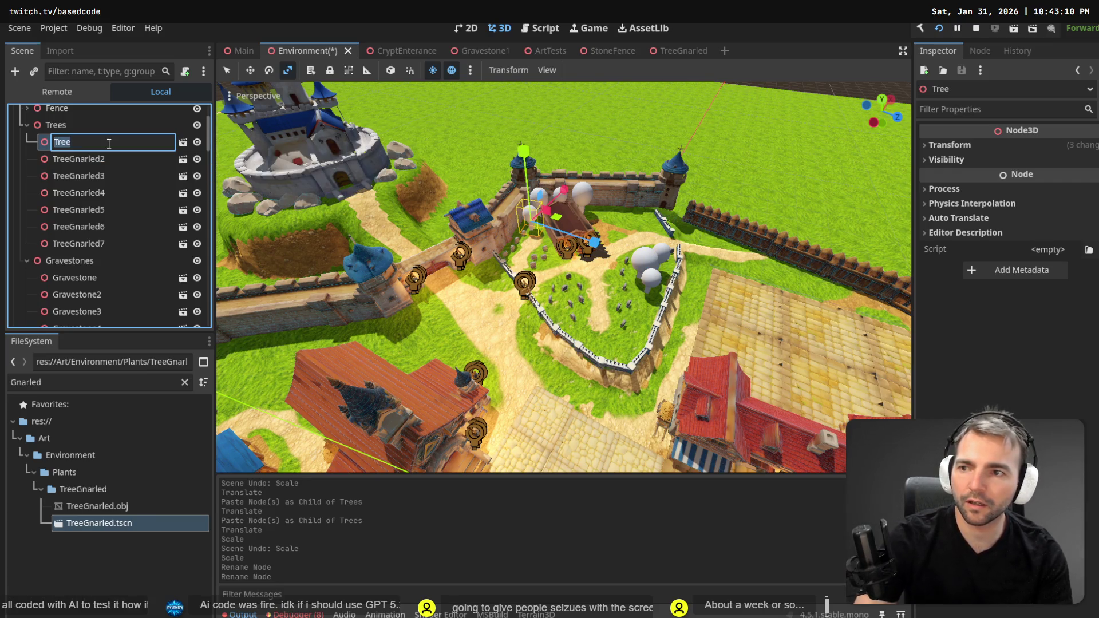
key(Down)
Rename TreeGnarled2, TreeGnarled3 and TreeGnarled4 to Tree2, Tree3 and Tree4.
key(F2)
text(Tree)
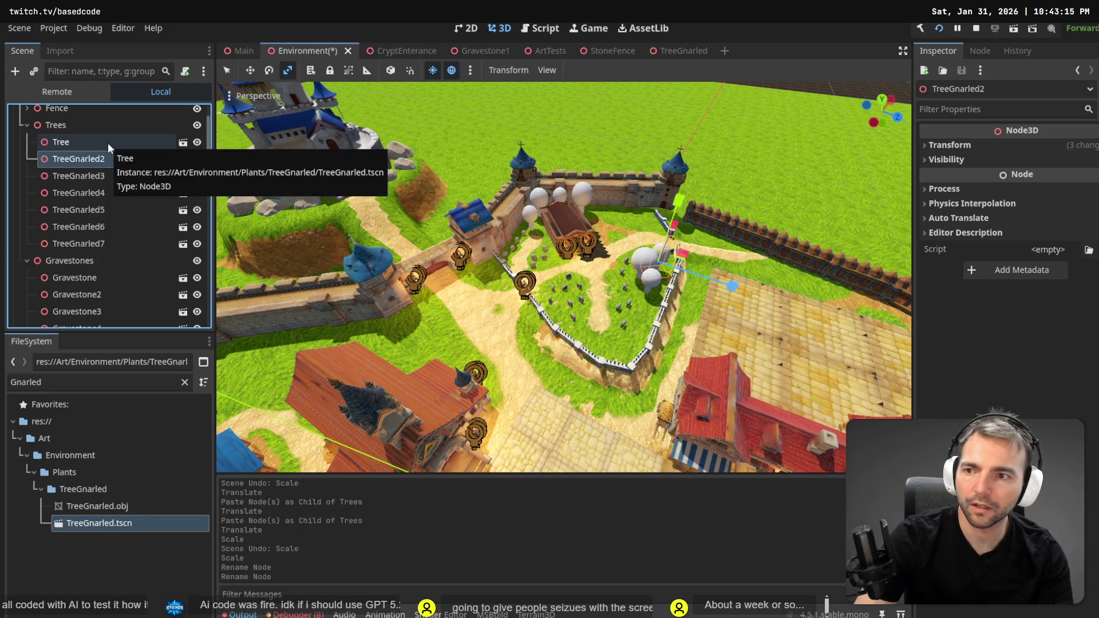
key(Return)
key(Down)
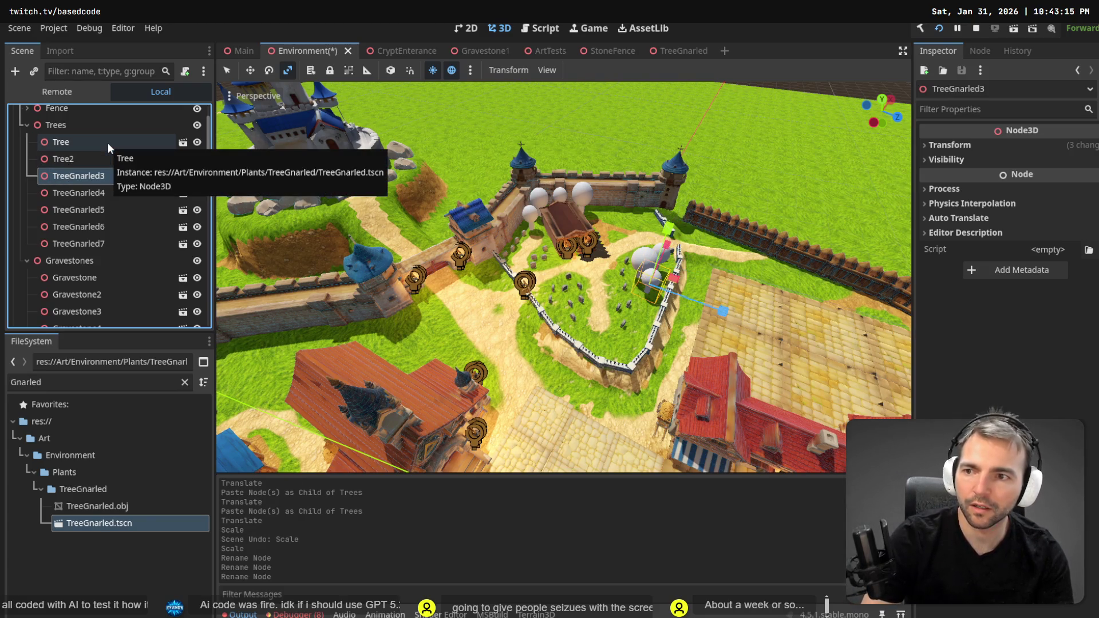
key(F2)
text(Tree)
key(Return)
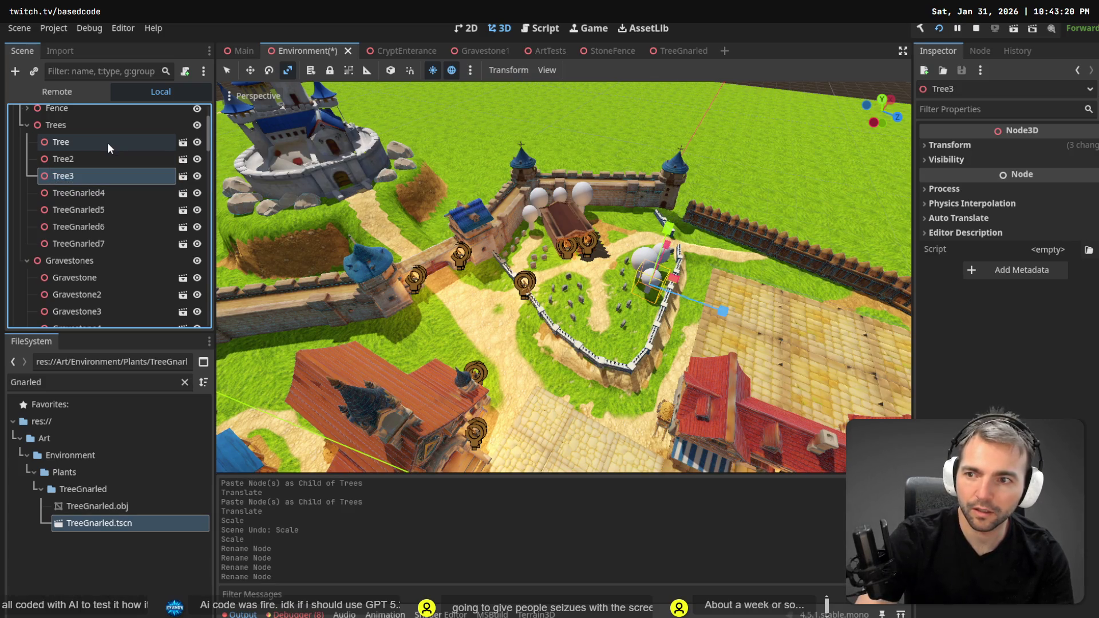
key(Down)
key(F2)
text(Tree)
key(Return)
Rename TreeGnarled5, TreeGnarled6 and TreeGnarled7 to Tree5, Tree6 and Tree7, then deselect.
key(Down)
key(F2)
text(Tree)
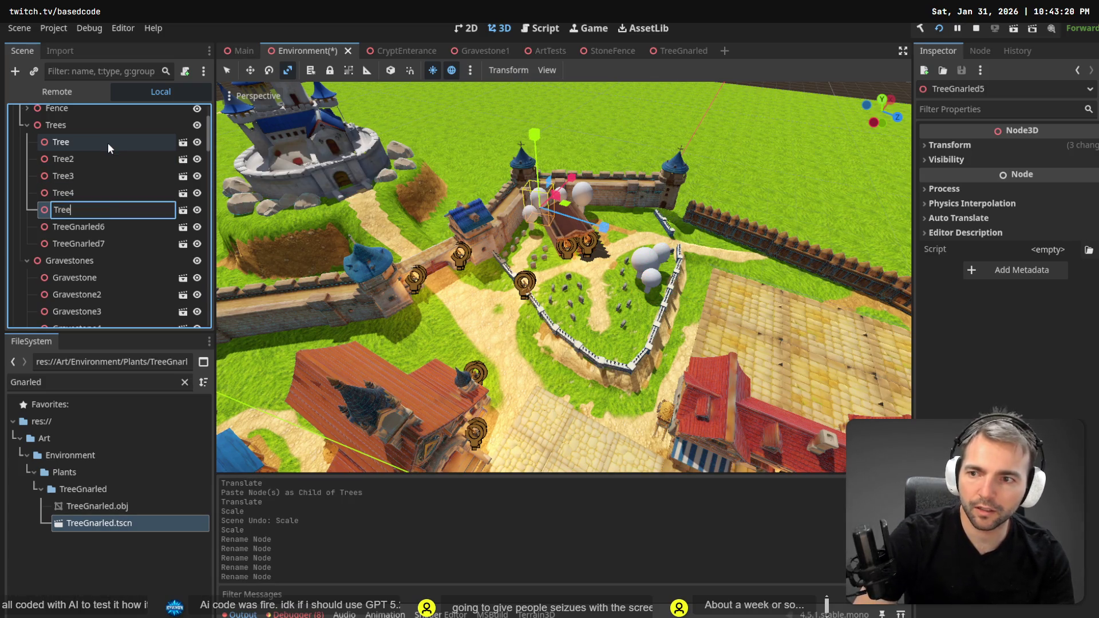
key(Return)
key(Down)
key(F2)
text(Tree)
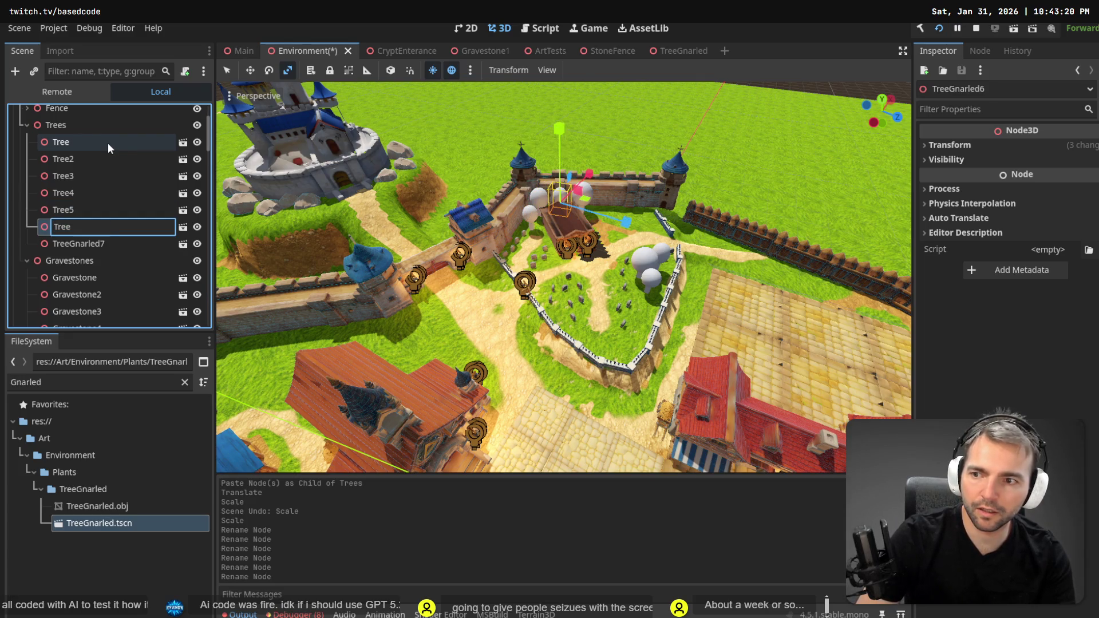
key(Return)
key(Down)
key(F2)
text(Tree)
key(Return)
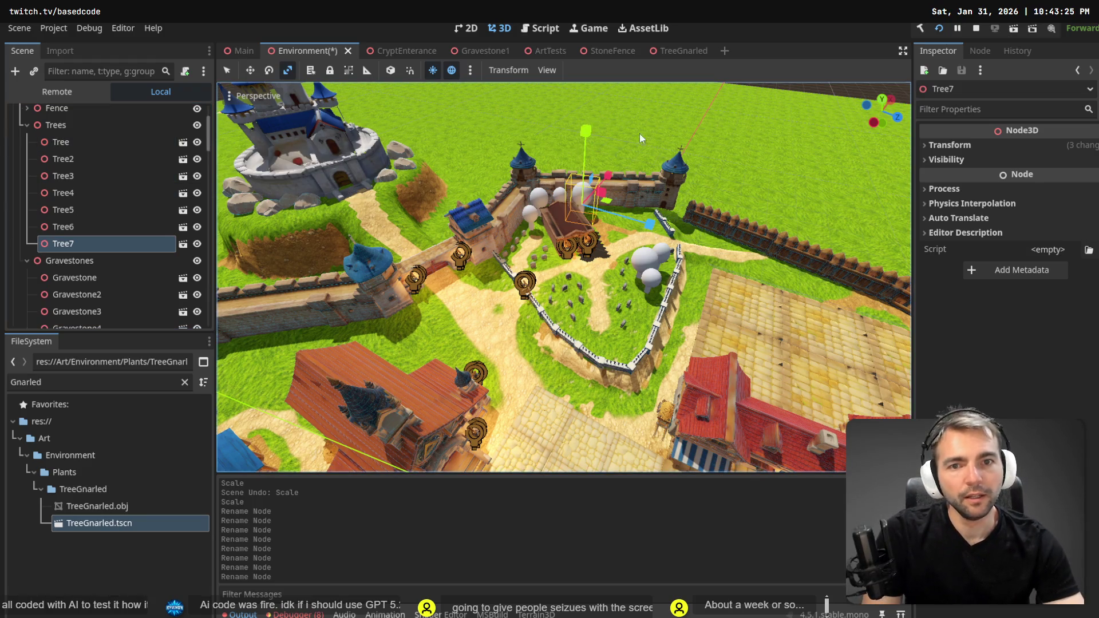
click(690, 135)
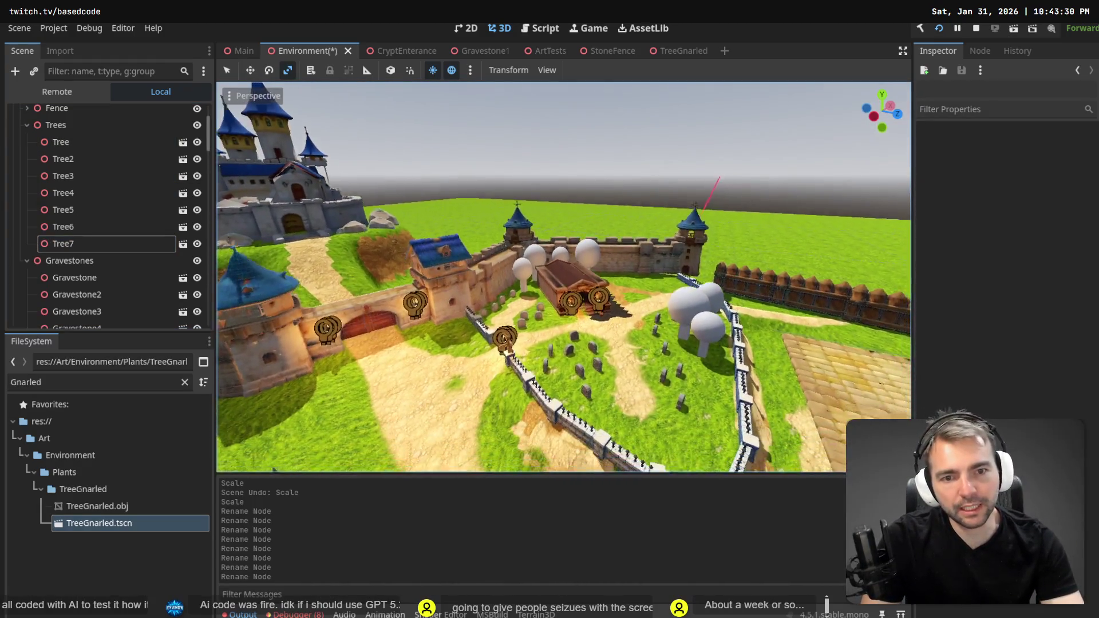
key(w)
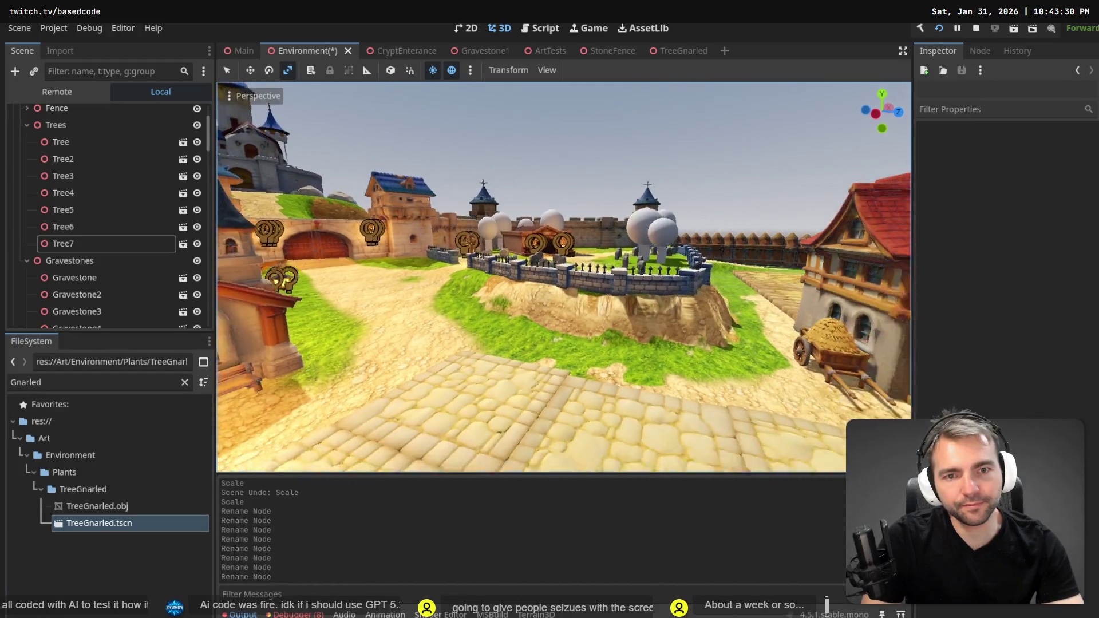
key(a)
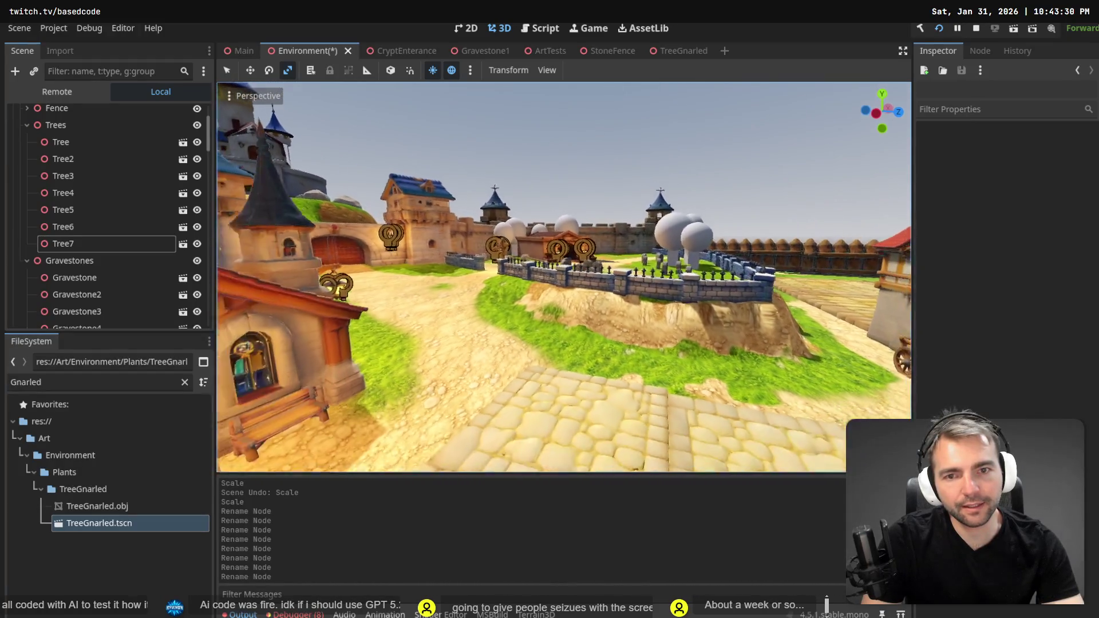
key(s)
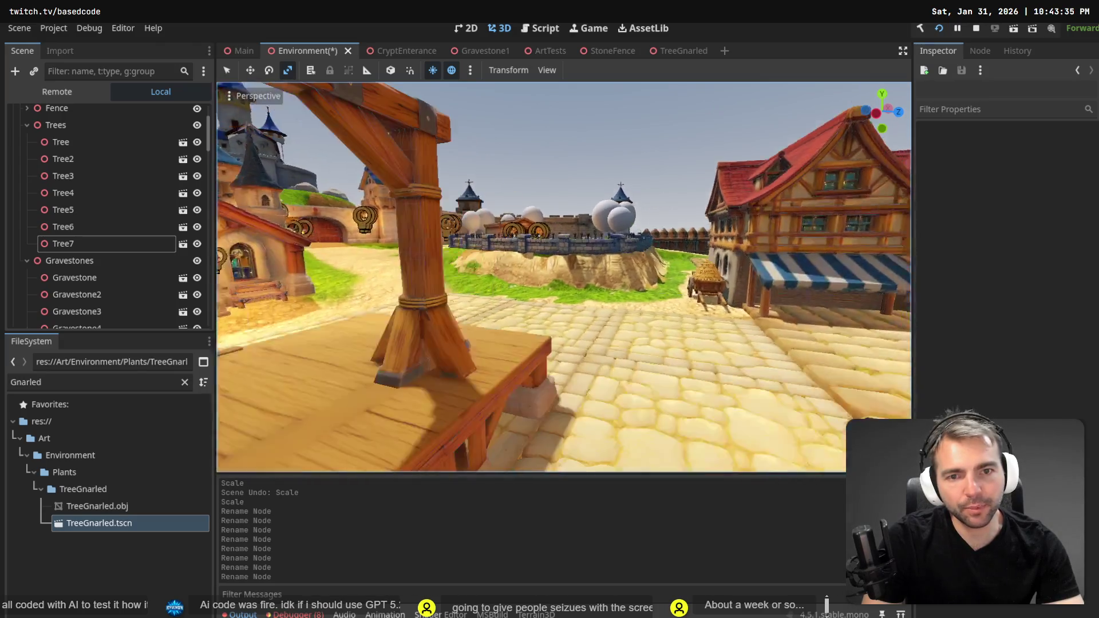
key(d)
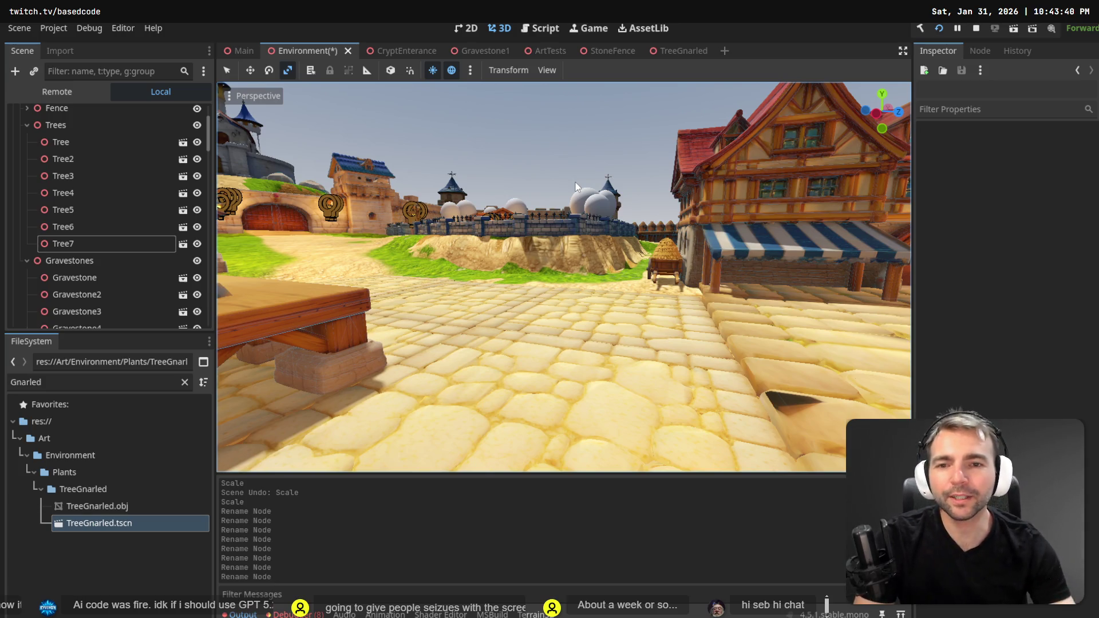
key(w)
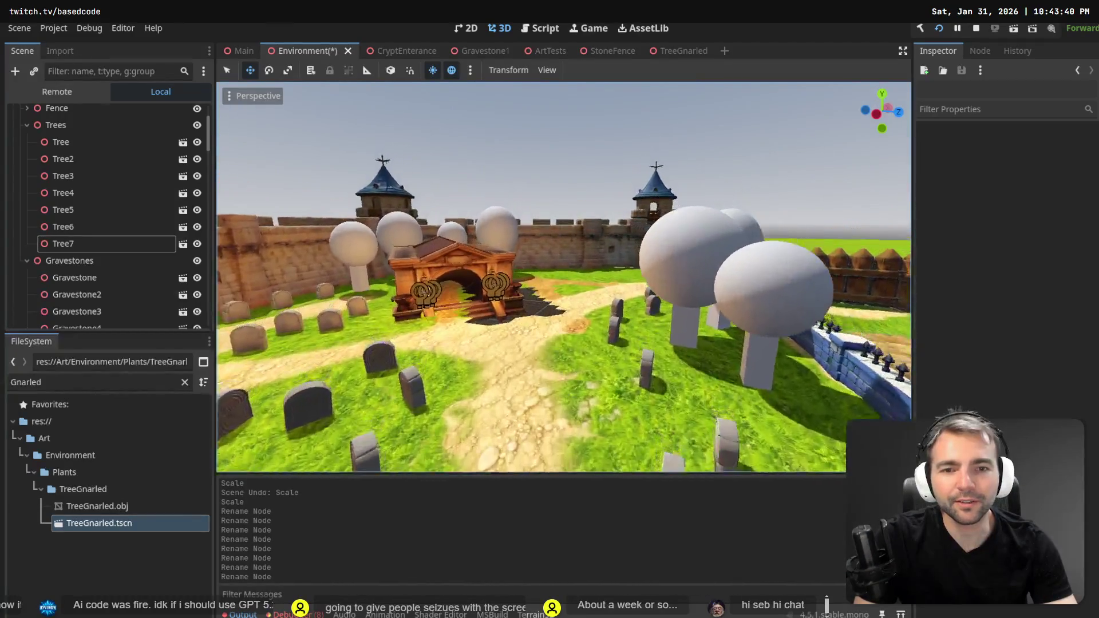
key(w)
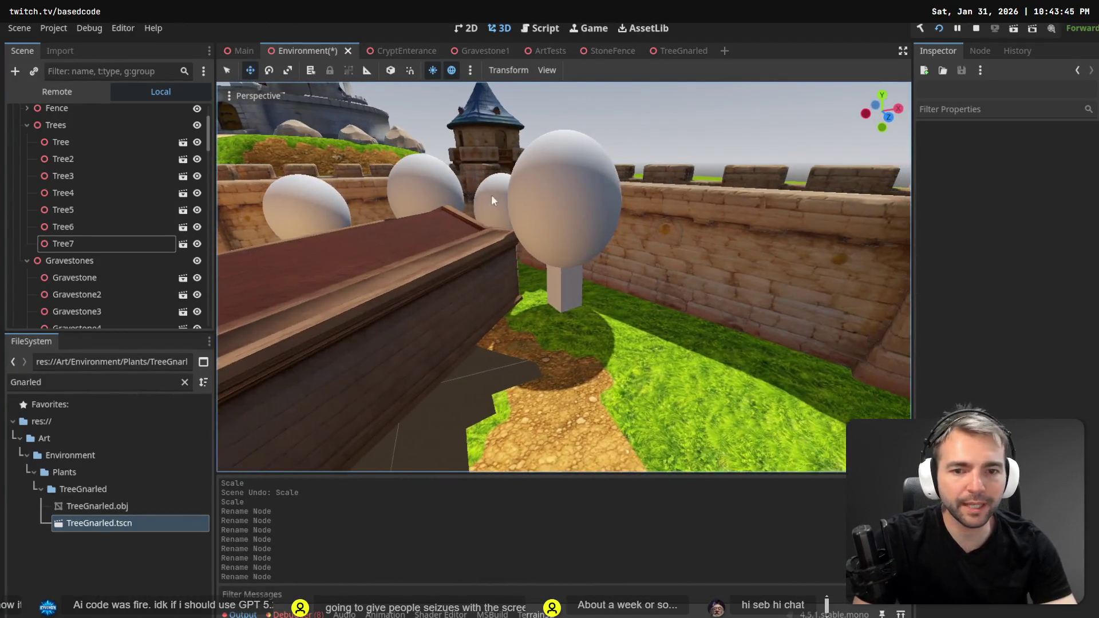
click(537, 208)
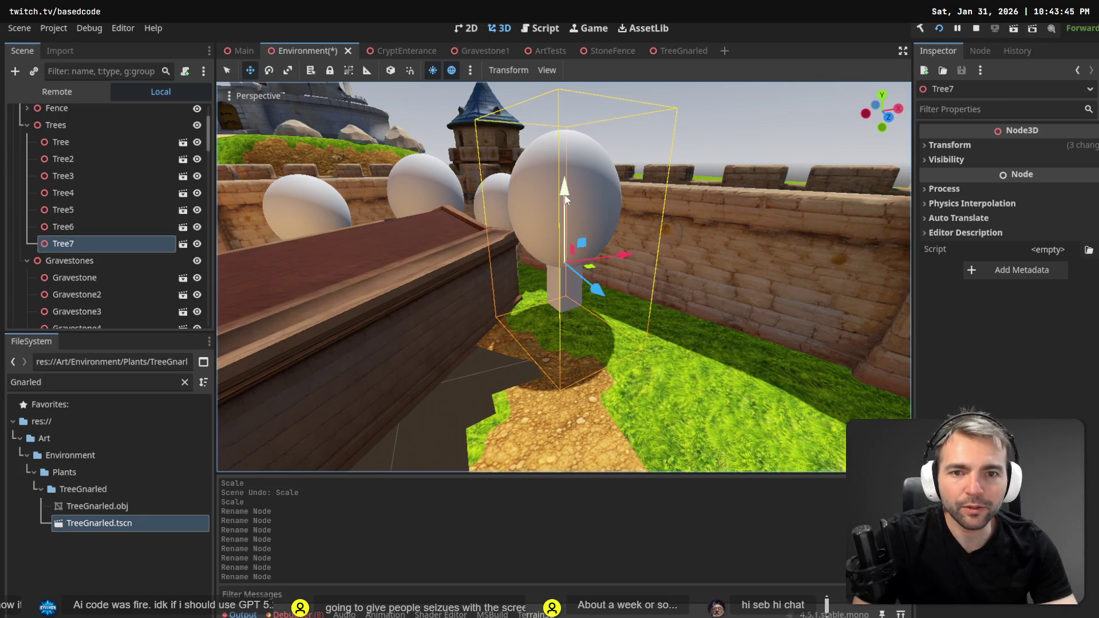
Paste Tree8 under Trees and move it along the castle wall into line with the others.
drag(565, 199, 562, 189)
key(ctrl+z)
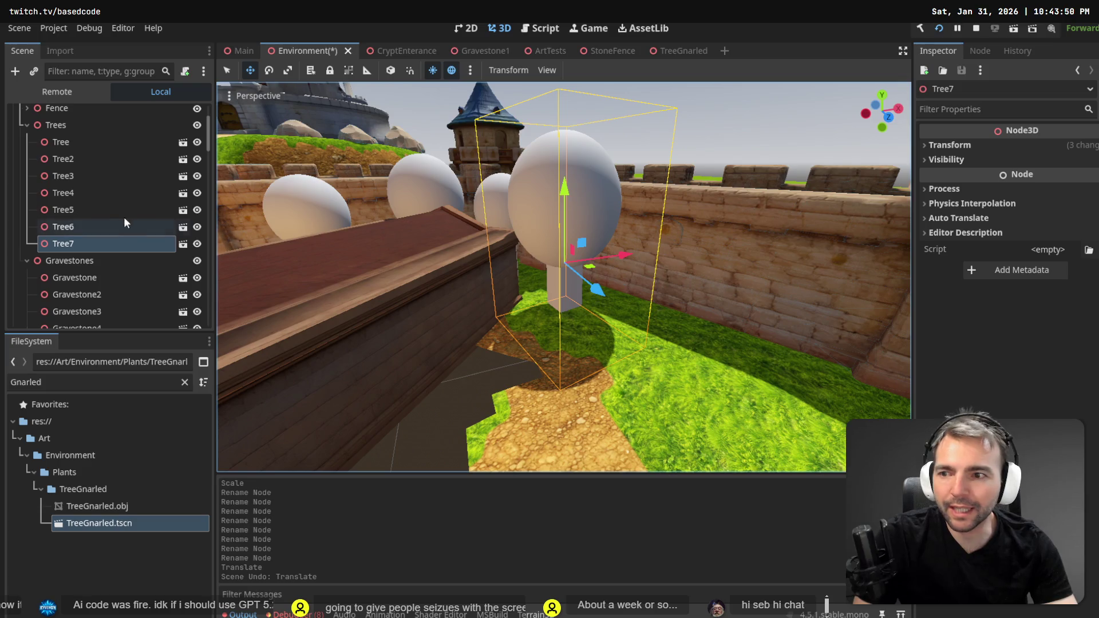
click(65, 125)
key(ctrl+v)
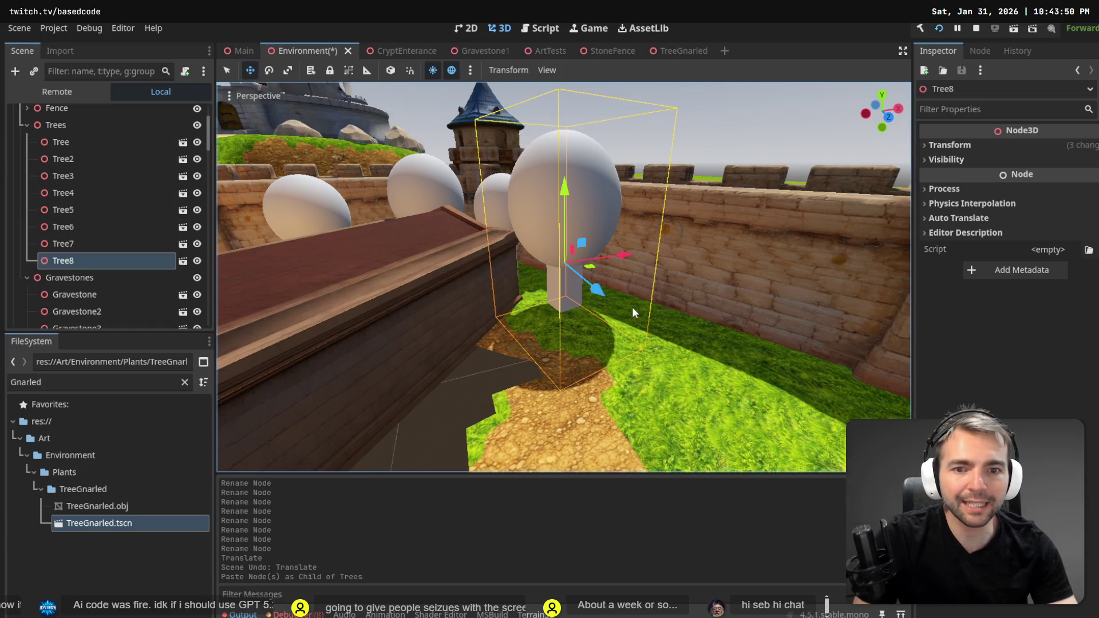
drag(605, 296, 664, 366)
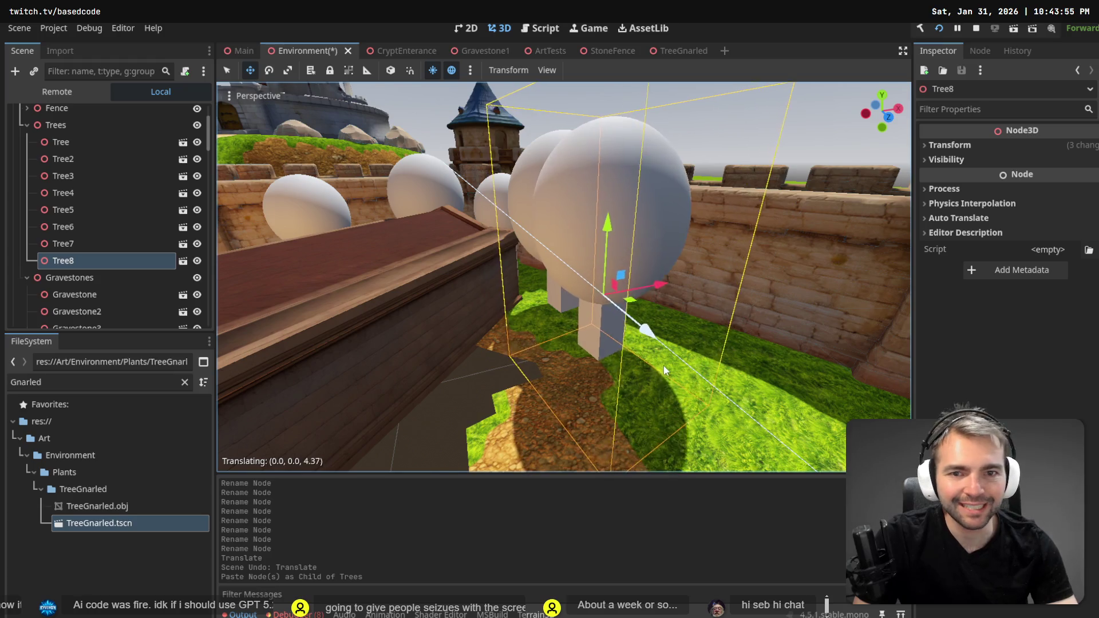
mouse_move(674, 292)
mouse_down()
mouse_move(726, 279)
mouse_move(681, 285)
mouse_up()
Adjust Tree8's height on its vertical axis, then paste a ninth tree copy under Trees.
key(ctrl+z)
mouse_move(687, 224)
mouse_down()
mouse_move(687, 207)
mouse_move(692, 232)
mouse_up()
scroll(687, 223, down, 5)
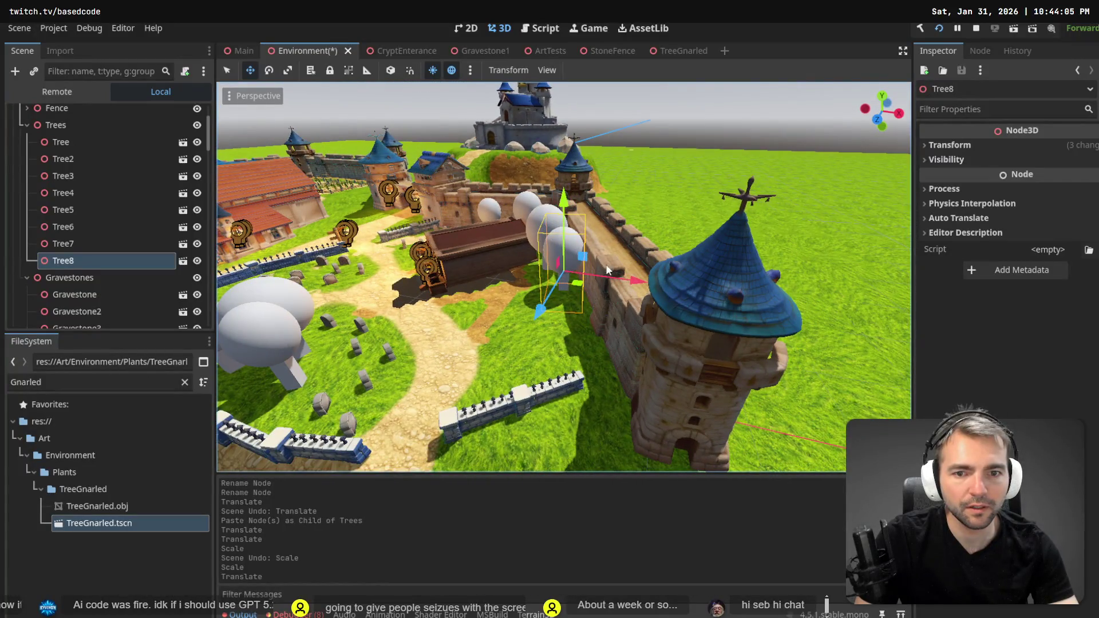
click(55, 125)
key(ctrl+v)
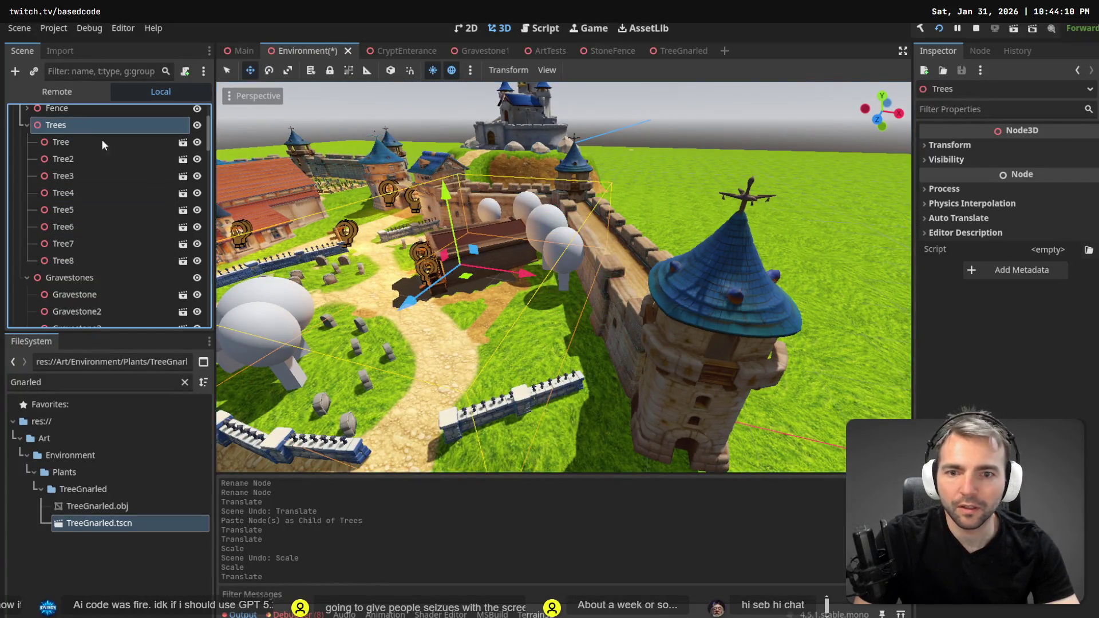
Move, resize and slide Tree9 onto the grass beside the wall near the tower.
drag(577, 295, 593, 313)
key(w)
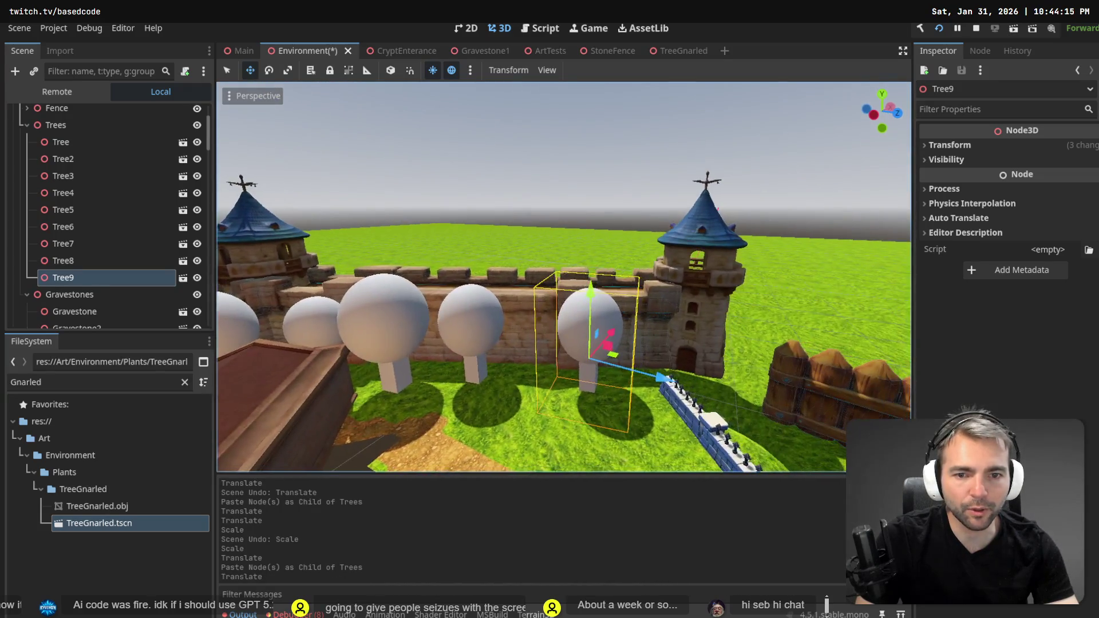
key(r)
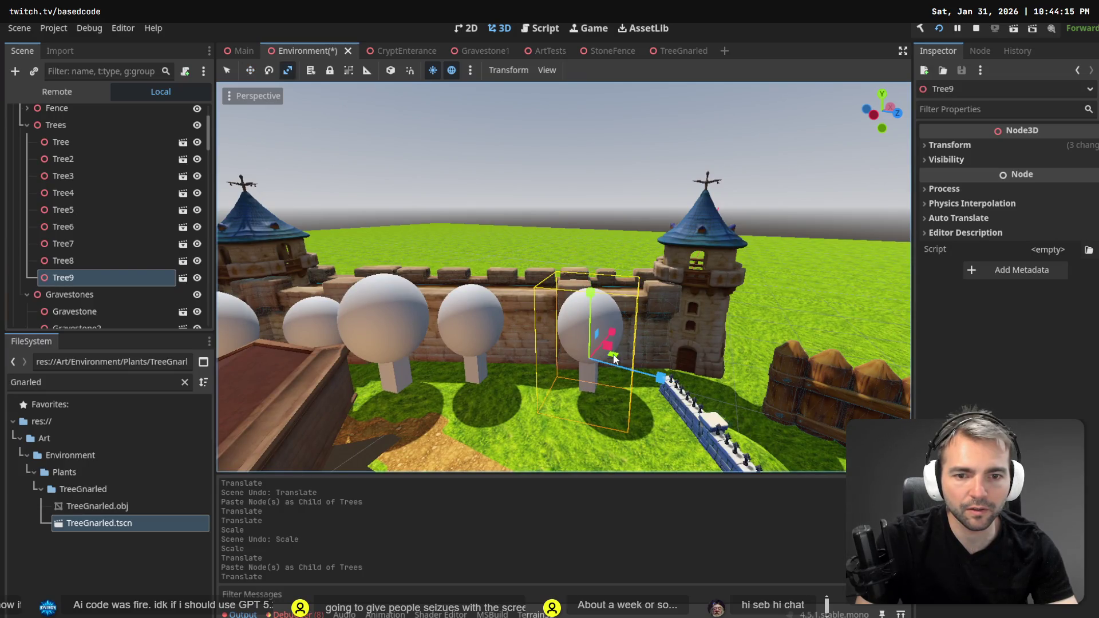
drag(612, 357, 622, 360)
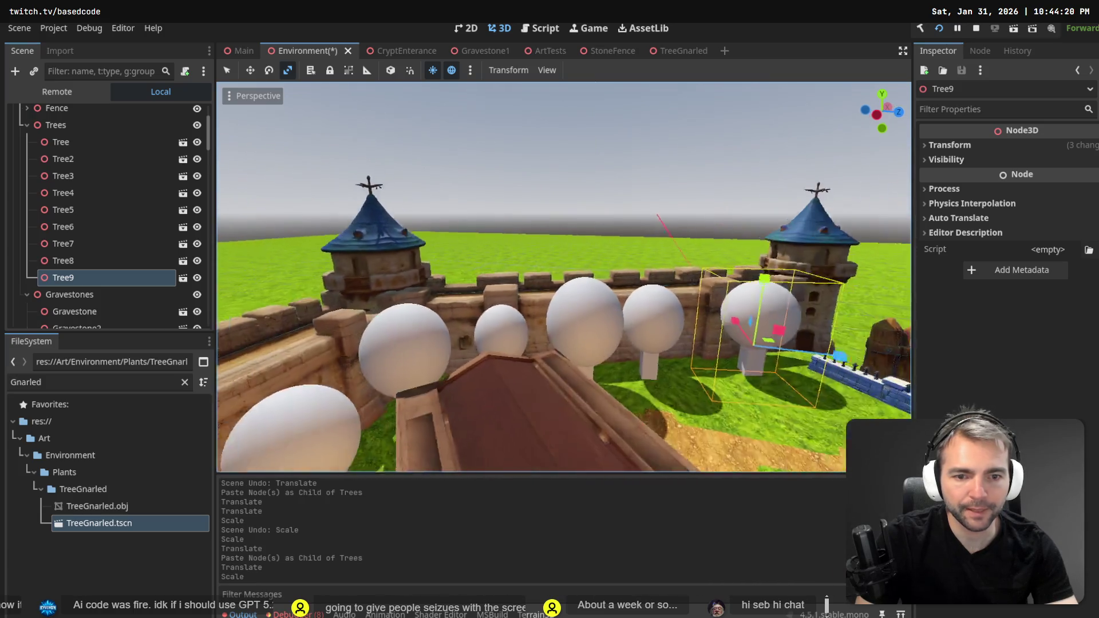
key(w)
mouse_move(563, 324)
mouse_down()
mouse_move(572, 331)
mouse_move(548, 325)
mouse_up()
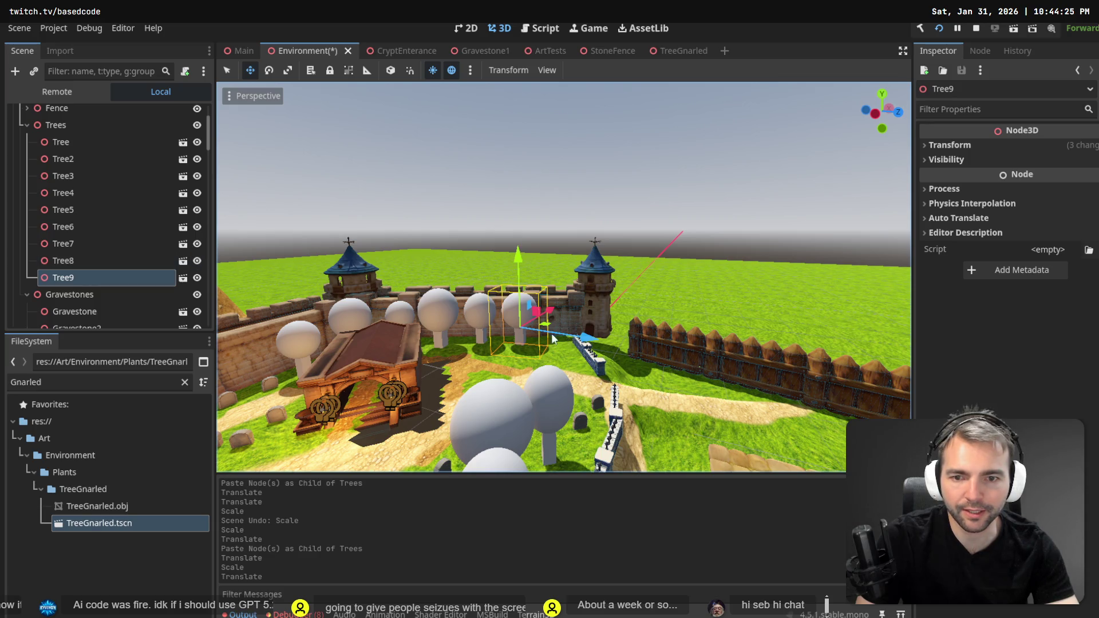
scroll(564, 277, up, 3)
scroll(564, 278, up, 3)
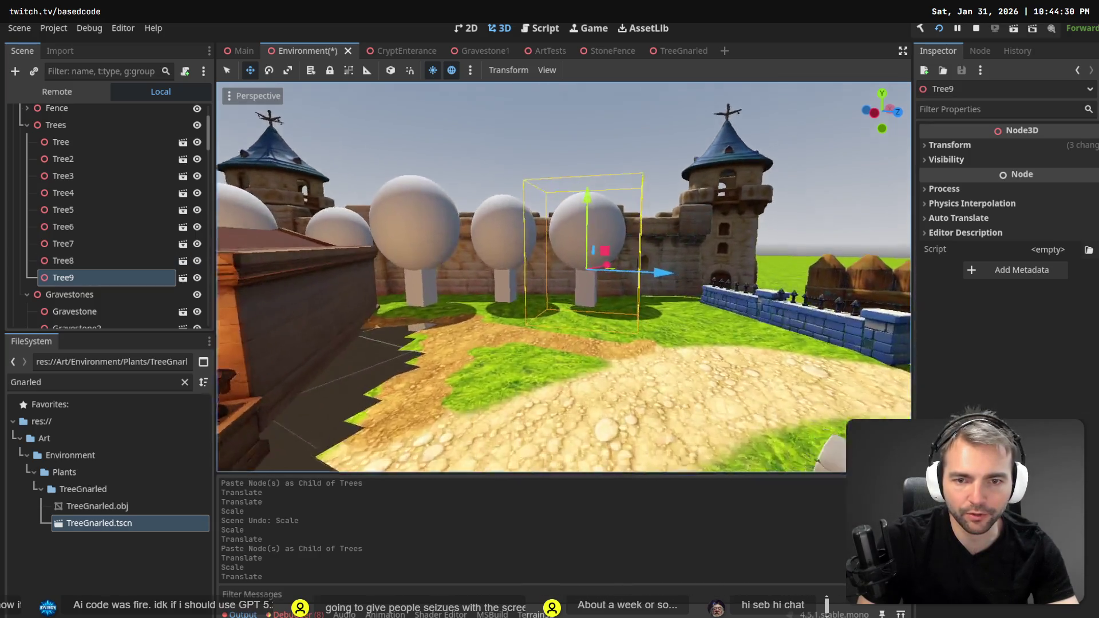
click(83, 276)
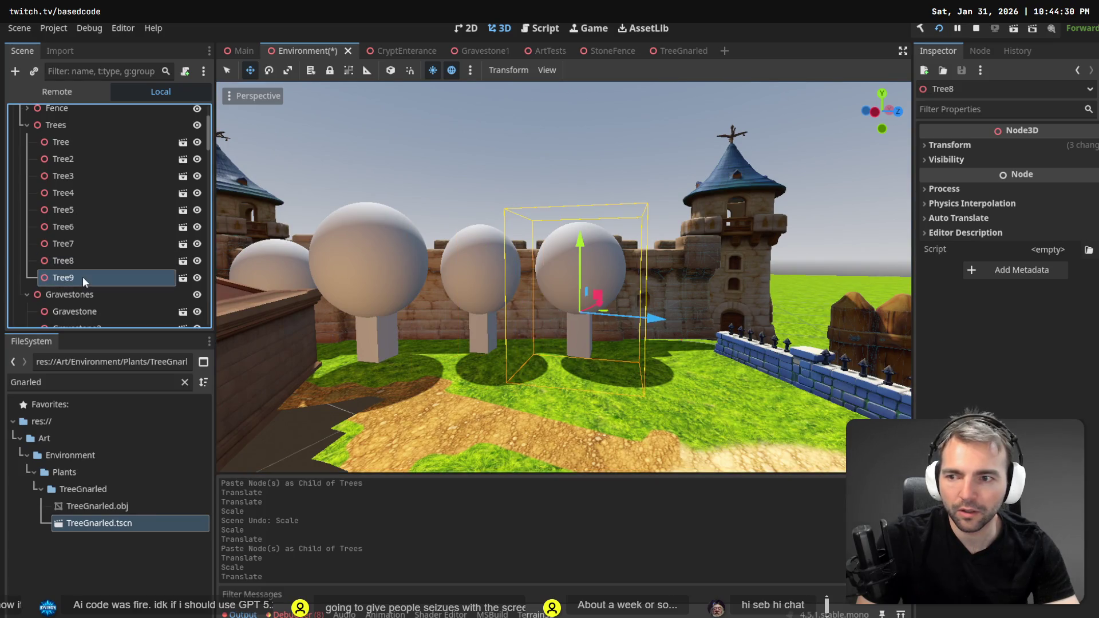
Paste Tree10 under Trees and move it along Z and X to the row's end by the tower.
click(74, 128)
key(ctrl+v)
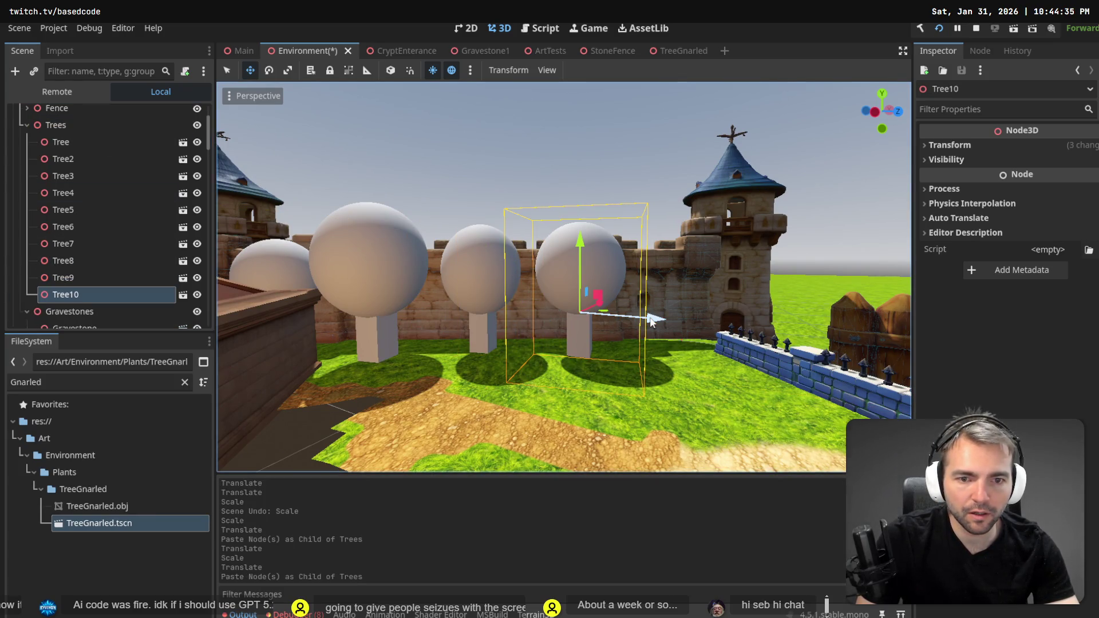
drag(655, 320, 759, 348)
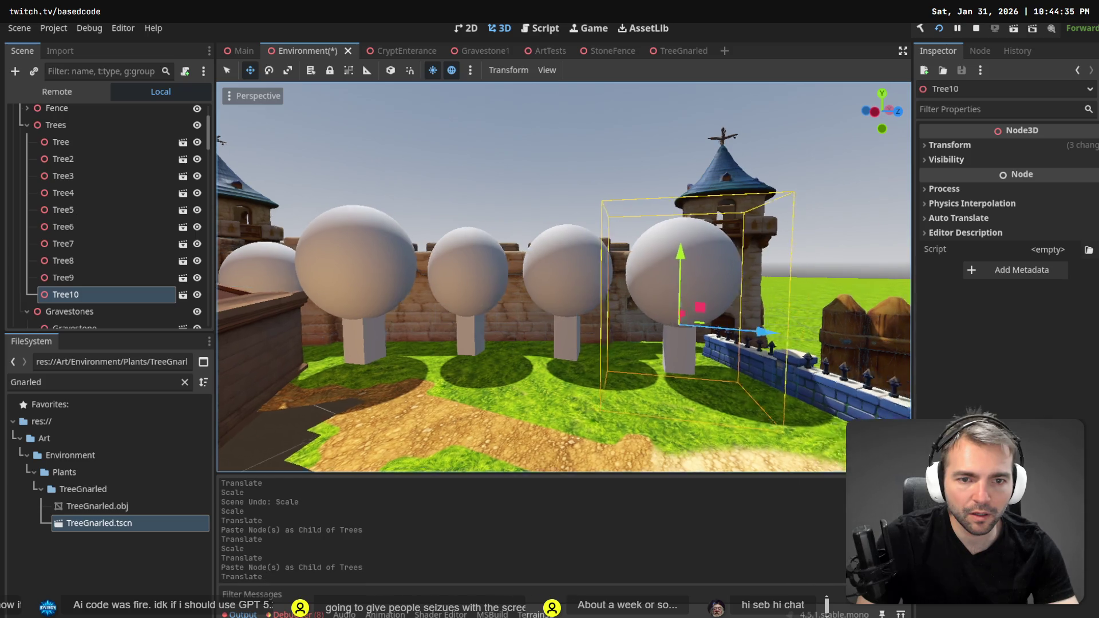
key(w)
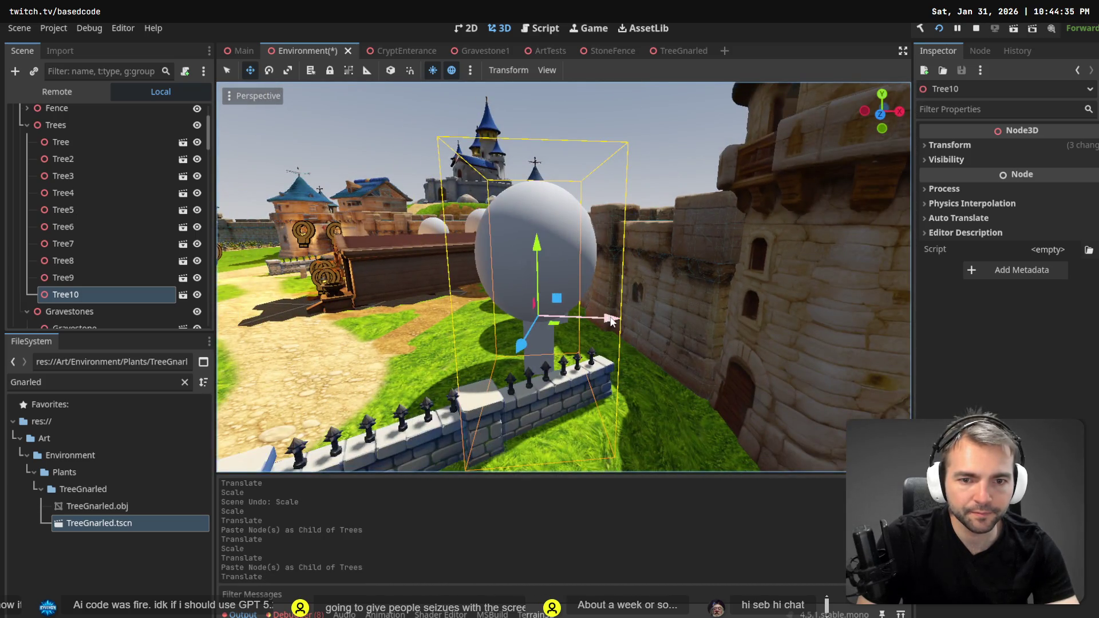
drag(612, 322, 667, 322)
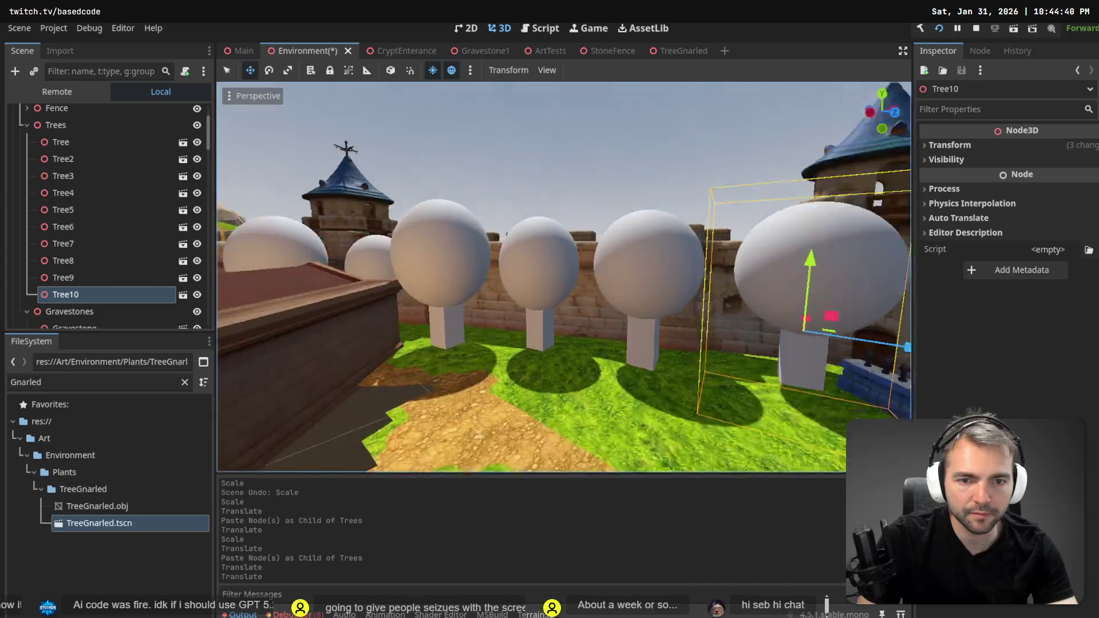
Try stretching Tree10 wider twice, undo both attempts, and expand its Transform values.
key(r)
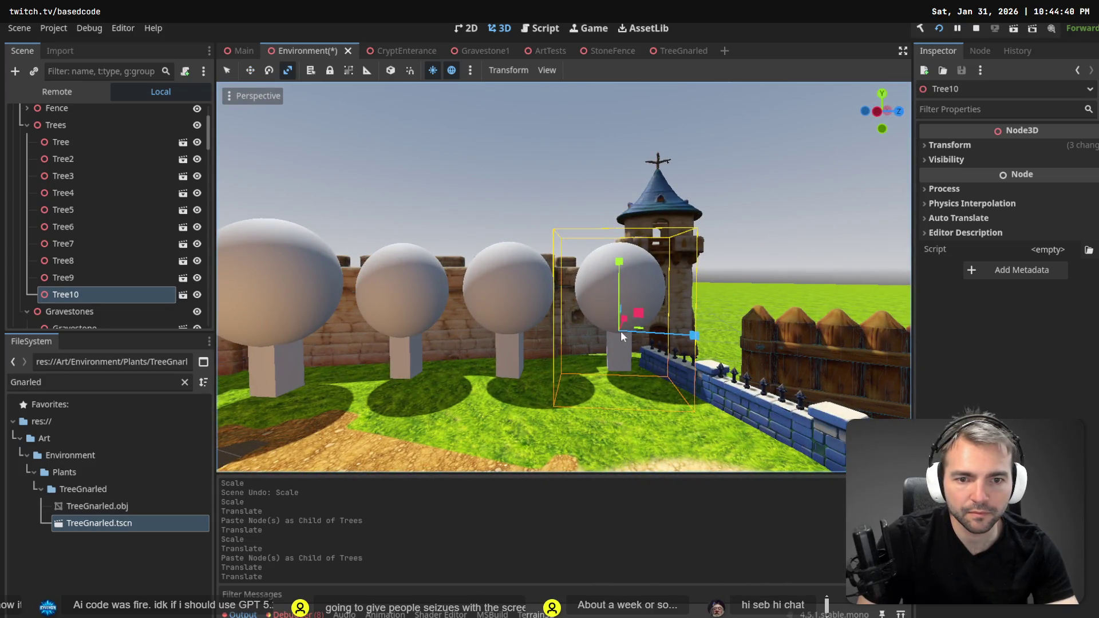
drag(623, 331, 619, 333)
key(ctrl+z)
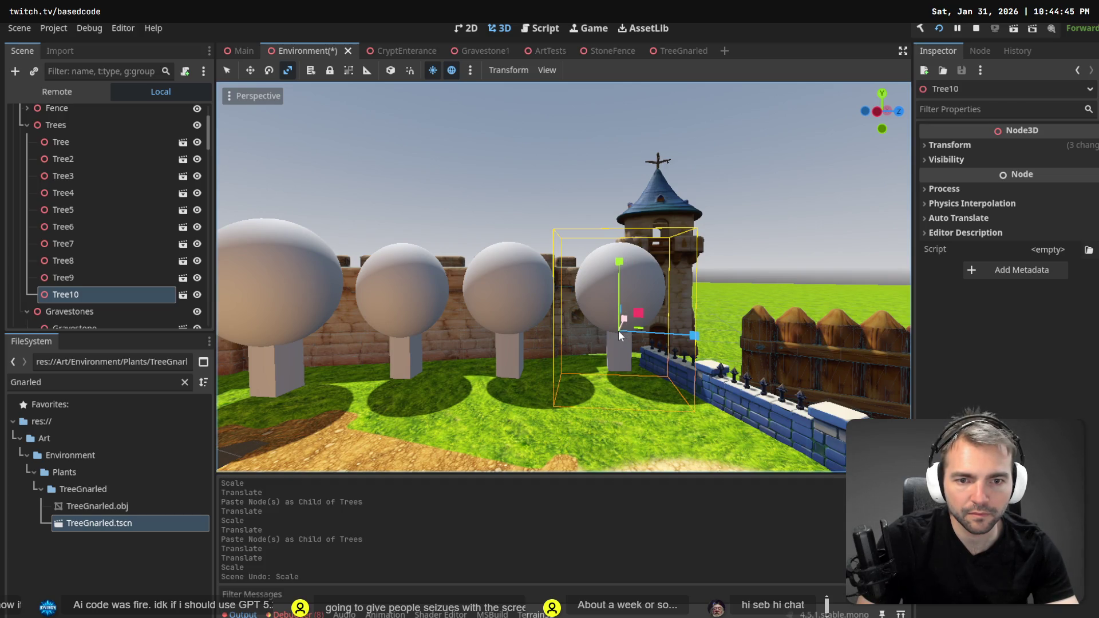
drag(619, 334, 619, 337)
key(ctrl+z)
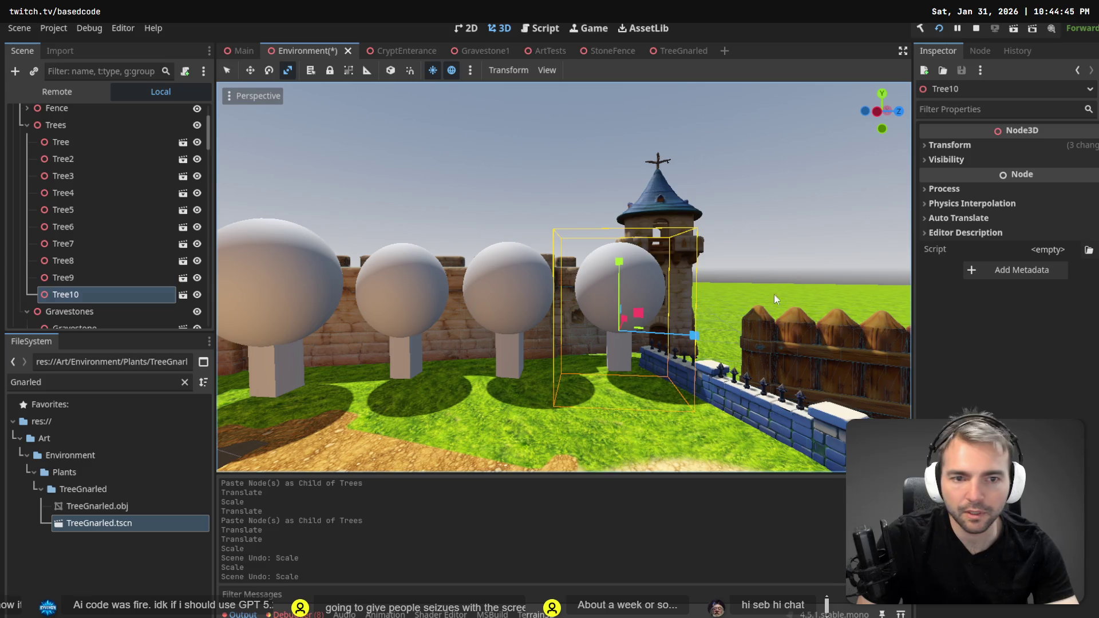
click(949, 146)
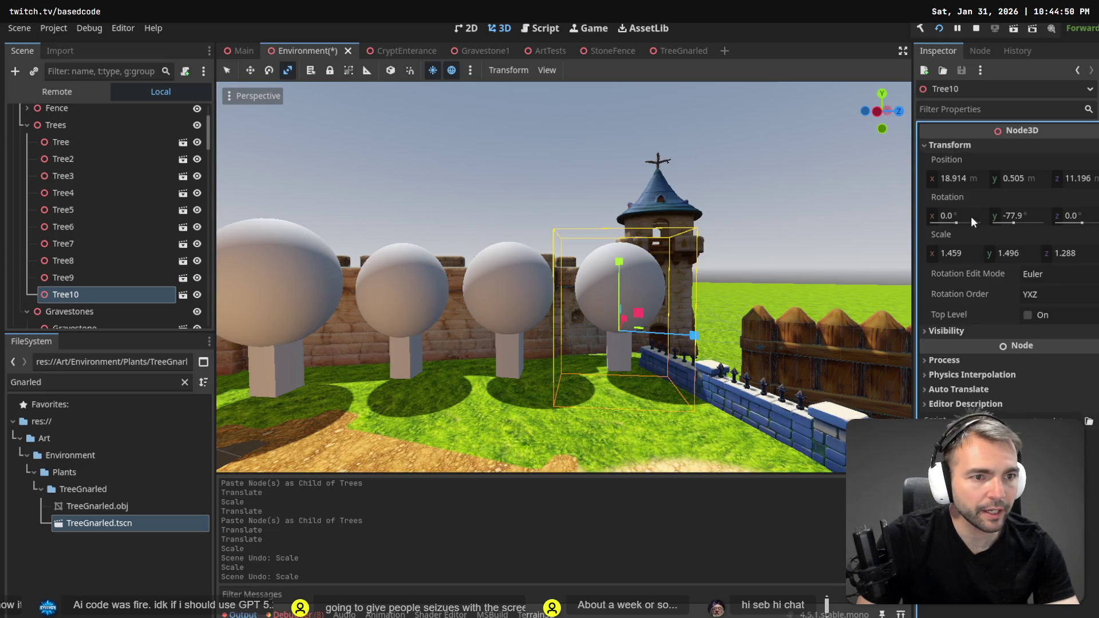
Set Tree10's scale to 1.3 on x, y and z.
click(955, 252)
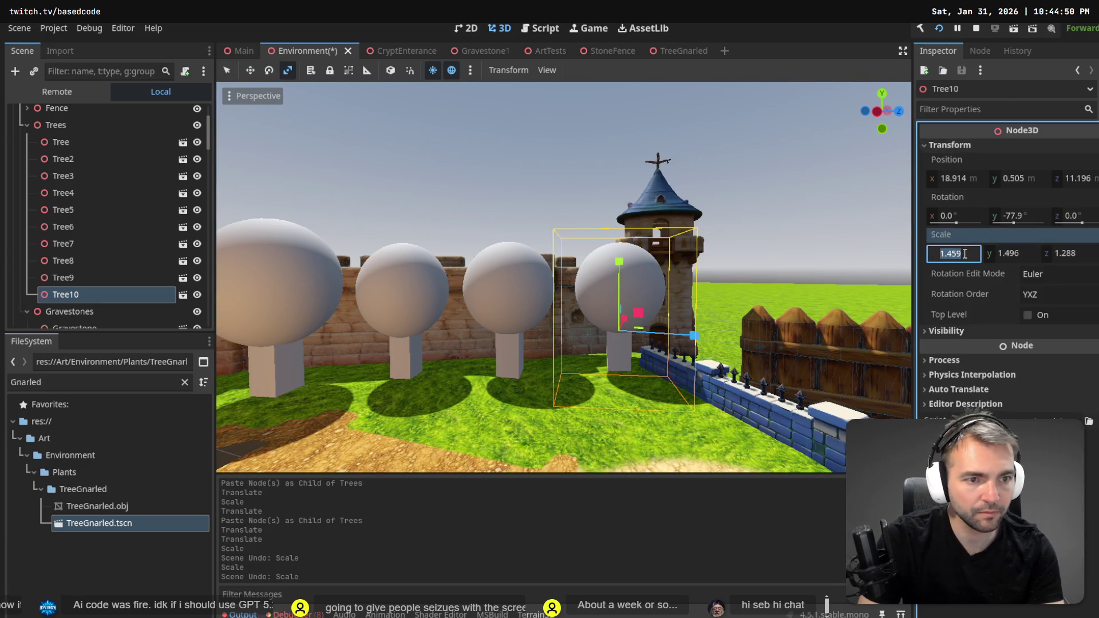
text(1.3)
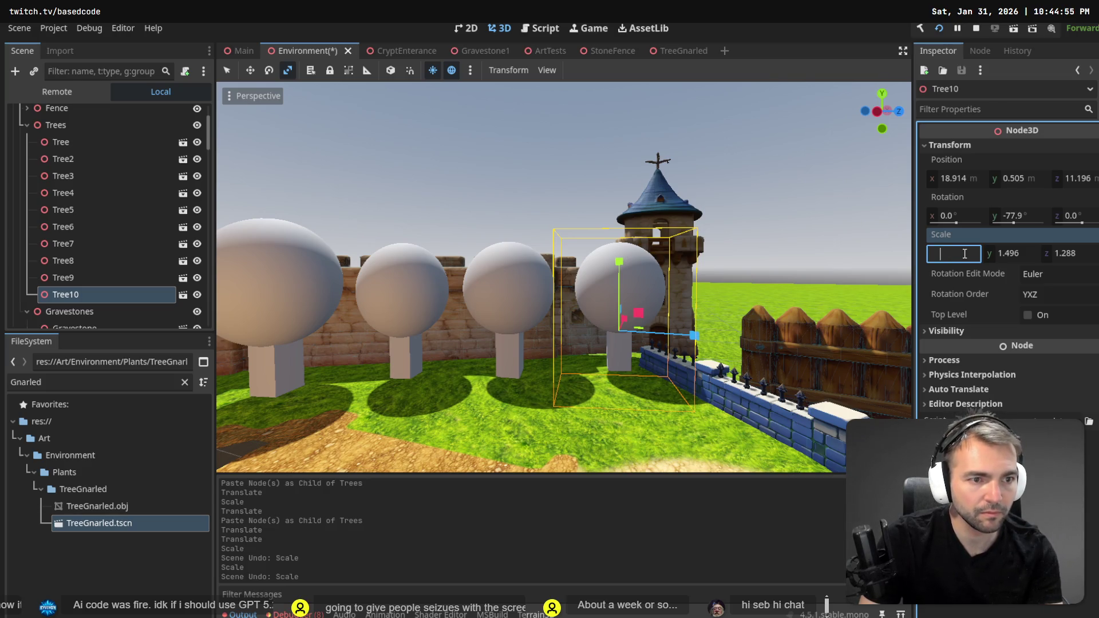
key(Tab)
text(1.3)
key(Tab)
text(1.3)
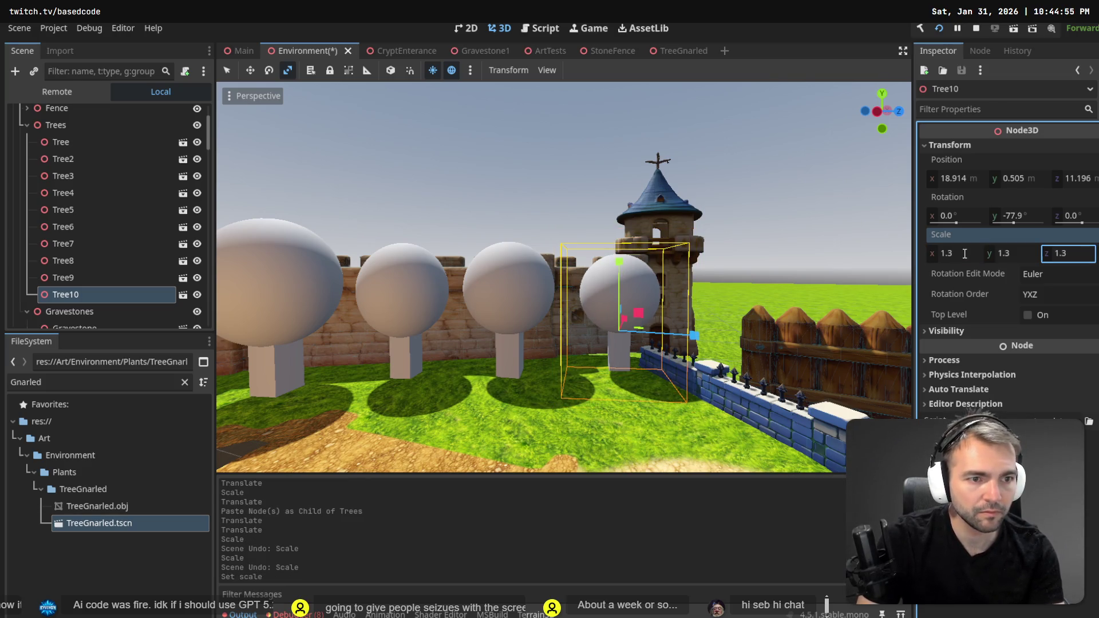
Deselect Tree10 and fly over the walled farm area toward the graveyard.
click(505, 158)
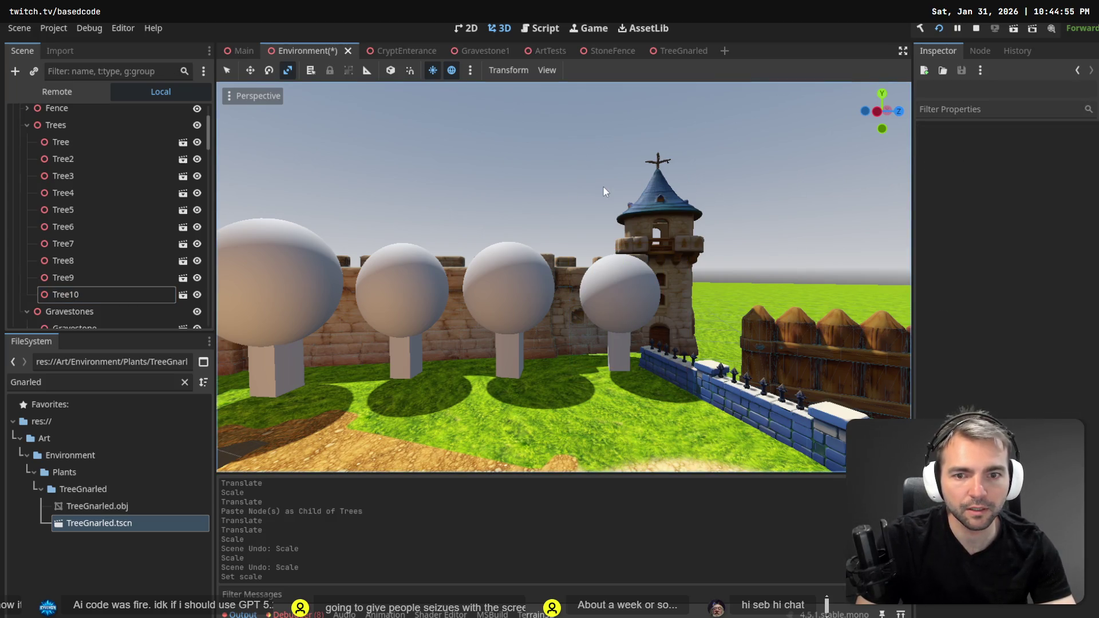
key(s)
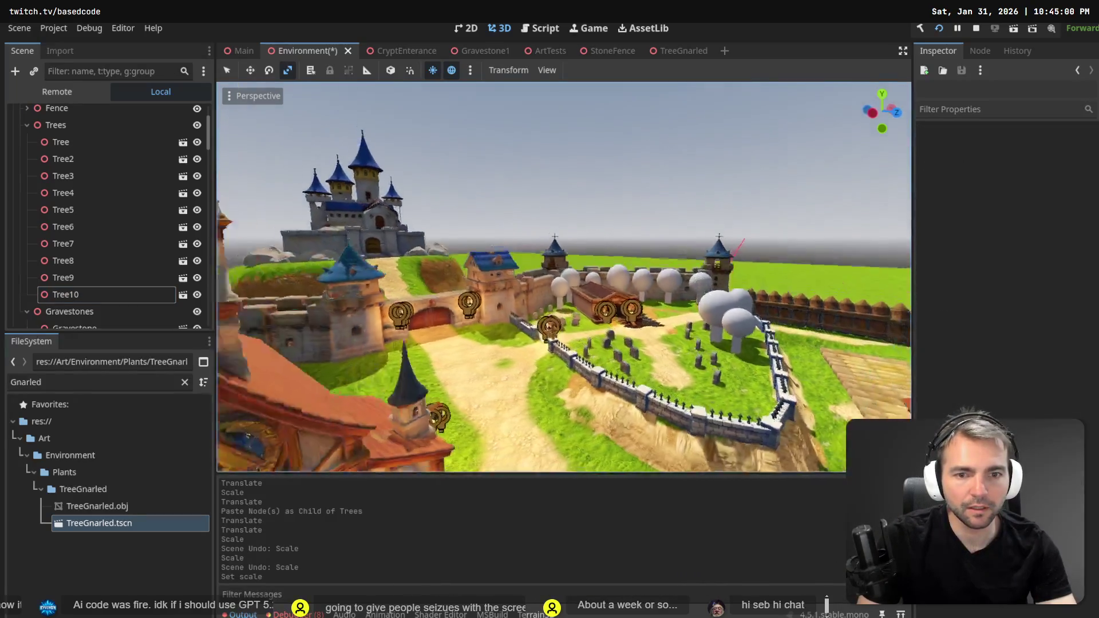
key(w)
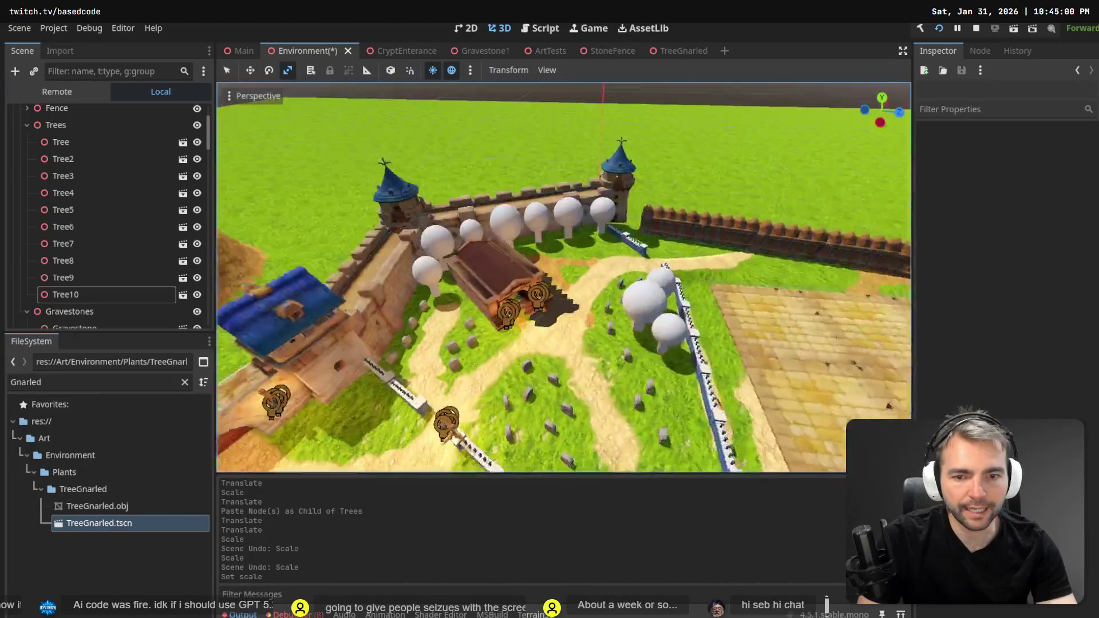
key(d)
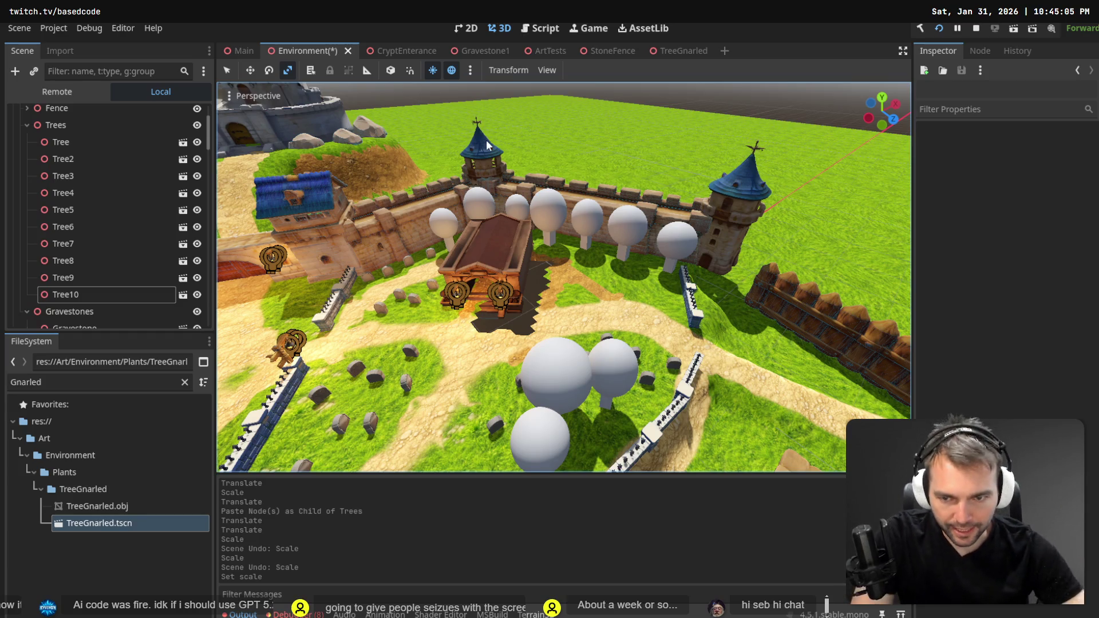
mouse_move(544, 295)
mouse_down()
mouse_move(470, 286)
mouse_move(496, 358)
mouse_up()
key(w)
Duplicate a gravestone, then copy Gravestone22 through Gravestone27 and paste the six under Gravestones.
click(532, 260)
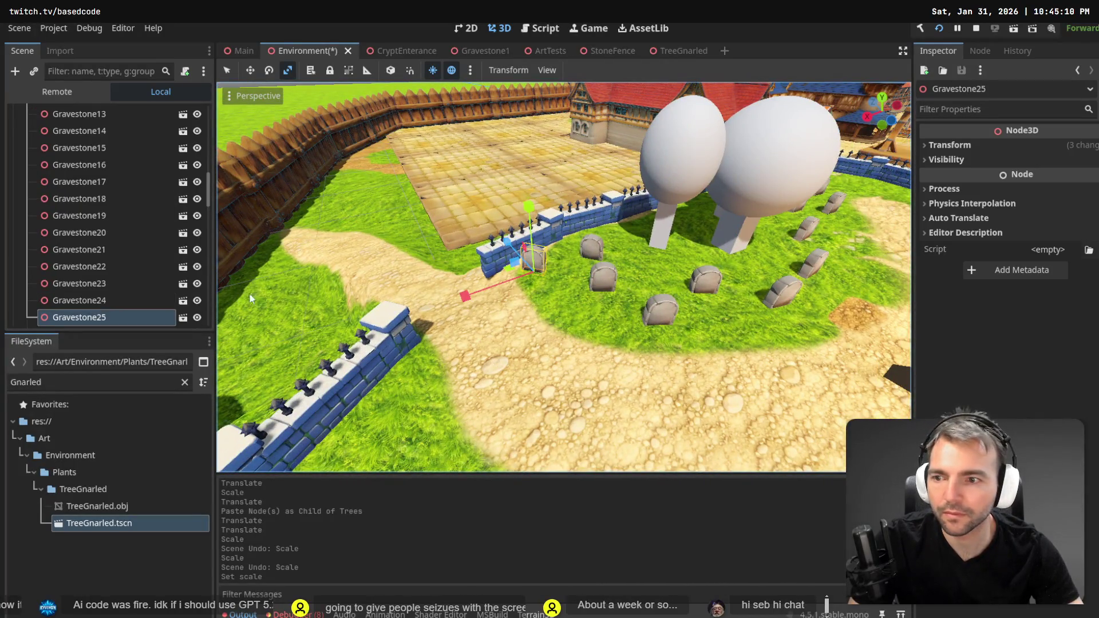
key(ctrl+d)
key(ctrl+d)
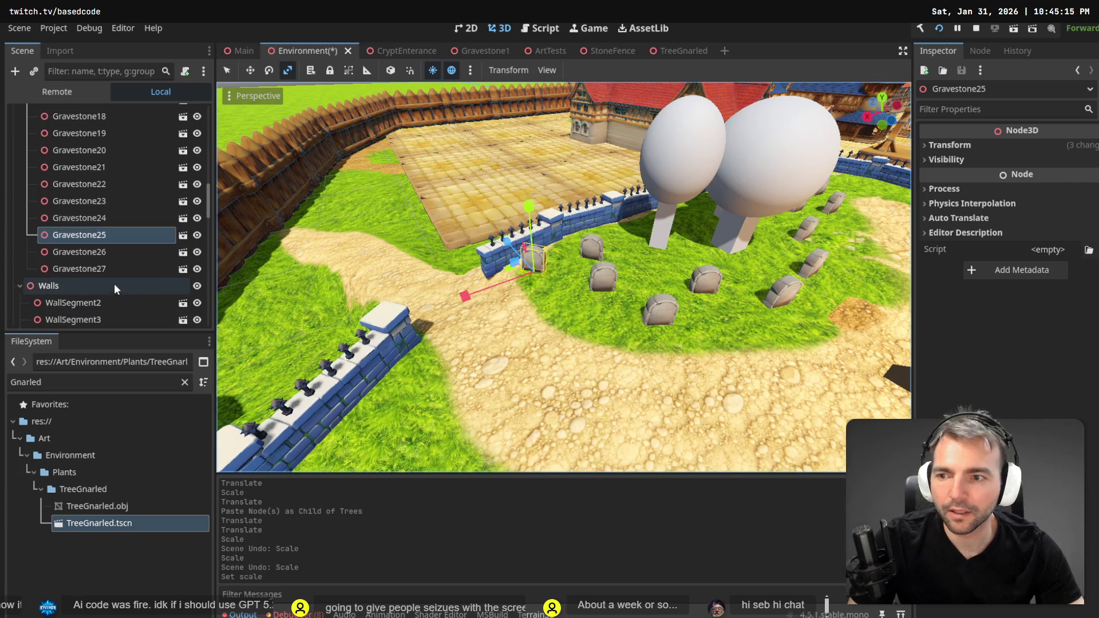
shift+click(110, 252)
shift+click(103, 235)
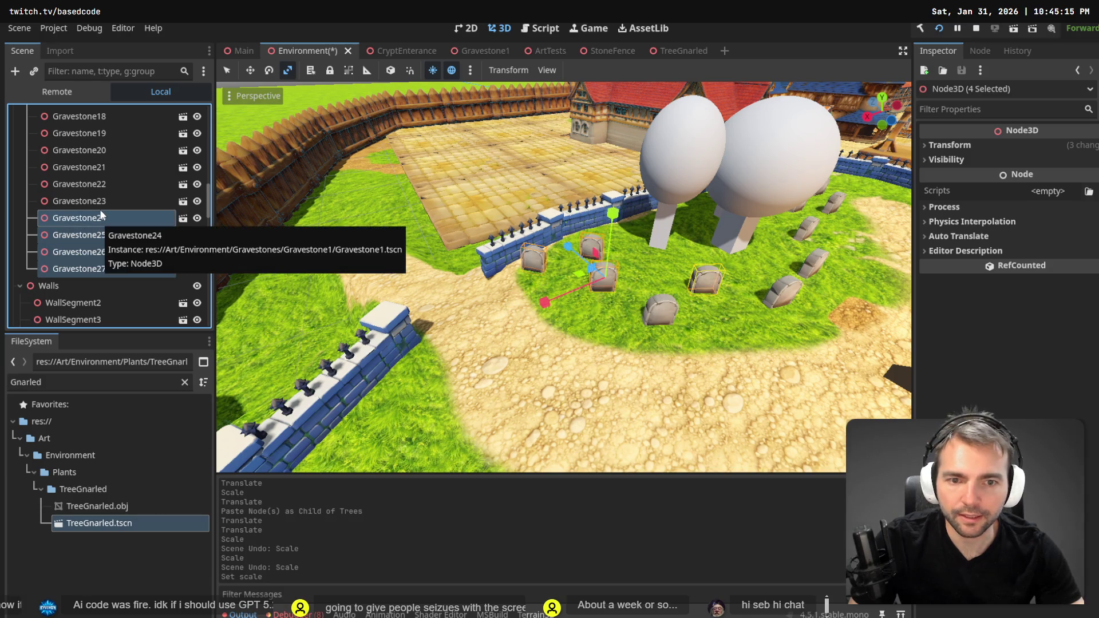
shift+click(103, 204)
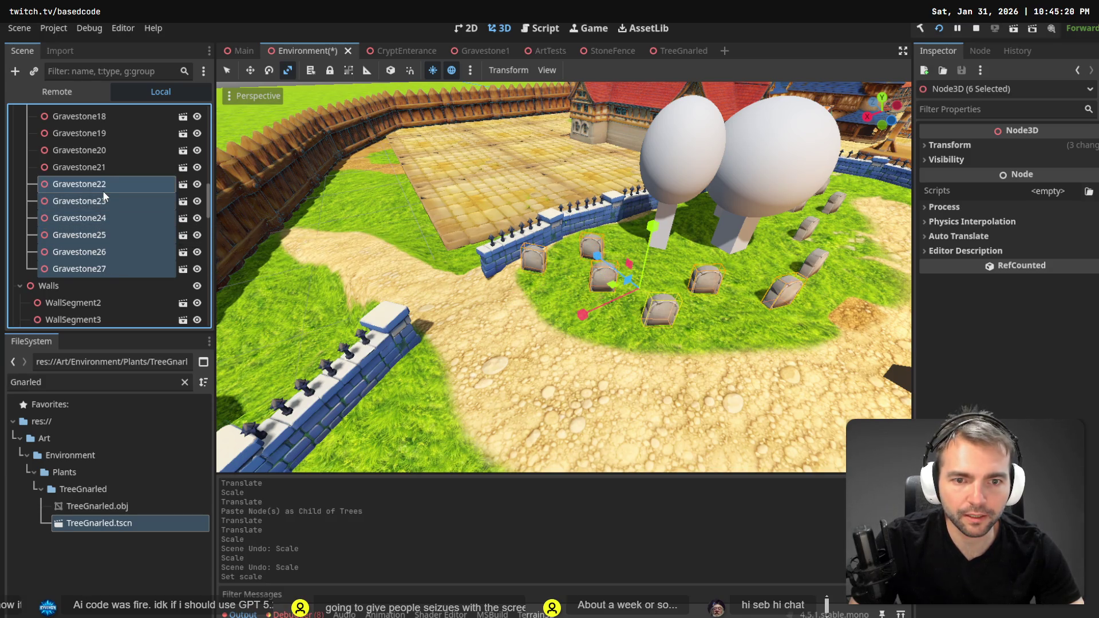
shift+click(103, 185)
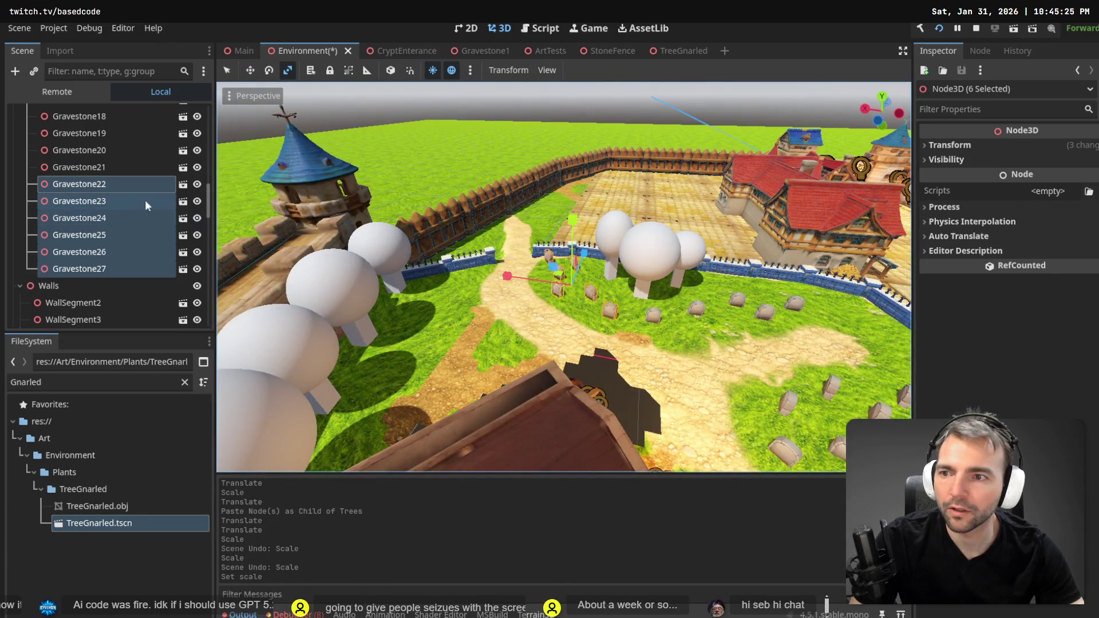
scroll(103, 194, up, 3)
key(Left)
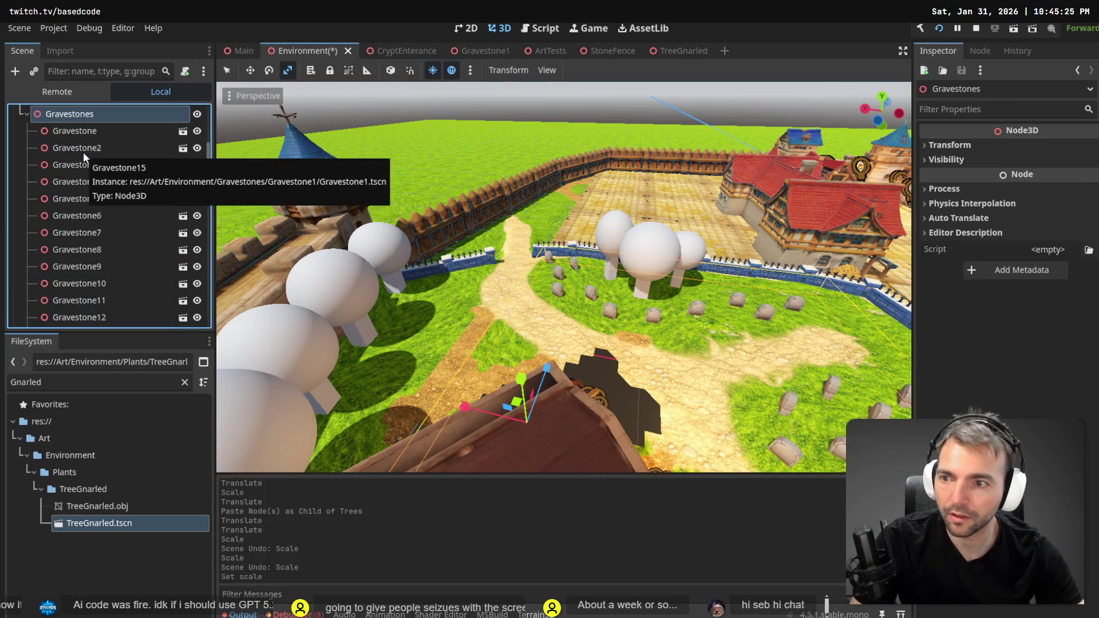
key(ctrl+v)
Move the six pasted gravestones to the lower left and rotate them about 12 degrees.
key(w)
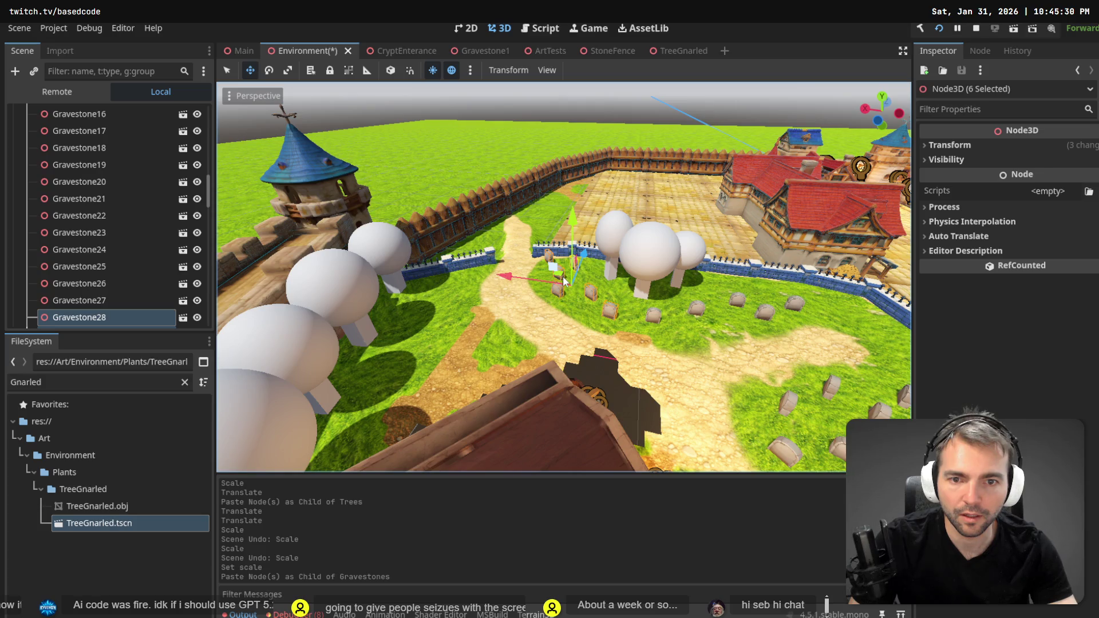
mouse_move(562, 276)
mouse_down()
mouse_move(458, 311)
mouse_move(446, 322)
mouse_move(457, 319)
mouse_move(461, 341)
mouse_move(412, 257)
mouse_up()
key(e)
key(w)
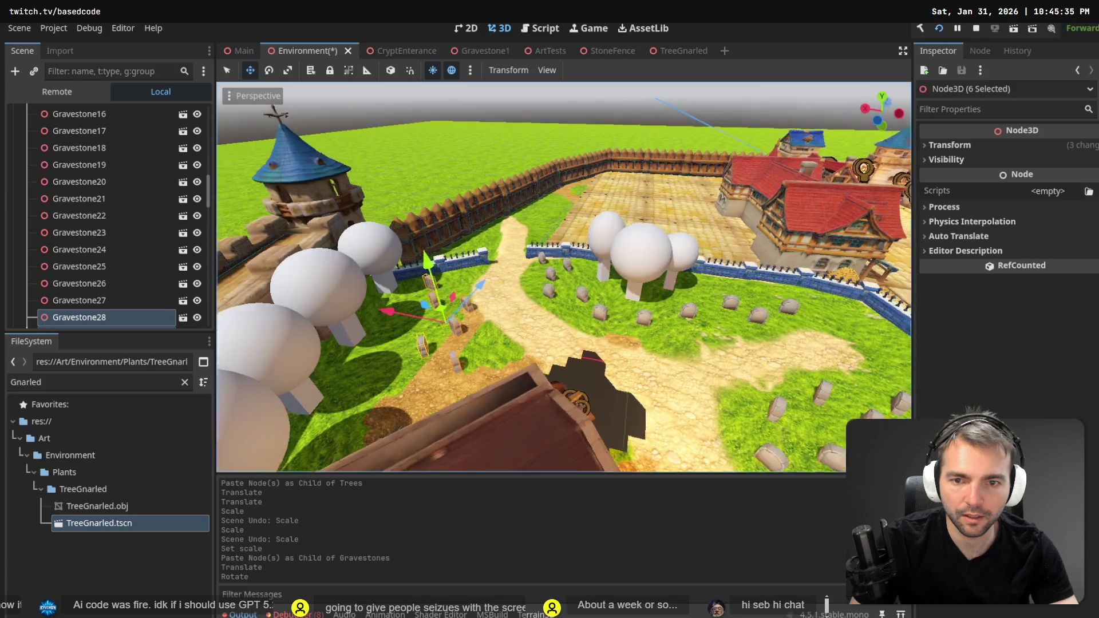
key(ctrl+z)
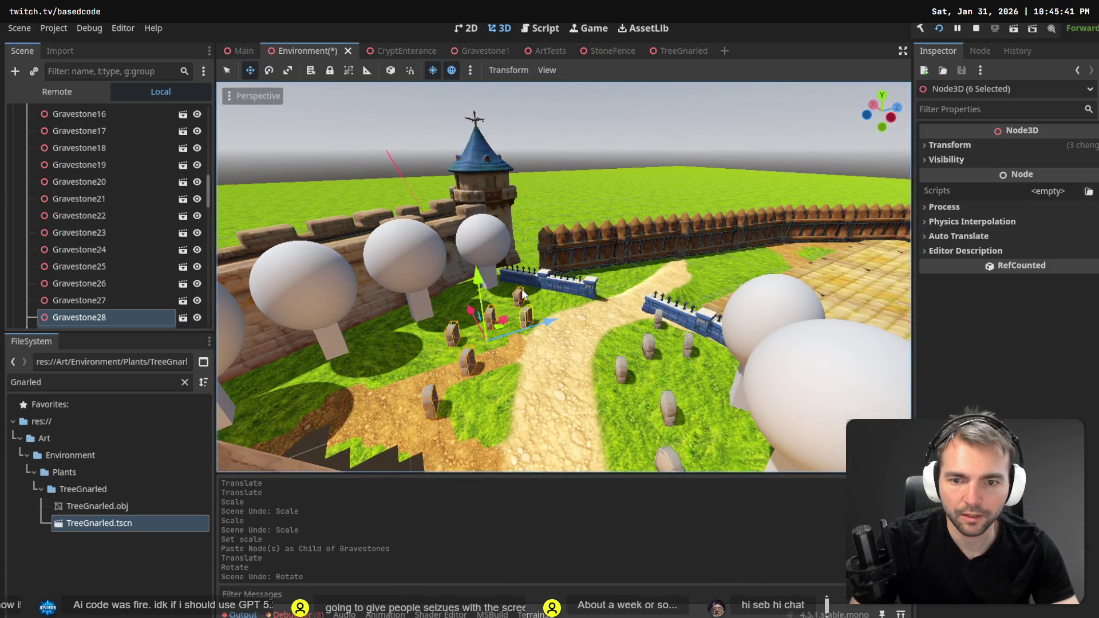
key(e)
mouse_move(499, 380)
mouse_down()
mouse_move(461, 395)
mouse_move(435, 332)
mouse_move(460, 280)
mouse_up()
key(t)
click(672, 195)
right_click(649, 166)
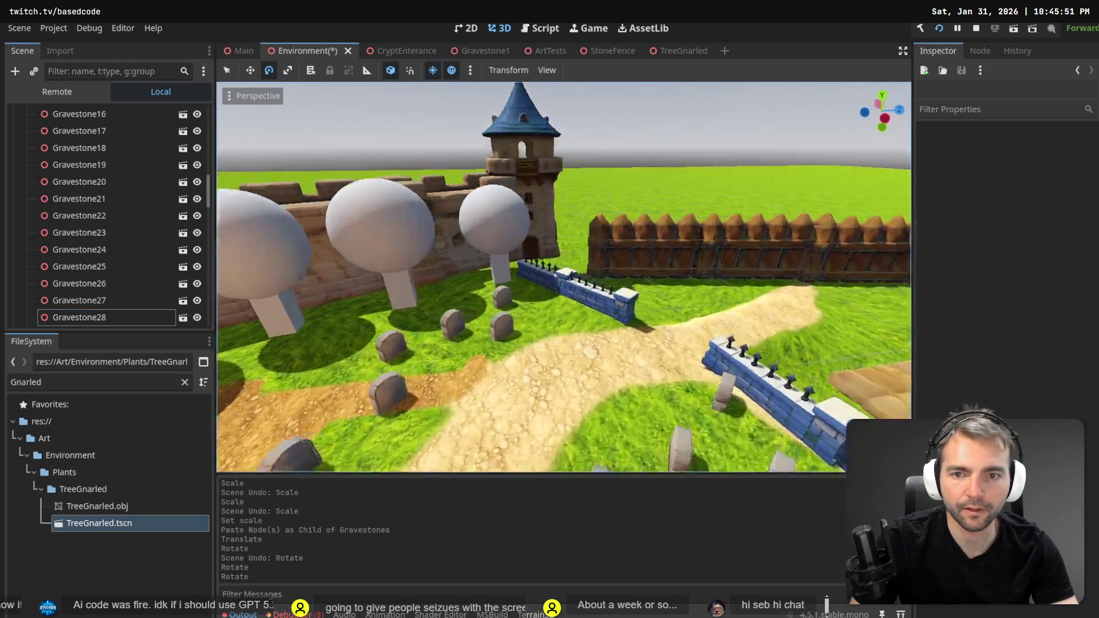
Save the Environment scene and centre the view on Tree2.
key(ctrl+s)
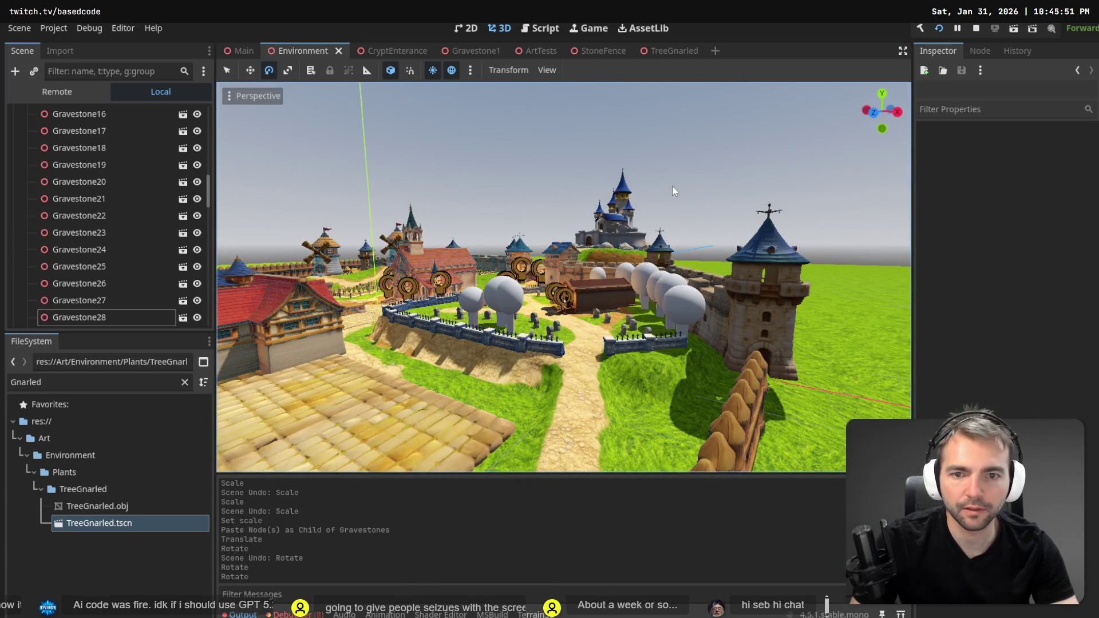
right_click(672, 184)
key(w)
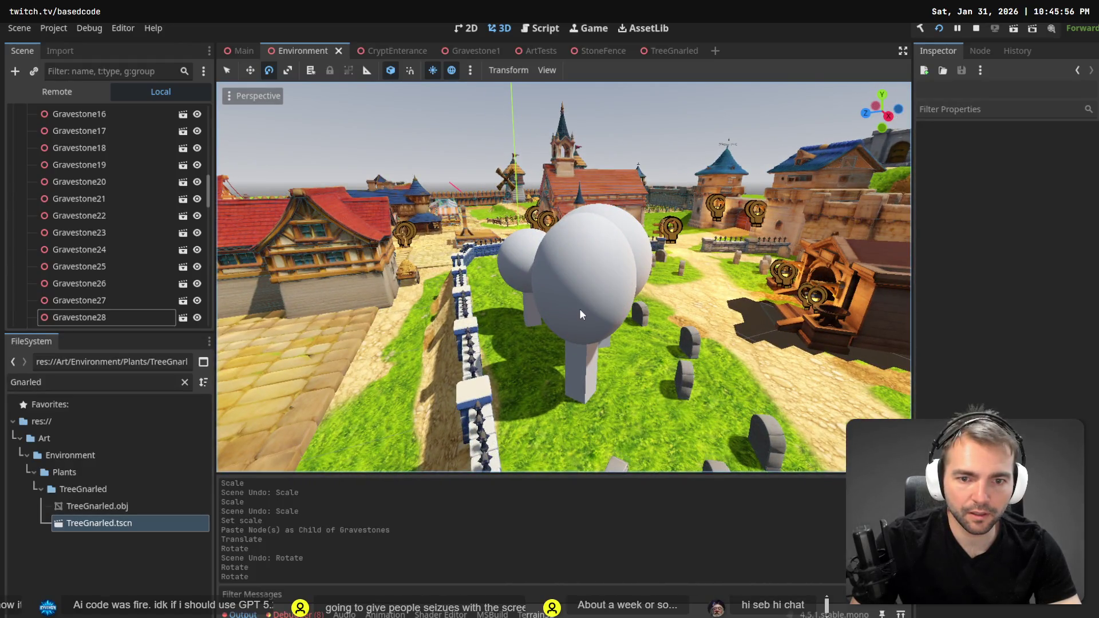
click(580, 308)
key(f)
Pull back to a wide view of the town and run the game with F5.
key(r)
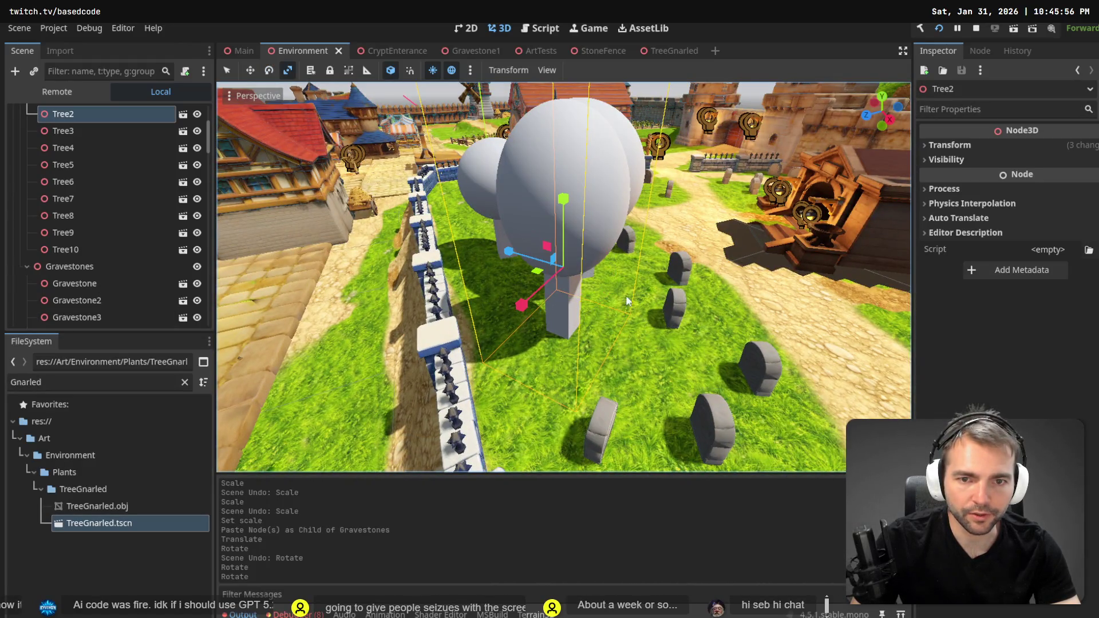
key(s)
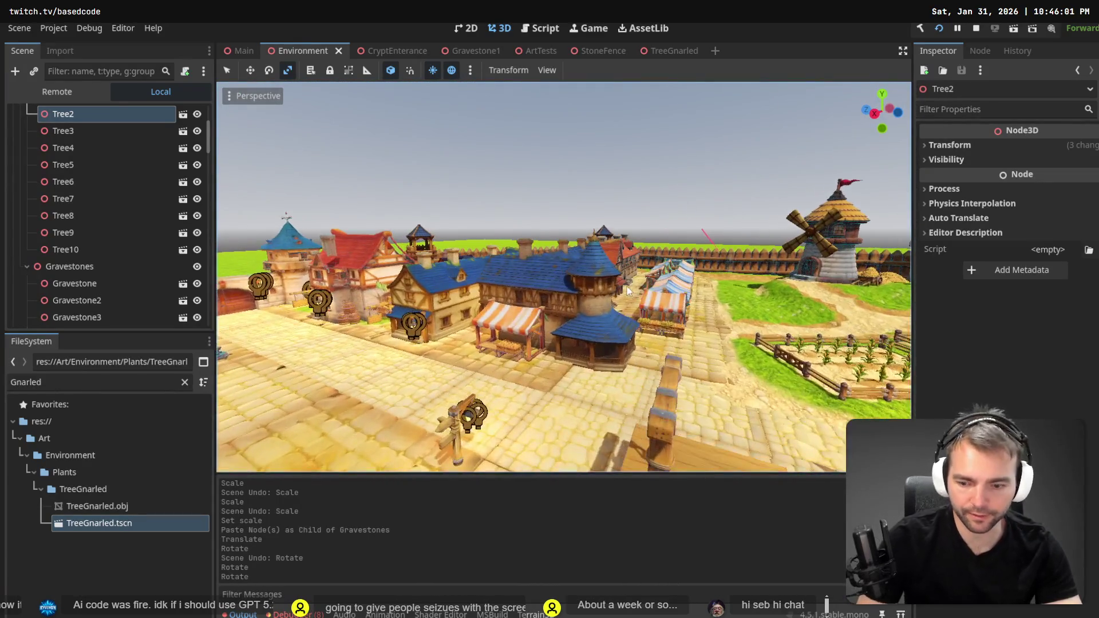
key(F5)
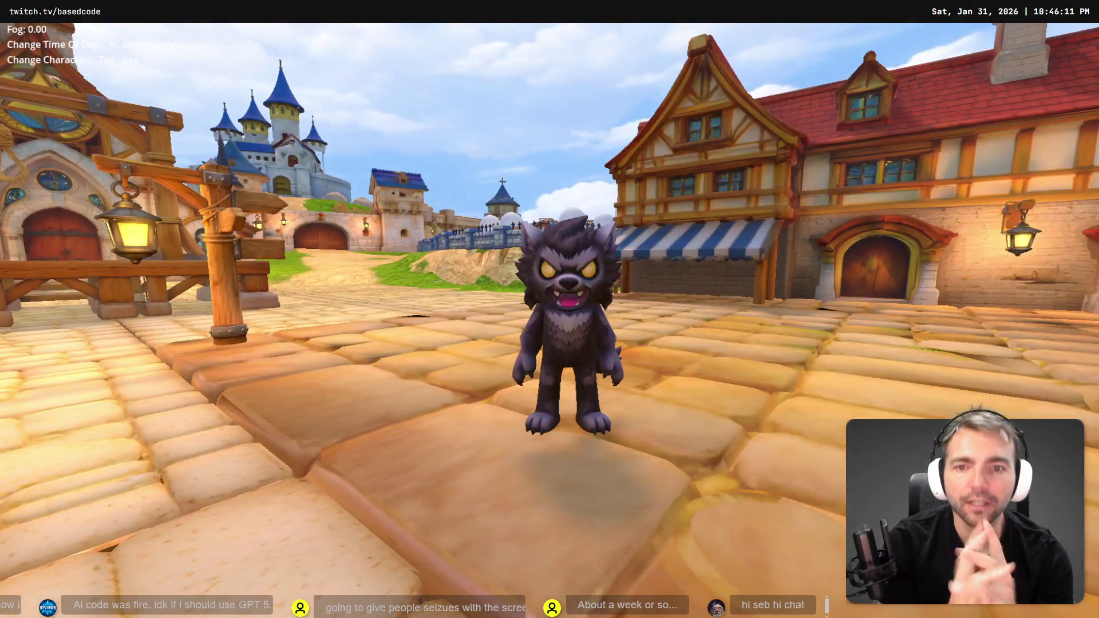
Run the werewolf across the plaza and left onto the grass, then stop the game.
key(w)
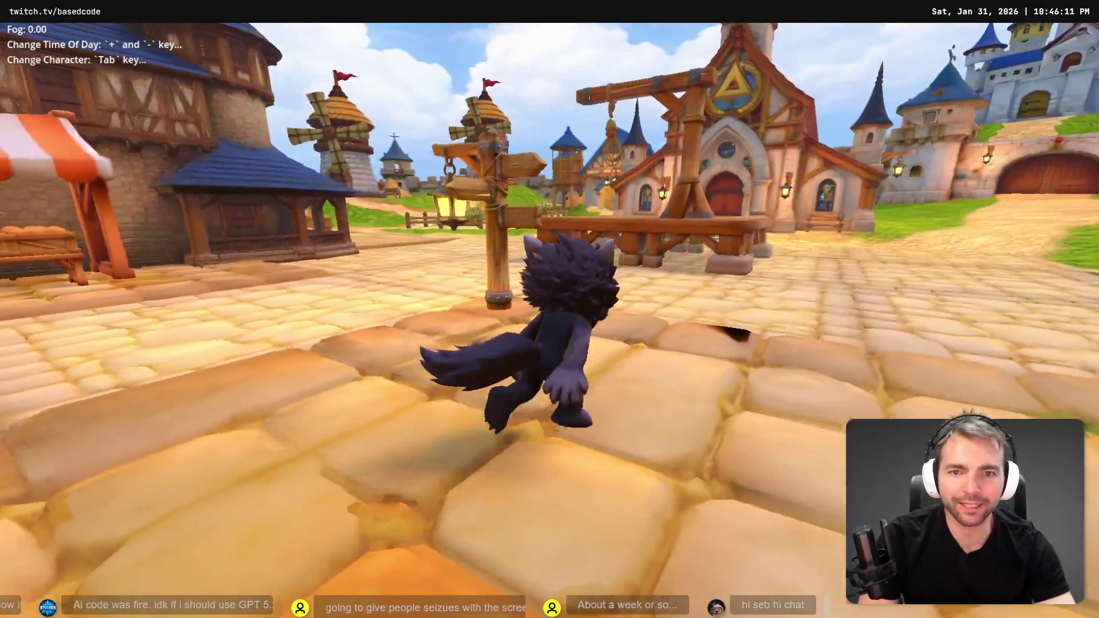
key(w)
key(w)
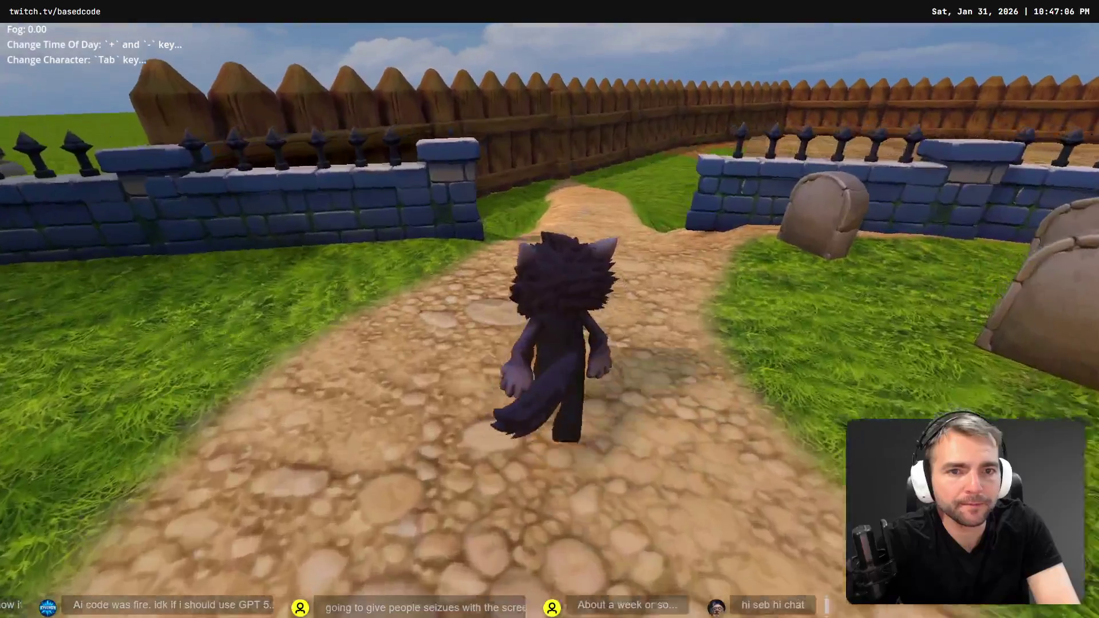
key(a)
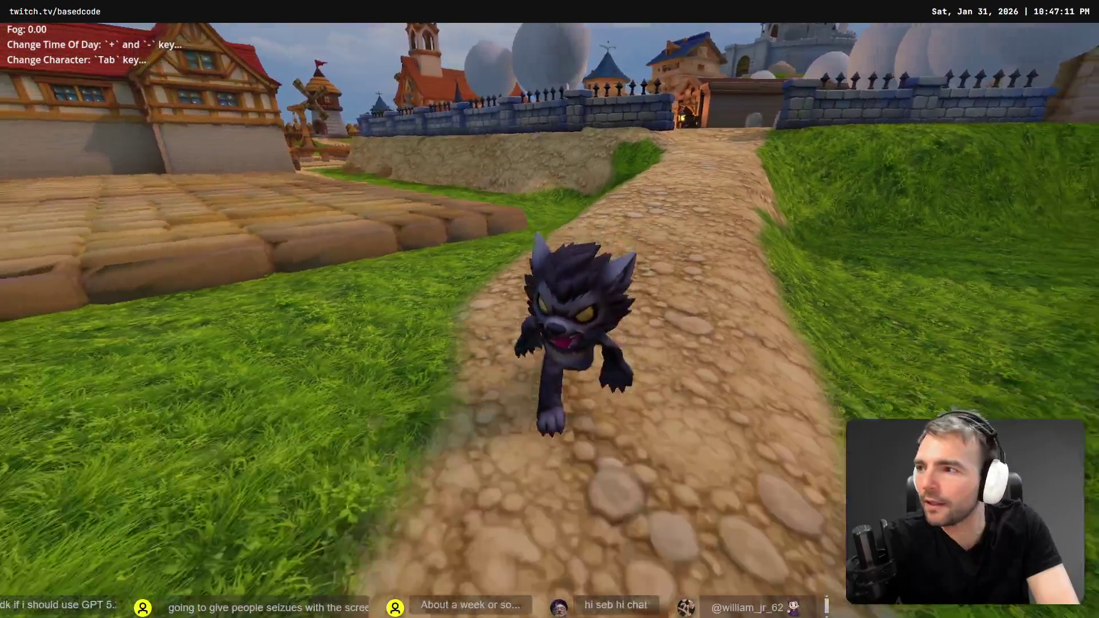
key(a)
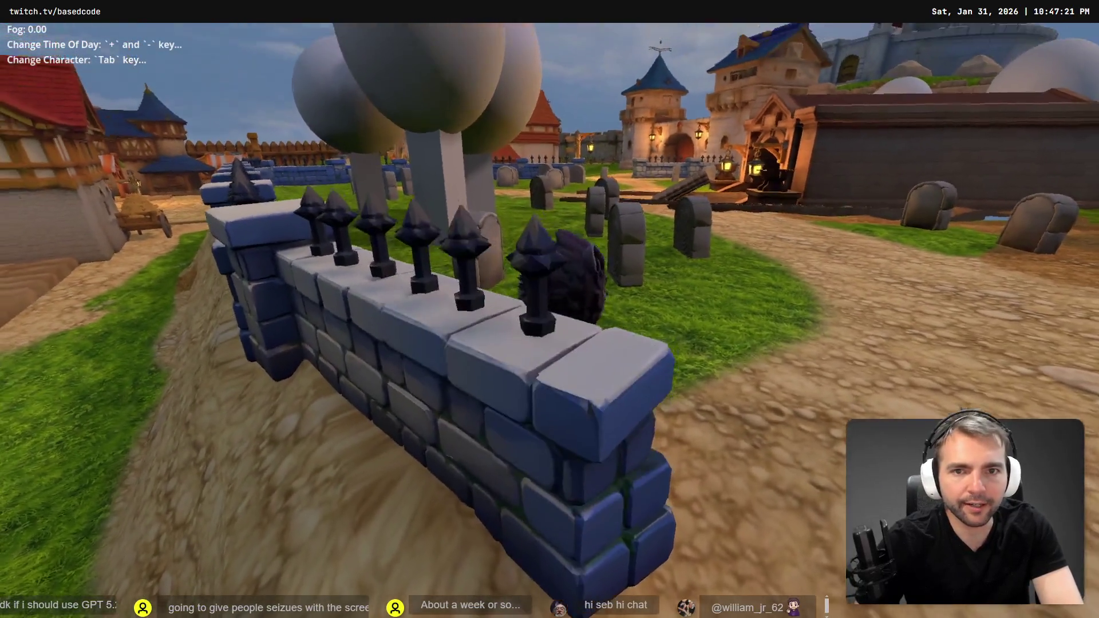
key(Escape)
Rotate StoneFence14 by -165° and nudge it into line with the graveyard wall.
key(w)
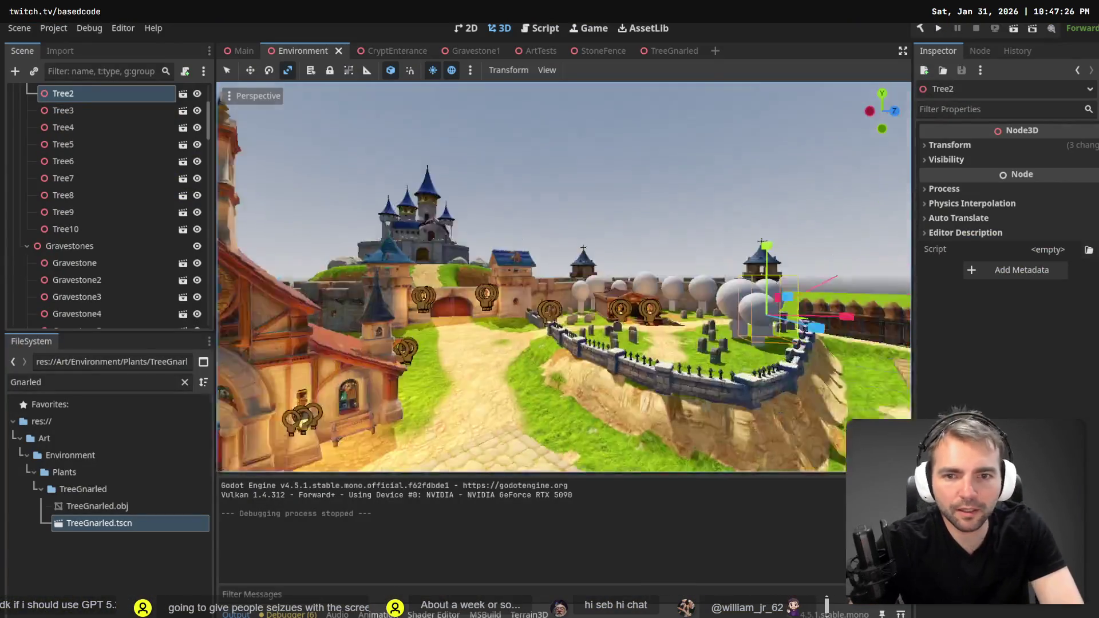
key(w)
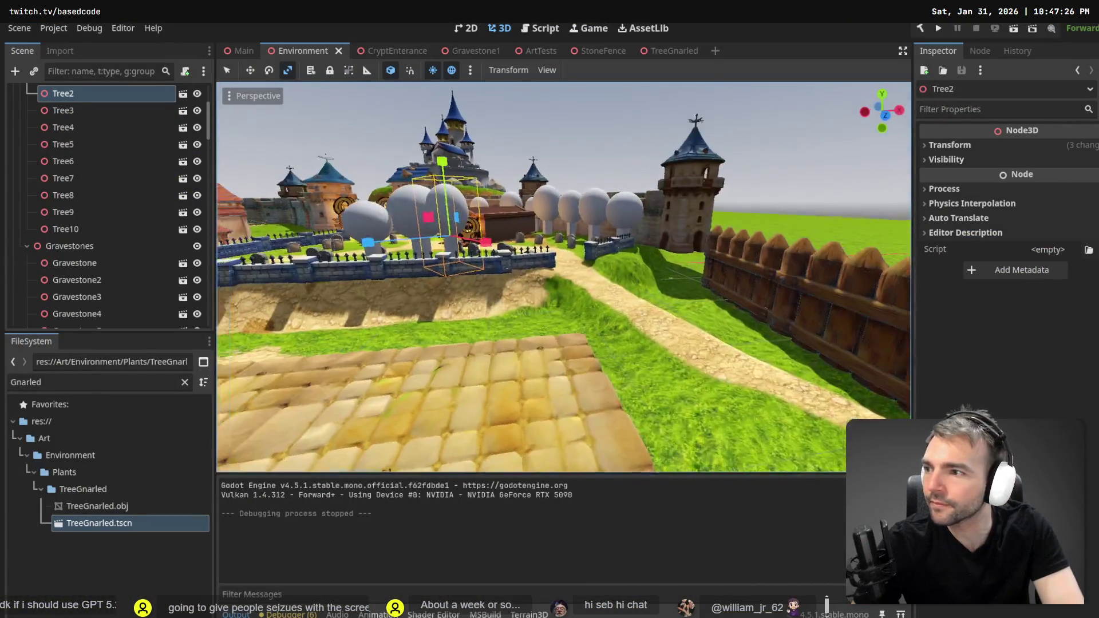
click(647, 282)
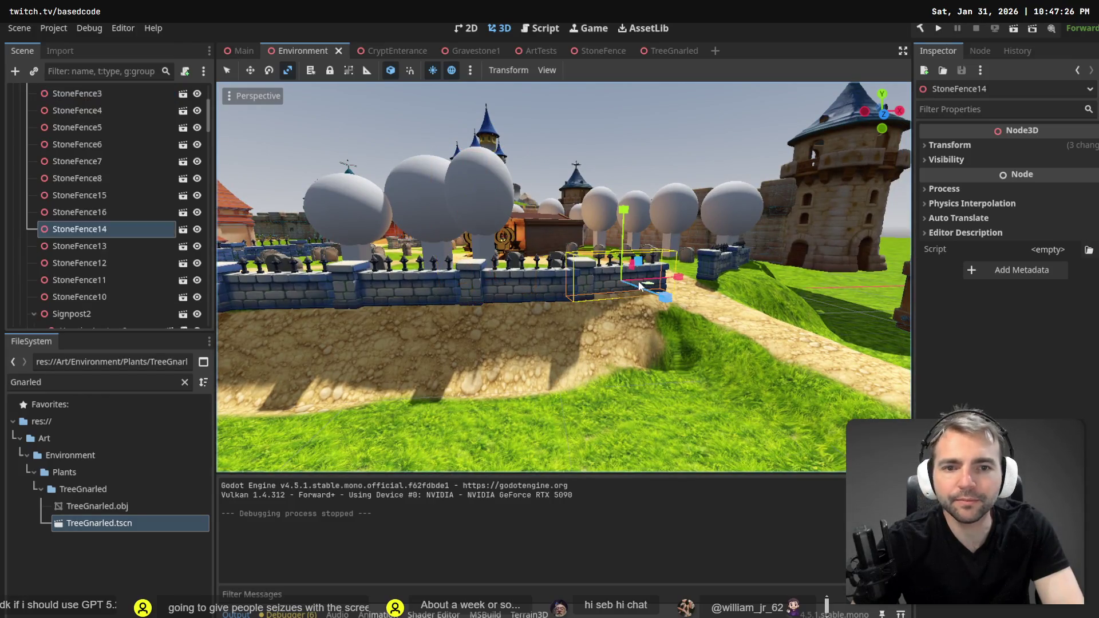
key(e)
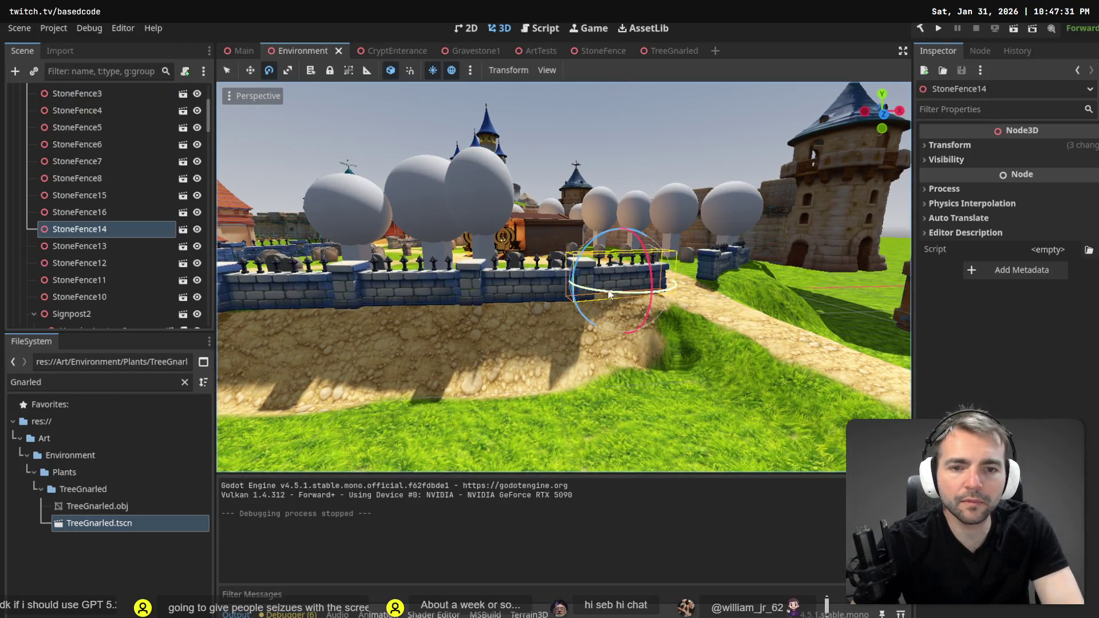
mouse_move(628, 294)
mouse_down()
mouse_move(545, 273)
mouse_move(507, 208)
mouse_move(534, 174)
mouse_up()
key(w)
scroll(652, 236, down, 5)
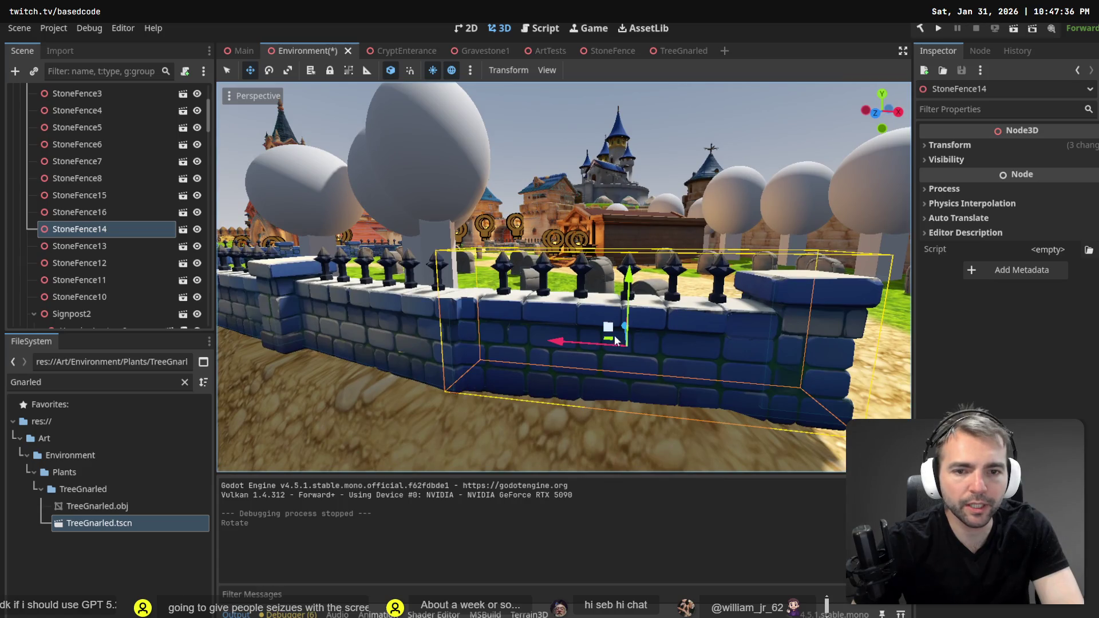
drag(637, 312, 634, 318)
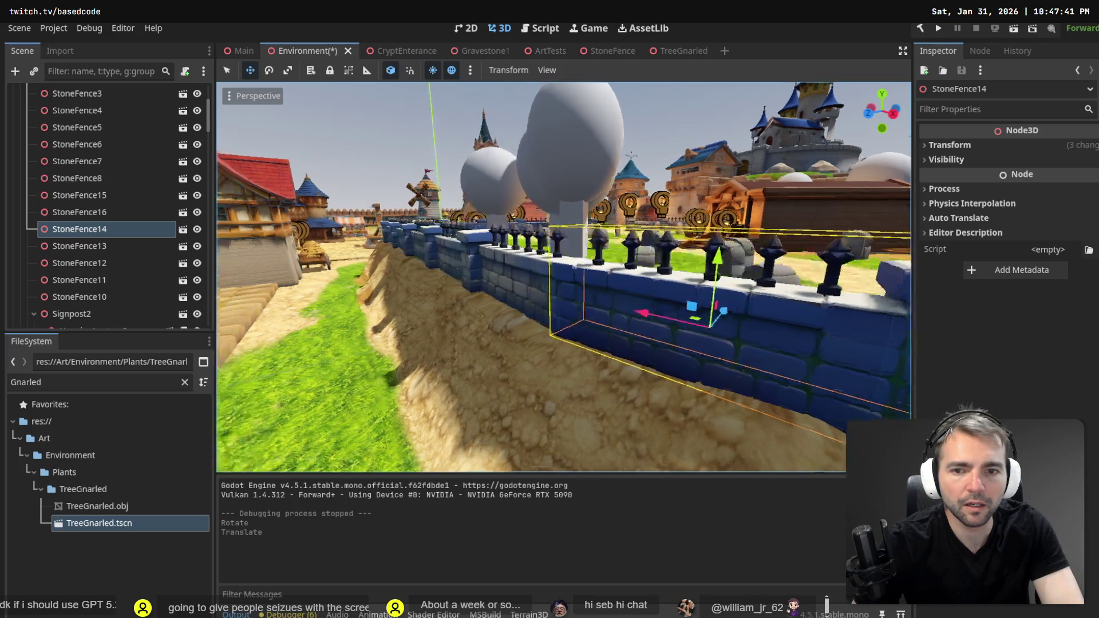
click(665, 106)
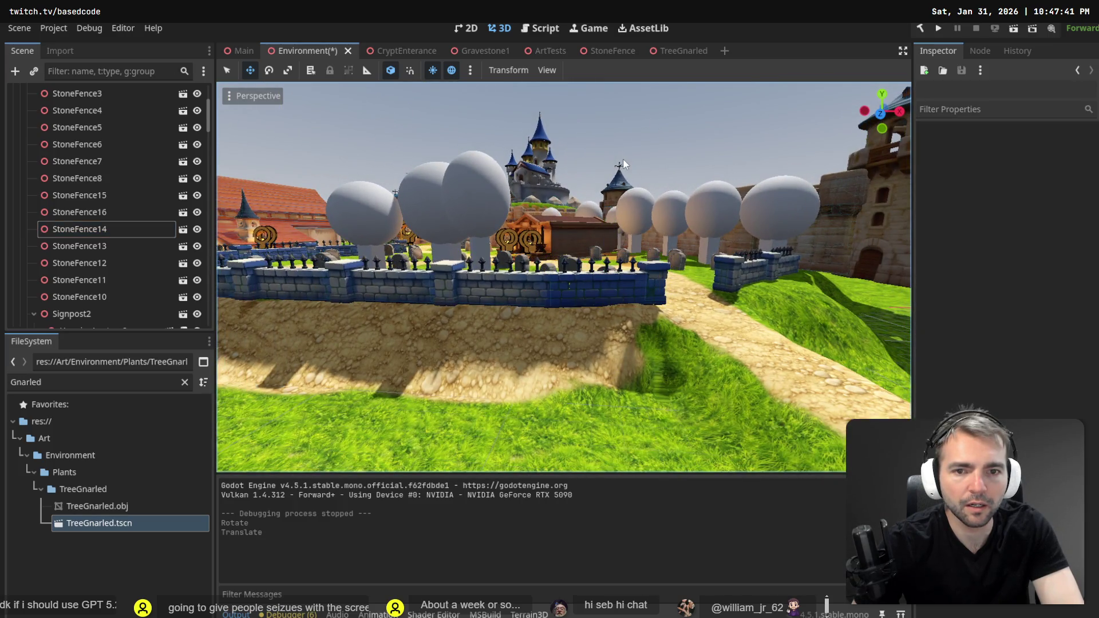
Rotate StoneFence16 by -45° and slide it into place along the wall.
mouse_move(623, 163)
mouse_down()
mouse_move(590, 172)
mouse_move(626, 177)
mouse_up()
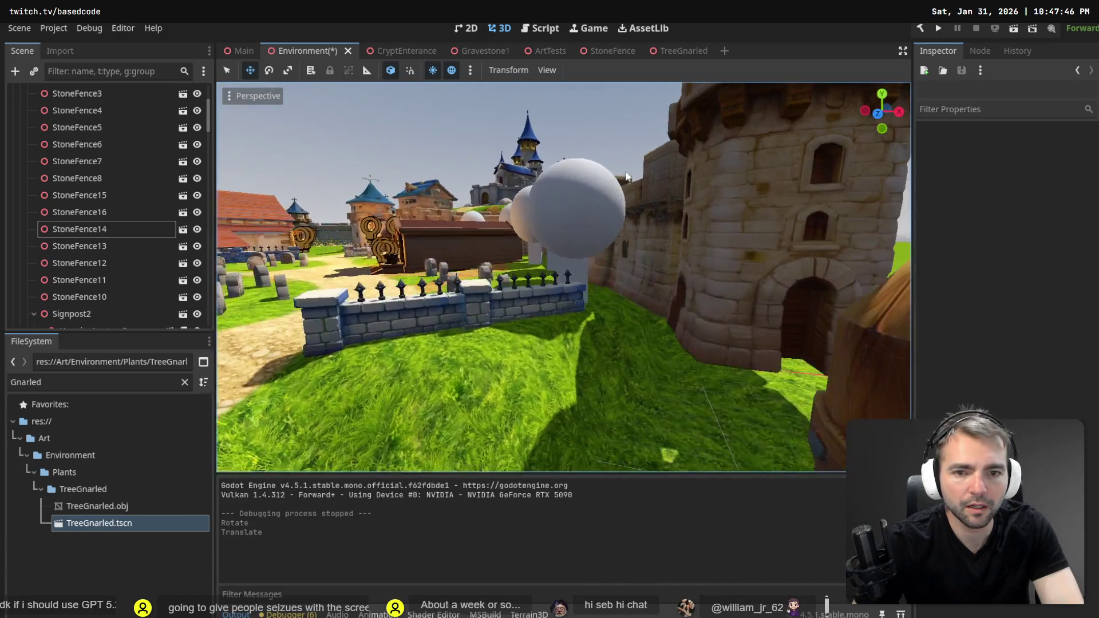
click(513, 310)
key(e)
mouse_move(562, 314)
mouse_down()
mouse_move(522, 321)
mouse_move(527, 304)
mouse_up()
key(w)
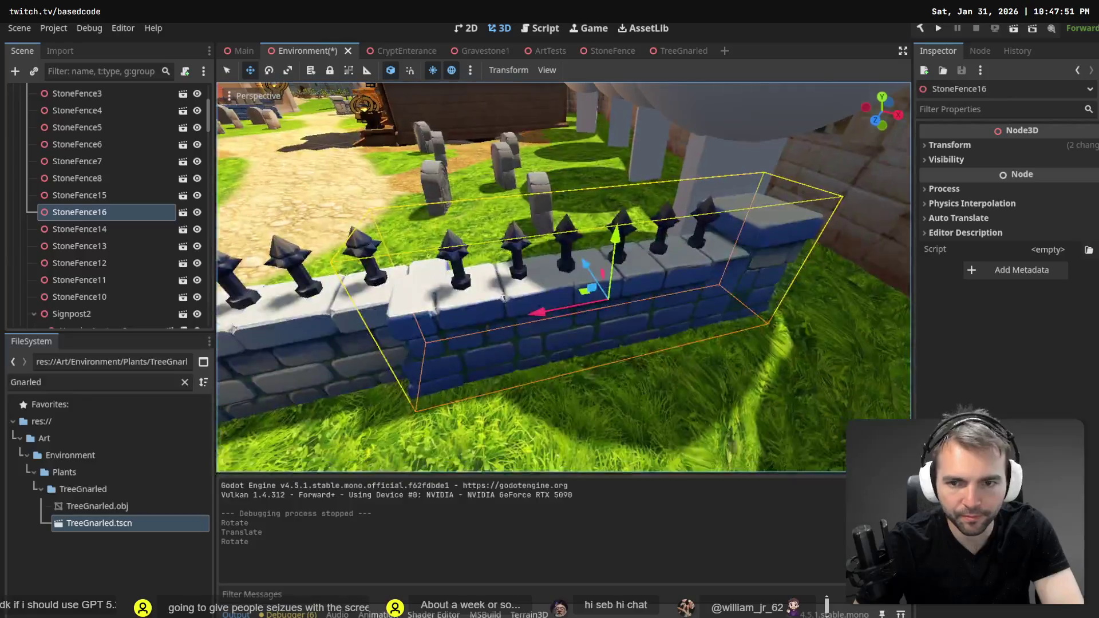
drag(591, 269, 583, 265)
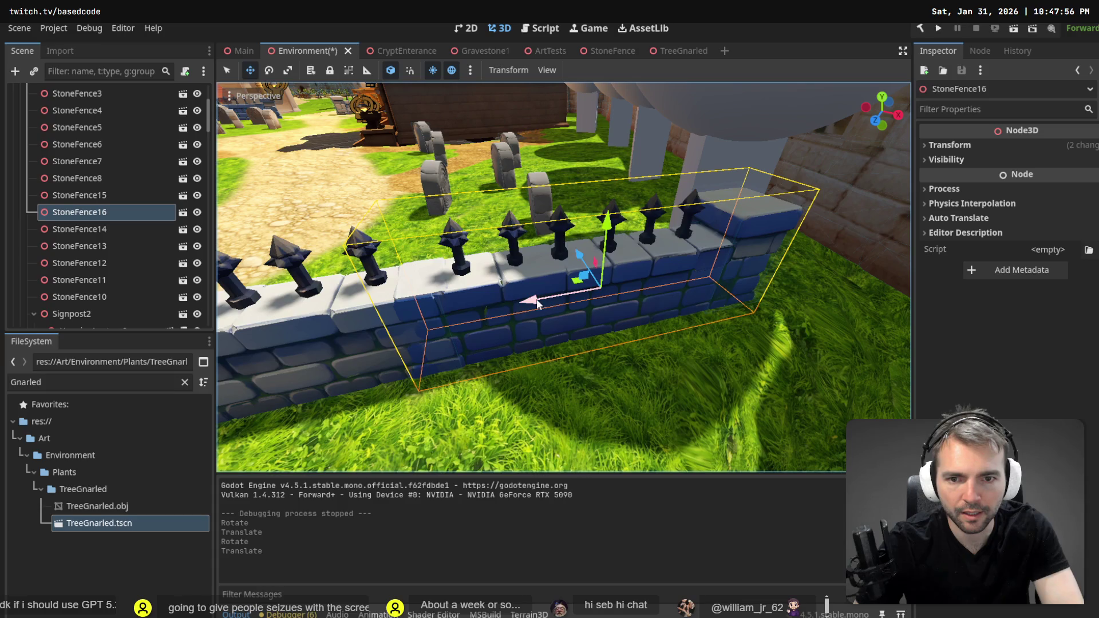
drag(537, 303, 546, 300)
scroll(546, 300, down, 10)
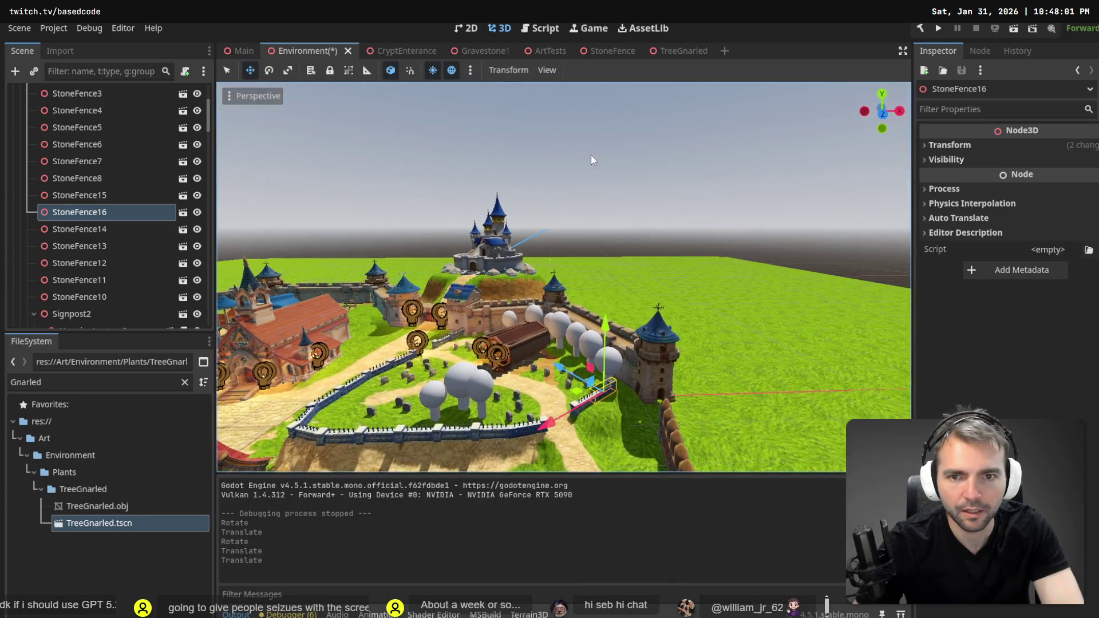
click(591, 156)
Orbit around the village and select Tree10 beside the tower.
drag(591, 155, 518, 156)
scroll(564, 279, up, 8)
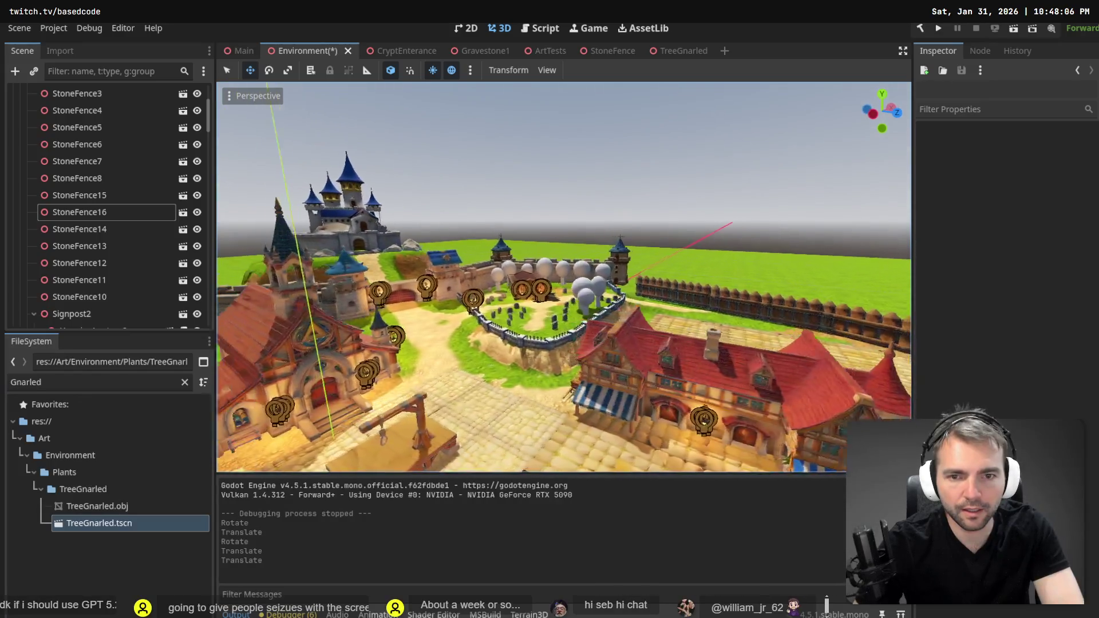
scroll(564, 279, up, 5)
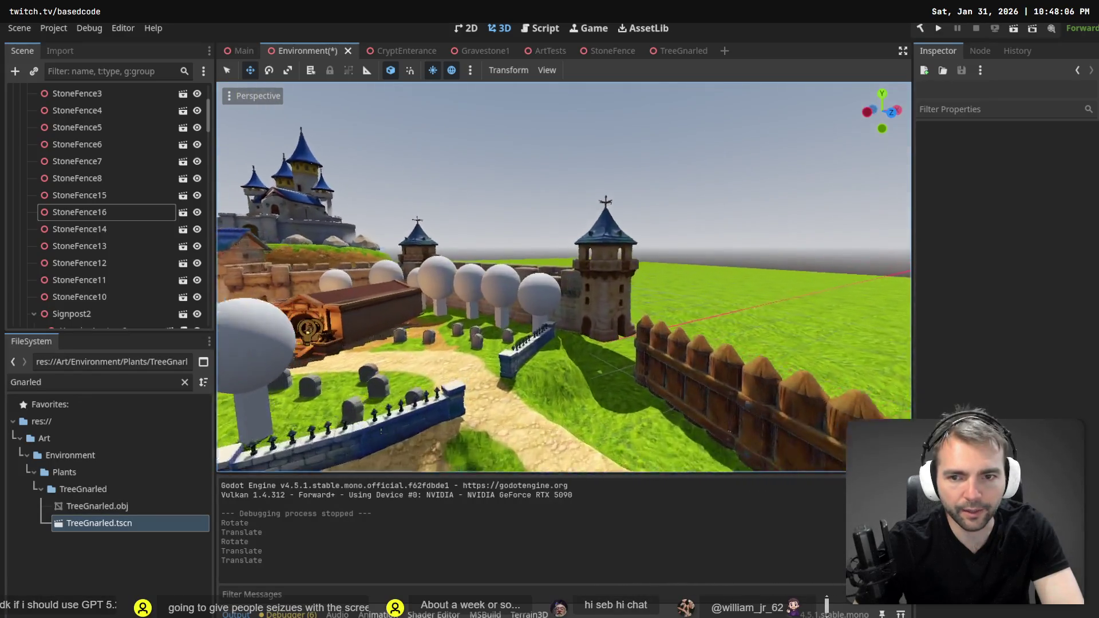
click(532, 329)
Try resizing Tree10, undo it, and select Tree2 in the graveyard instead.
key(r)
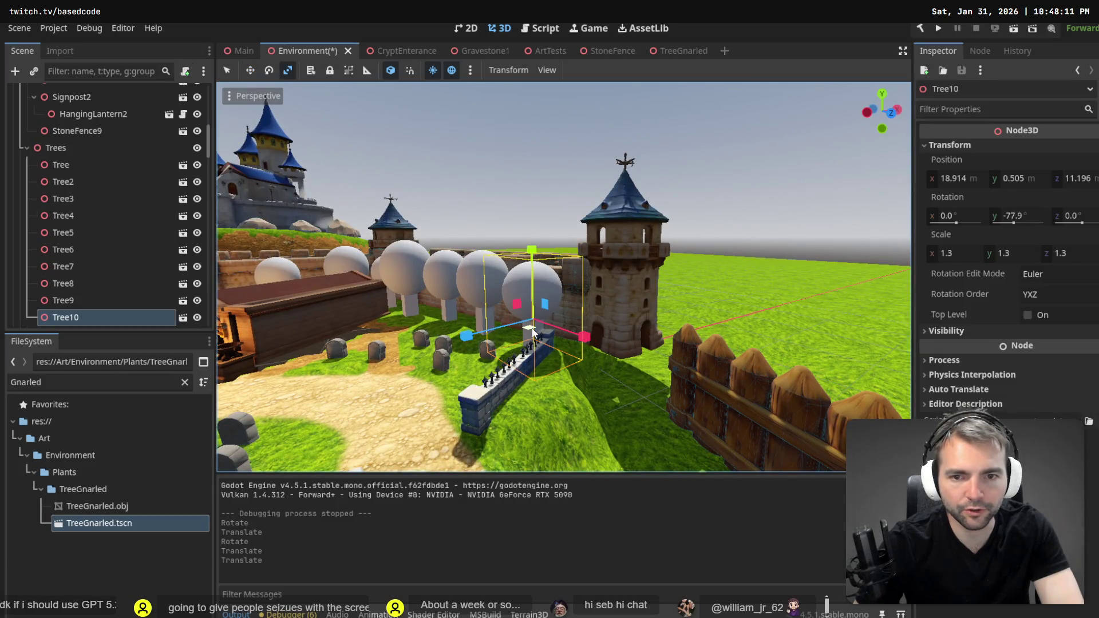
drag(532, 331, 529, 326)
key(ctrl+z)
scroll(530, 327, down, 5)
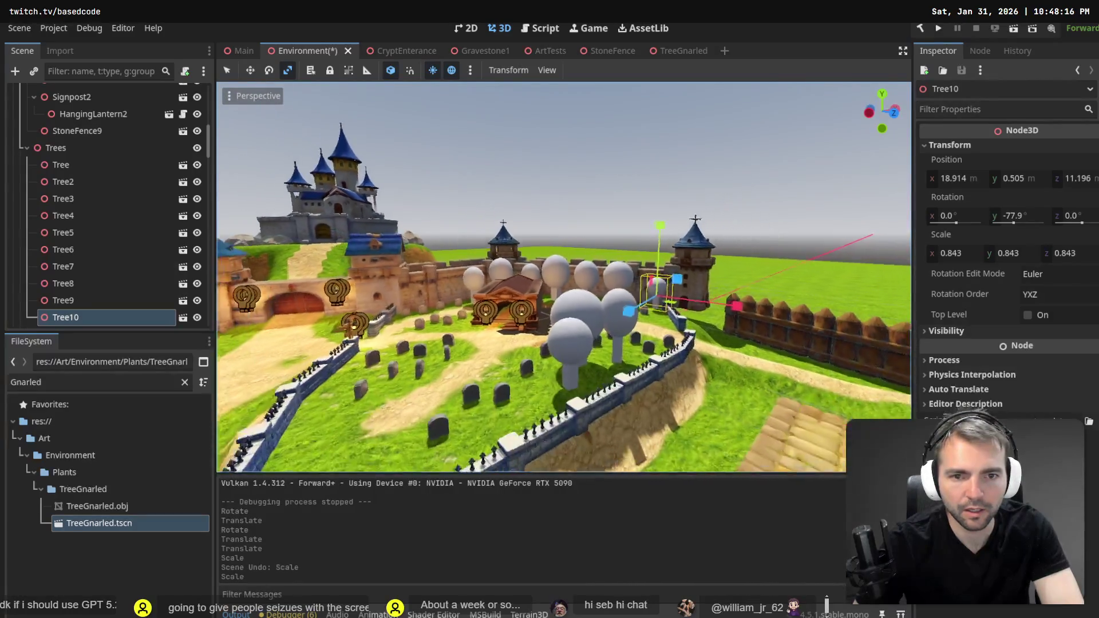
scroll(559, 305, down, 3)
key(w)
scroll(566, 305, up, 5)
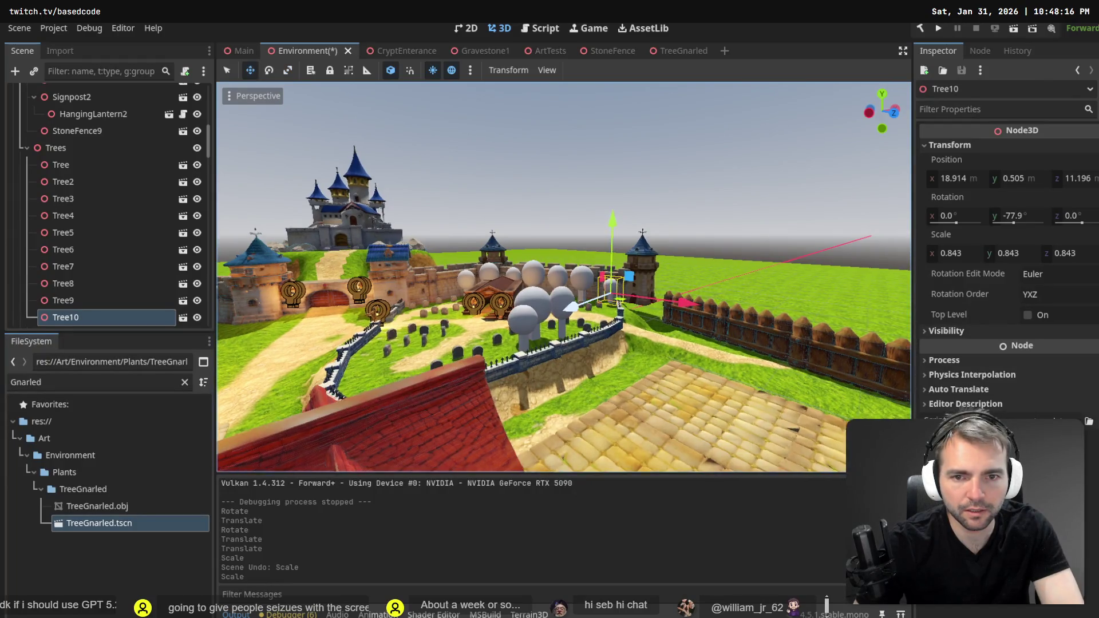
scroll(574, 262, up, 3)
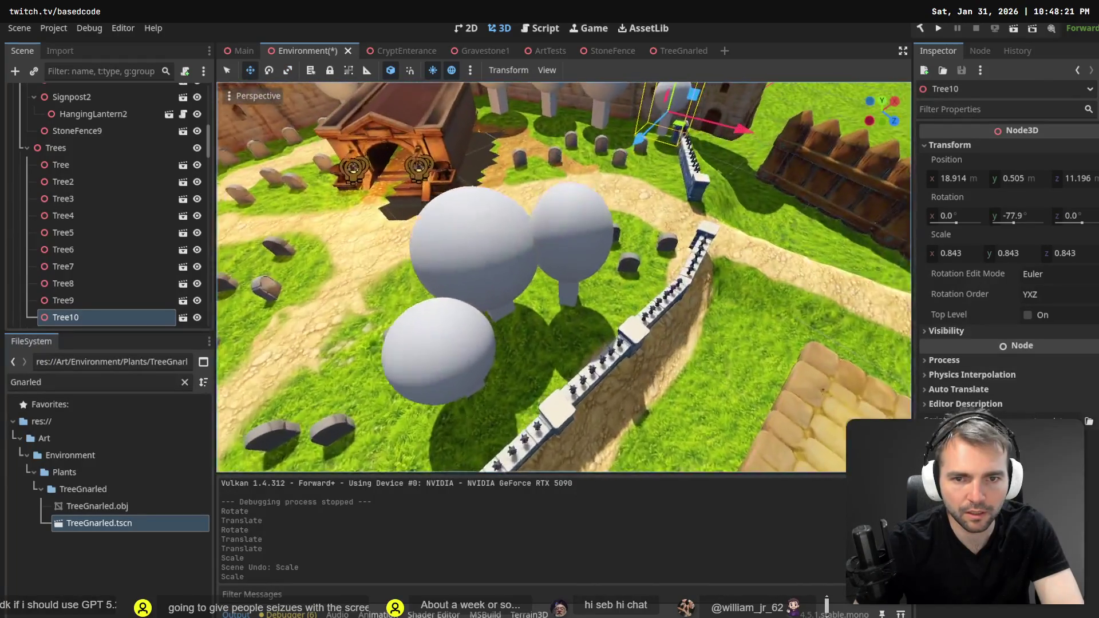
click(574, 263)
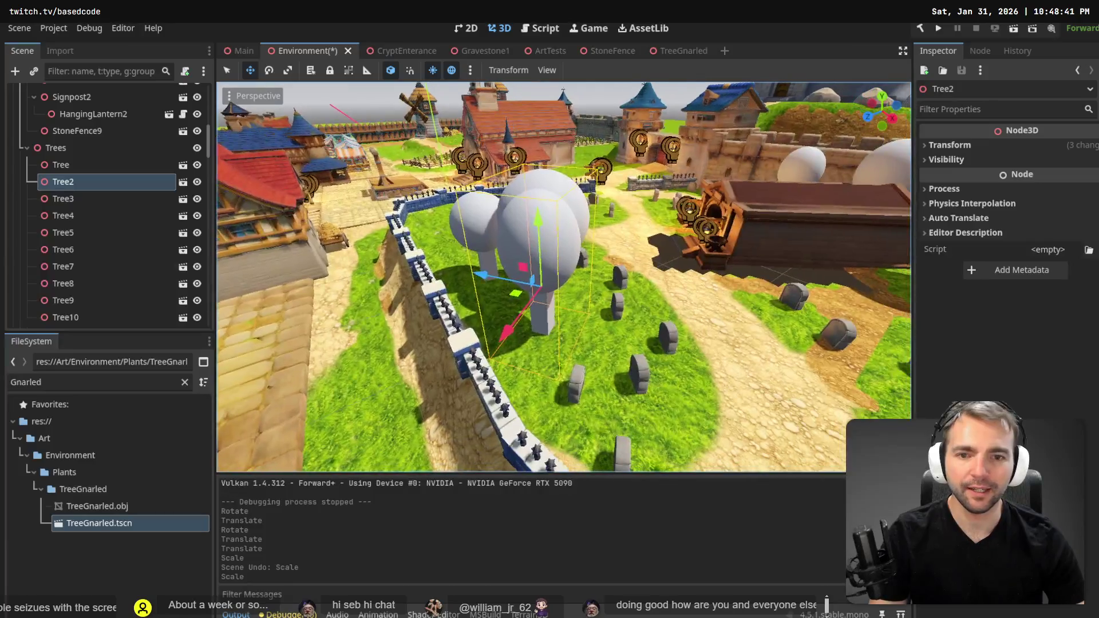
Set Tree2's Scale Y to 1 in the Inspector and lower the tree onto the ground.
key(r)
click(967, 146)
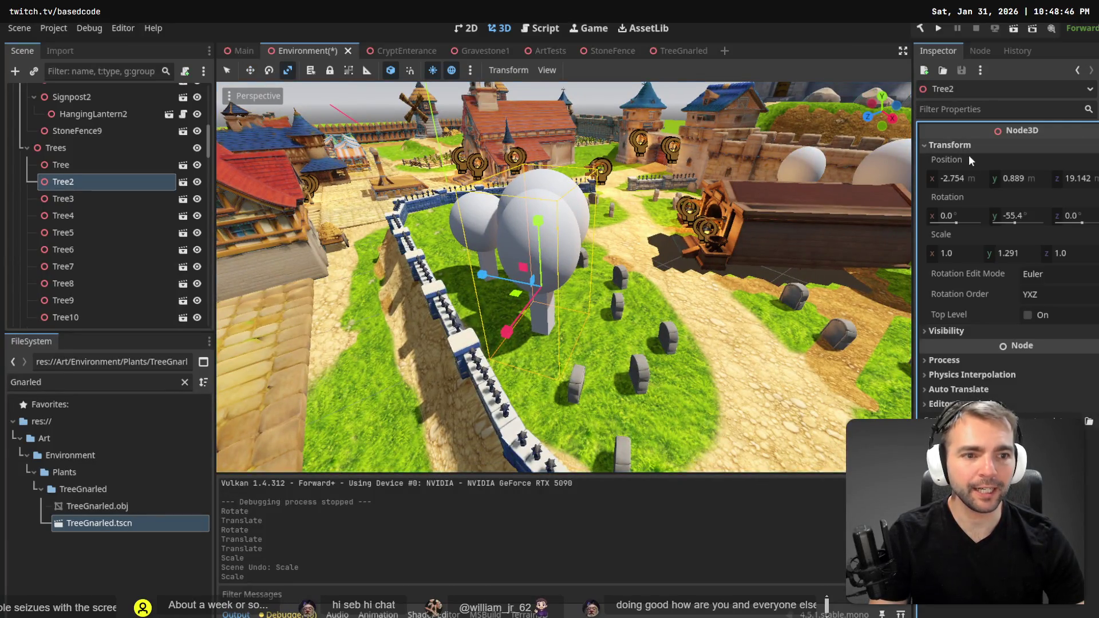
click(967, 254)
click(1007, 253)
text(1)
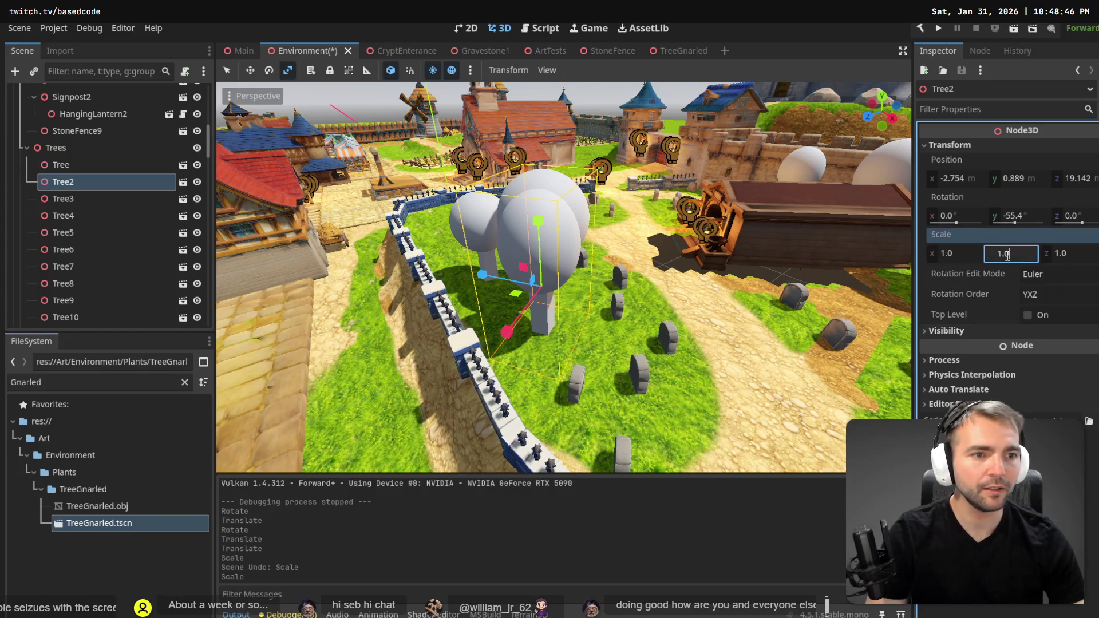
key(Return)
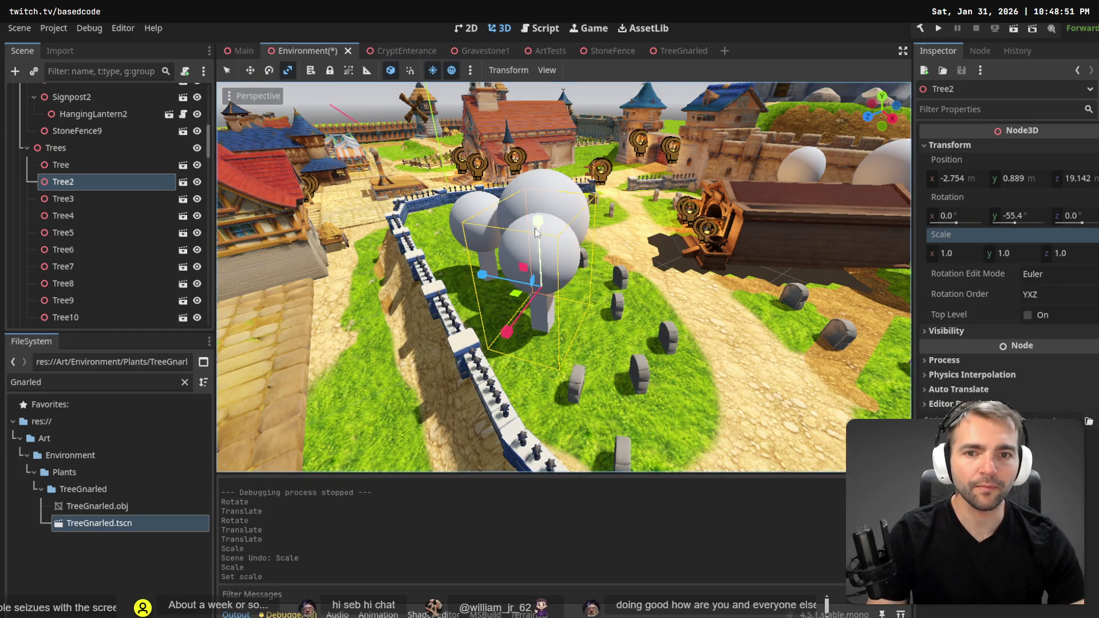
key(w)
drag(538, 224, 542, 250)
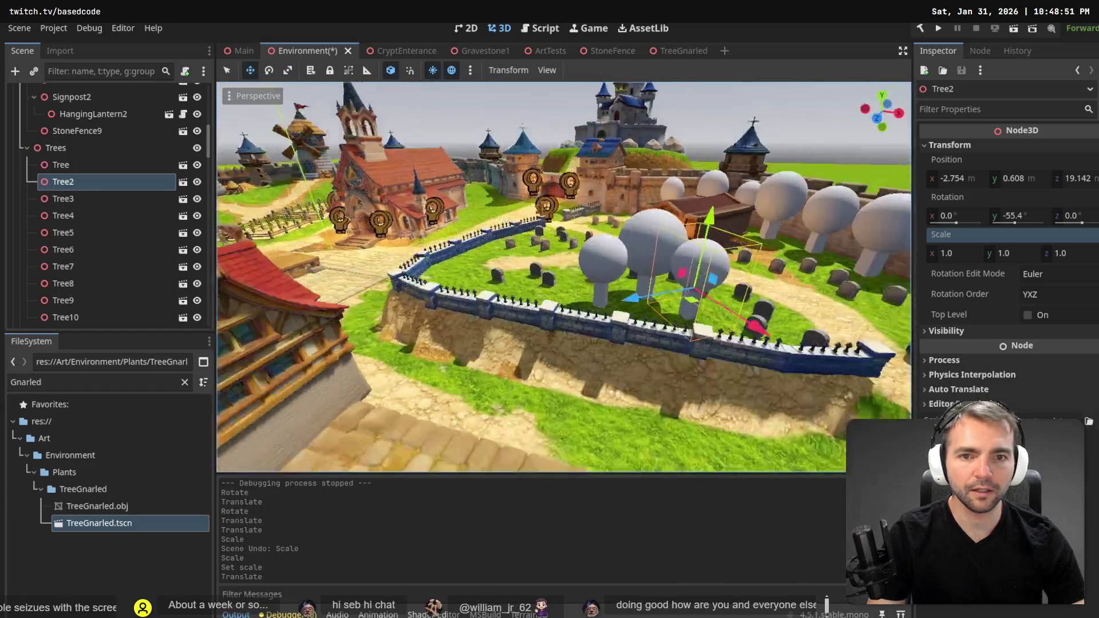
mouse_move(630, 131)
mouse_down()
mouse_move(644, 127)
mouse_move(647, 150)
mouse_move(778, 175)
mouse_up()
Save the Environment scene, run the game with F5, and walk the werewolf into the village.
click(644, 129)
key(ctrl+s)
key(F5)
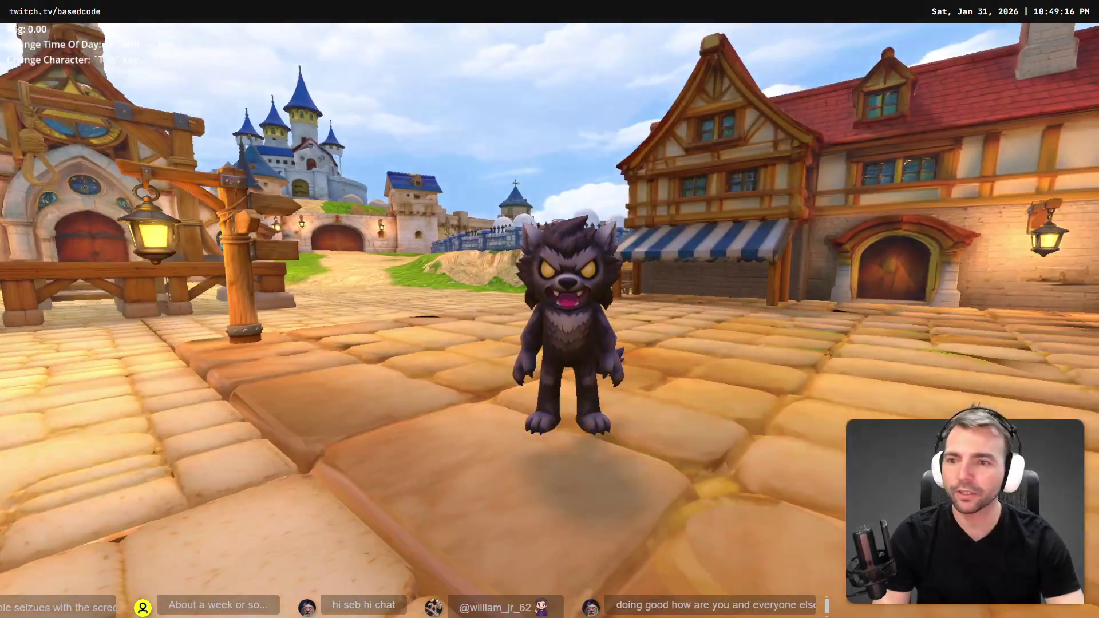
key(w)
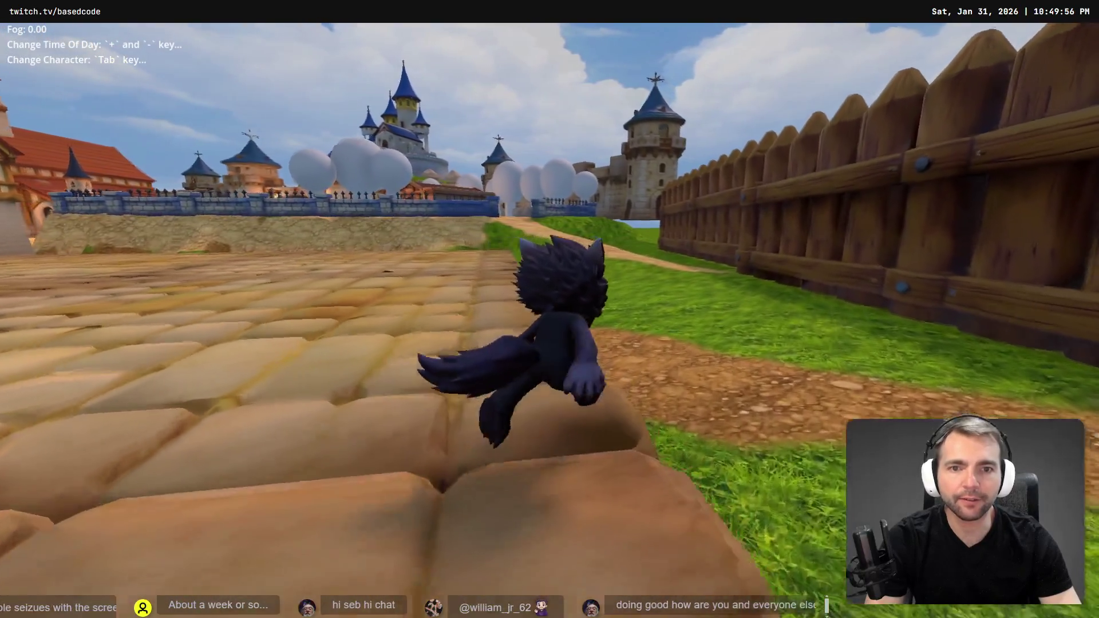
key(w)
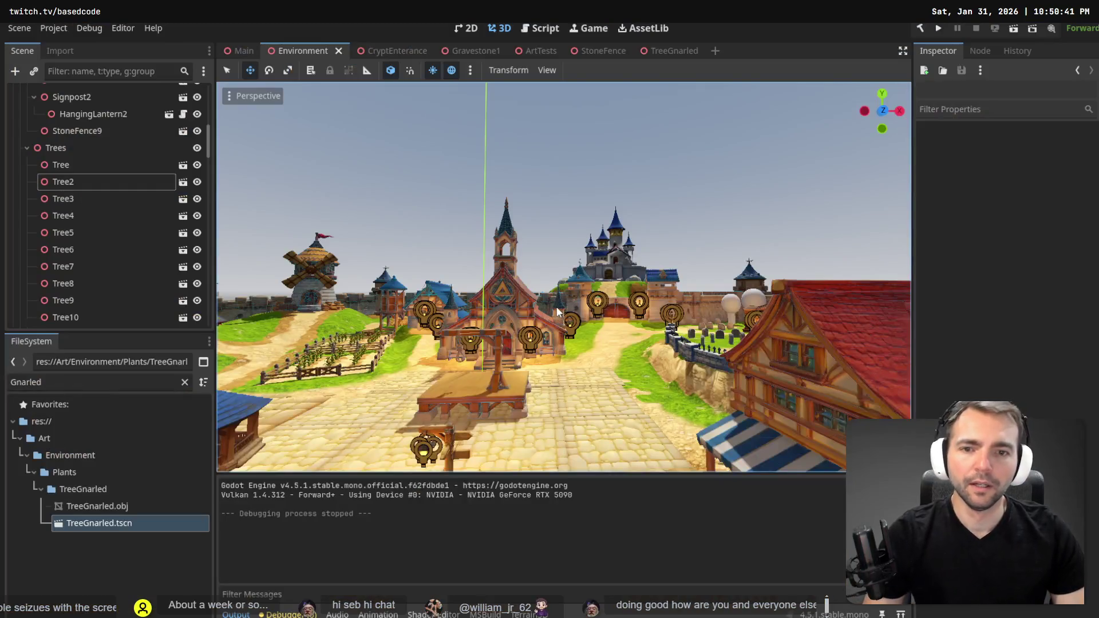
Turn the in-game view toward the graveyard and castle wall.
drag(558, 312, 699, 409)
Select and look over Tree4 beside the graveyard, then switch to the tldraw board.
click(699, 409)
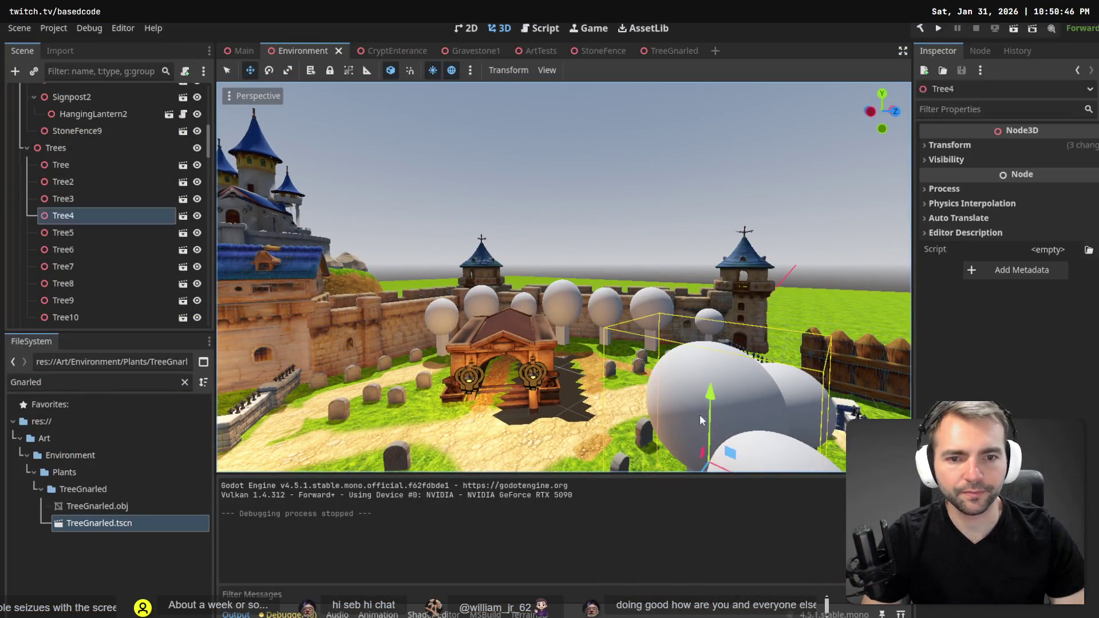
mouse_move(677, 371)
mouse_down()
mouse_move(606, 364)
mouse_move(680, 375)
mouse_up()
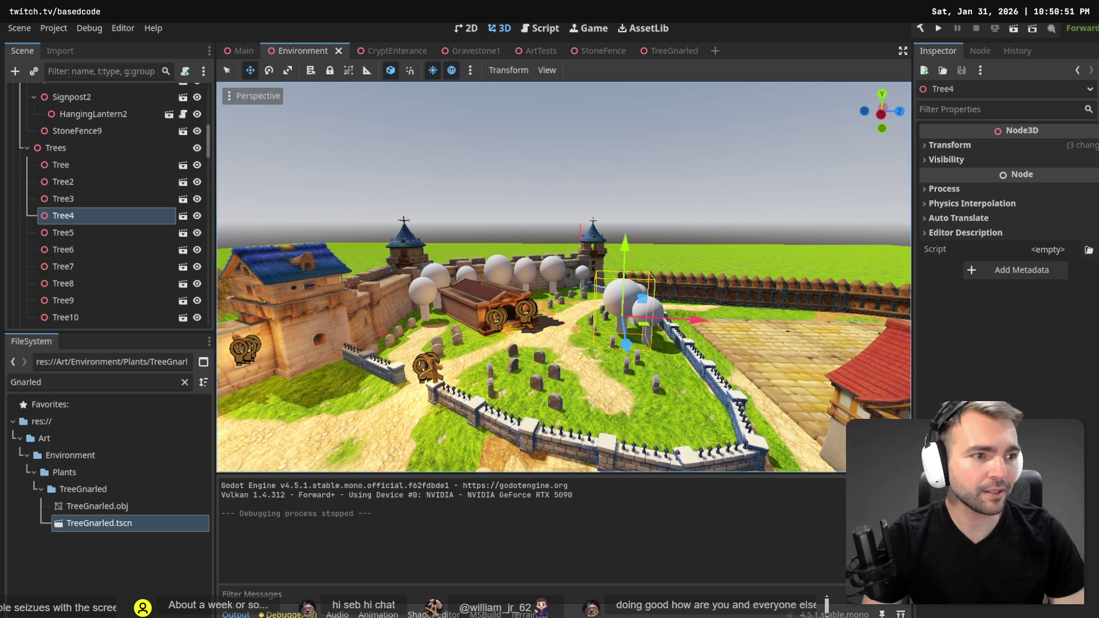
key(alt+Tab)
scroll(678, 245, down, 3)
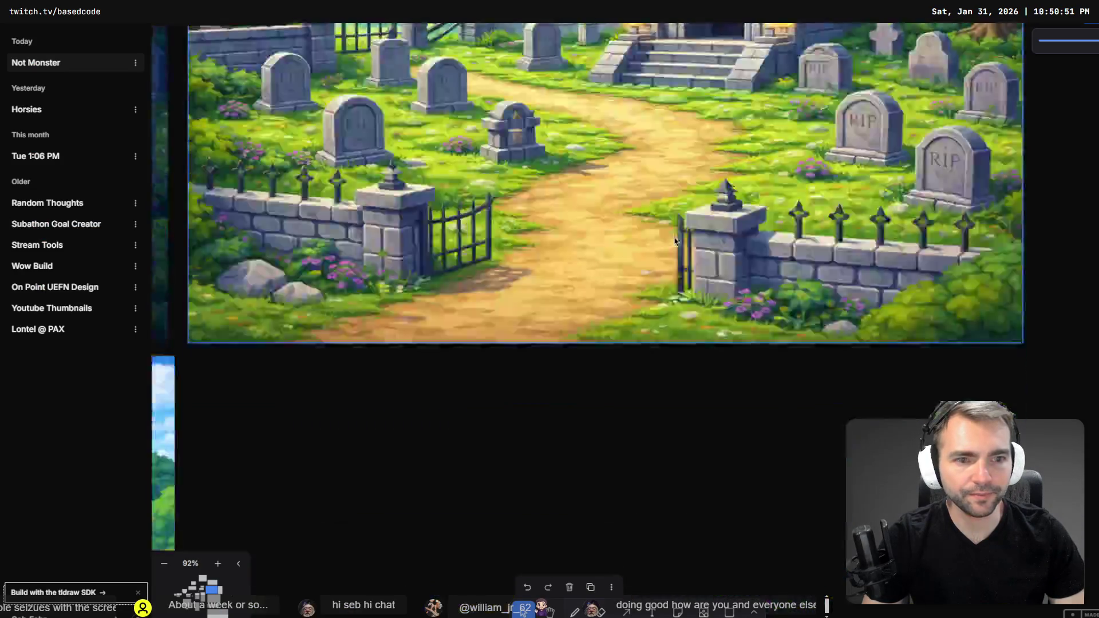
Bring the Graveyard board into view and delete its dead-tree image.
scroll(629, 252, up, 3)
scroll(525, 258, down, 3)
scroll(342, 256, down, 5)
scroll(341, 256, down, 8)
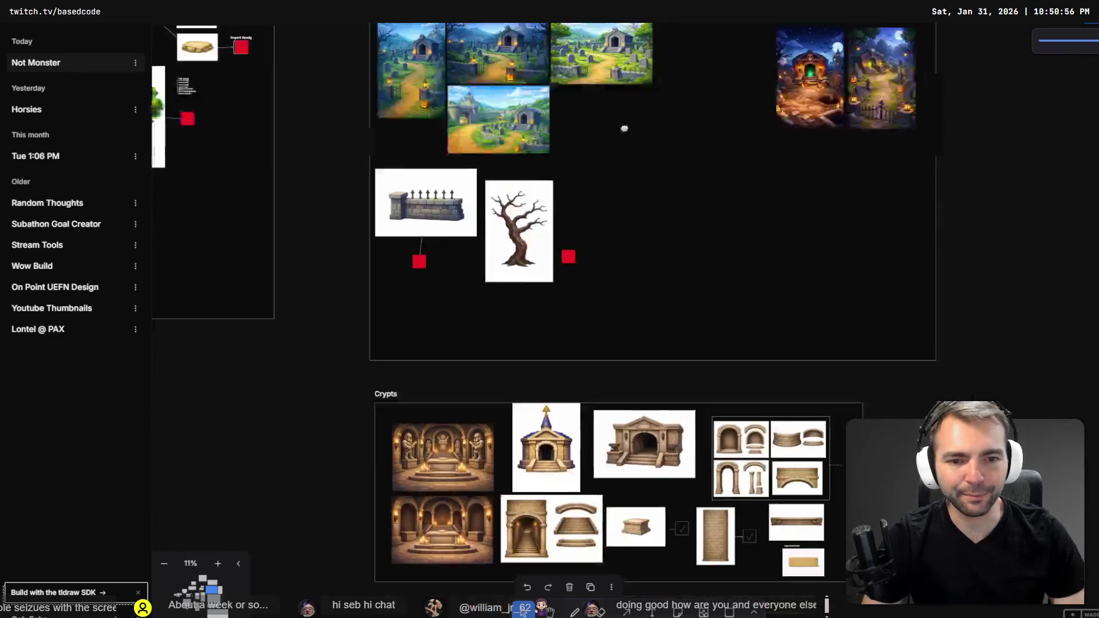
drag(624, 129, 849, 277)
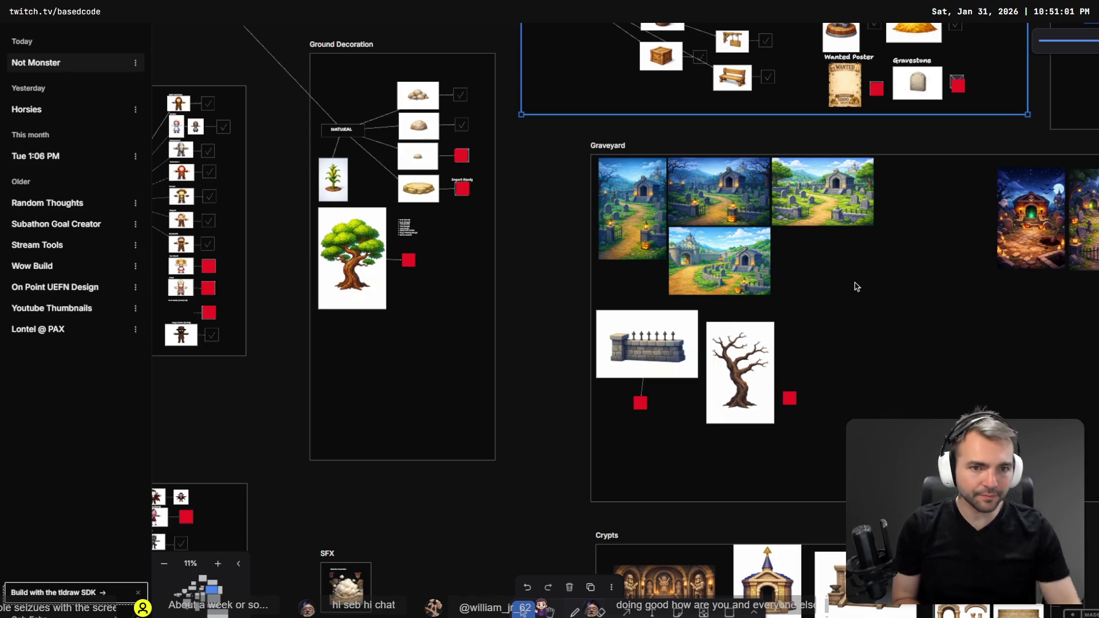
click(757, 389)
key(Delete)
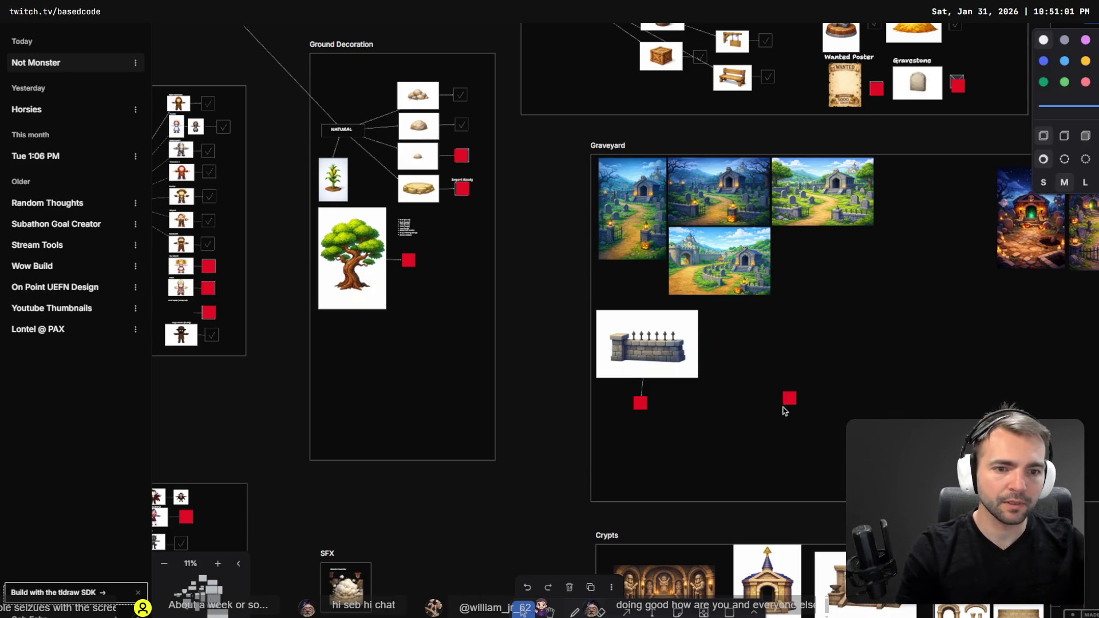
Move the gravestone picture into the Graveyard board and delete the red square beside it.
click(790, 398)
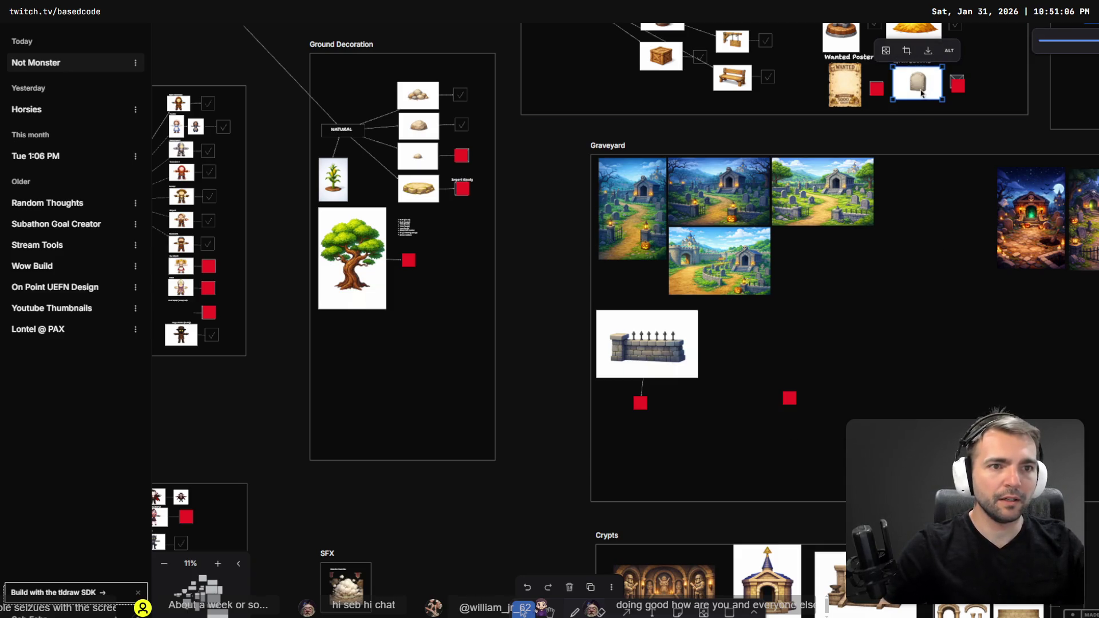
mouse_move(919, 86)
mouse_down()
mouse_move(738, 429)
mouse_move(740, 391)
mouse_move(751, 402)
mouse_up()
click(789, 398)
key(Delete)
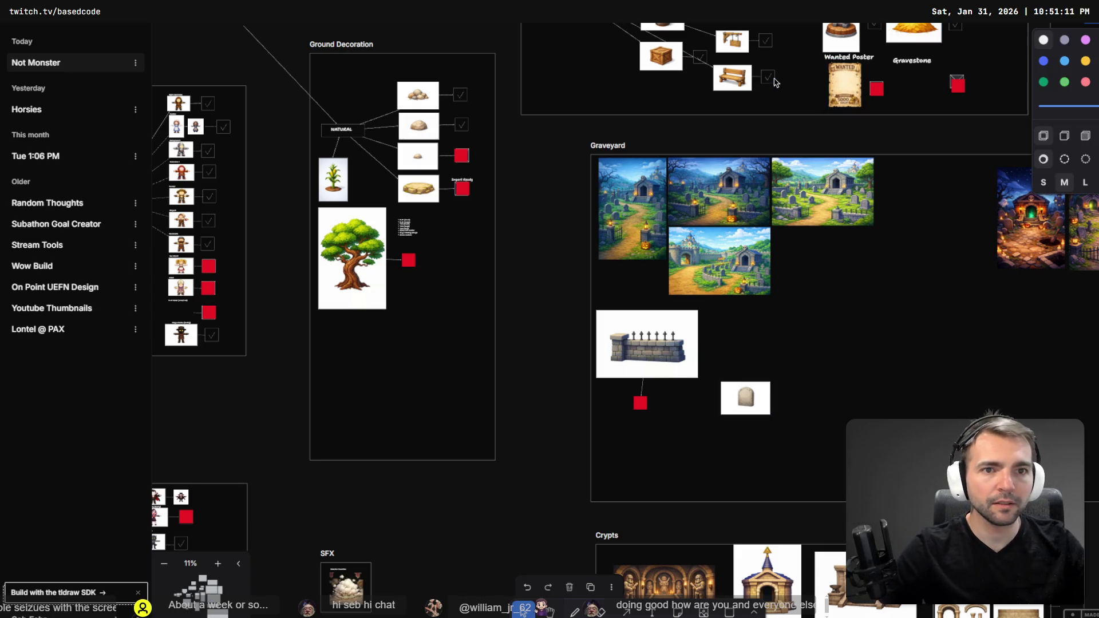
Copy a checkbox beside the gravestone, shrink the stone wall picture, and delete its red square.
click(774, 85)
mouse_move(773, 83)
mouse_down()
mouse_move(792, 416)
mouse_move(796, 406)
mouse_up()
click(661, 359)
mouse_move(696, 378)
mouse_down()
mouse_move(657, 351)
mouse_move(709, 402)
mouse_move(641, 396)
mouse_up()
click(640, 403)
key(Delete)
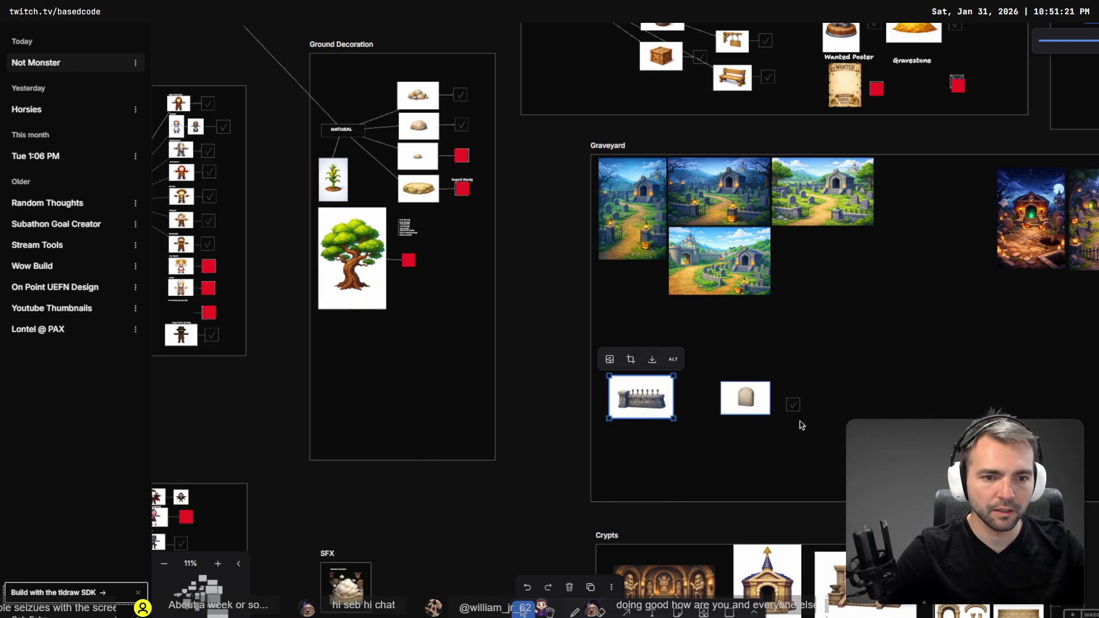
Give the stone wall its own checkbox and stack the gravestone and its checkbox above it.
click(789, 410)
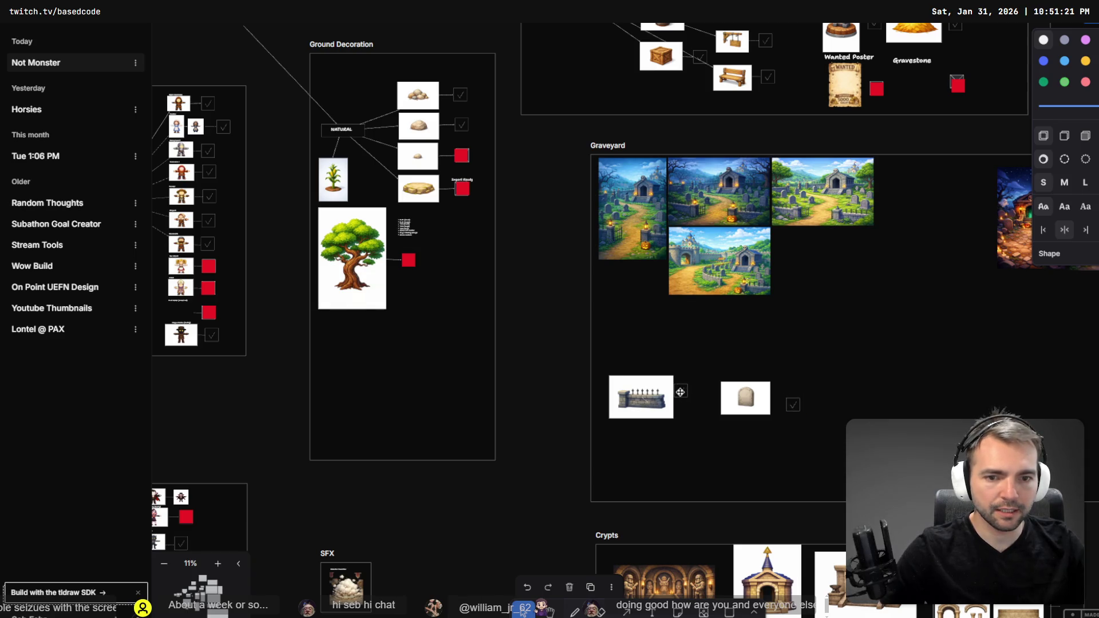
click(646, 405)
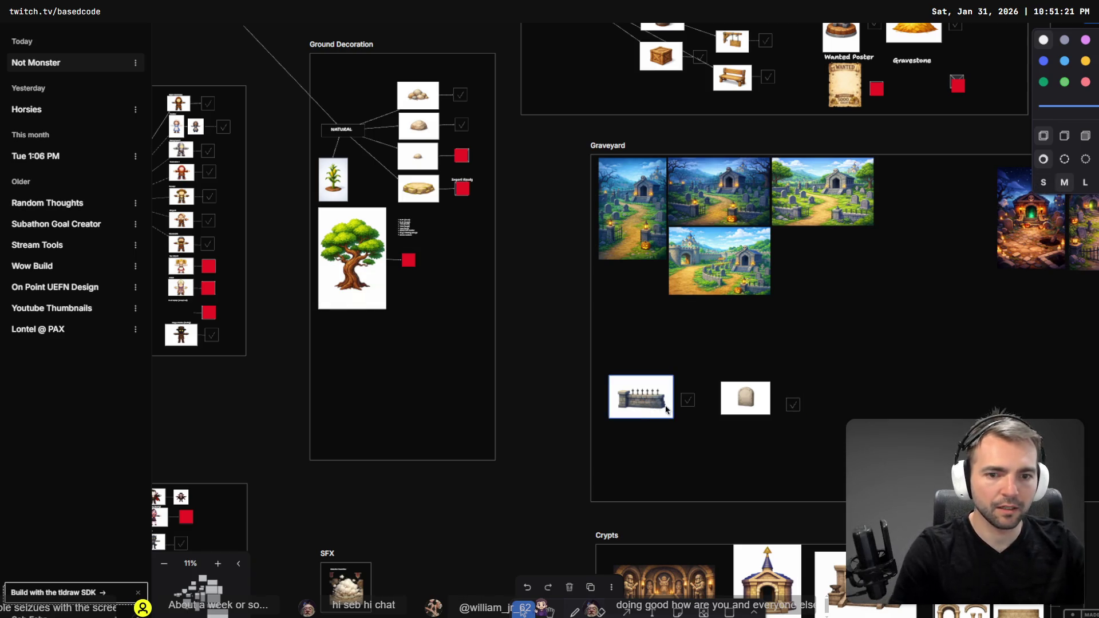
key(a)
drag(663, 401, 874, 329)
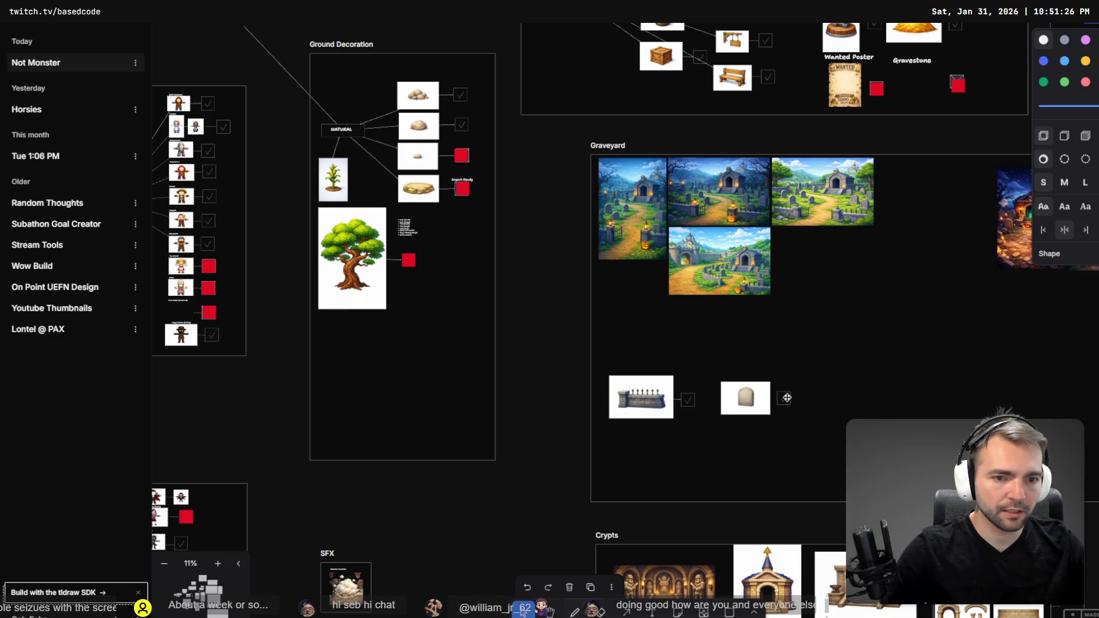
key(a)
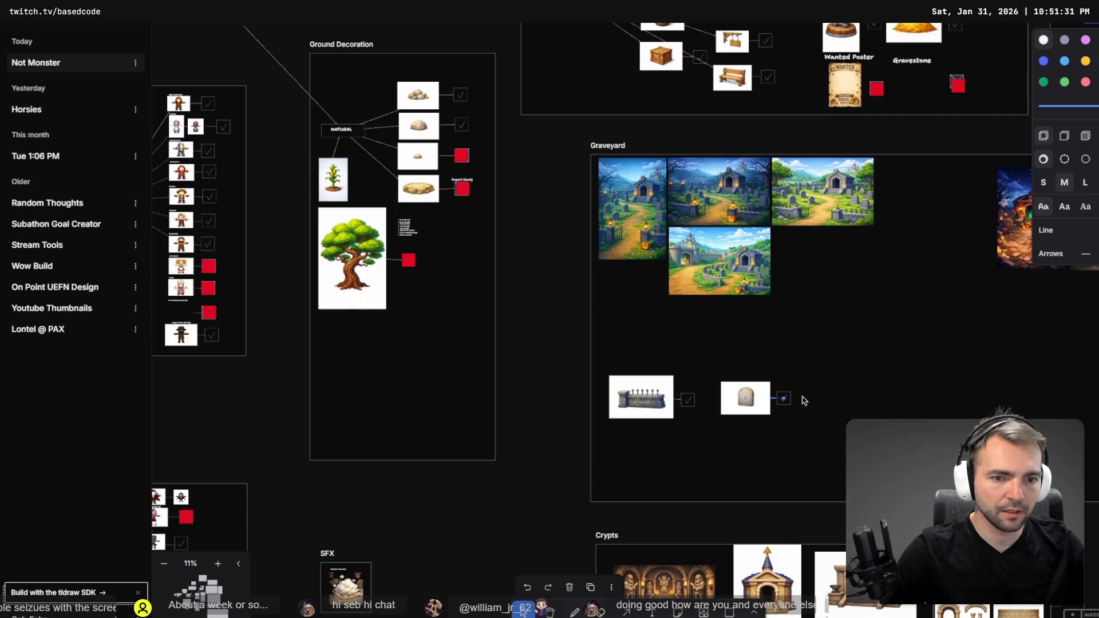
click(750, 406)
drag(759, 415, 657, 351)
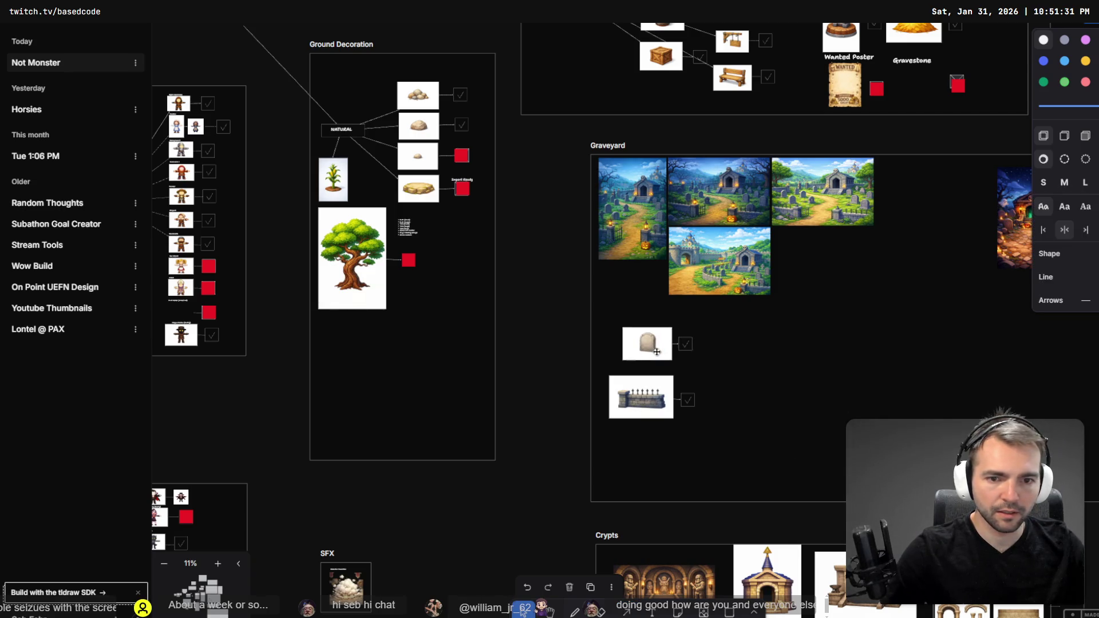
key(Escape)
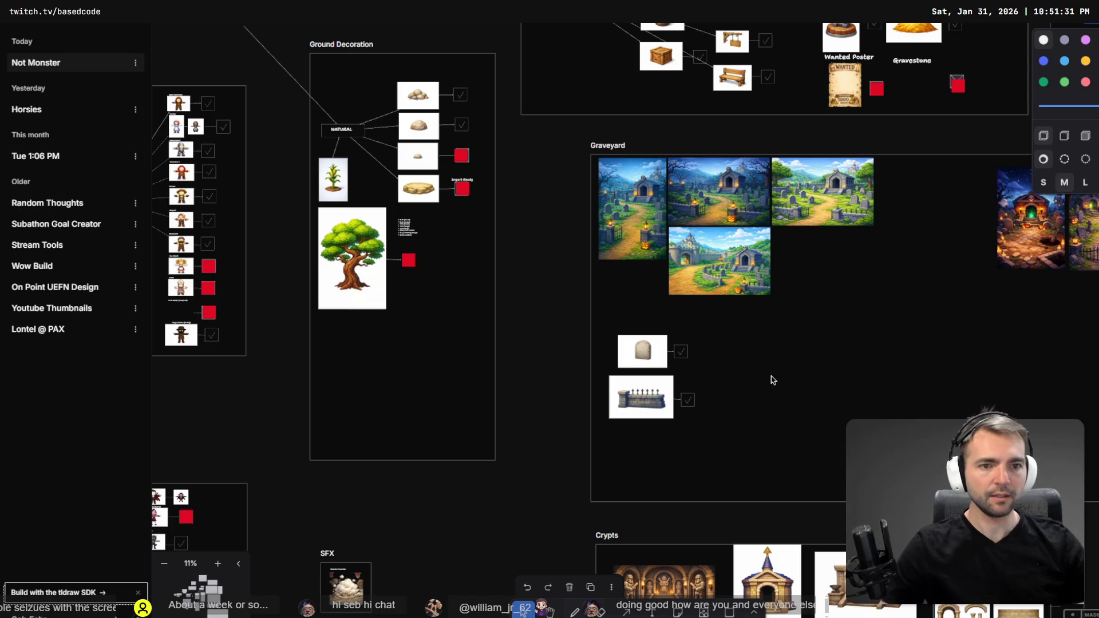
mouse_move(816, 361)
mouse_down()
mouse_move(758, 359)
mouse_move(572, 397)
mouse_move(551, 412)
mouse_up()
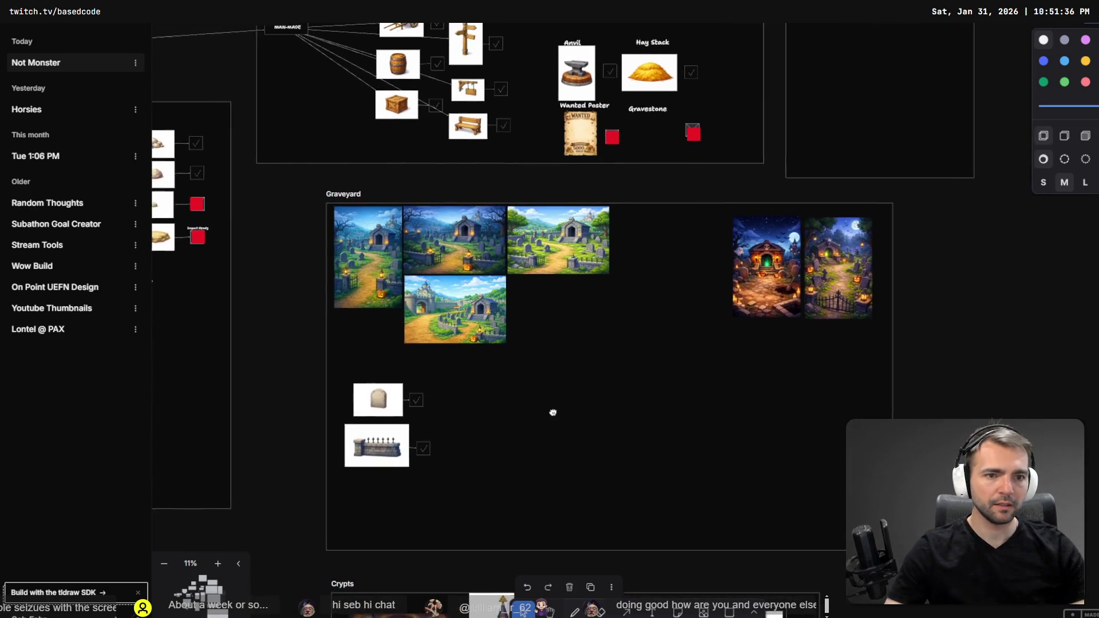
Zoom into the two Halloween crypt images, select the left one, and return to Godot.
scroll(829, 284, up, 10)
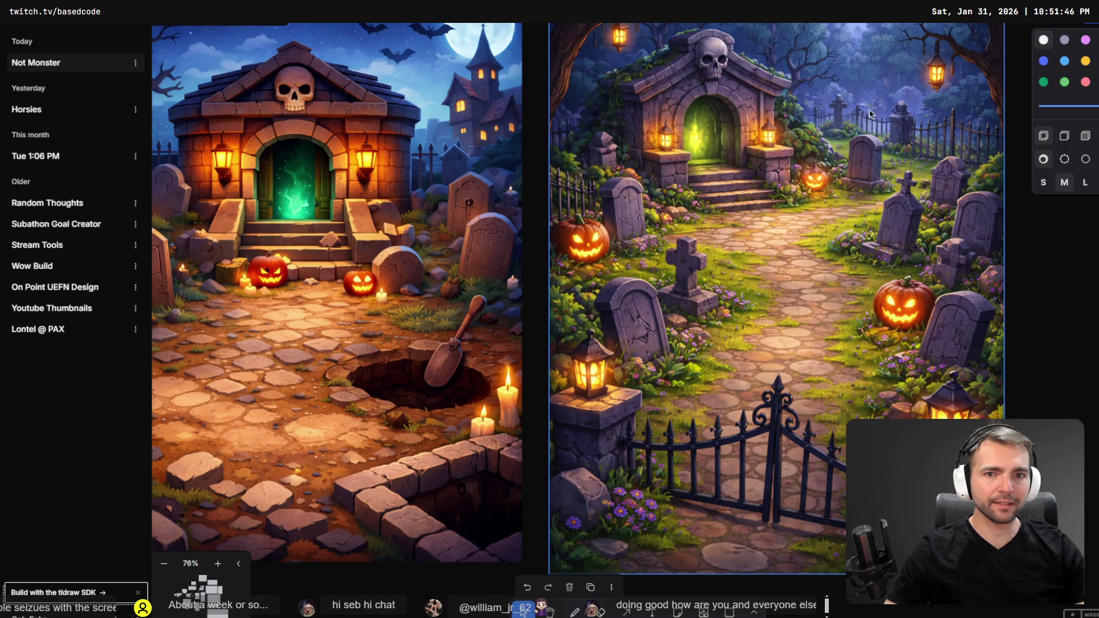
click(362, 244)
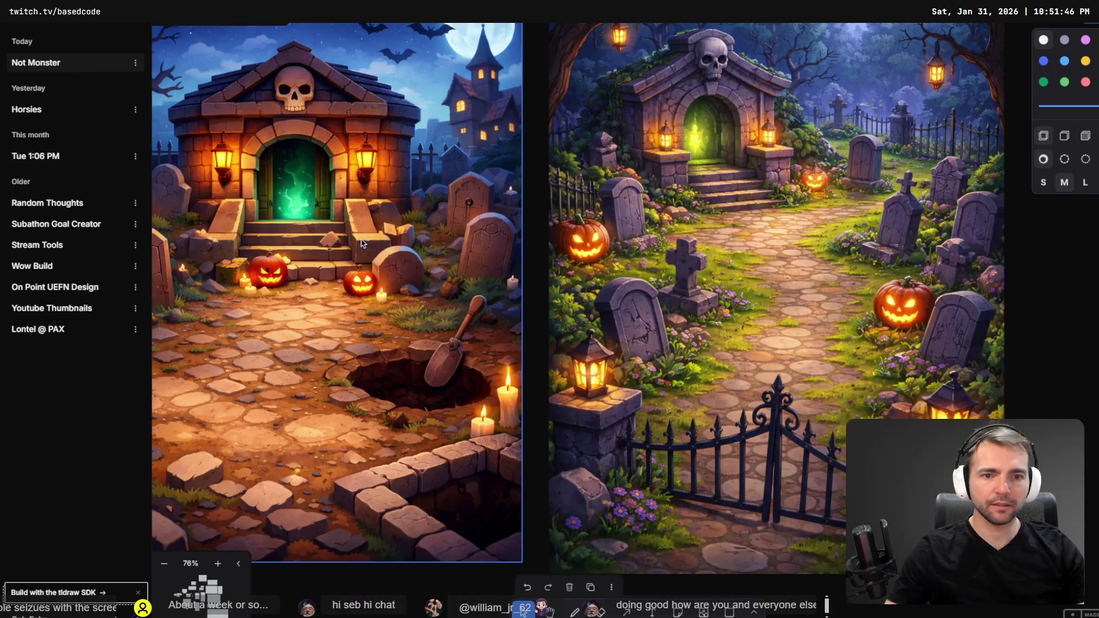
key(alt+Tab)
Fly the view around the village and CittyGate2 over to the walled graveyard.
key(s)
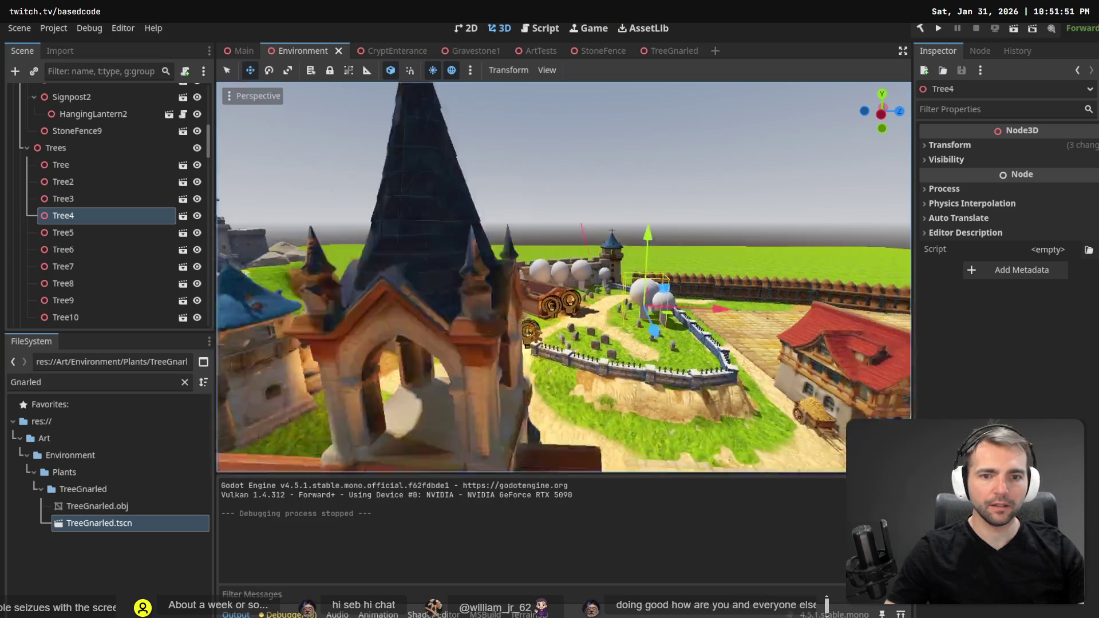
key(w)
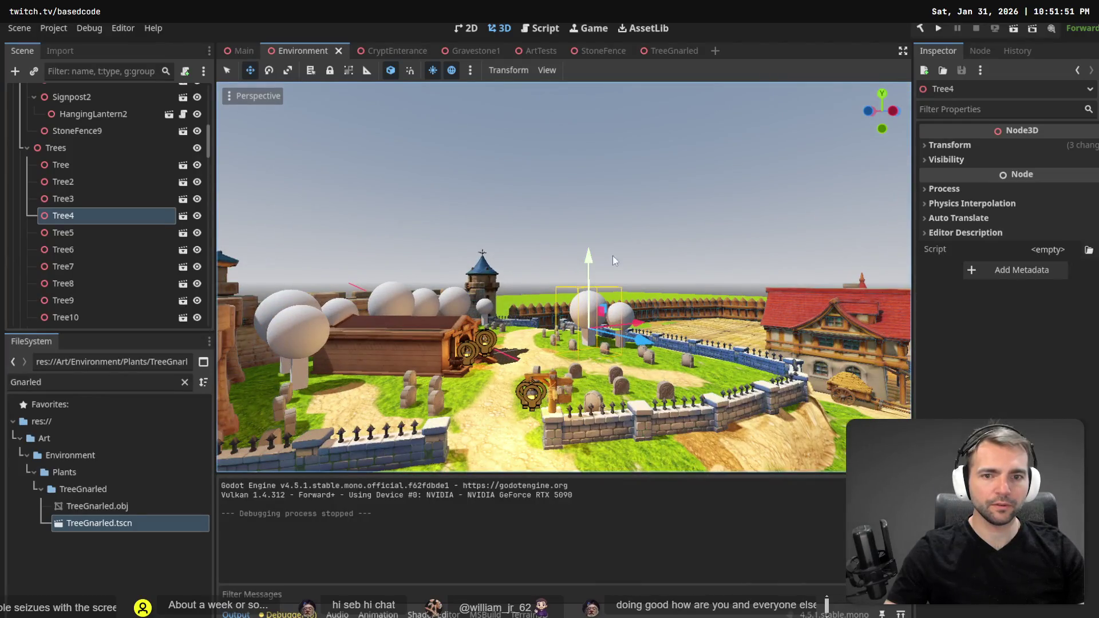
click(683, 225)
key(d)
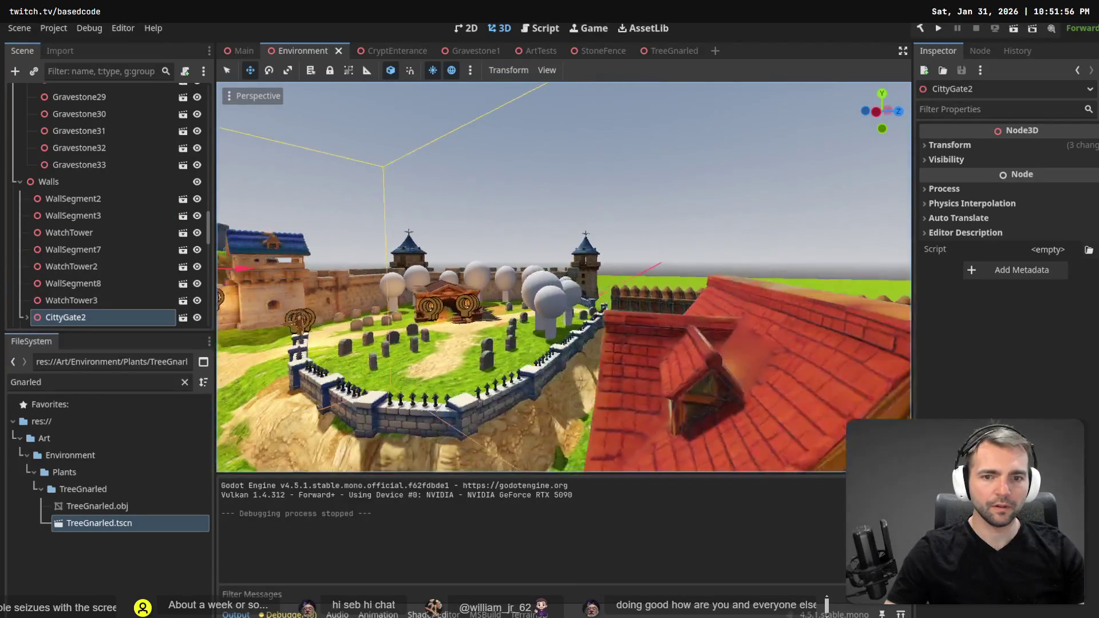
key(w)
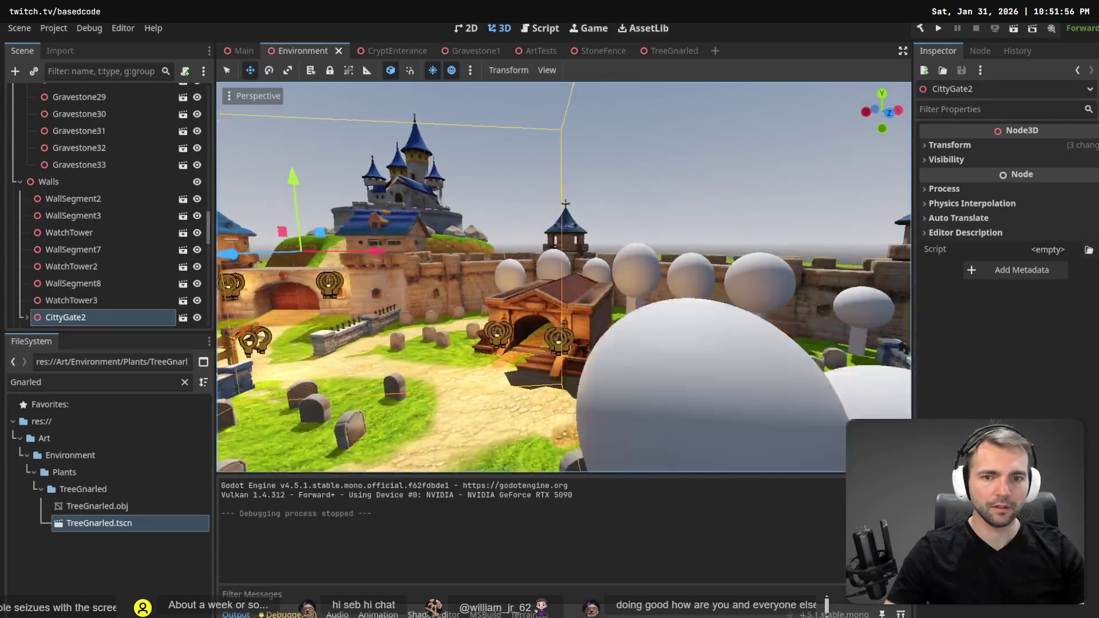
key(s)
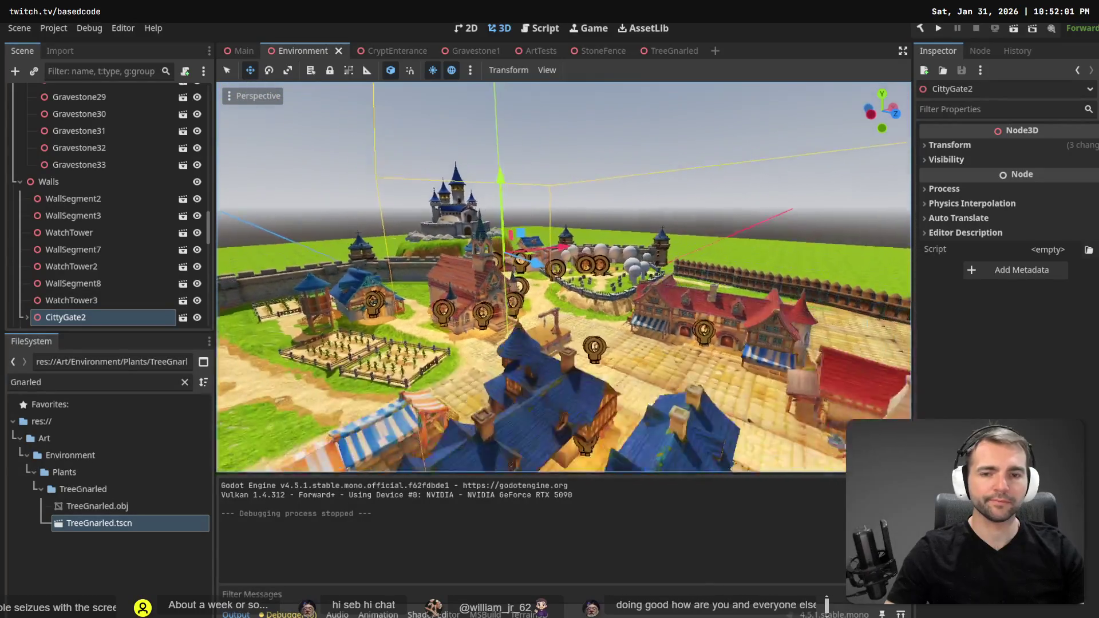
key(d)
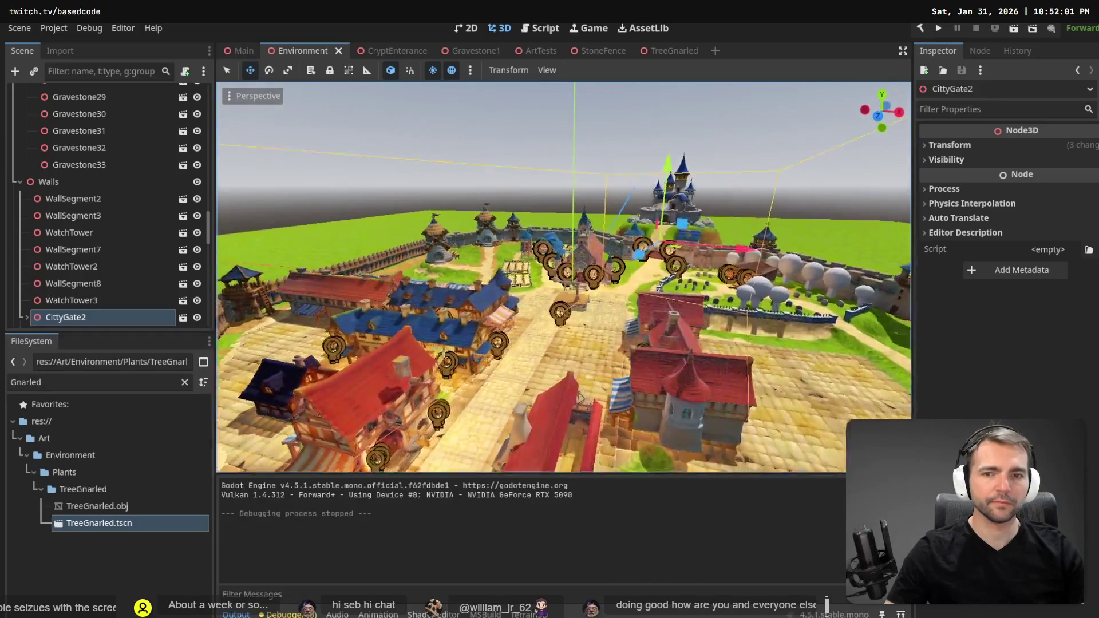
key(w)
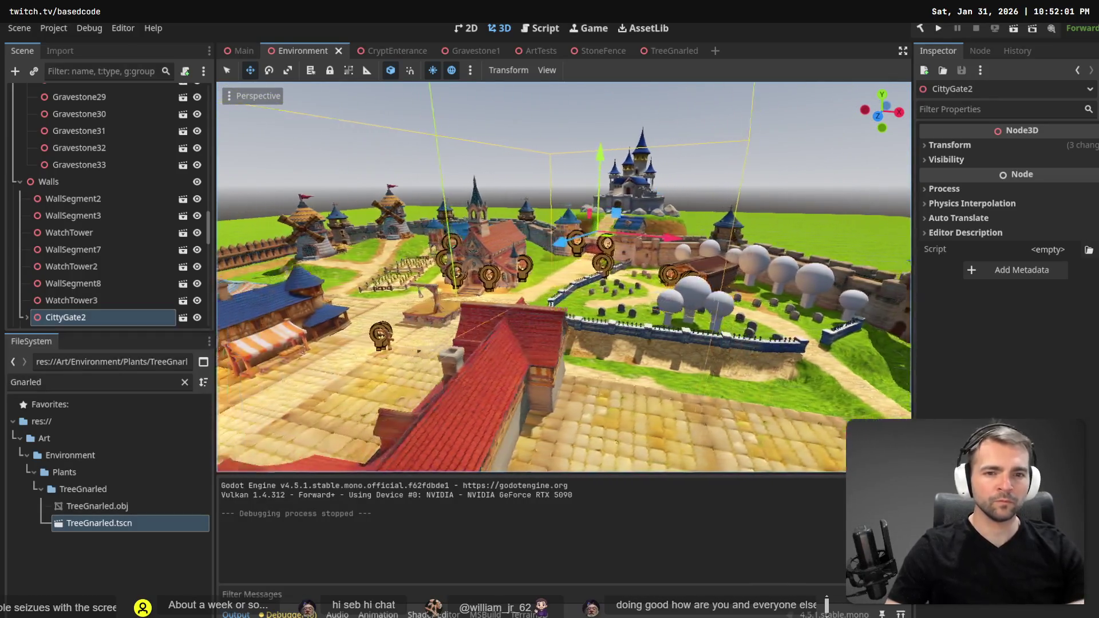
key(w)
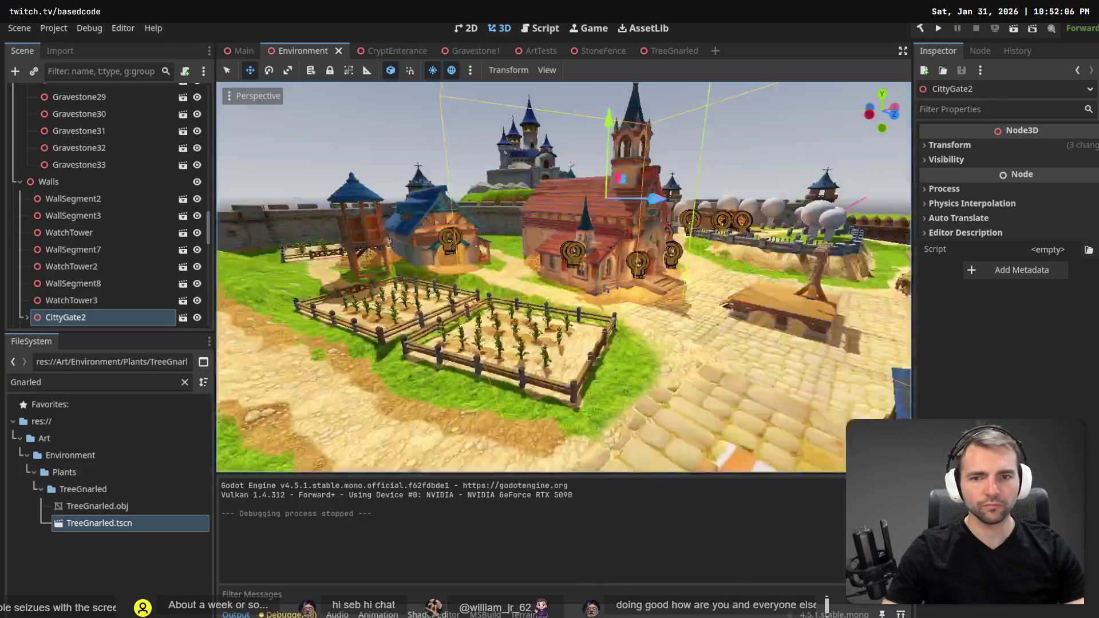
key(w)
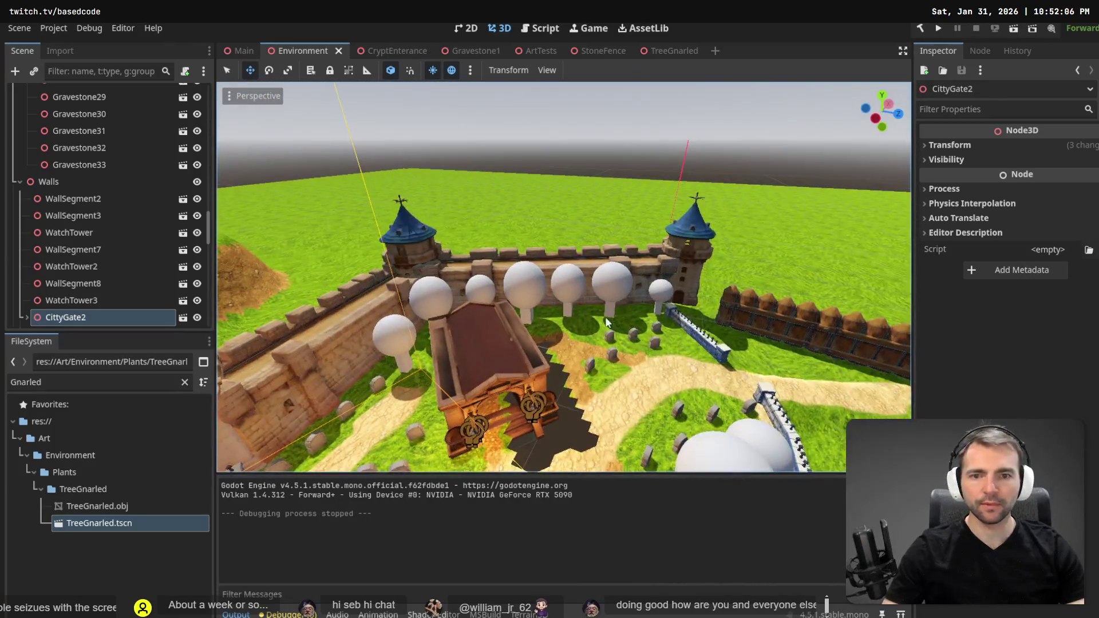
Select Tree9 in the graveyard, then fly to the farm area and select a windmill.
click(620, 297)
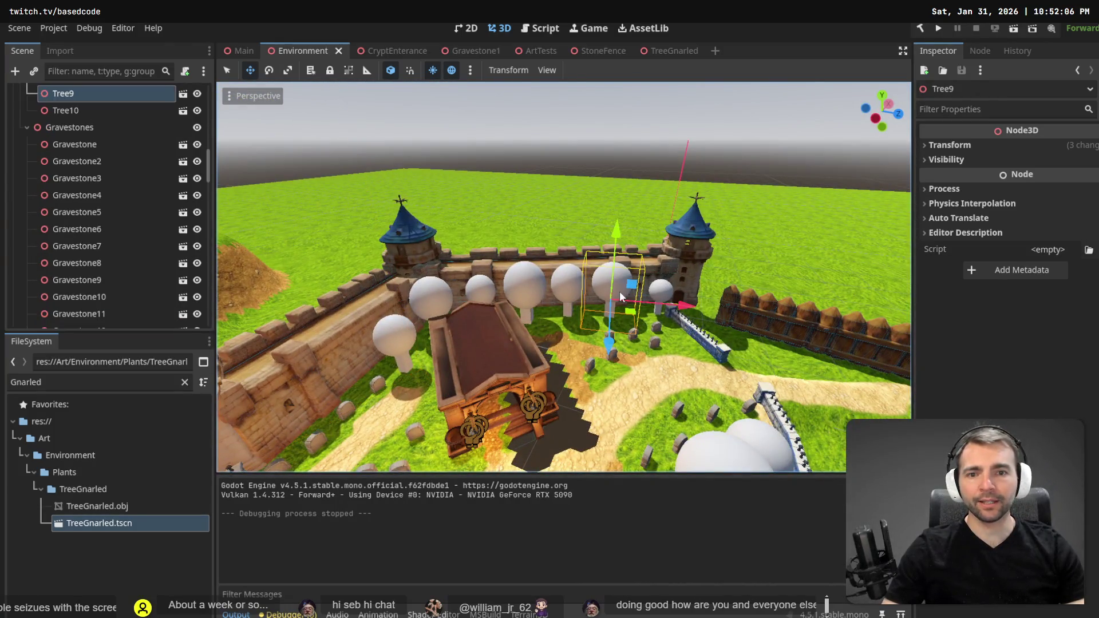
click(76, 93)
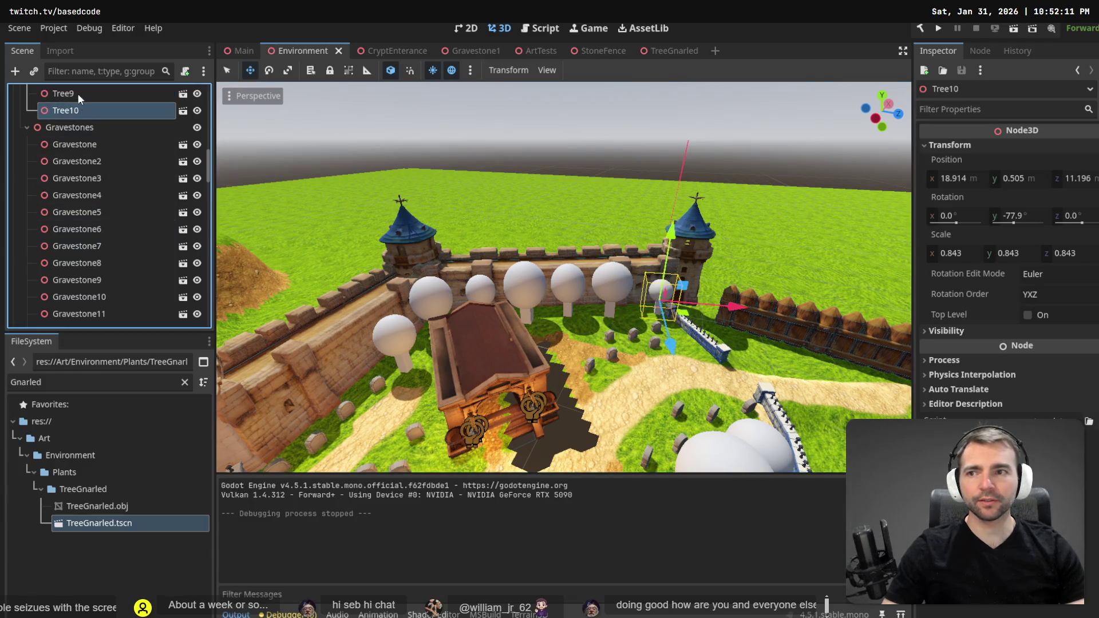
click(392, 152)
key(w)
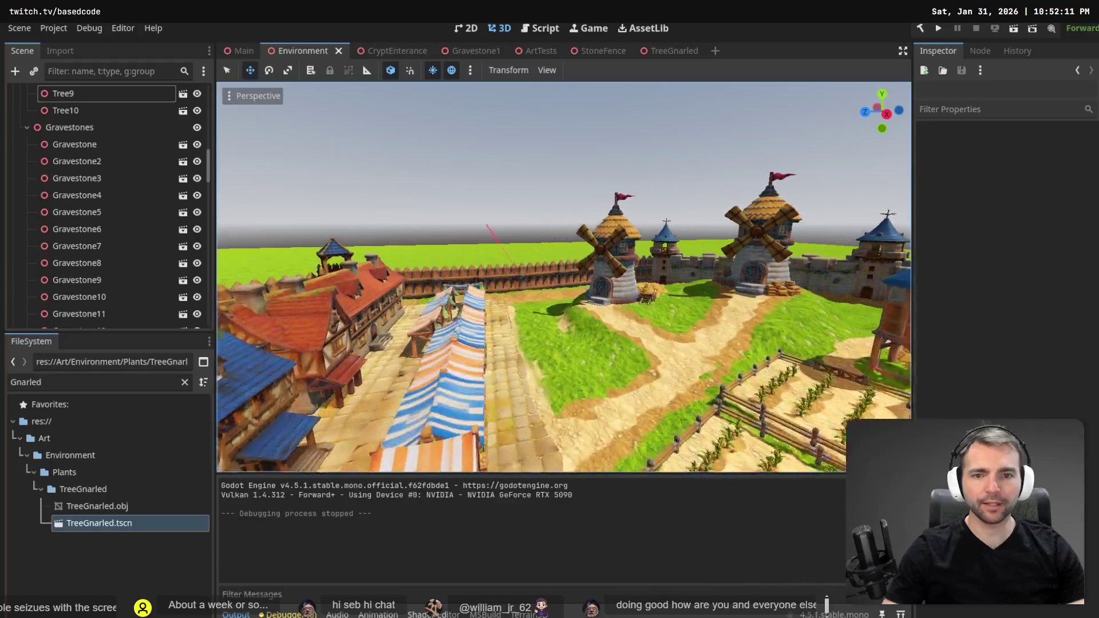
click(549, 178)
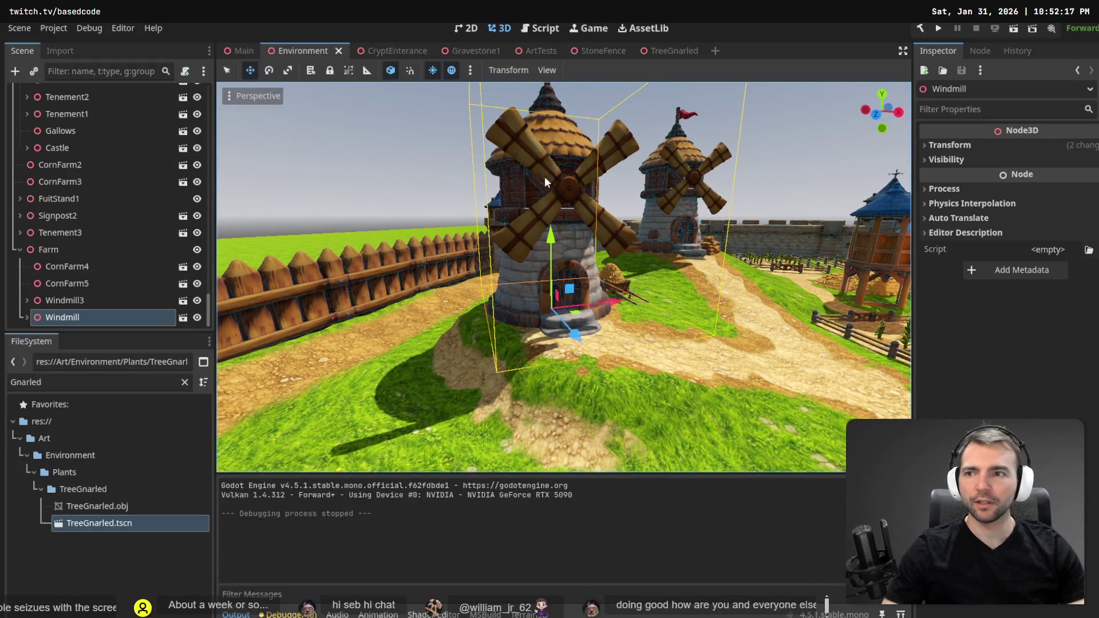
Paste the copied tree under Farm and set its position to 0, 0, 0.
click(93, 248)
key(ctrl+v)
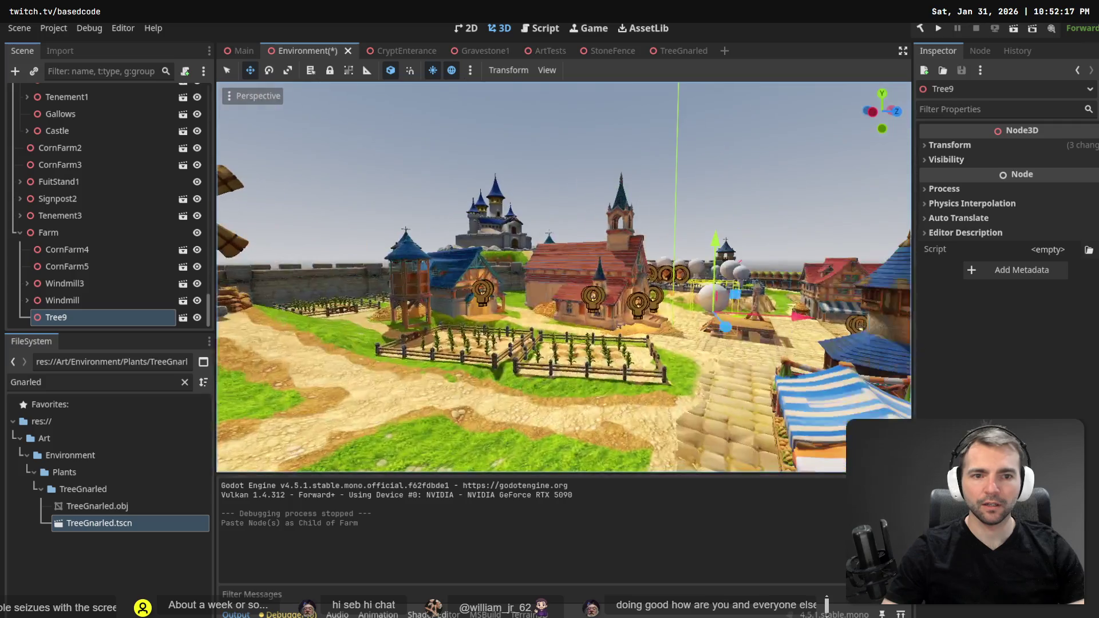
click(950, 146)
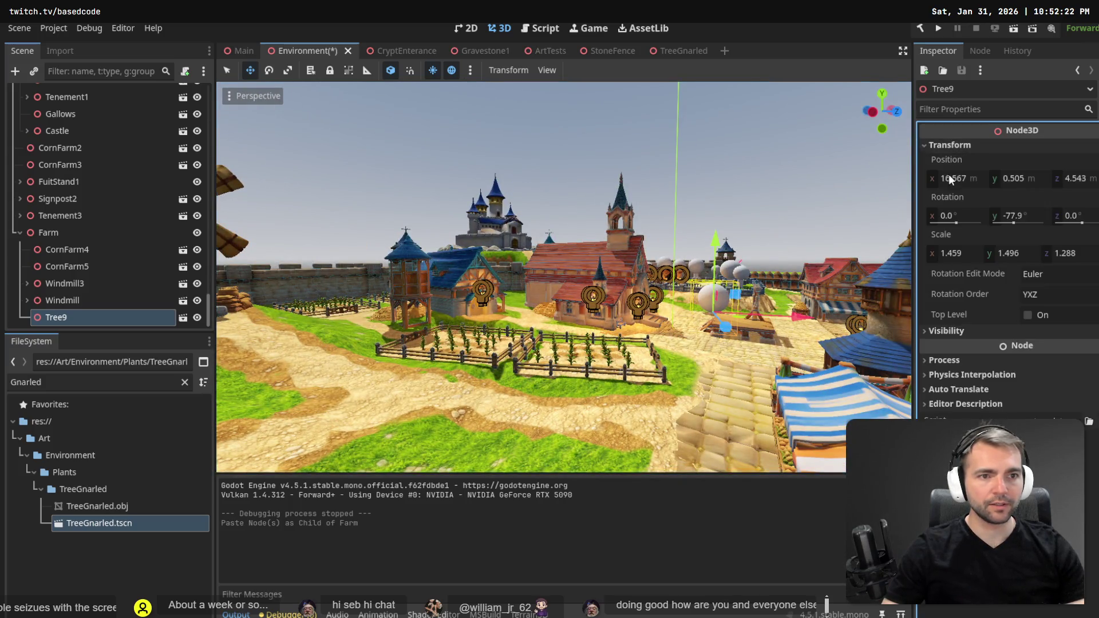
text(0)
key(Tab)
text(0)
key(Tab)
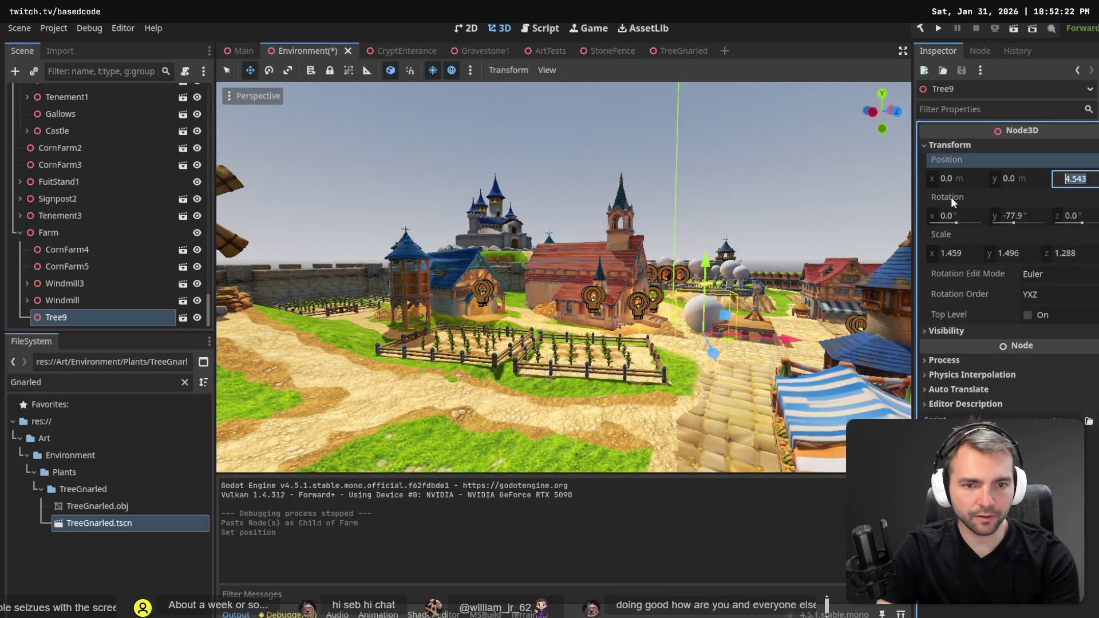
text(0)
key(Tab)
click(951, 196)
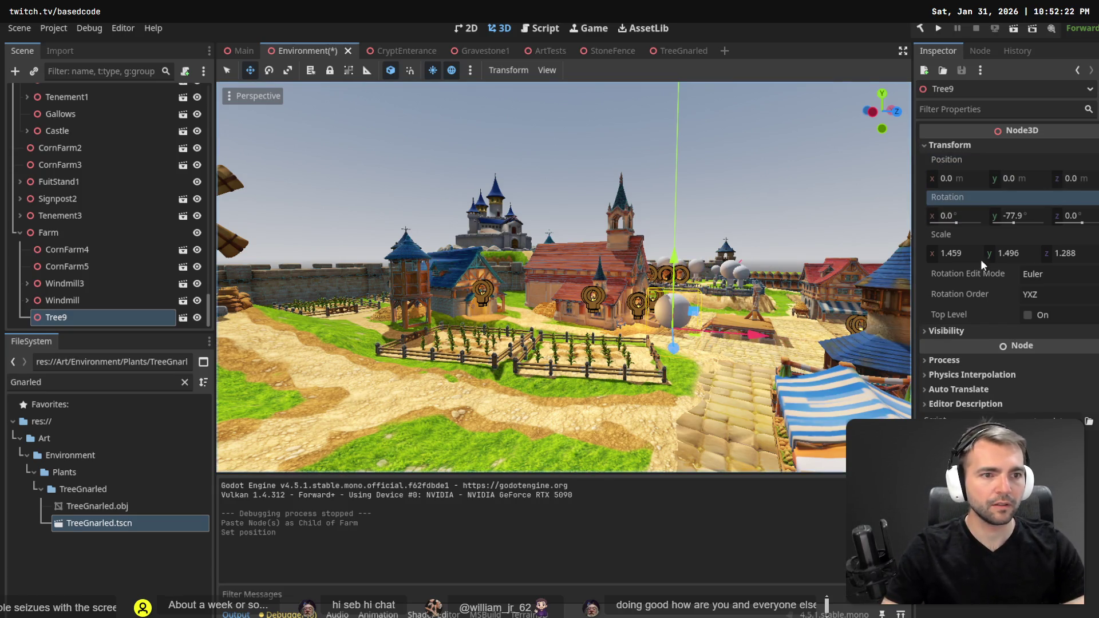
Reset the tree's rotation to 0 and its scale to 1 on all axes.
click(1058, 215)
text(0)
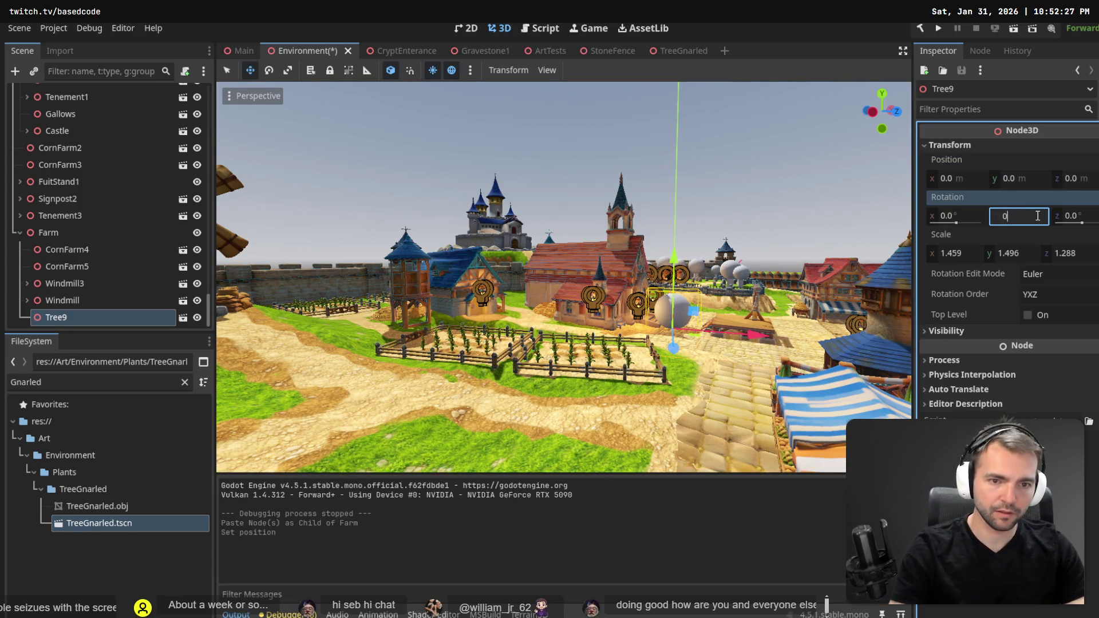
key(Return)
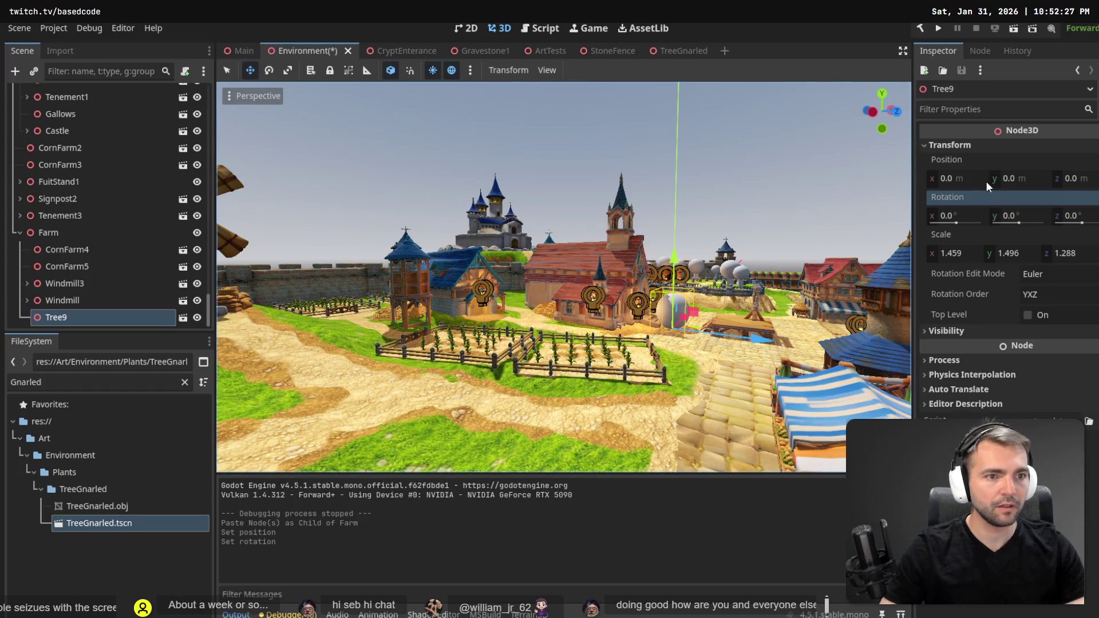
click(973, 257)
text(1)
key(Tab)
text(1)
key(Tab)
text(1)
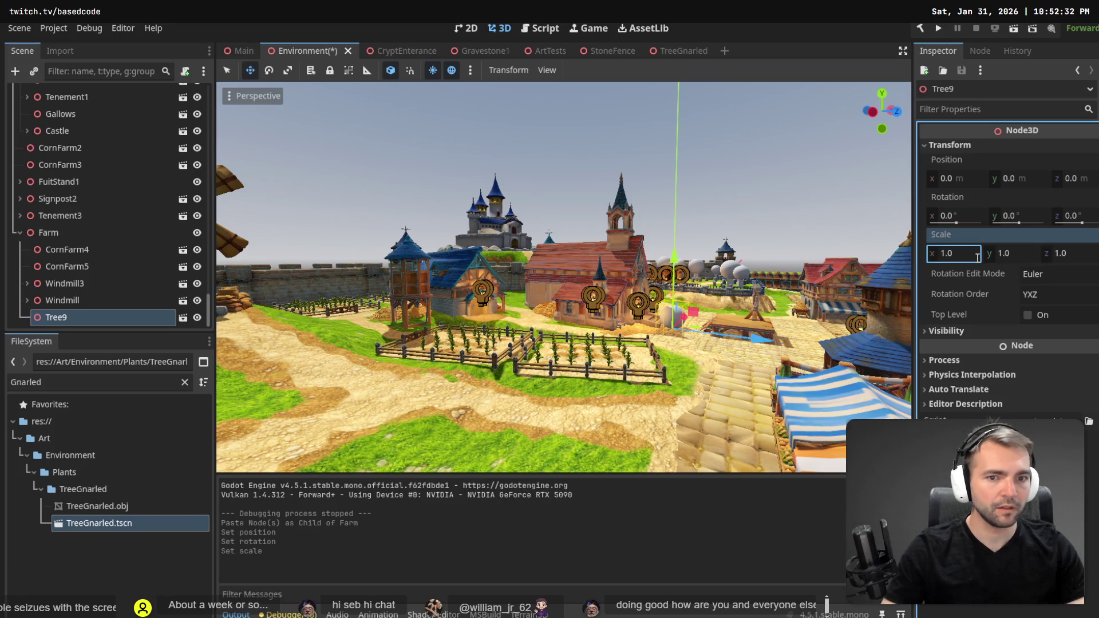
Move the tree left beside the windmill and lower it onto the ground.
drag(734, 322, 542, 329)
mouse_move(647, 314)
mouse_down()
mouse_move(293, 249)
mouse_move(287, 188)
mouse_move(288, 226)
mouse_up()
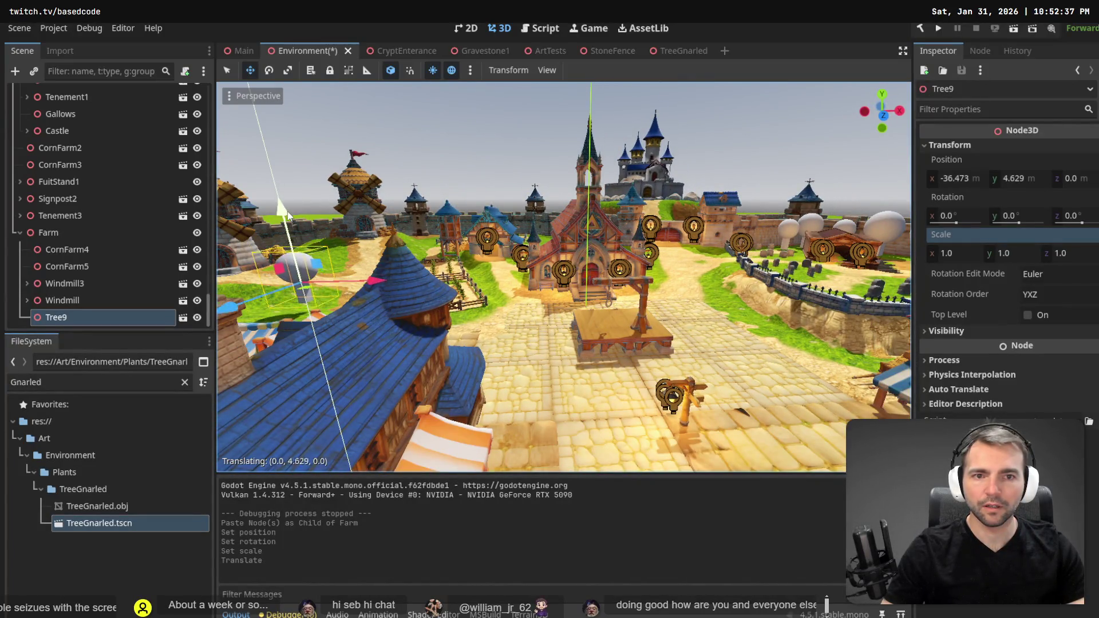
scroll(413, 222, down, 3)
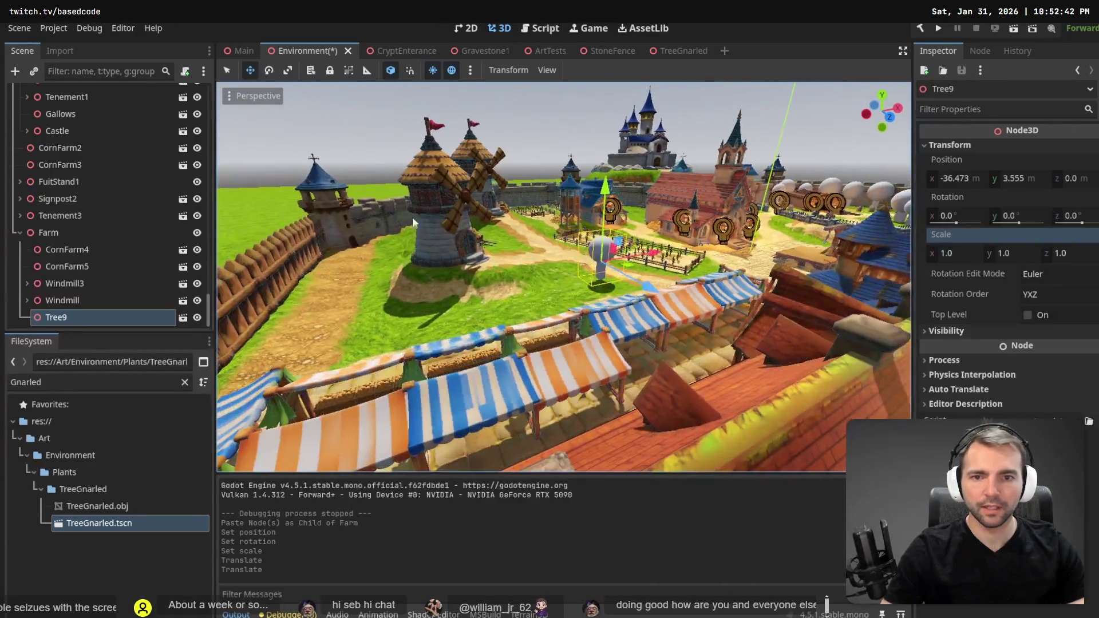
mouse_move(653, 250)
mouse_down()
mouse_move(432, 287)
mouse_move(424, 309)
mouse_up()
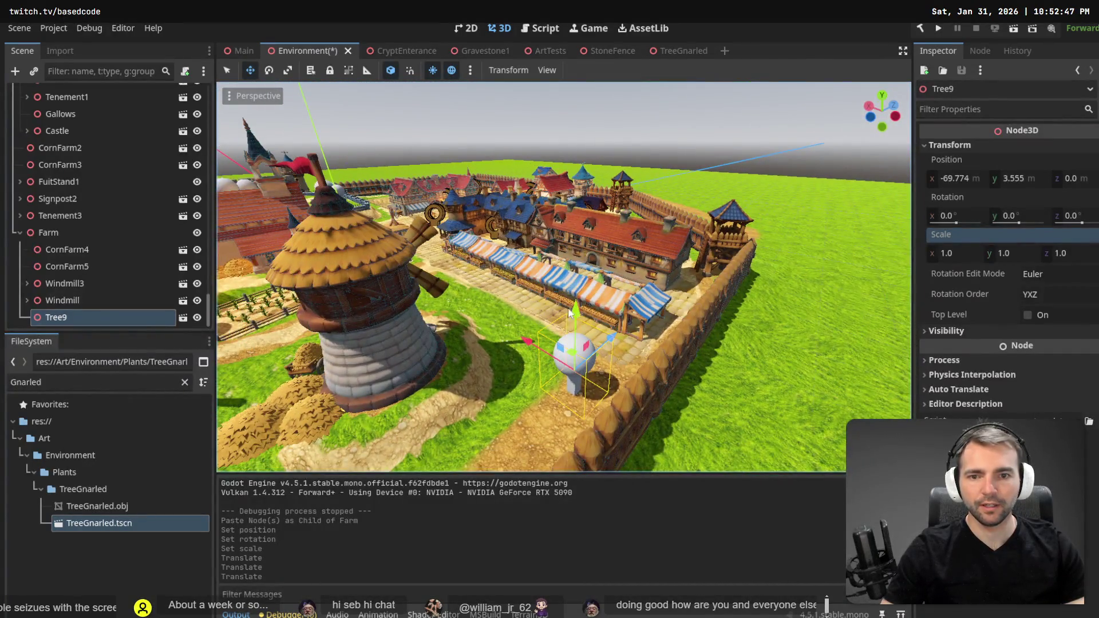
drag(570, 312, 575, 331)
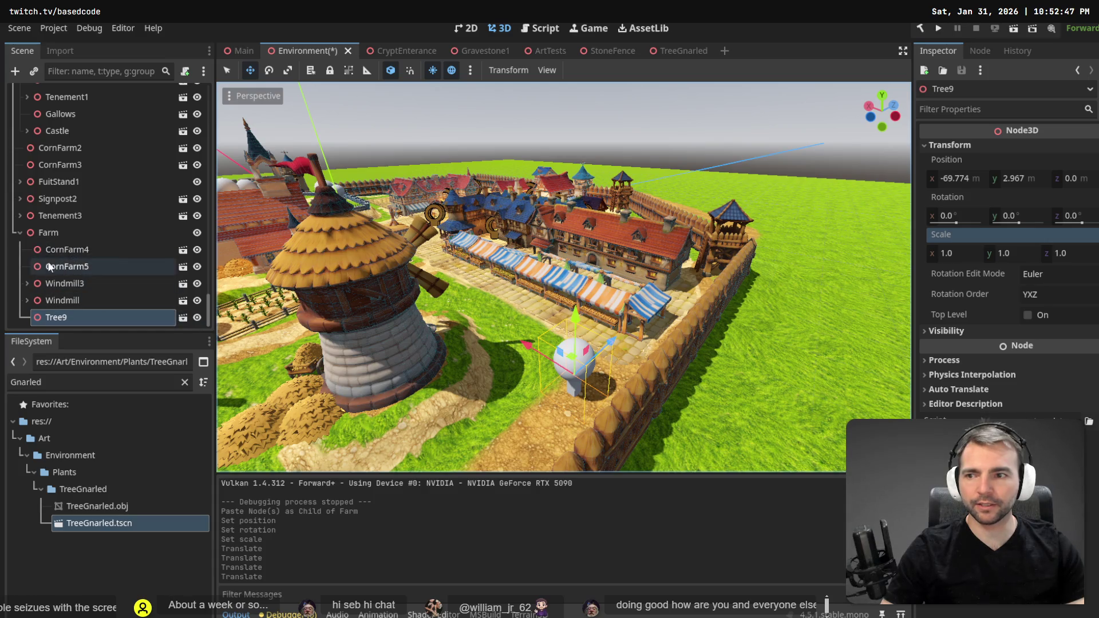
Select the Farm node and begin adding a new child node to it.
click(44, 231)
right_click(44, 231)
click(117, 243)
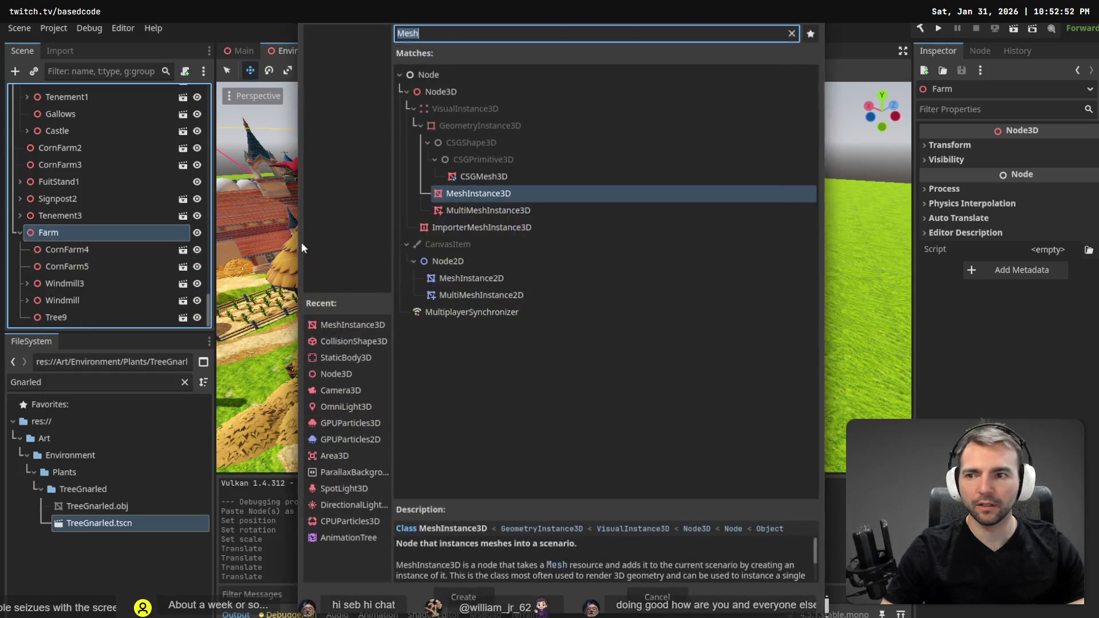
Create a Node3D under Farm and rename it 'Trees'.
double_click(445, 91)
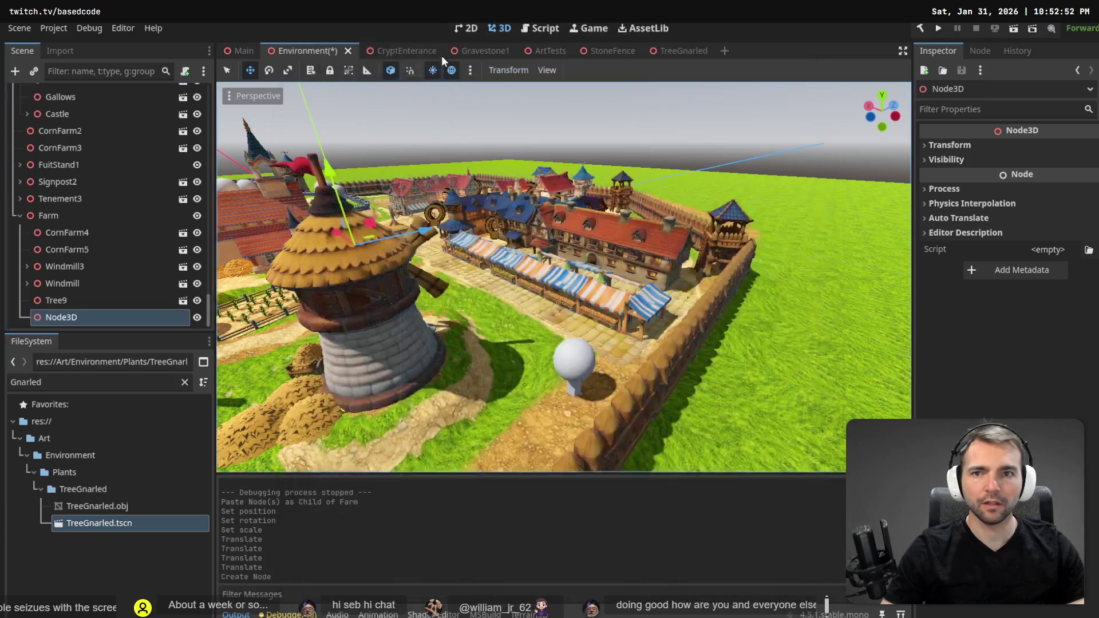
double_click(103, 316)
text(Tree)
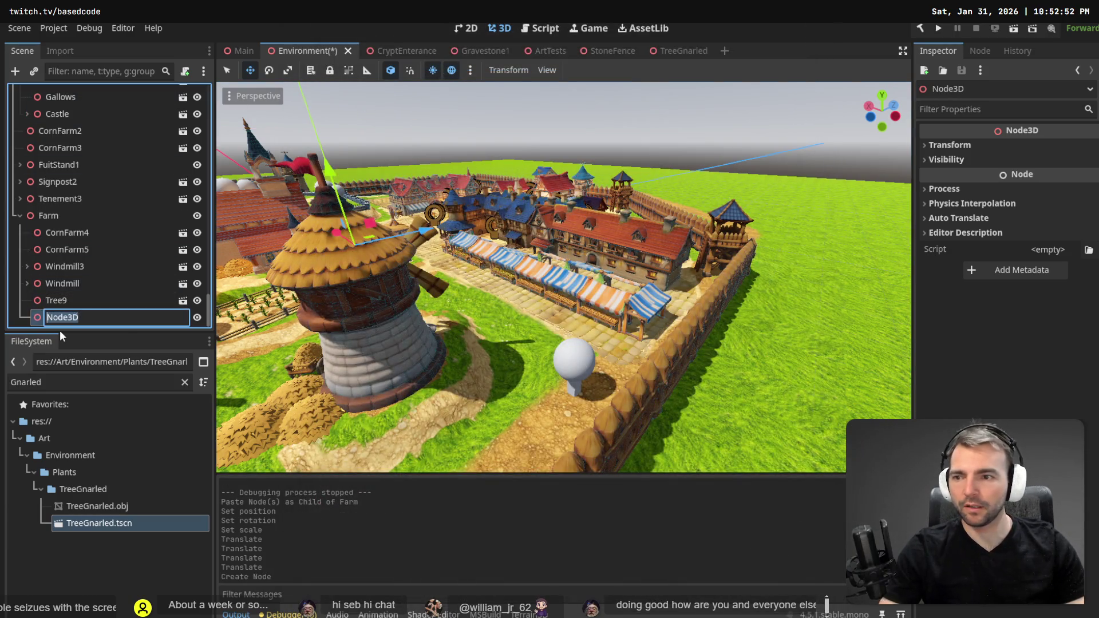
text(s)
key(Return)
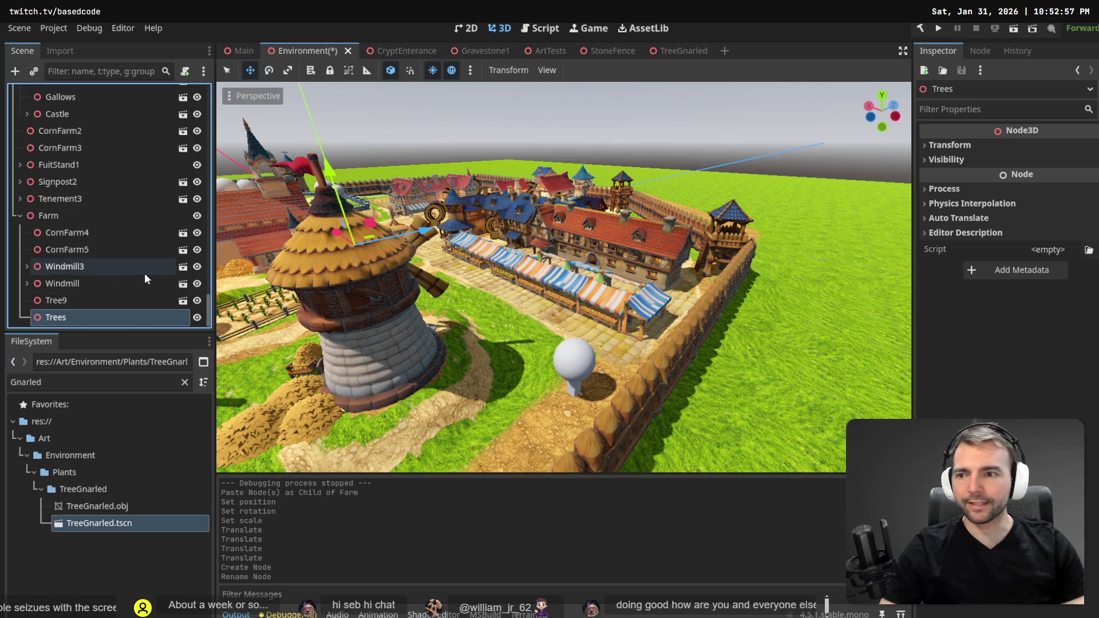
Move Tree9 inside Trees and put Trees at the top of Farm's children.
click(58, 304)
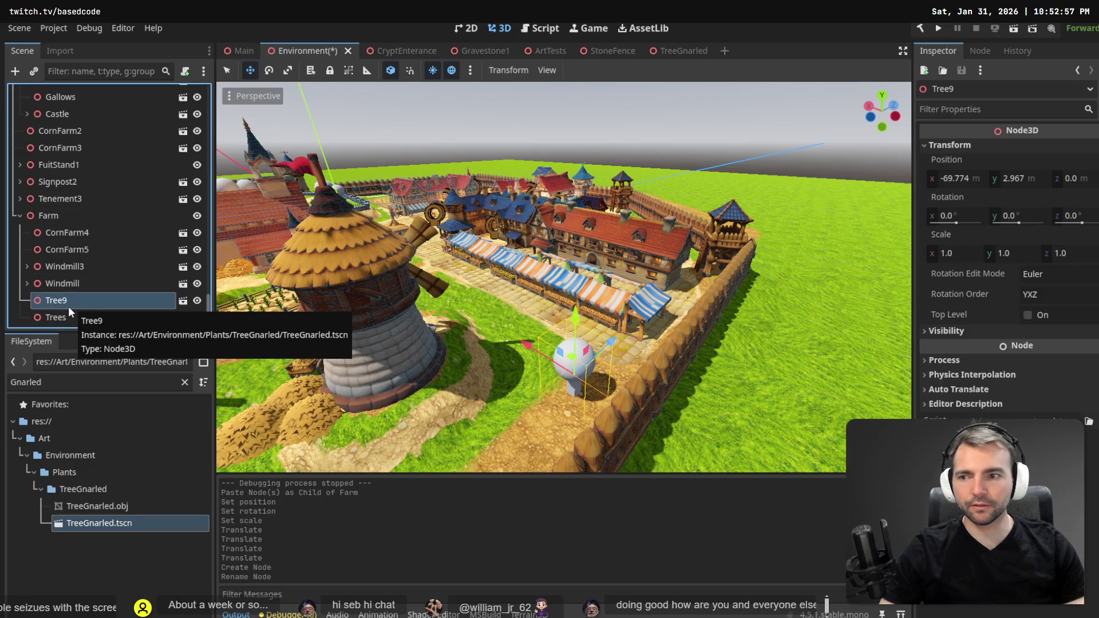
click(70, 313)
drag(72, 303, 77, 316)
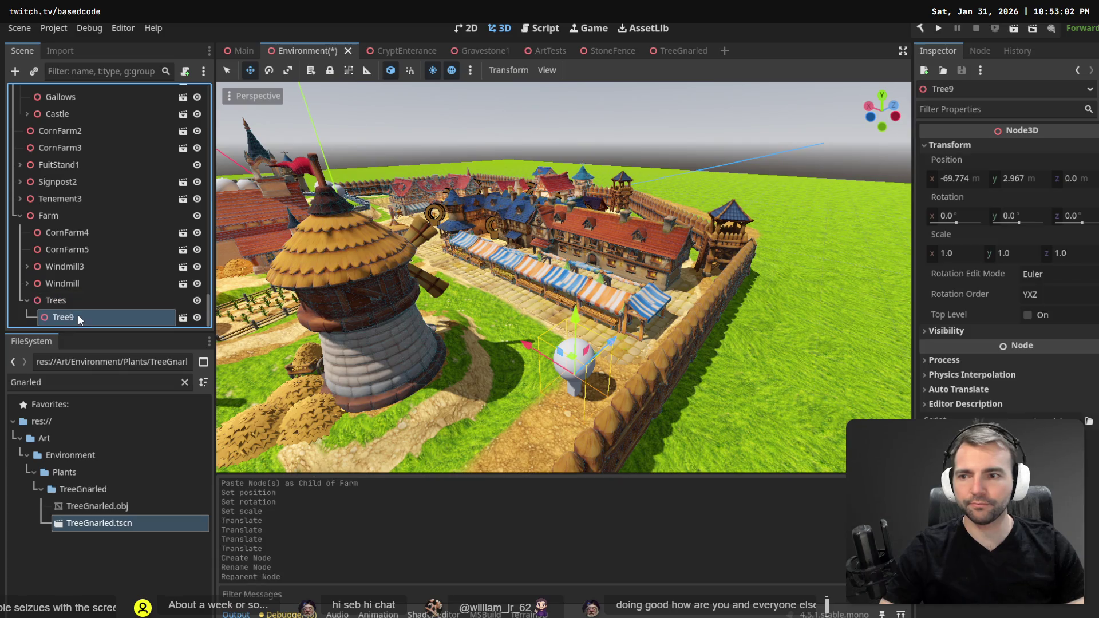
click(66, 302)
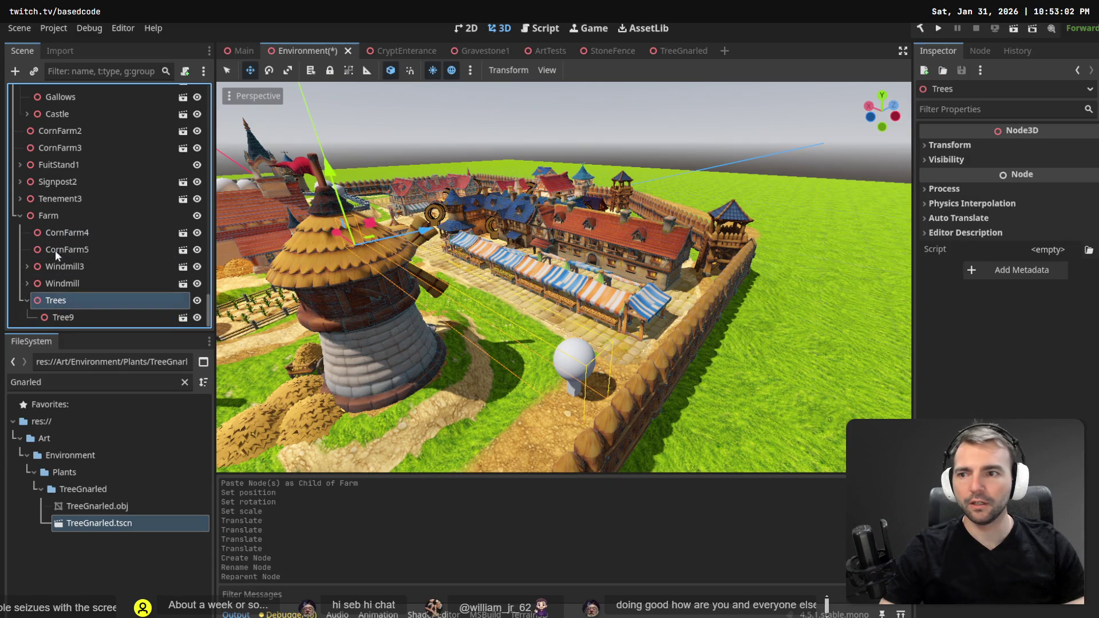
drag(56, 219, 56, 219)
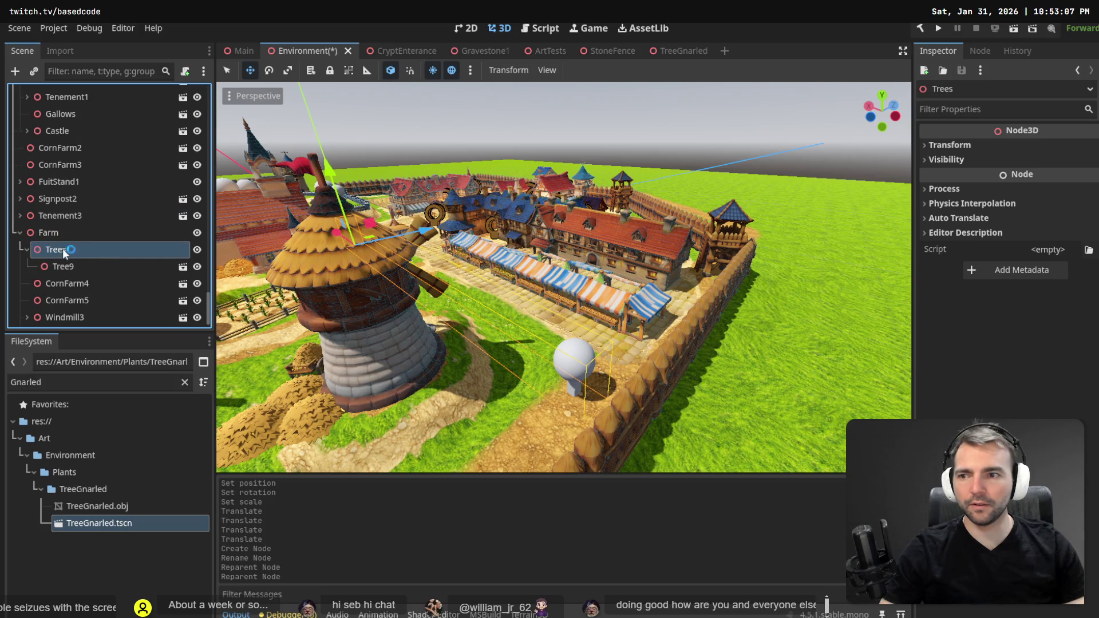
Paste another tree copy into the Trees node.
click(63, 267)
click(76, 252)
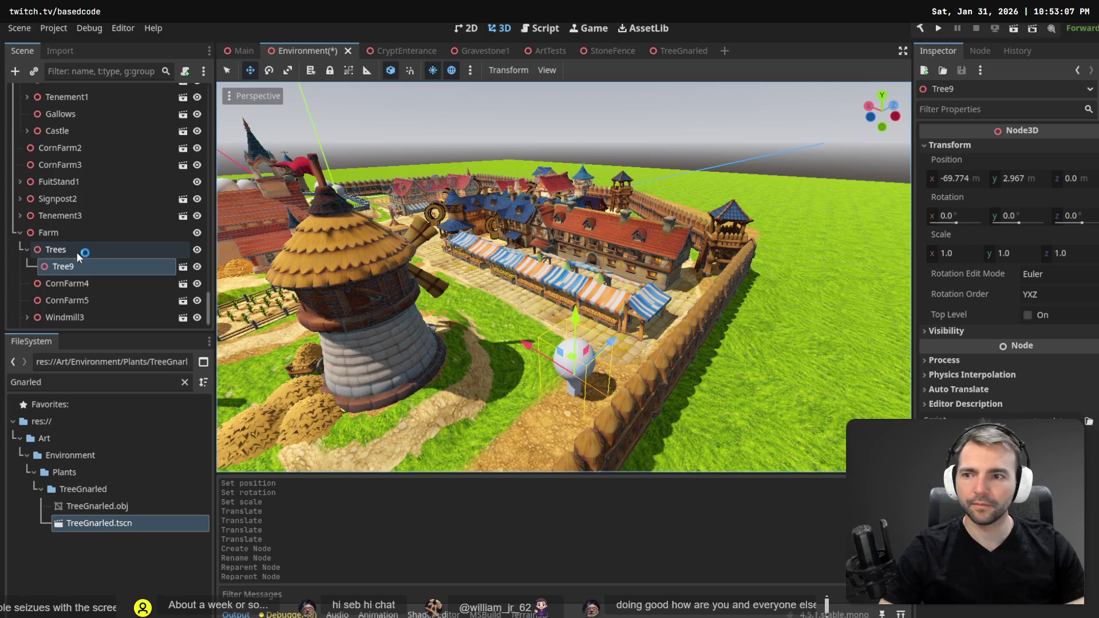
key(ctrl+v)
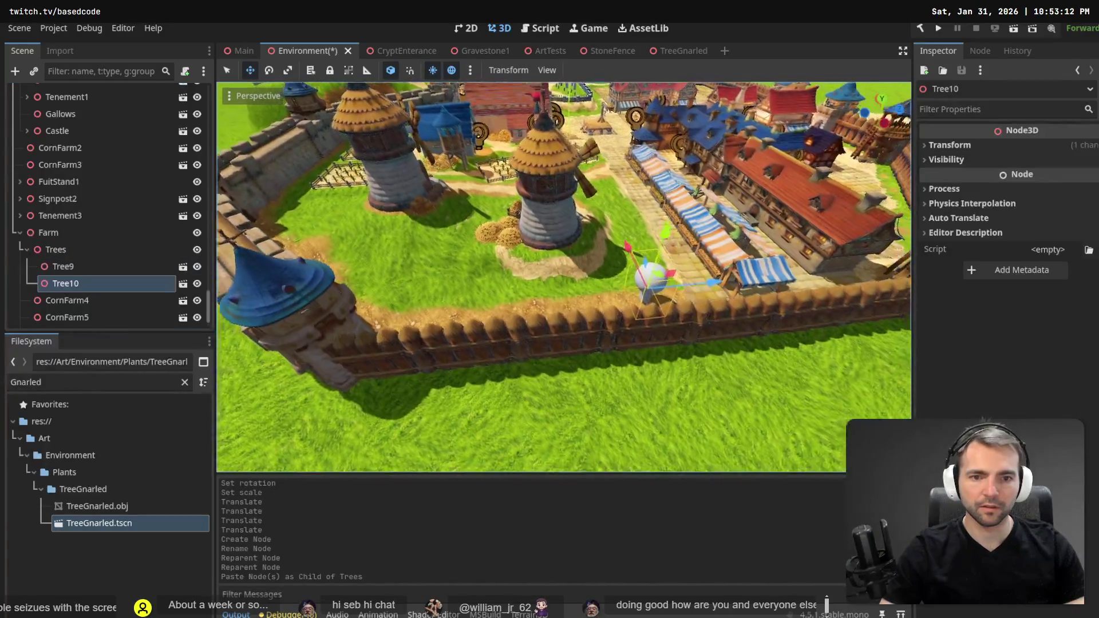
Move Tree10 beside Tree9 and set its scale to 1.7.
mouse_move(660, 294)
mouse_down()
mouse_move(607, 298)
mouse_move(557, 327)
mouse_up()
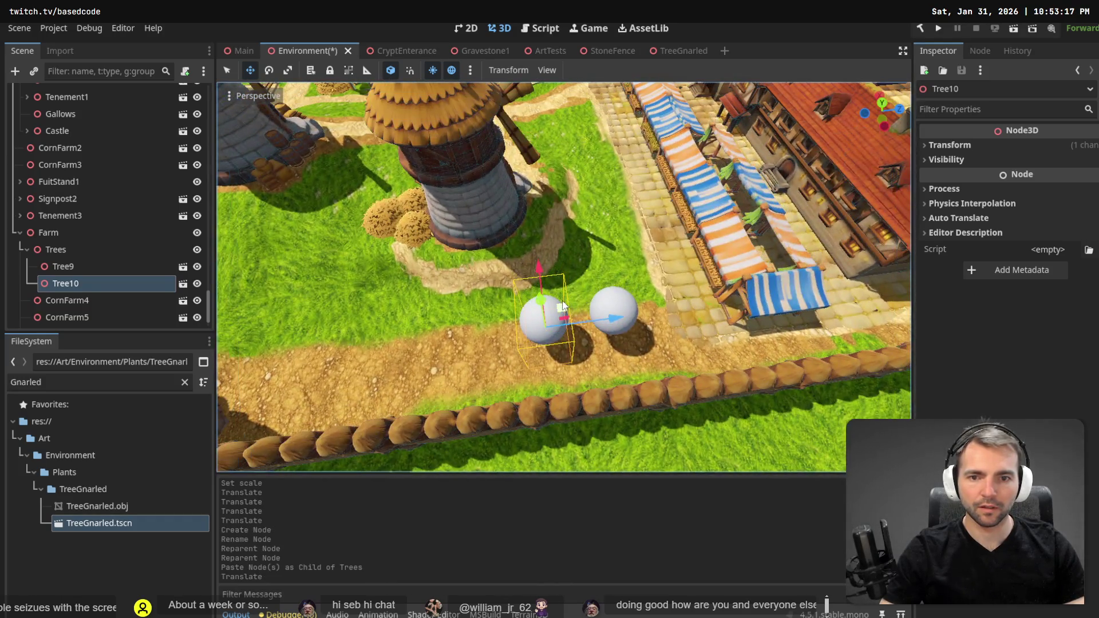
mouse_move(564, 303)
mouse_down()
mouse_move(572, 289)
mouse_move(548, 307)
mouse_move(623, 288)
mouse_up()
key(r)
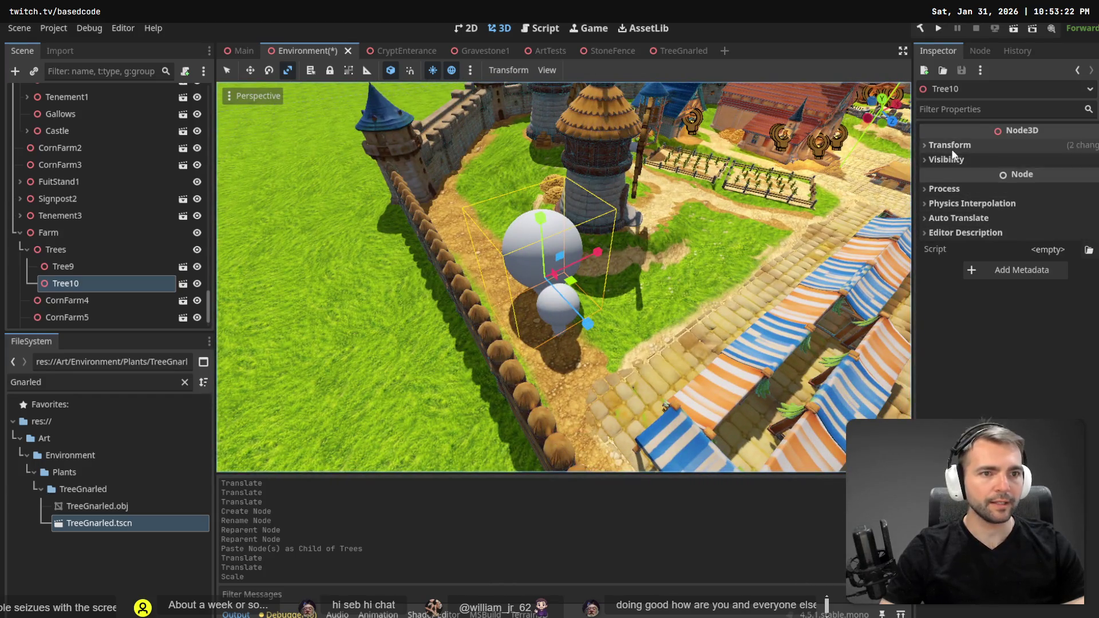
click(950, 146)
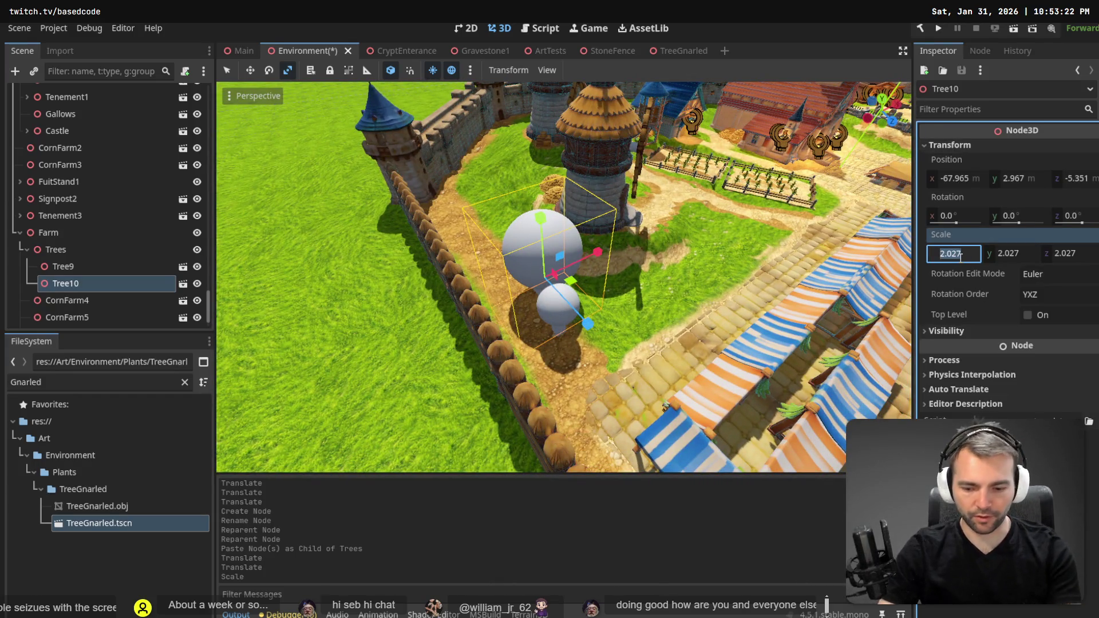
key(Tab)
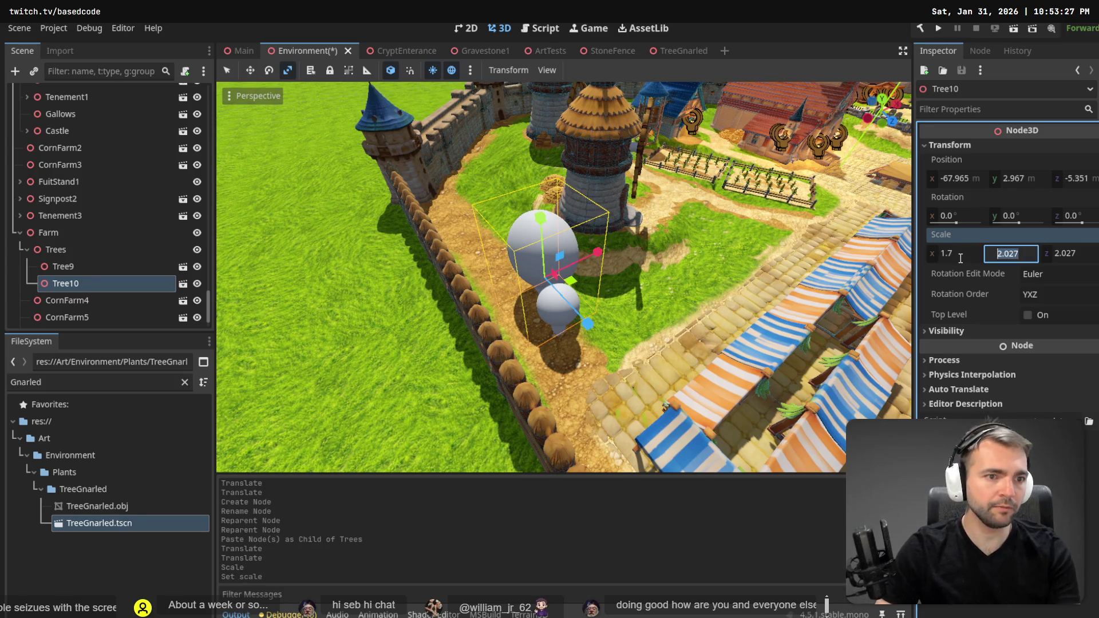
text(1.7)
key(Tab)
text(1.7)
key(Return)
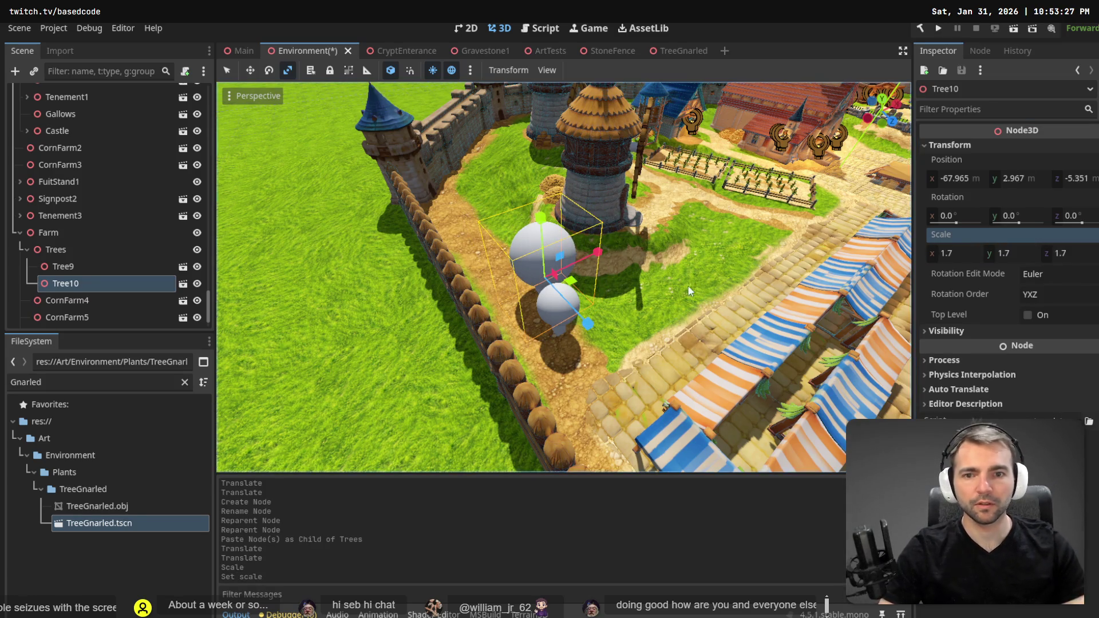
scroll(582, 302, up, 5)
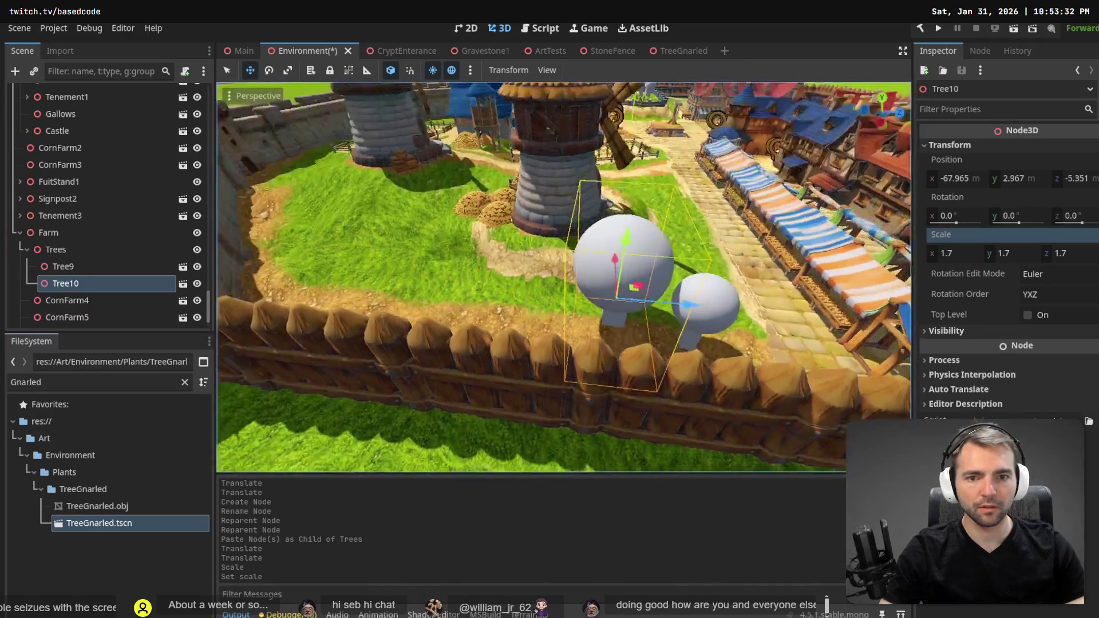
scroll(564, 277, down, 5)
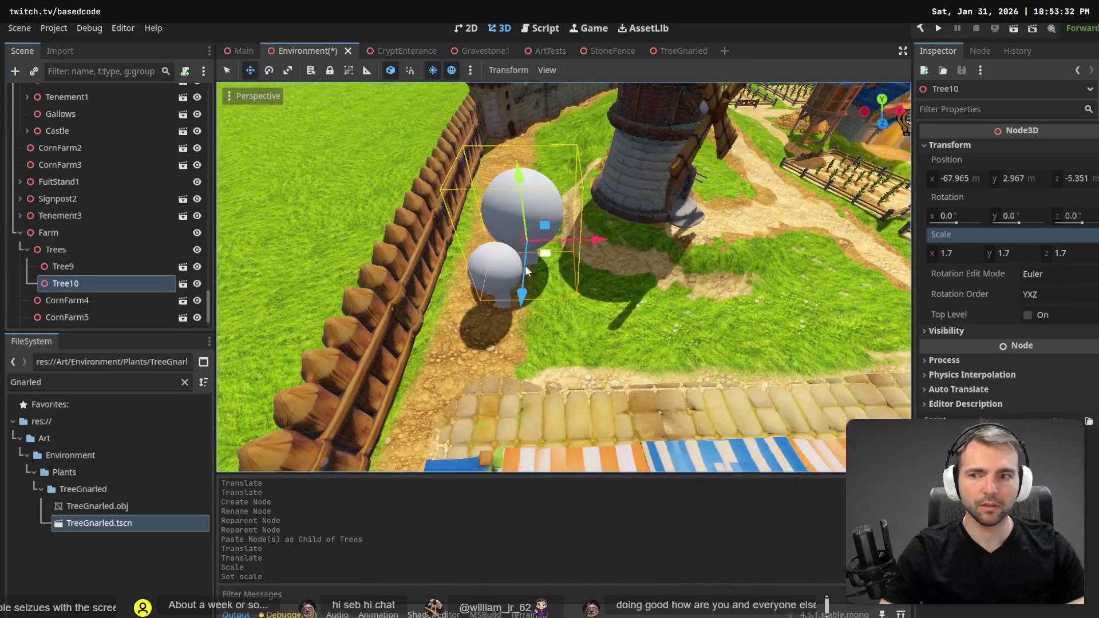
Paste a new tree copy, Tree11, under Trees and move it across the ground.
click(65, 269)
click(67, 282)
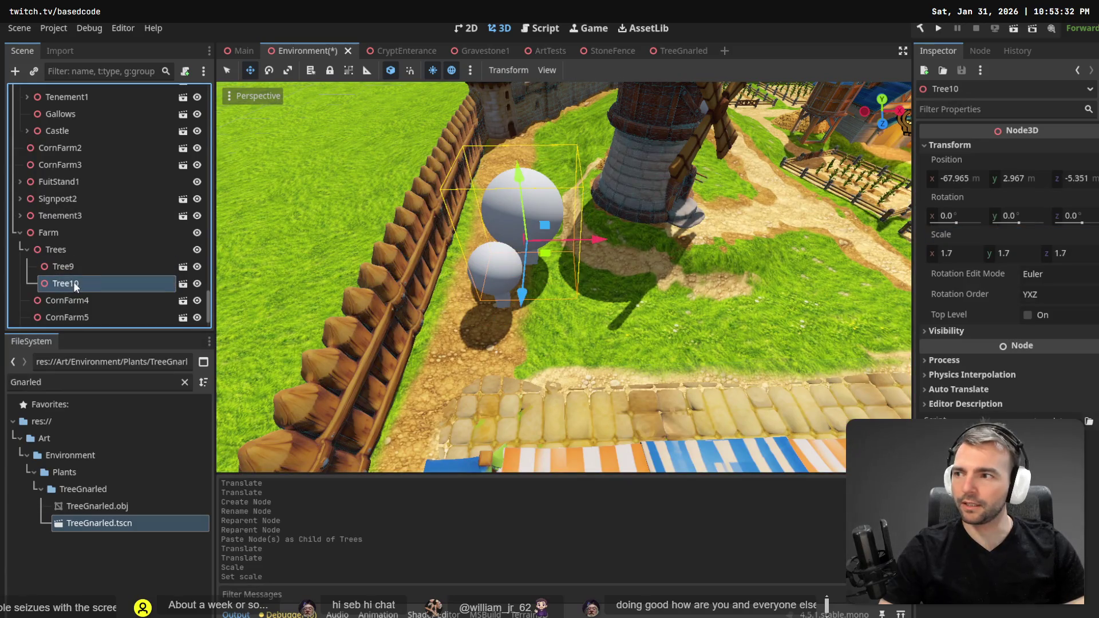
click(63, 250)
key(ctrl+v)
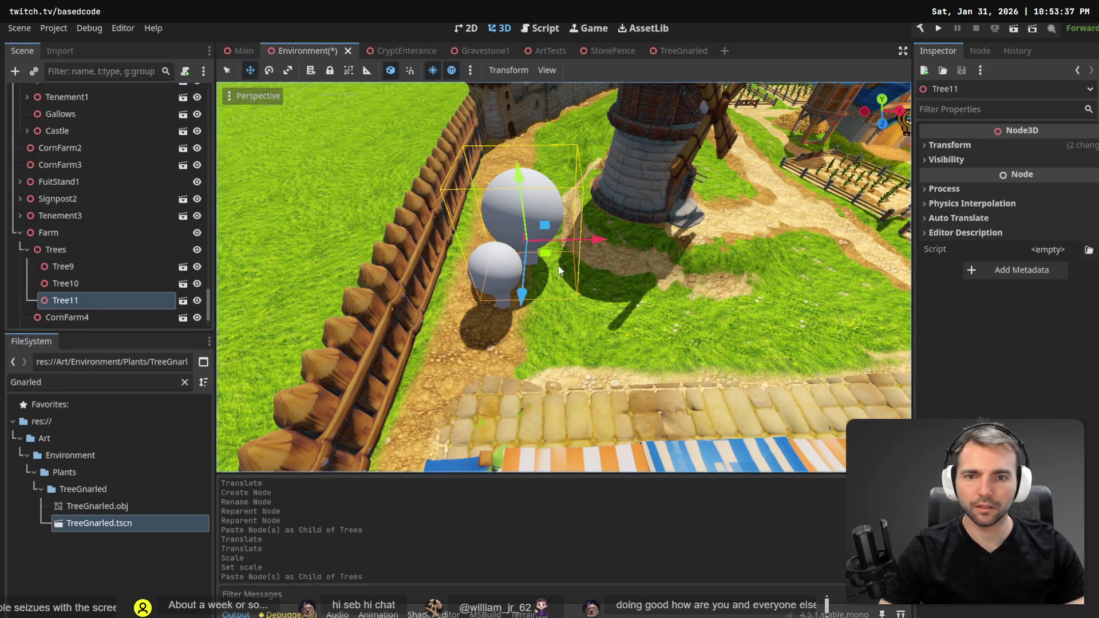
drag(545, 253, 519, 200)
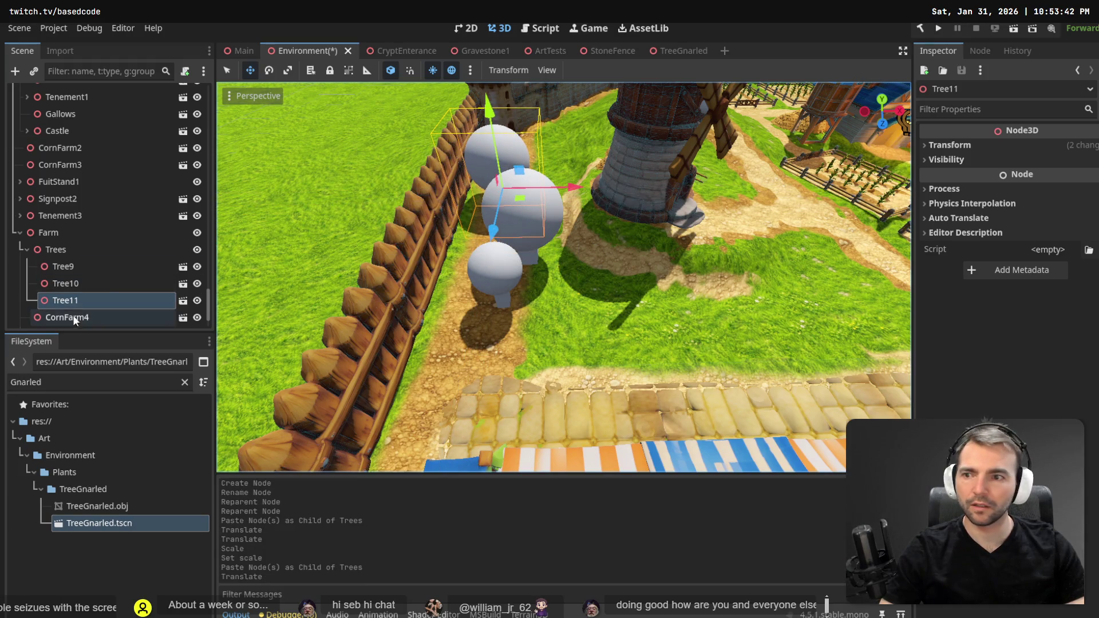
click(70, 286)
click(121, 301)
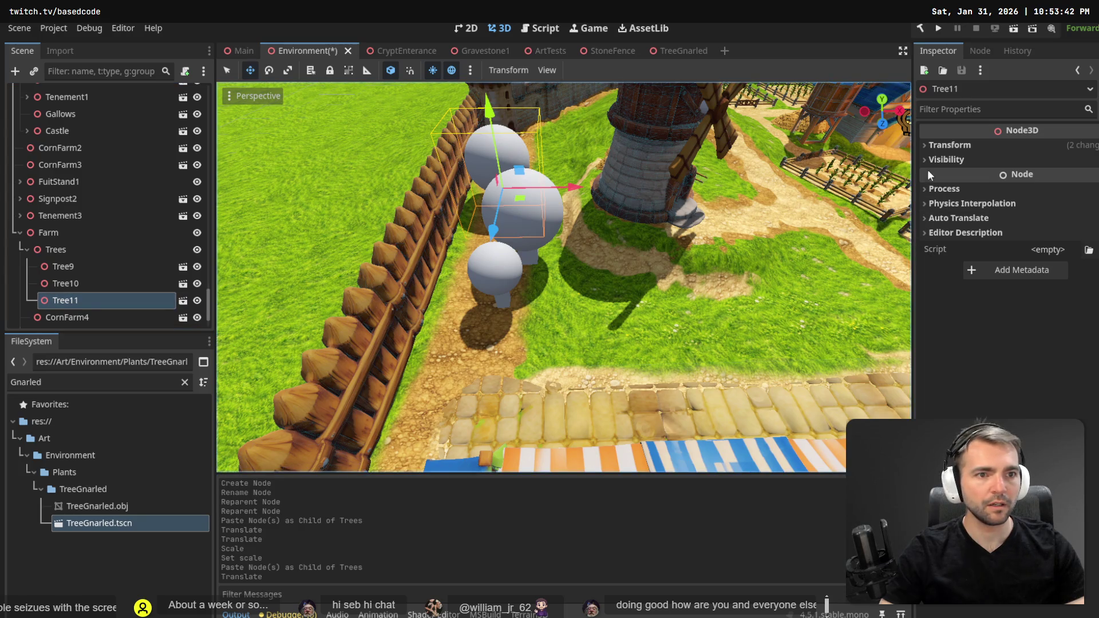
Set Tree11's scale to 2.0, slide it along the fence, and raise it higher.
click(950, 145)
click(962, 249)
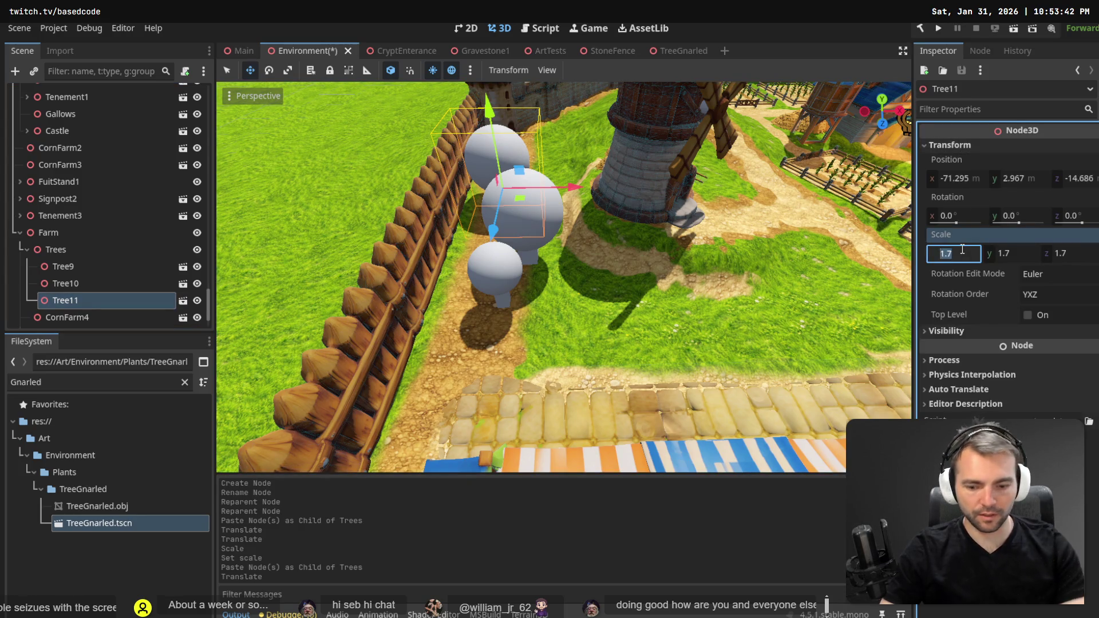
key(Tab)
text(2)
key(Tab)
text(2)
key(Return)
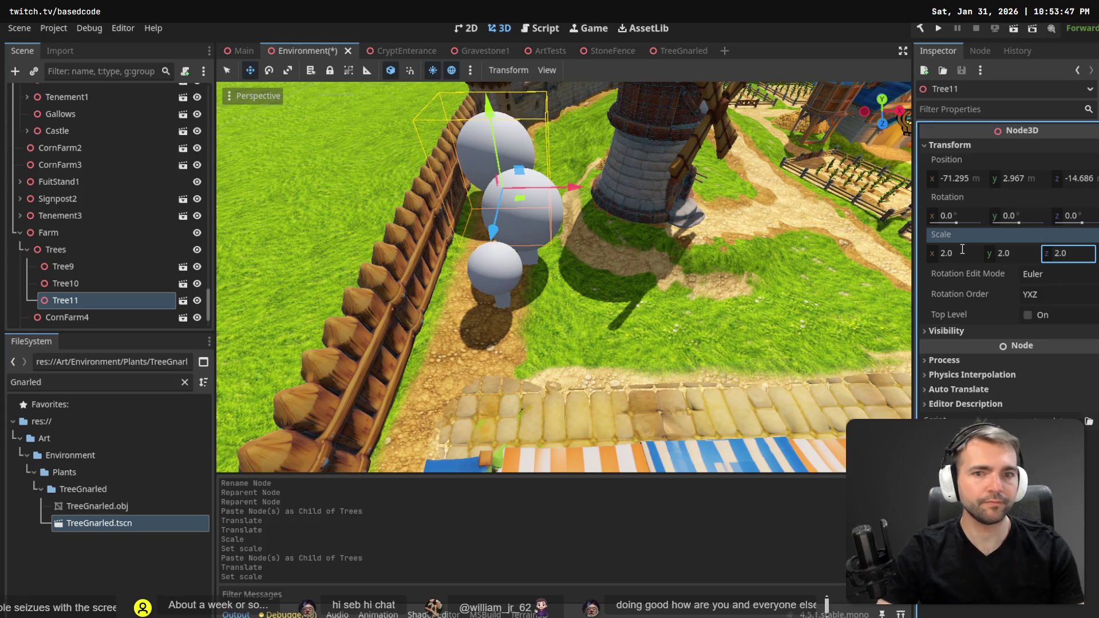
mouse_move(519, 202)
mouse_down()
mouse_move(564, 175)
mouse_move(534, 180)
mouse_up()
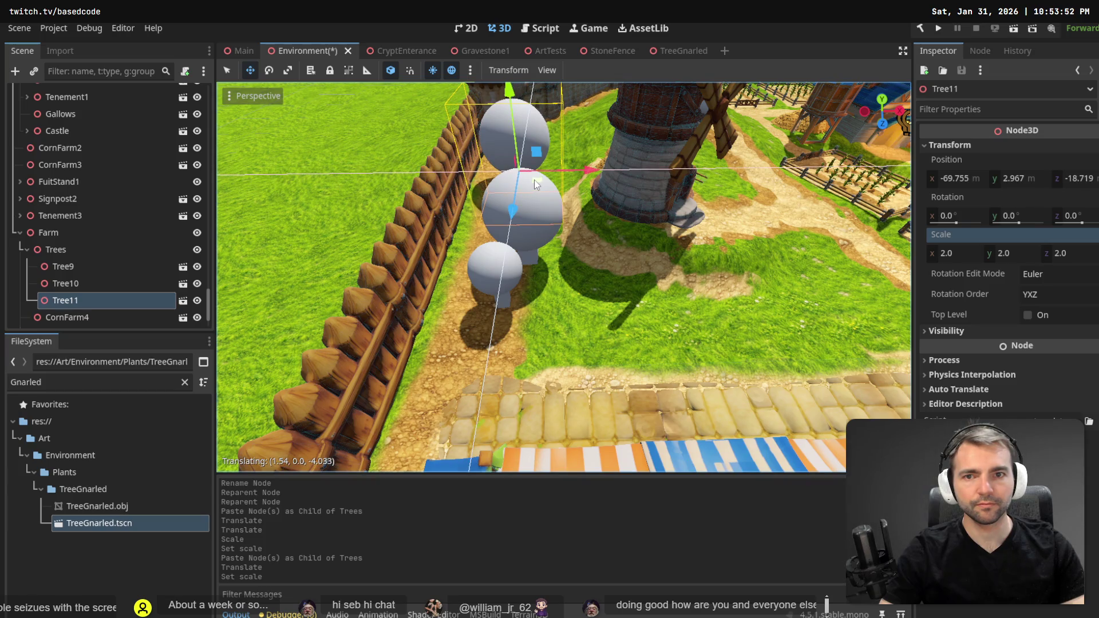
scroll(534, 180, down, 5)
scroll(564, 235, up, 3)
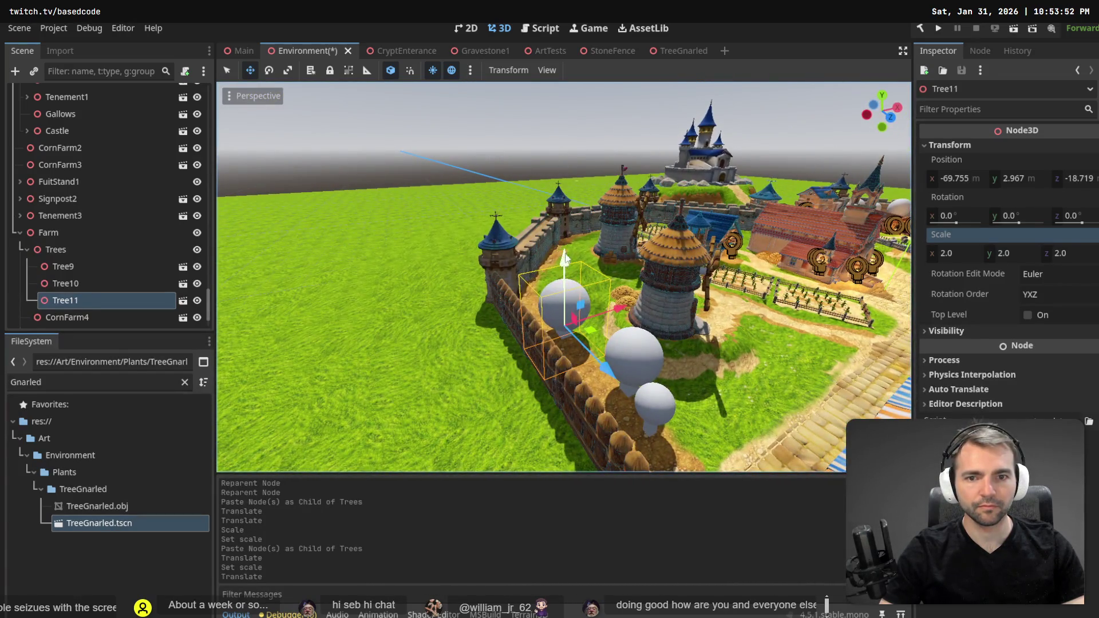
drag(565, 258, 575, 245)
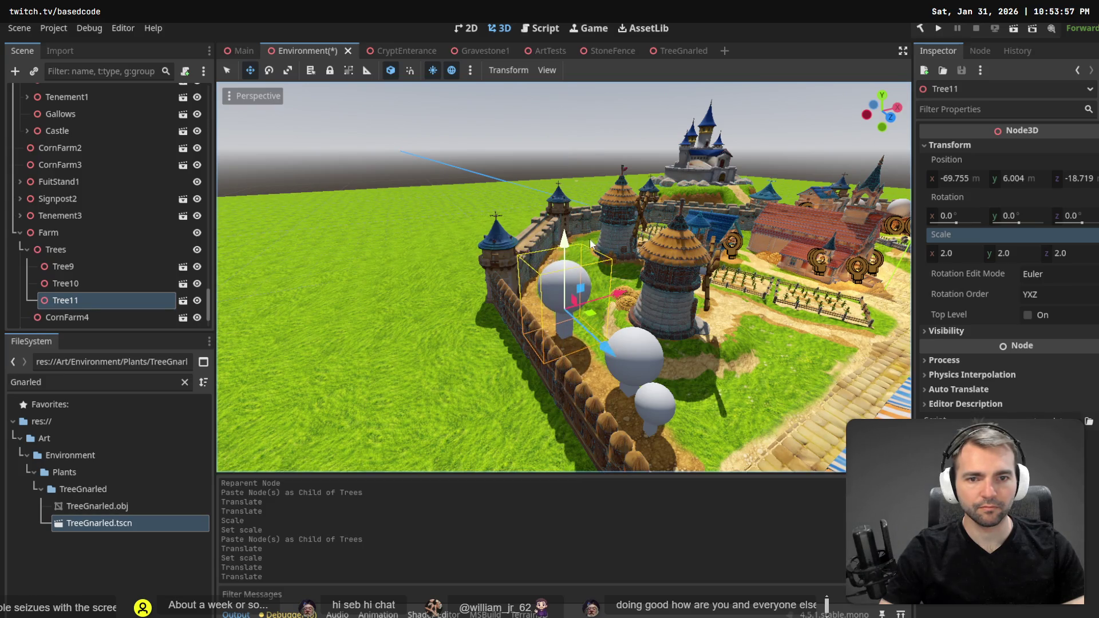
Fly to Tree11 by the fence, then paste Tree12 into Trees and slide it along X.
key(s)
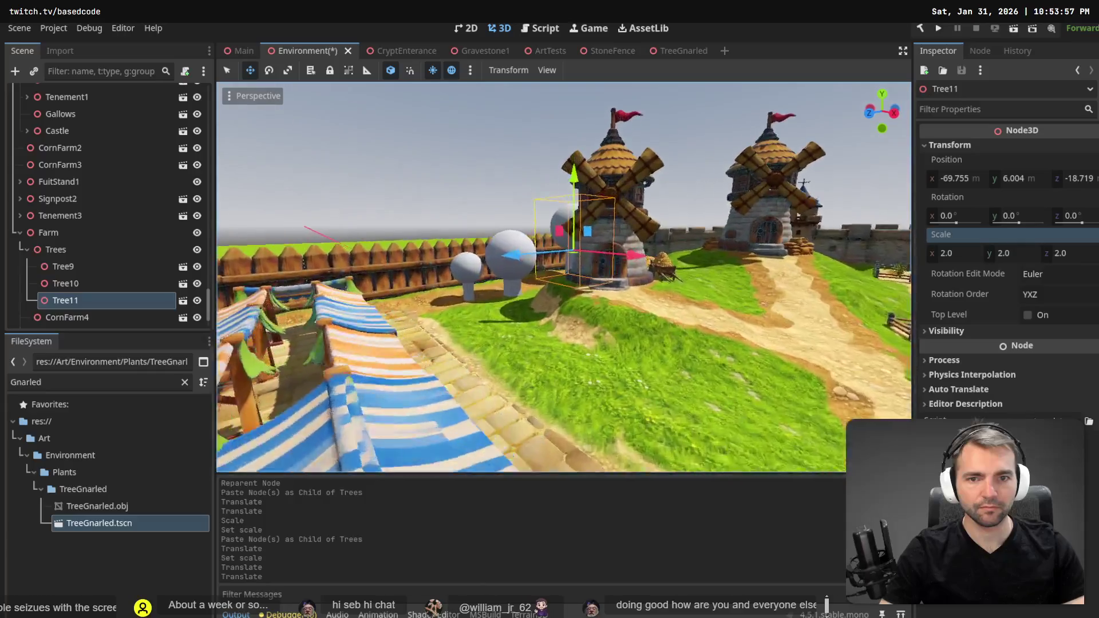
key(s)
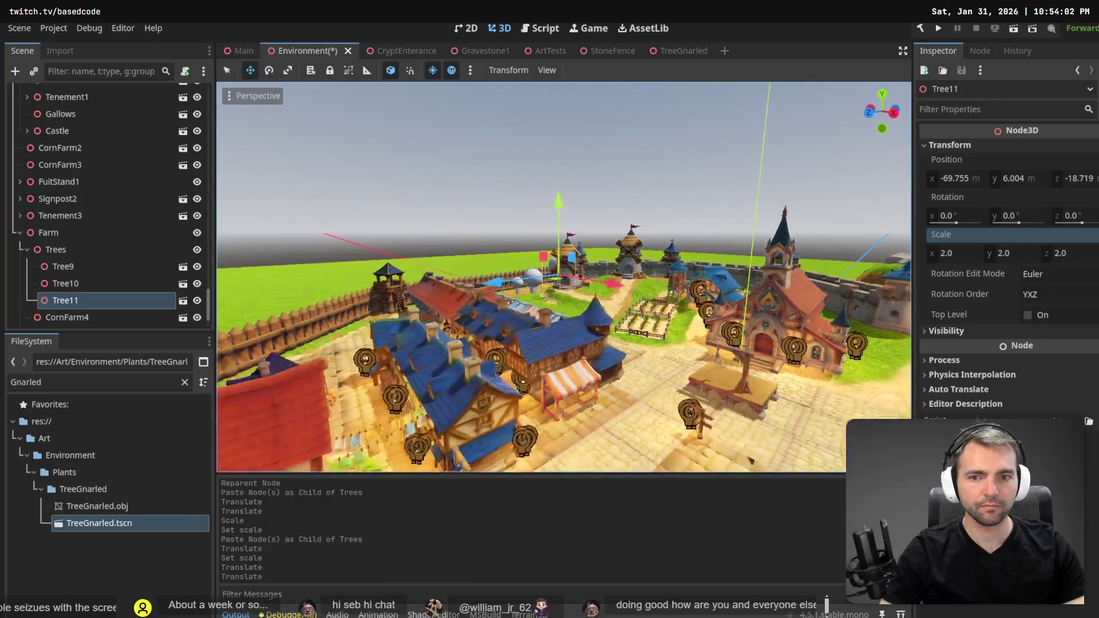
key(w)
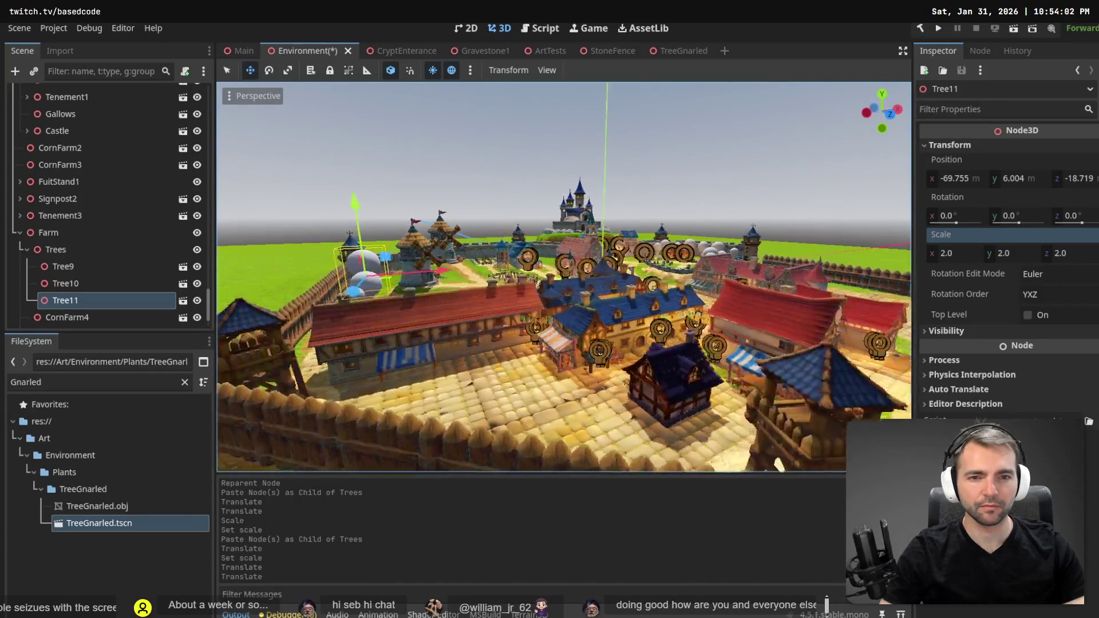
key(s)
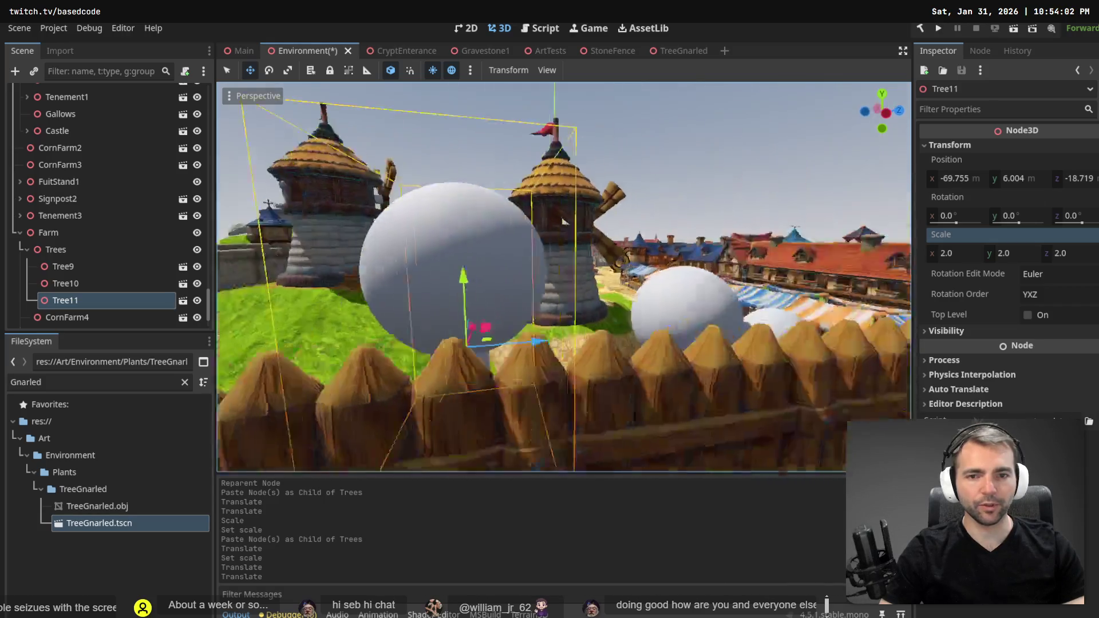
key(w)
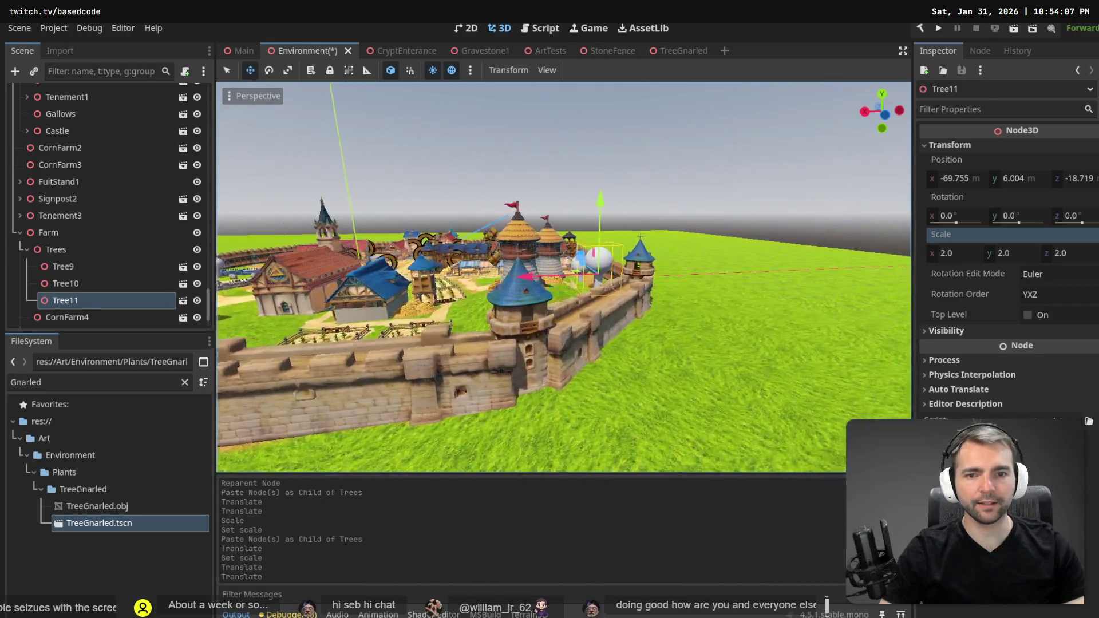
key(w)
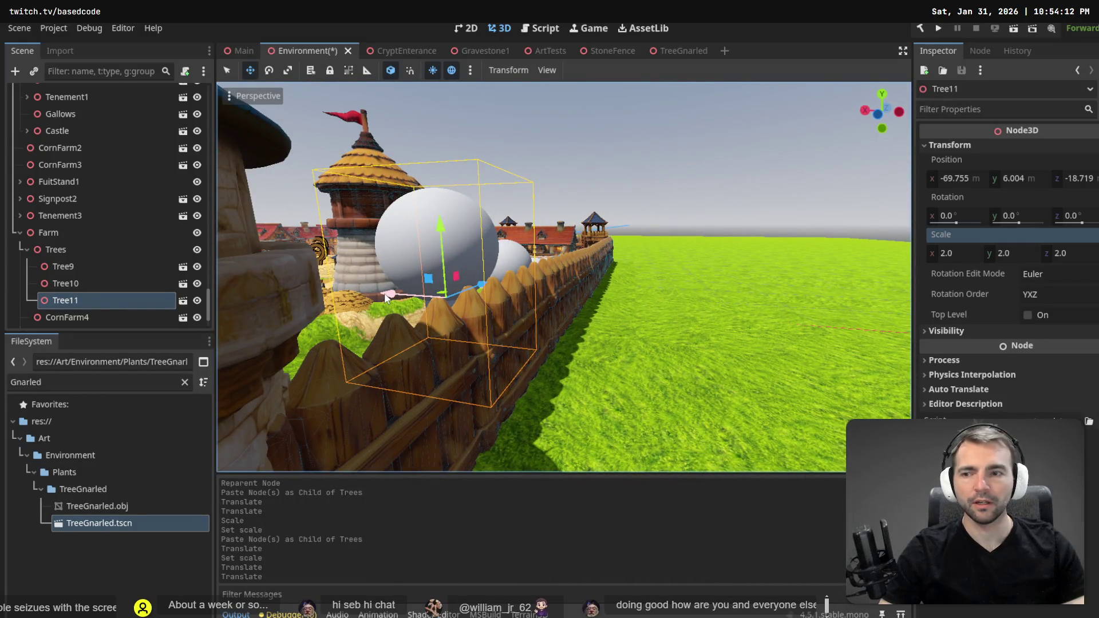
click(126, 249)
key(ctrl+v)
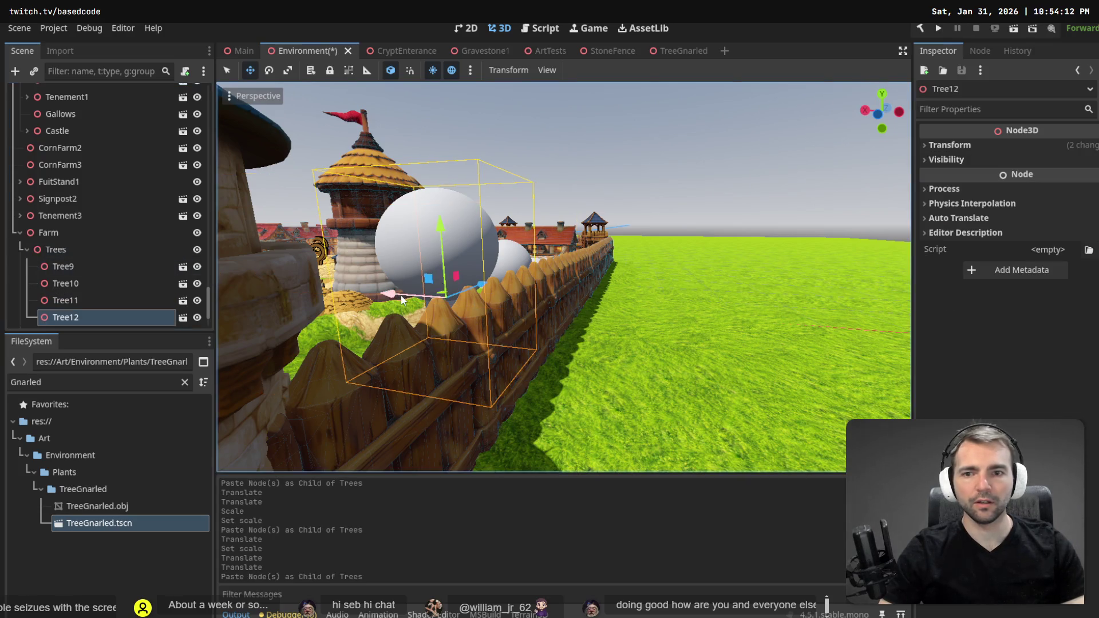
drag(404, 299, 674, 328)
Fly around the village to check Tree12's spot near the windmills.
key(w)
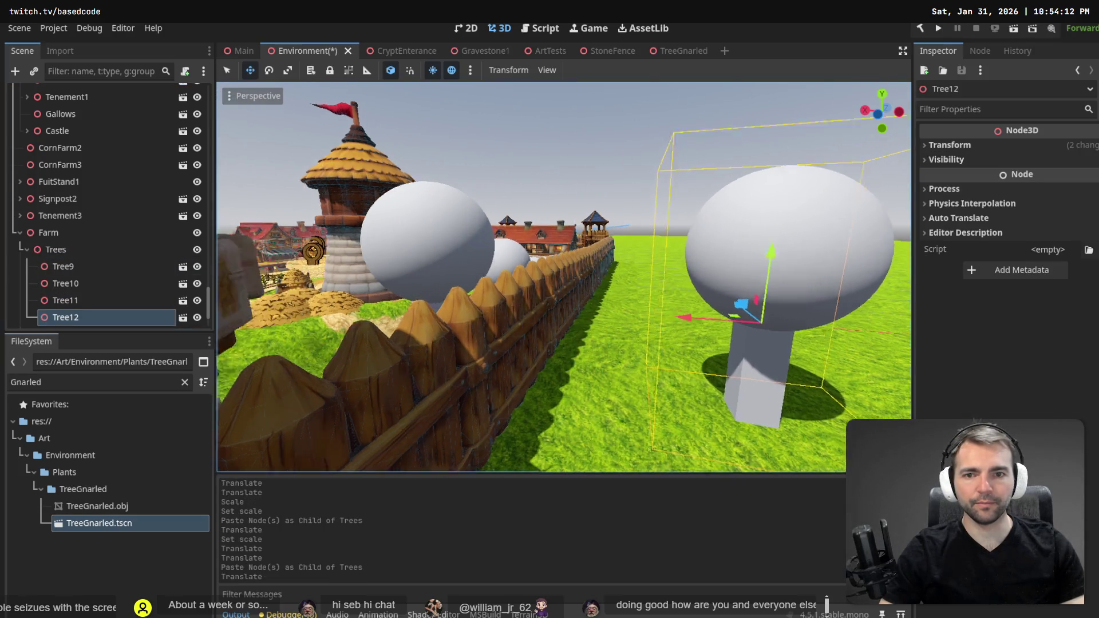
key(s)
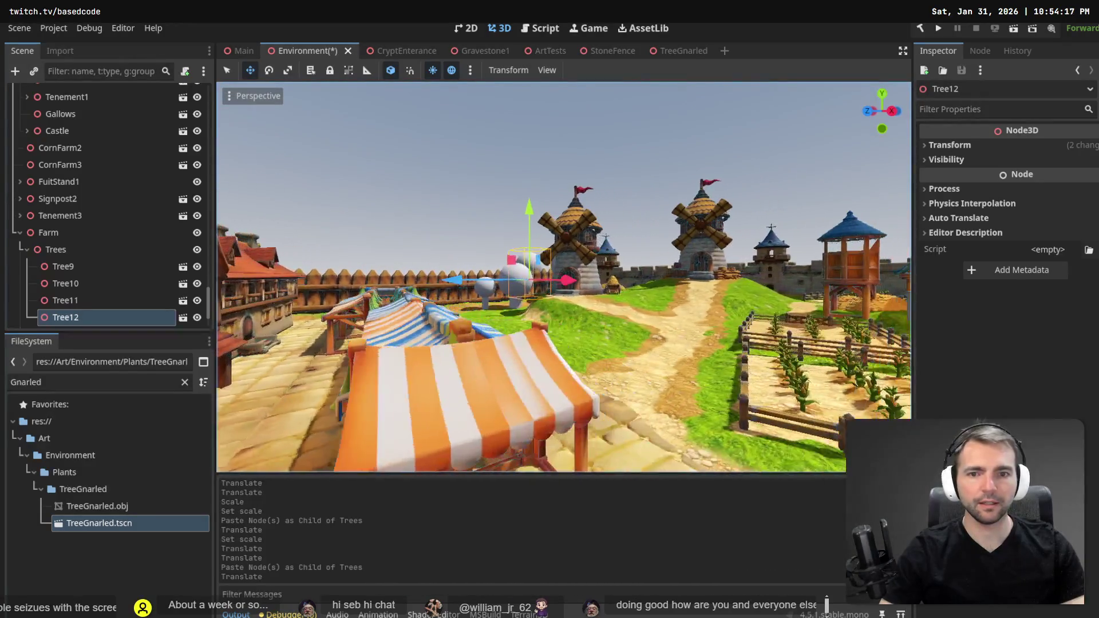
key(w)
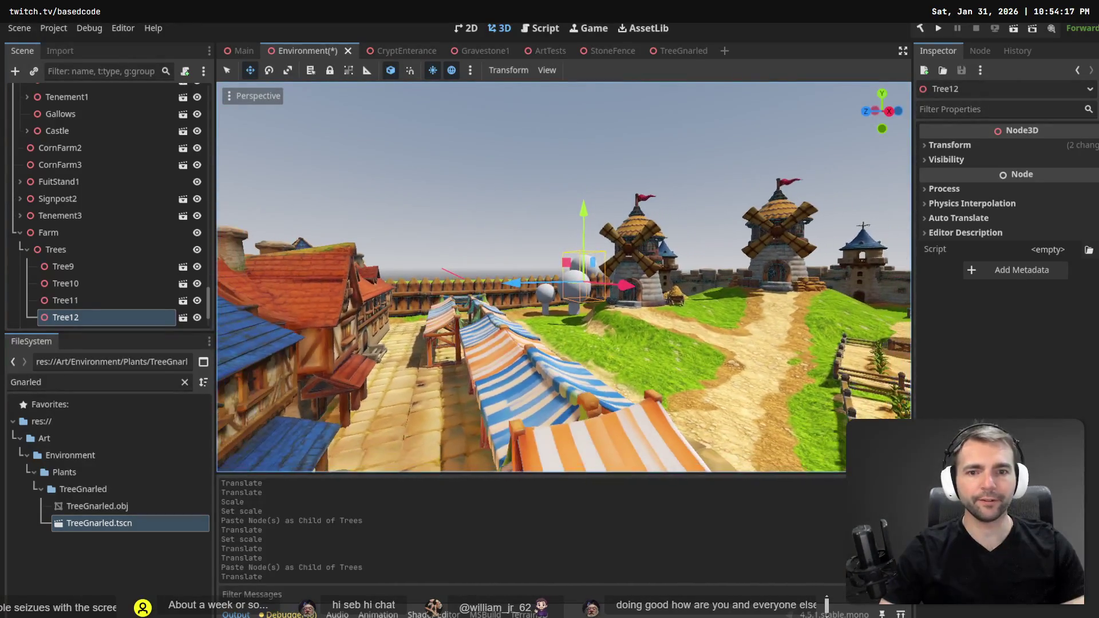
key(w)
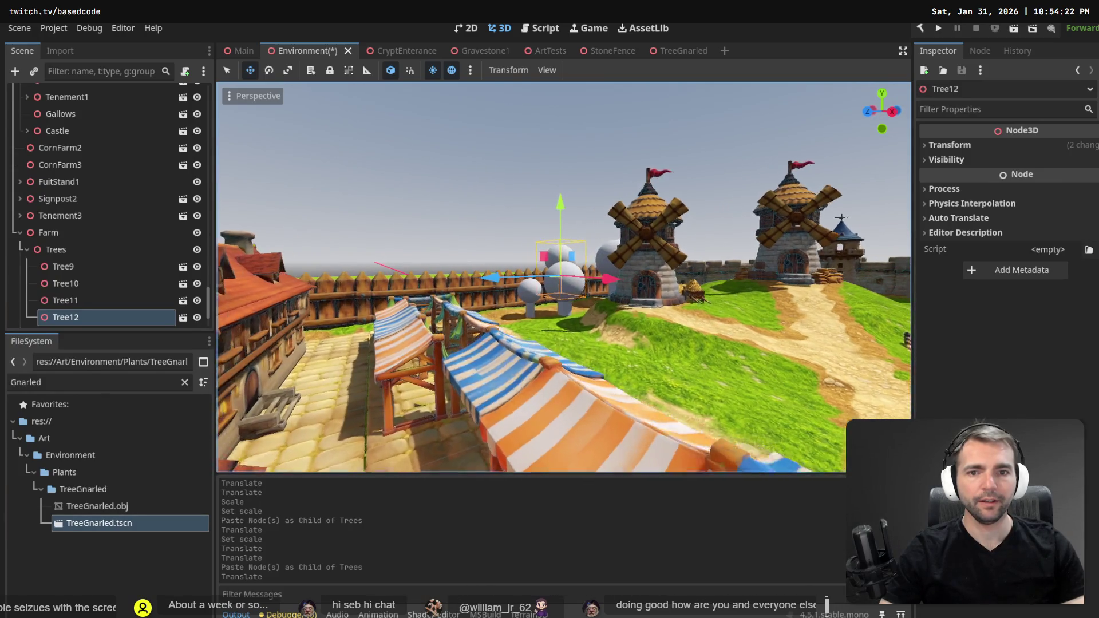
key(s)
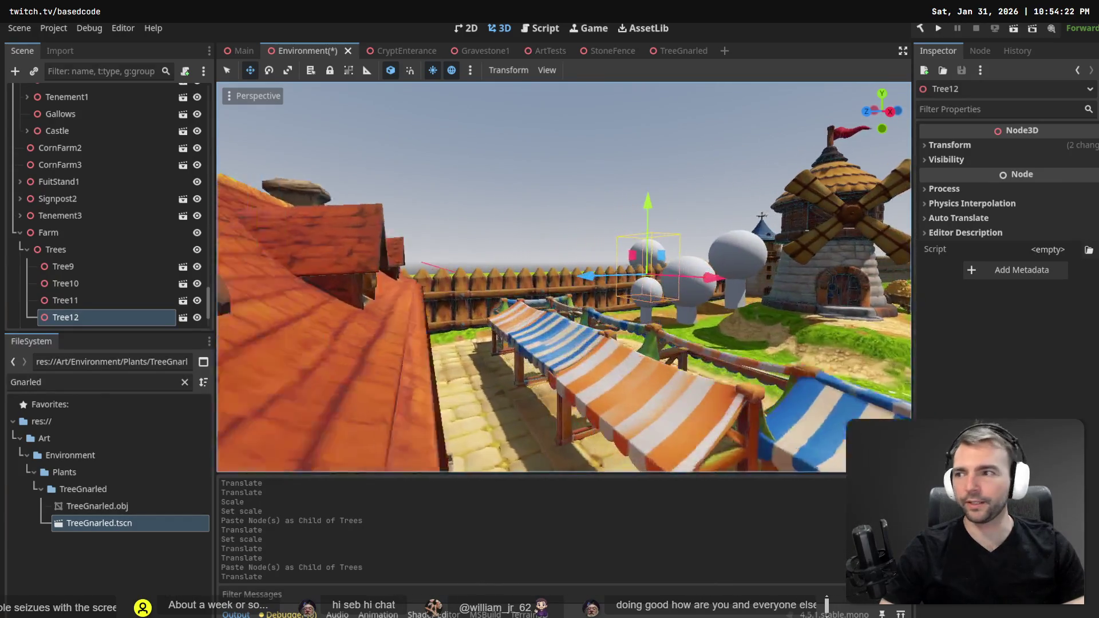
key(w)
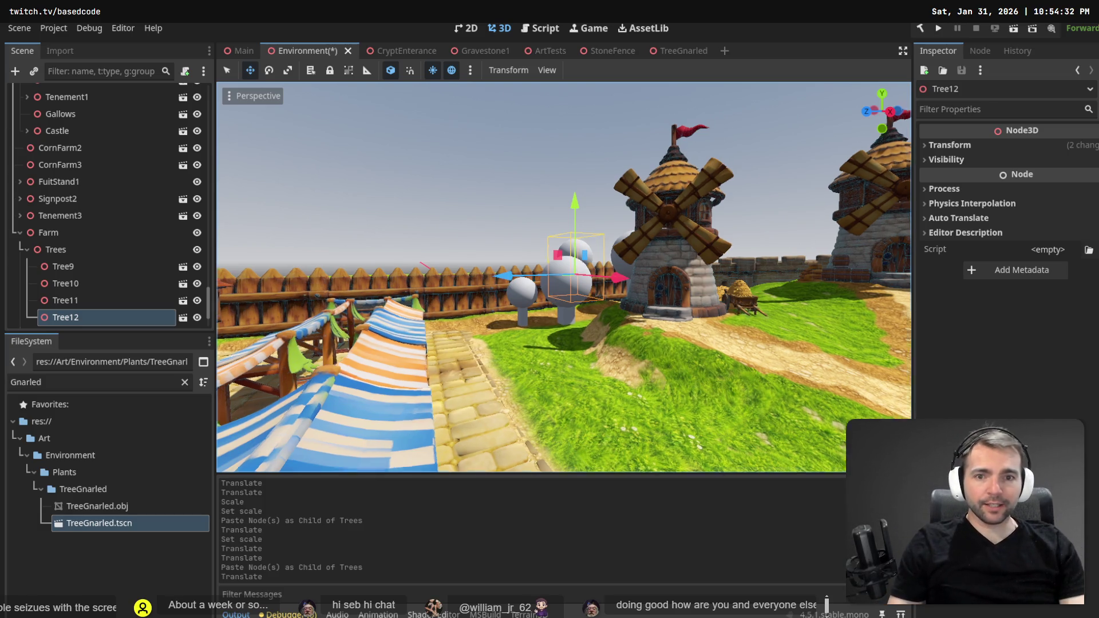
key(s)
key(d)
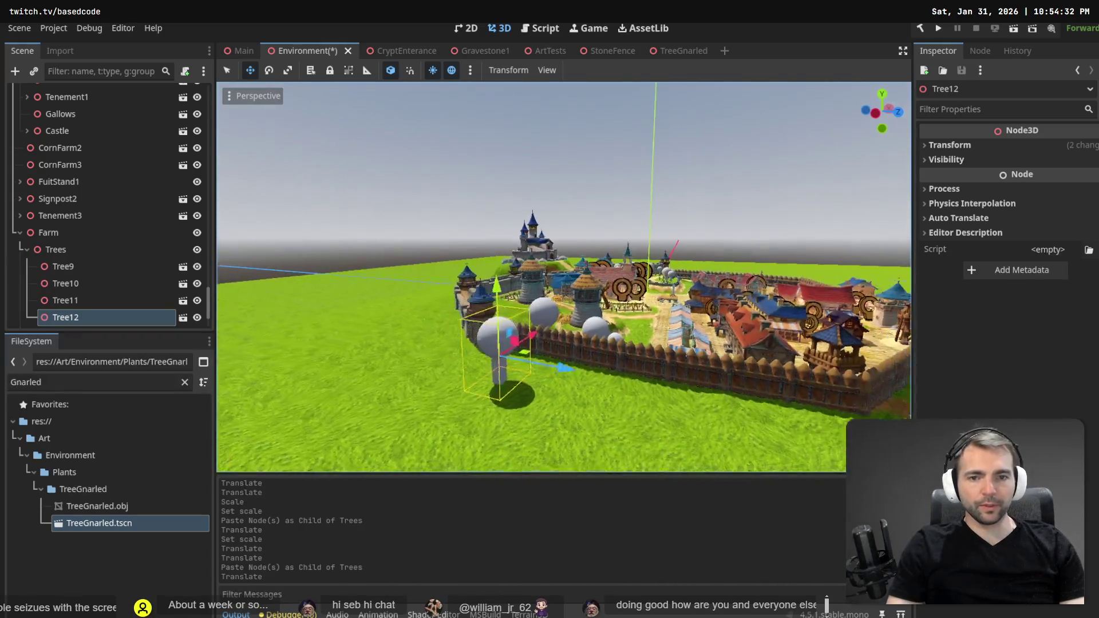
key(w)
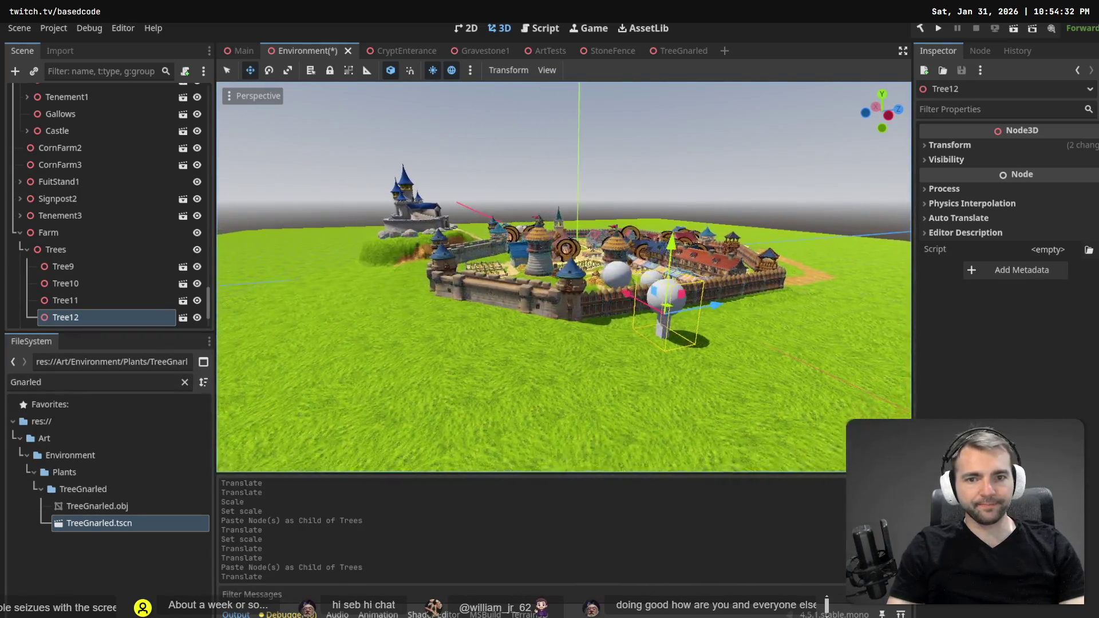
key(d)
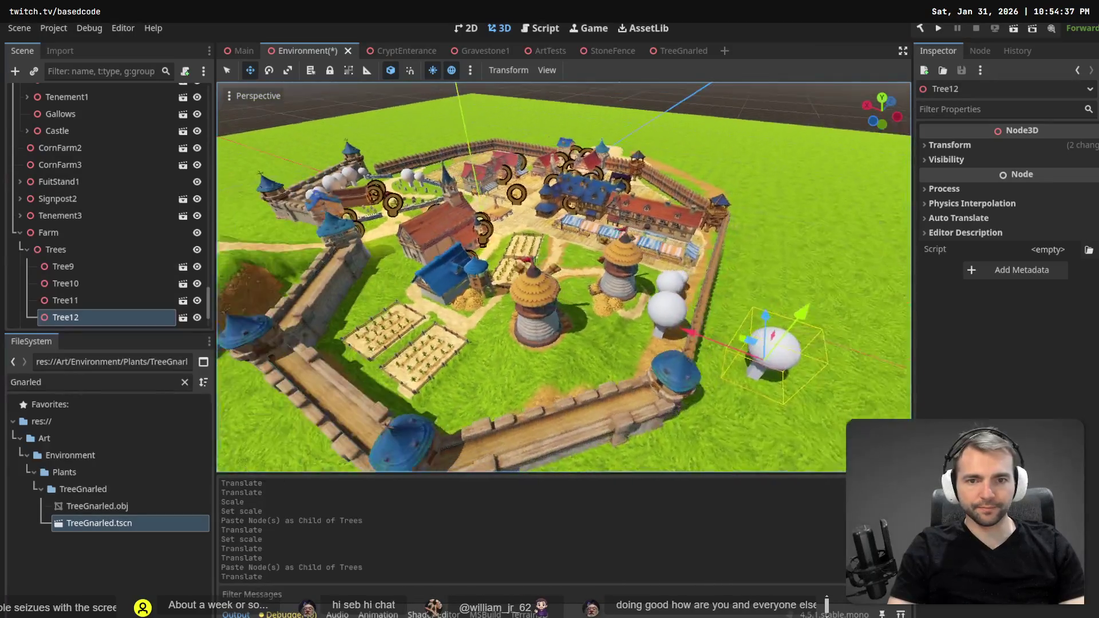
key(s)
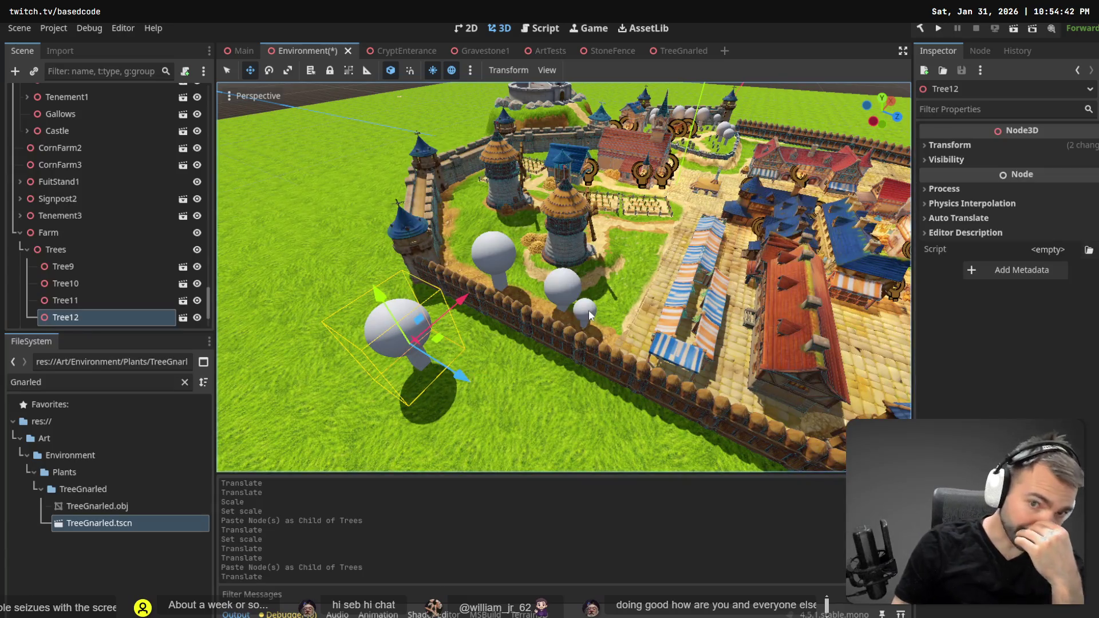
key(s)
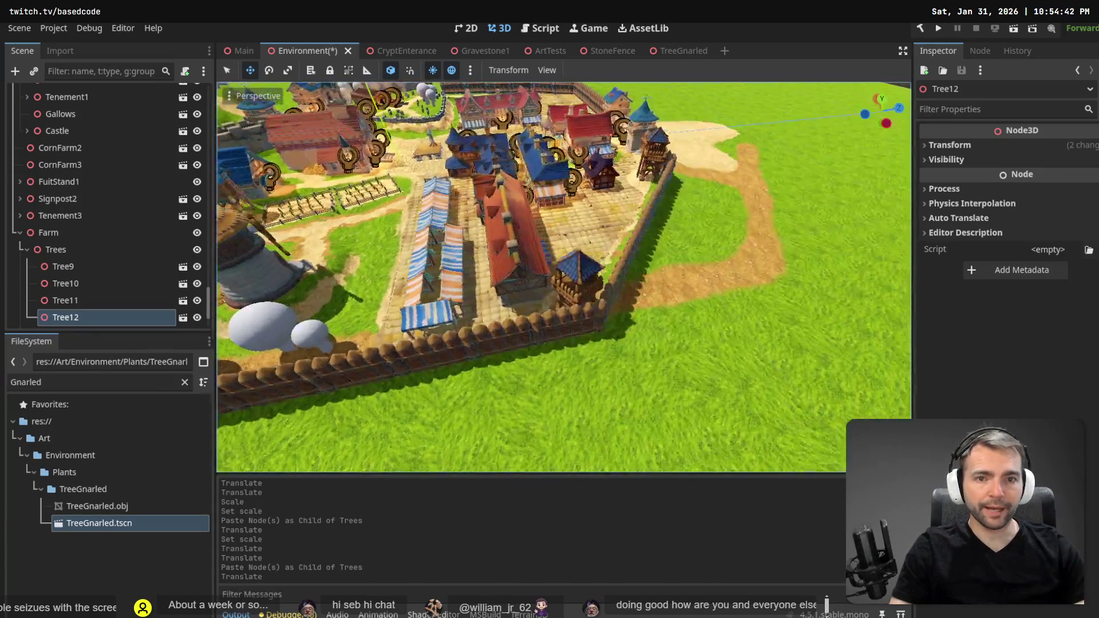
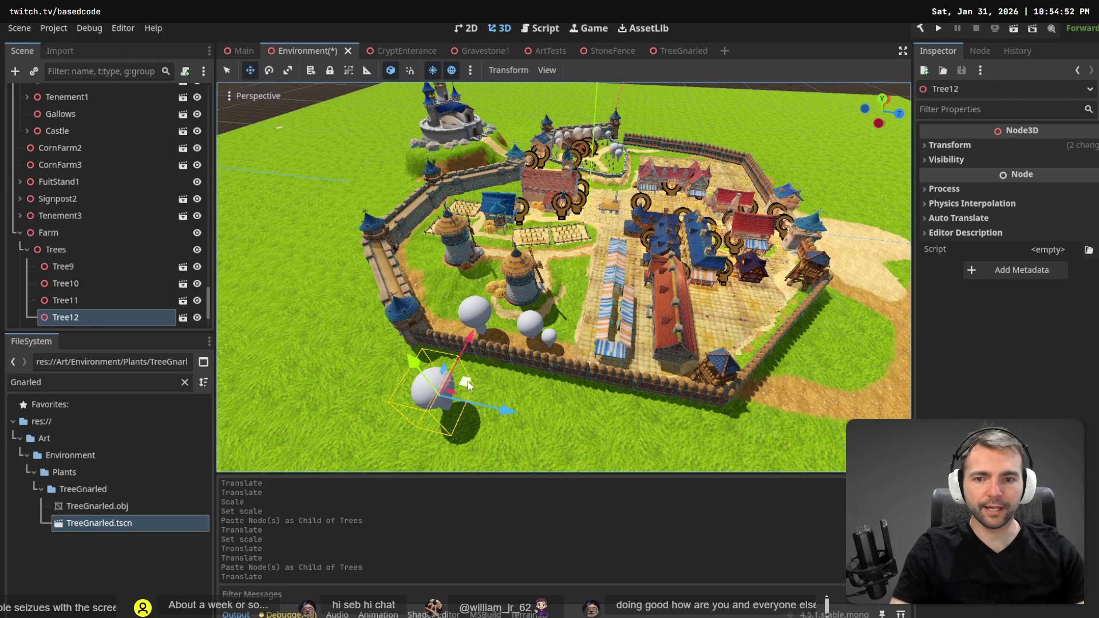
Drag Tree12 from the grass into the village, then undo that move.
drag(468, 385, 756, 296)
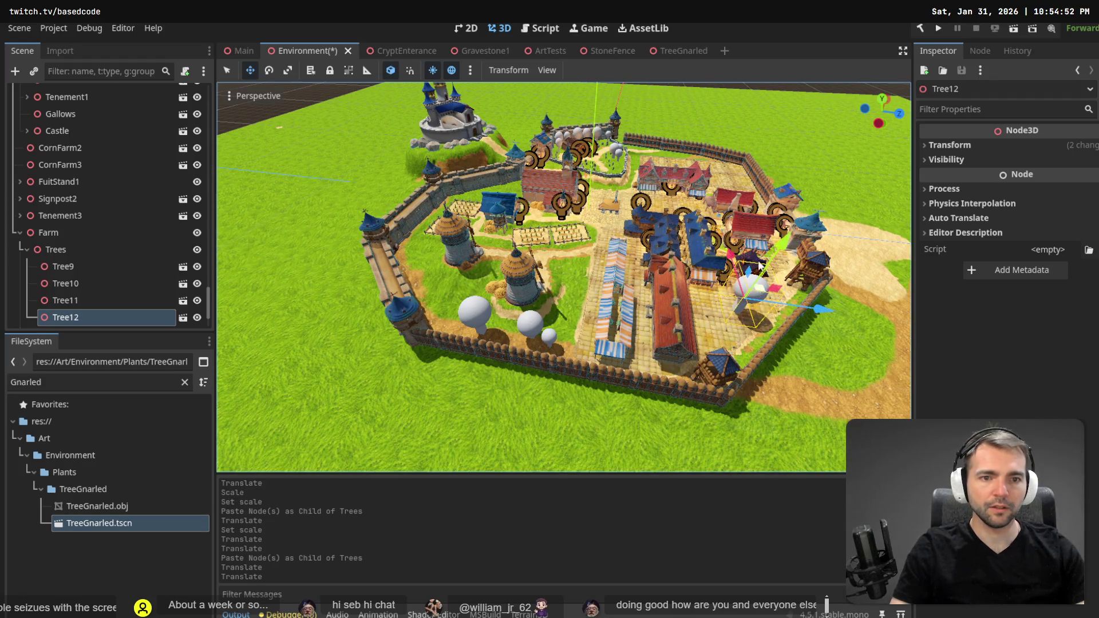
scroll(773, 253, up, 5)
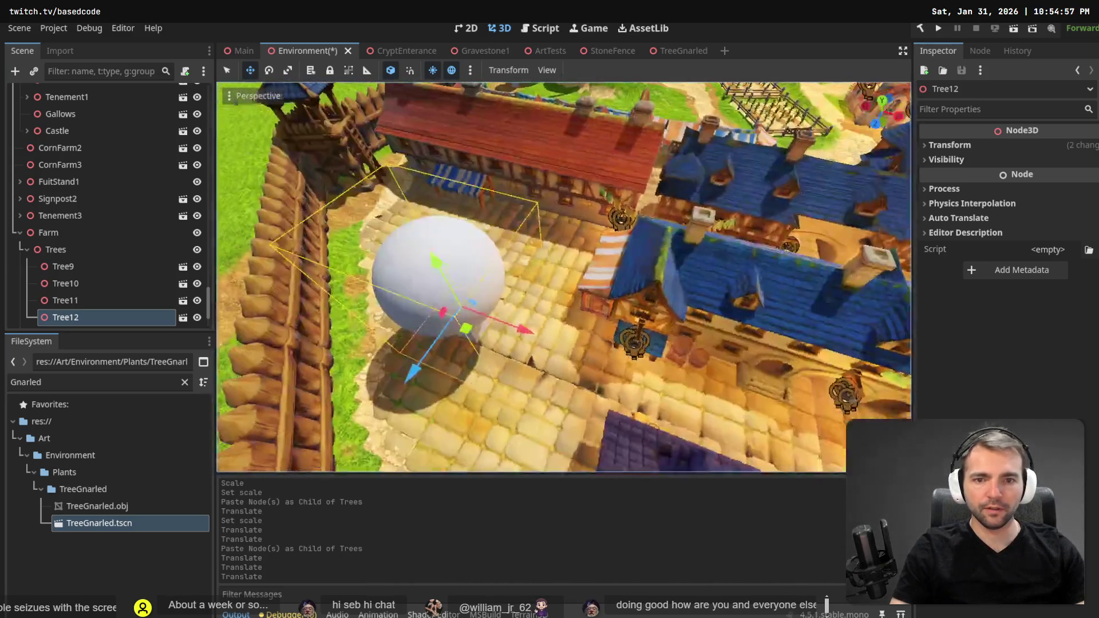
scroll(581, 230, down, 8)
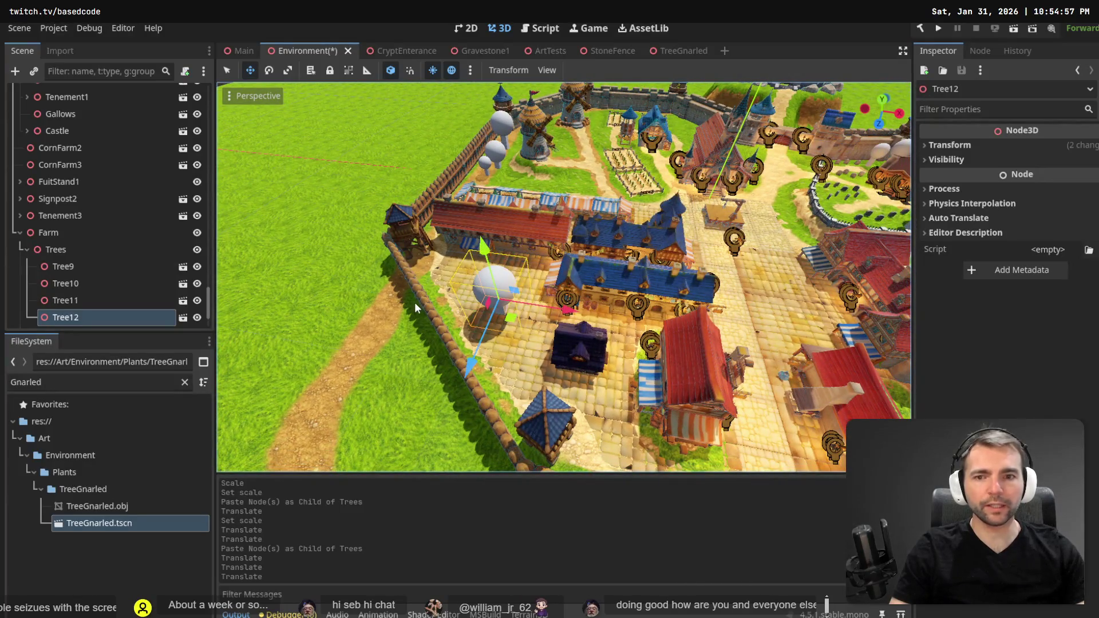
key(ctrl+z)
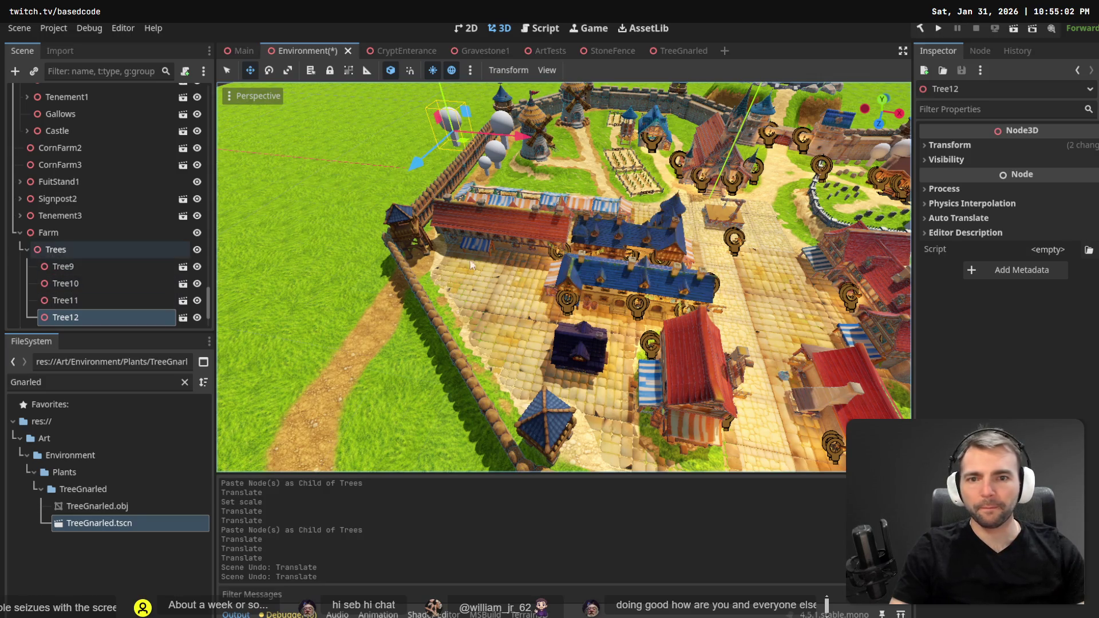
Reselect Tree12 and drag it over to the crop fields by the windmill.
click(577, 362)
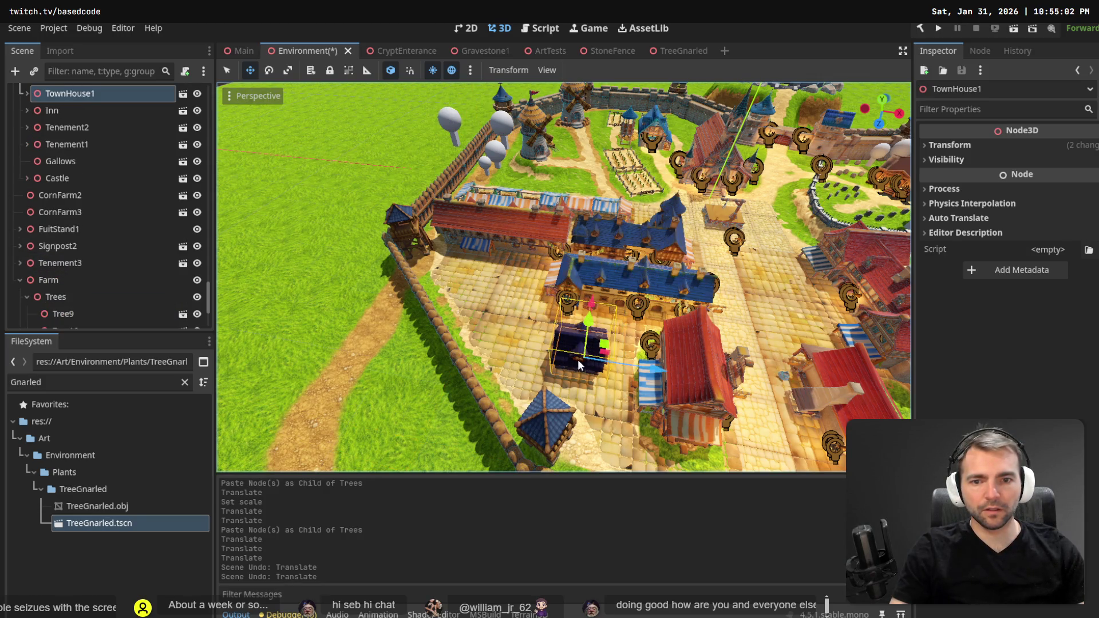
scroll(46, 125, up, 3)
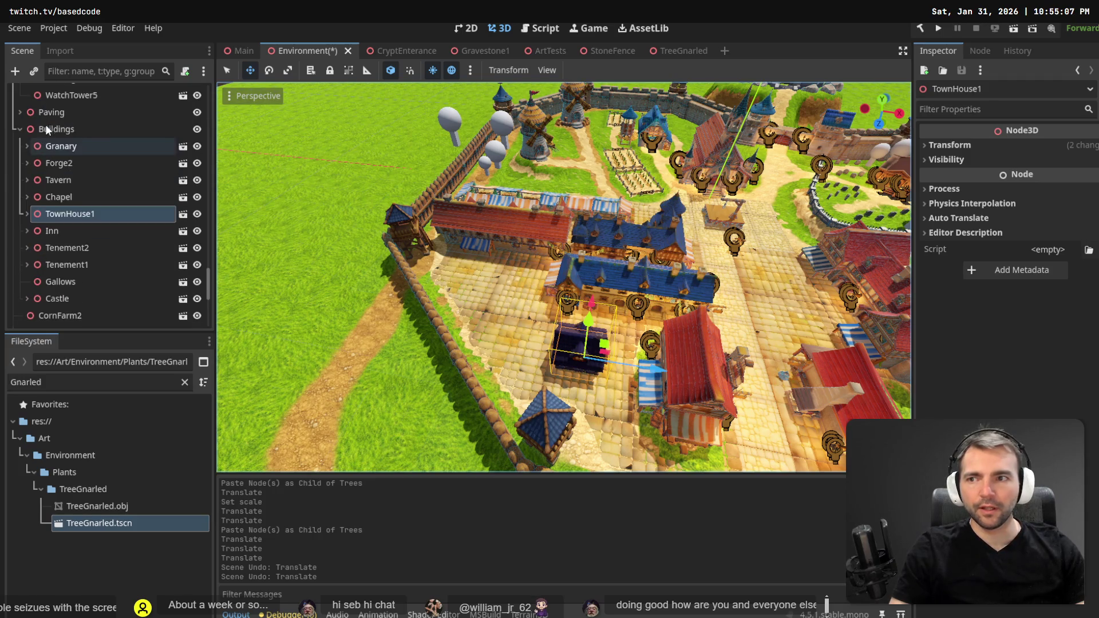
click(46, 129)
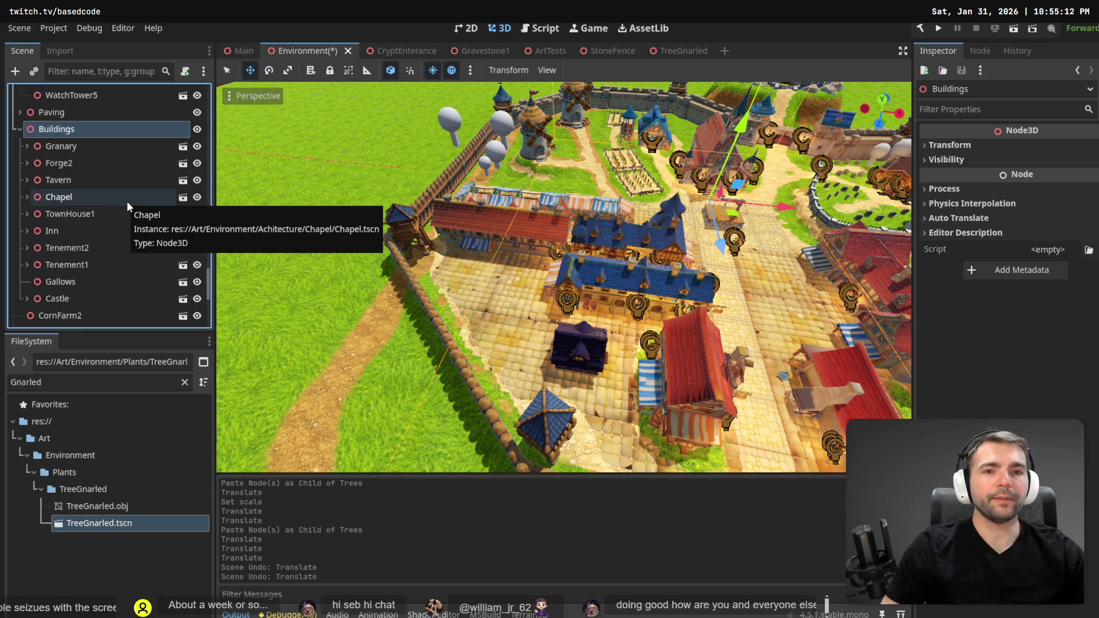
click(446, 127)
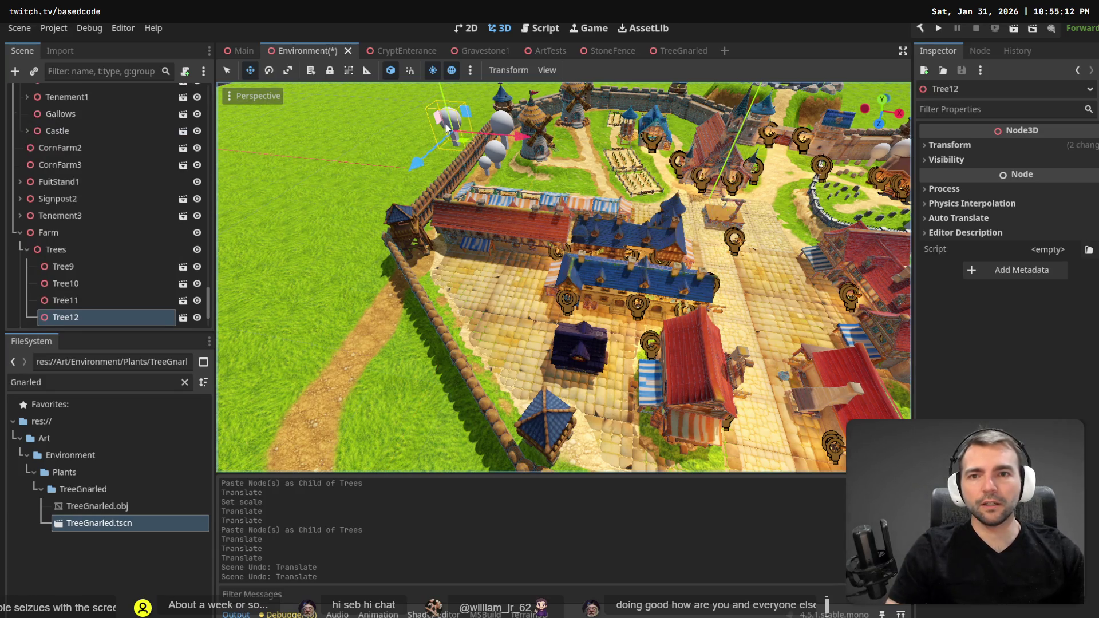
mouse_move(490, 171)
mouse_down()
mouse_move(491, 138)
mouse_move(490, 172)
mouse_up()
scroll(549, 217, down, 5)
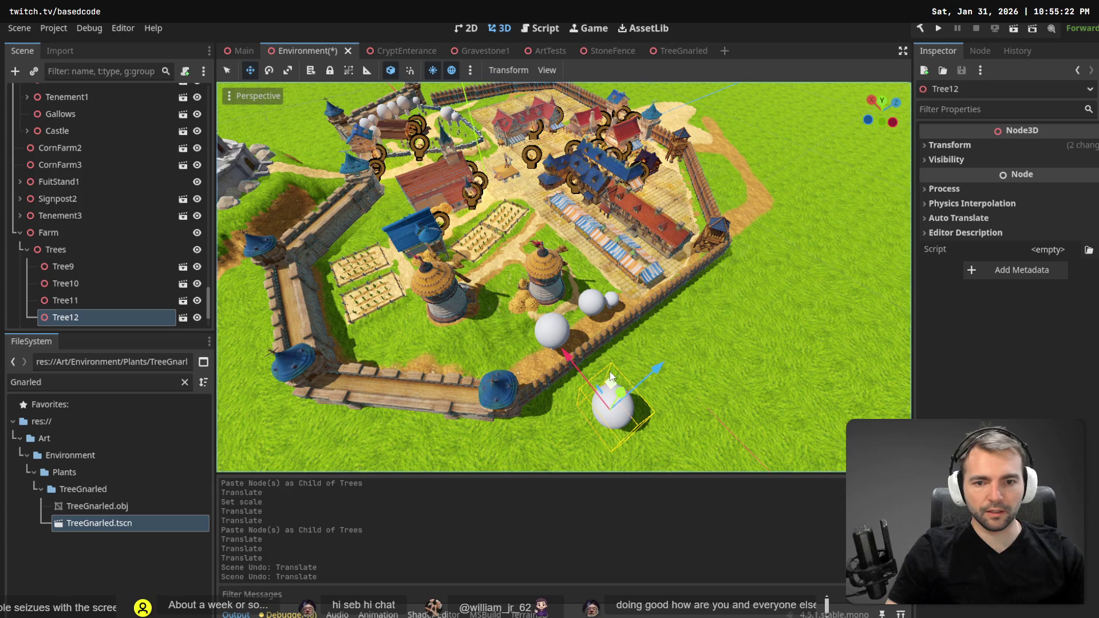
mouse_move(610, 374)
mouse_down()
mouse_move(397, 304)
mouse_move(405, 317)
mouse_move(435, 298)
mouse_up()
key(w)
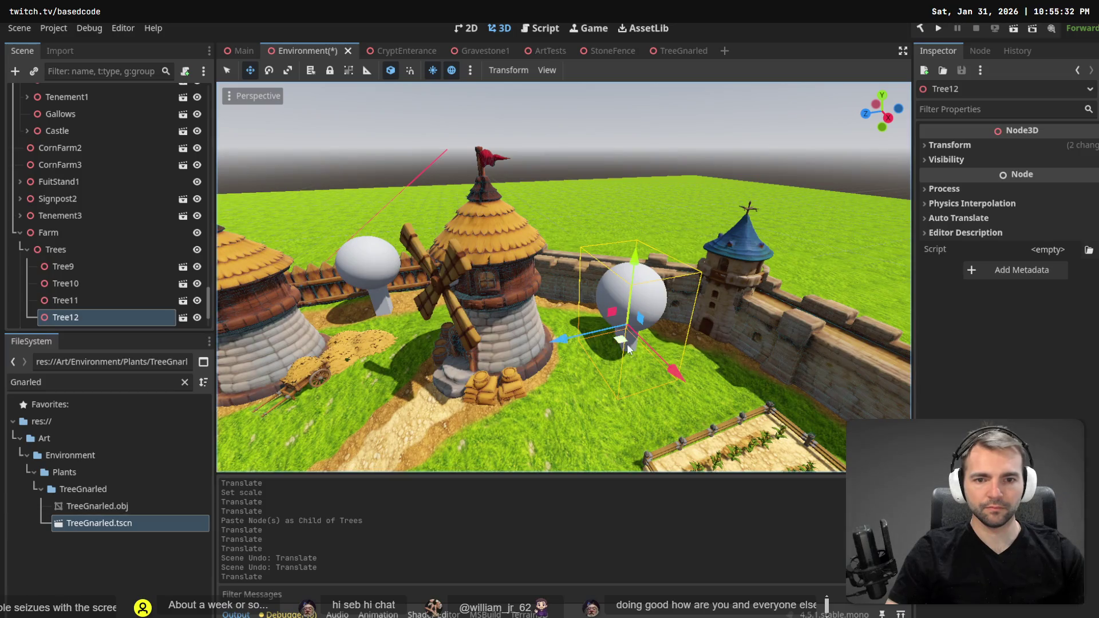
Slide Tree12 right and settle it beside the windmill.
drag(627, 344, 712, 367)
key(s)
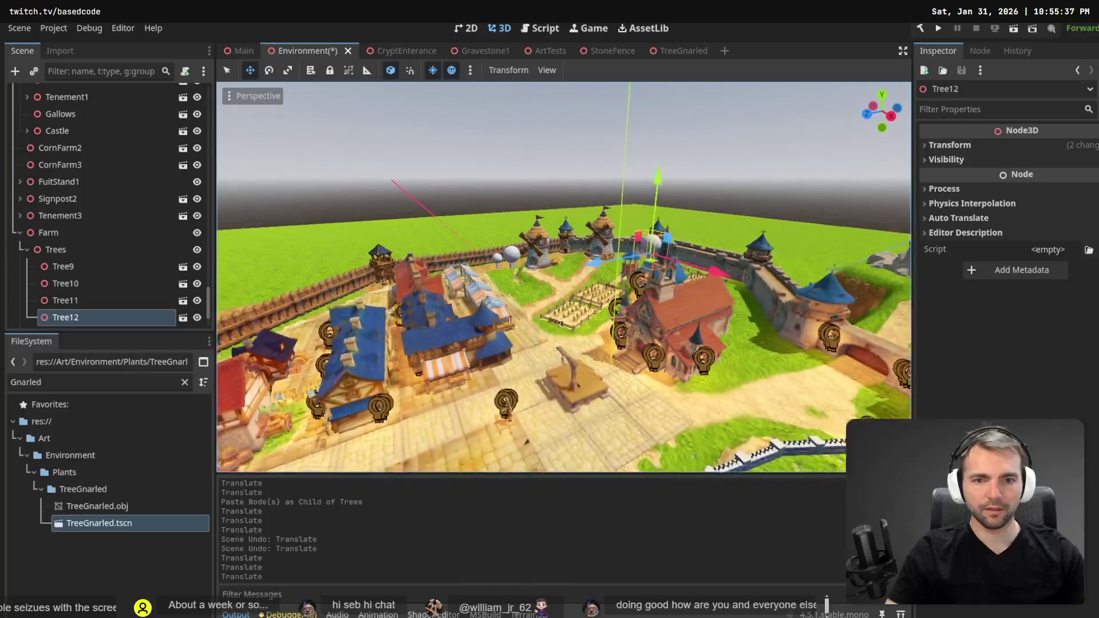
key(w)
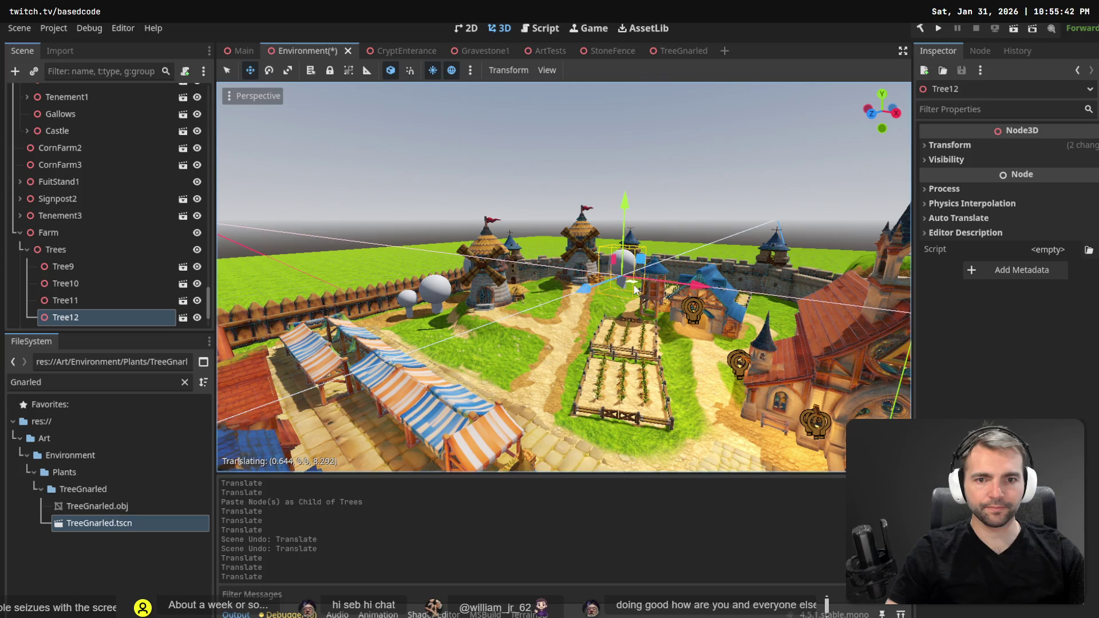
drag(634, 289, 634, 290)
Fly around the walled town, then paste a copy of the tree as Tree13 under Trees.
key(w)
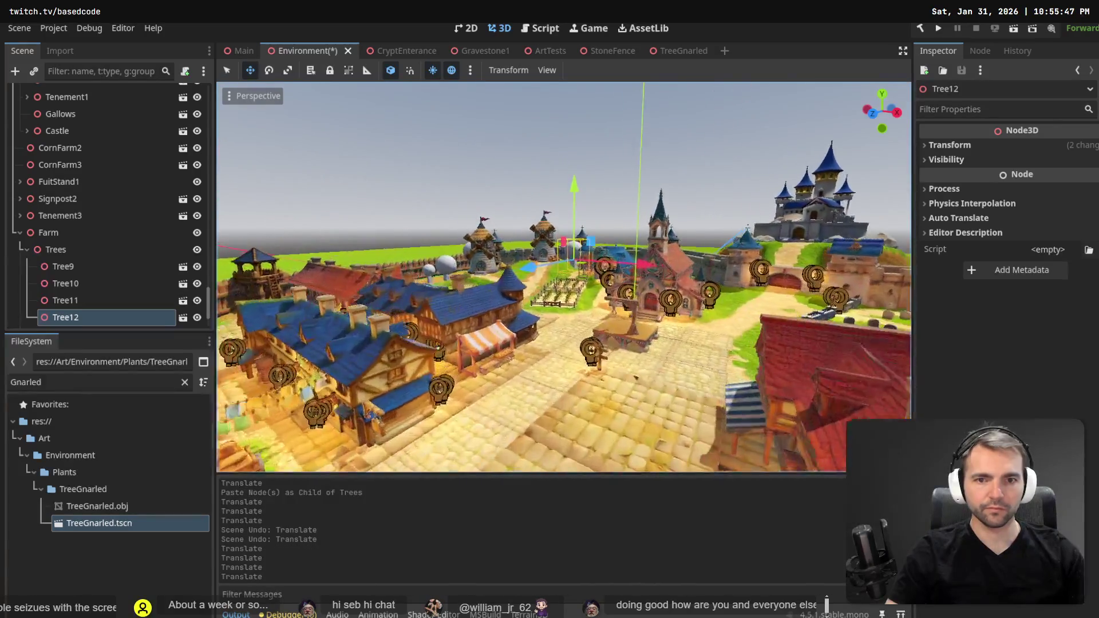
key(w)
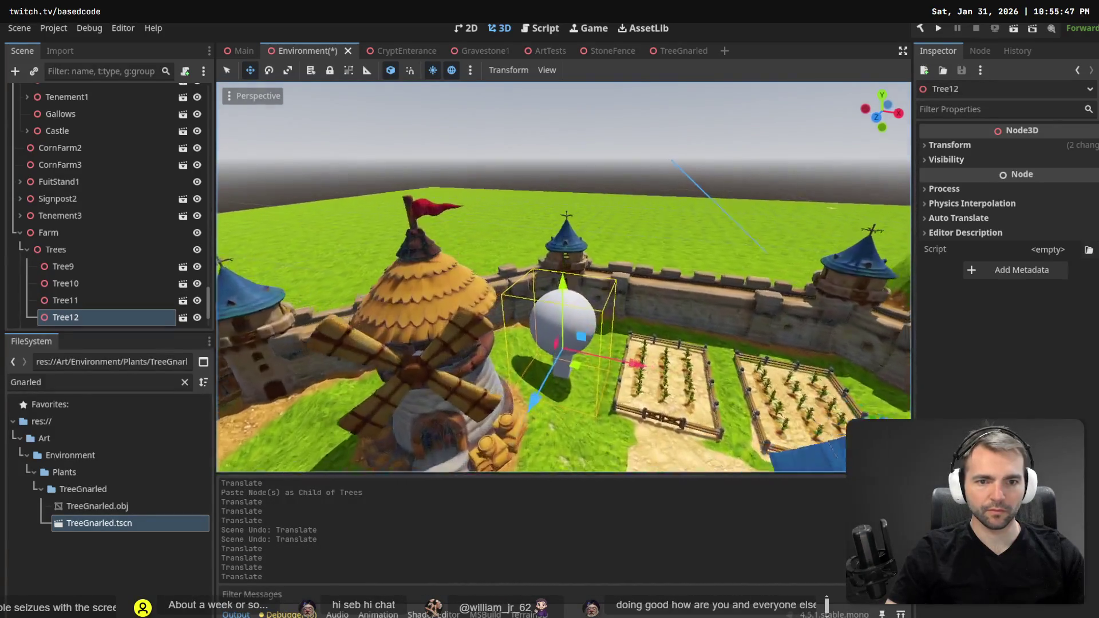
key(w)
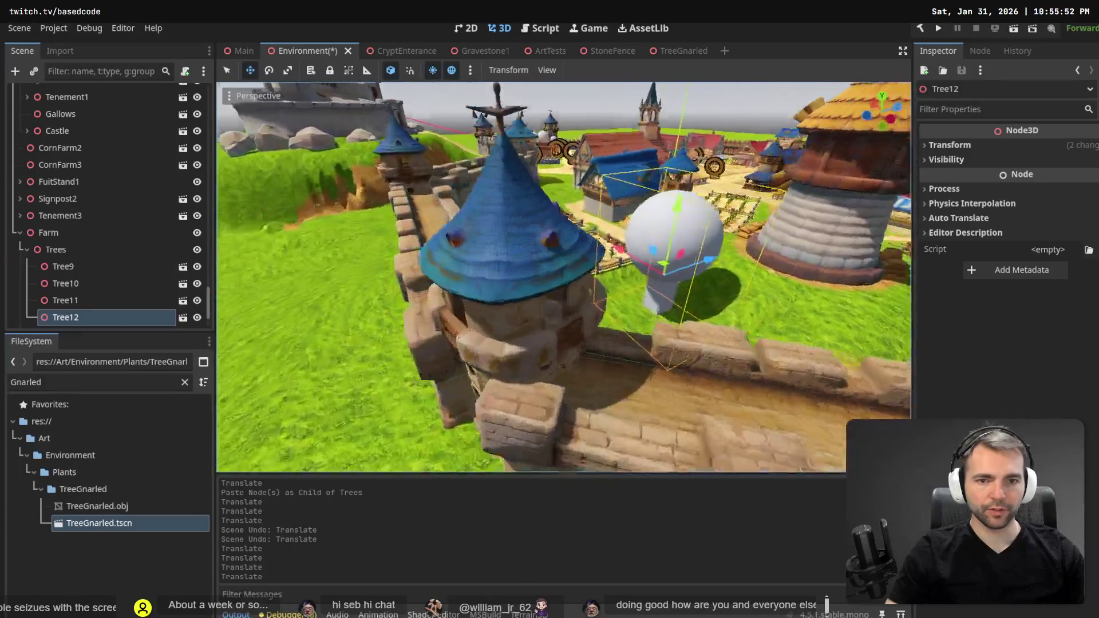
key(s)
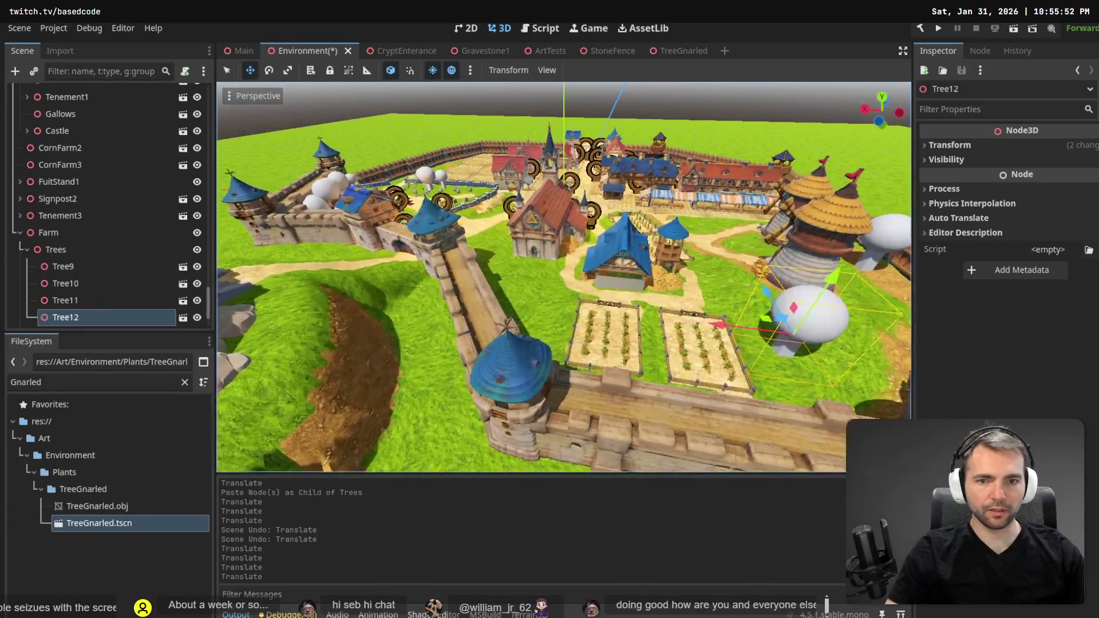
key(d)
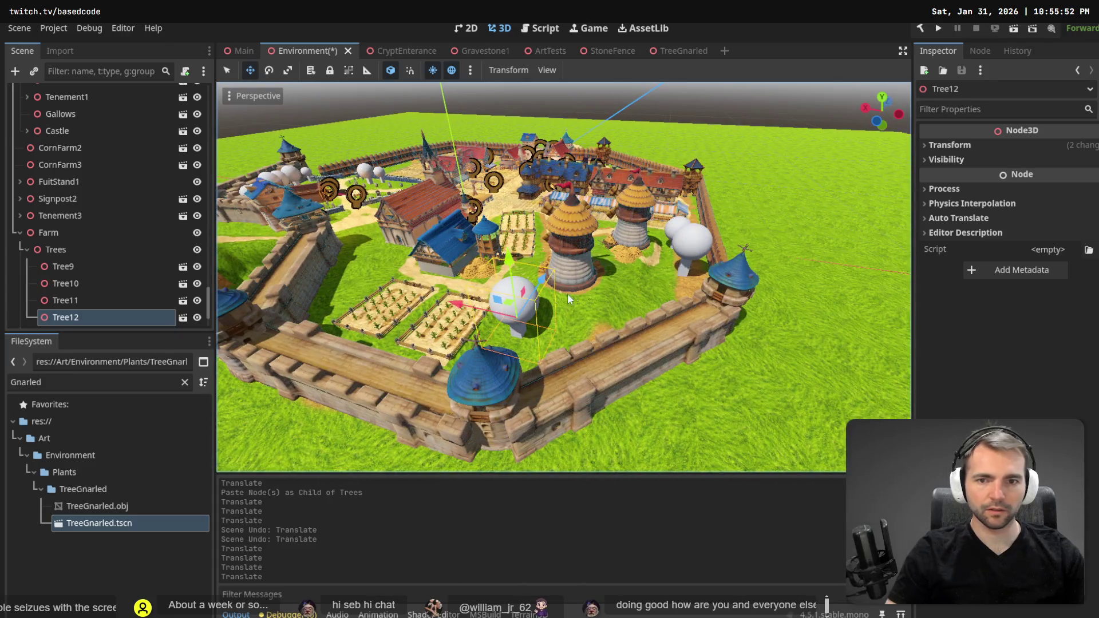
click(68, 248)
key(ctrl+v)
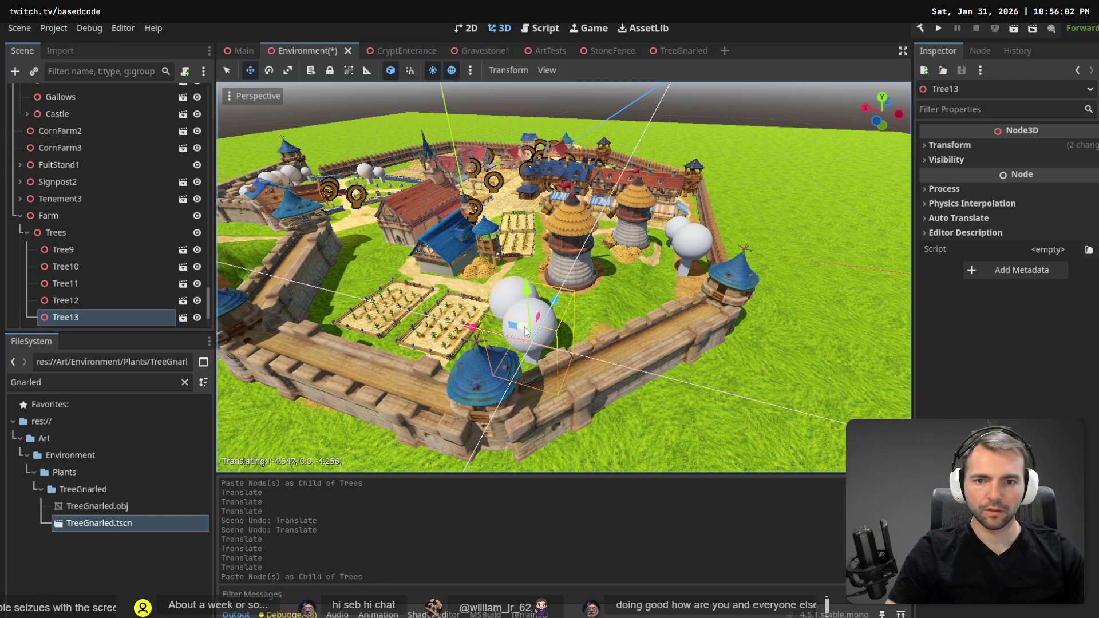
Nudge Tree13 beside Tree12 and check it alongside the windmill.
drag(497, 301, 495, 292)
key(w)
key(s)
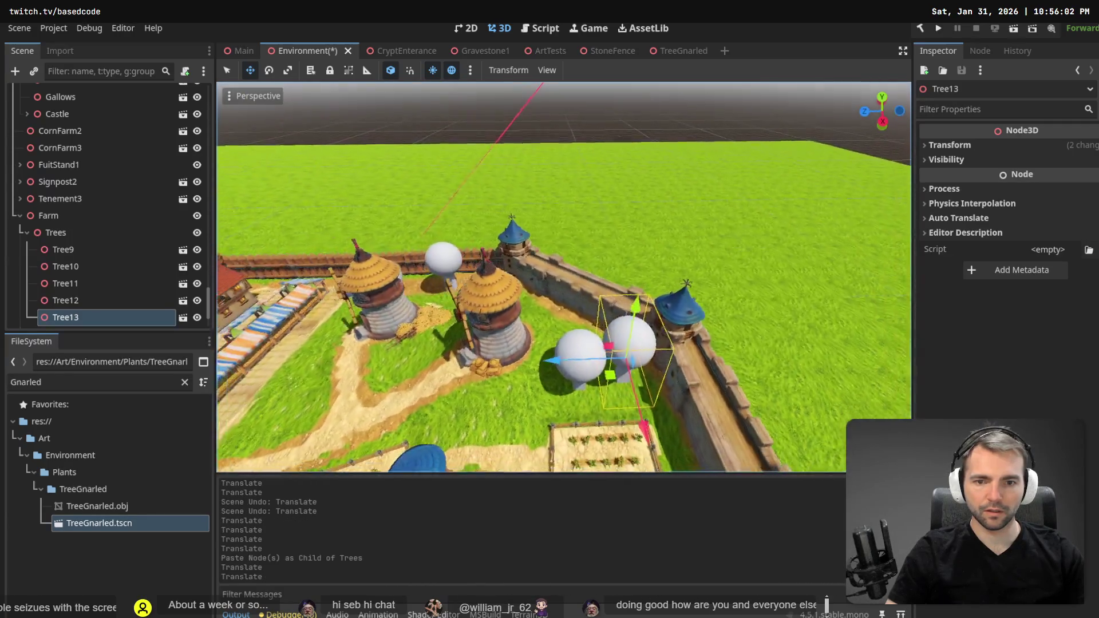
key(d)
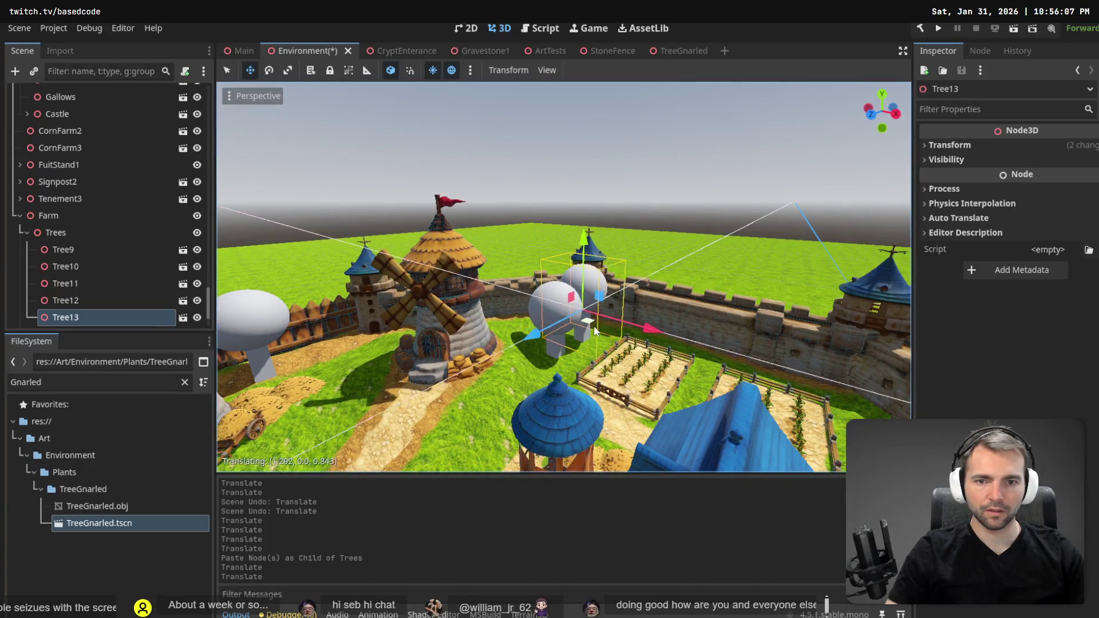
key(s)
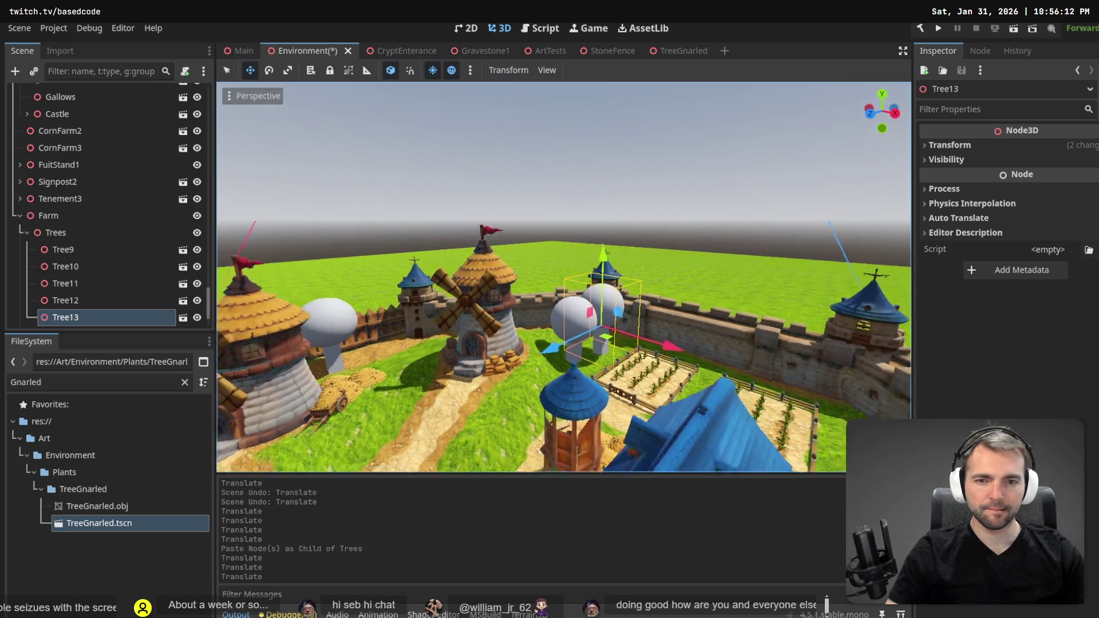
Save the Environment scene and build and run the game with F5.
key(w)
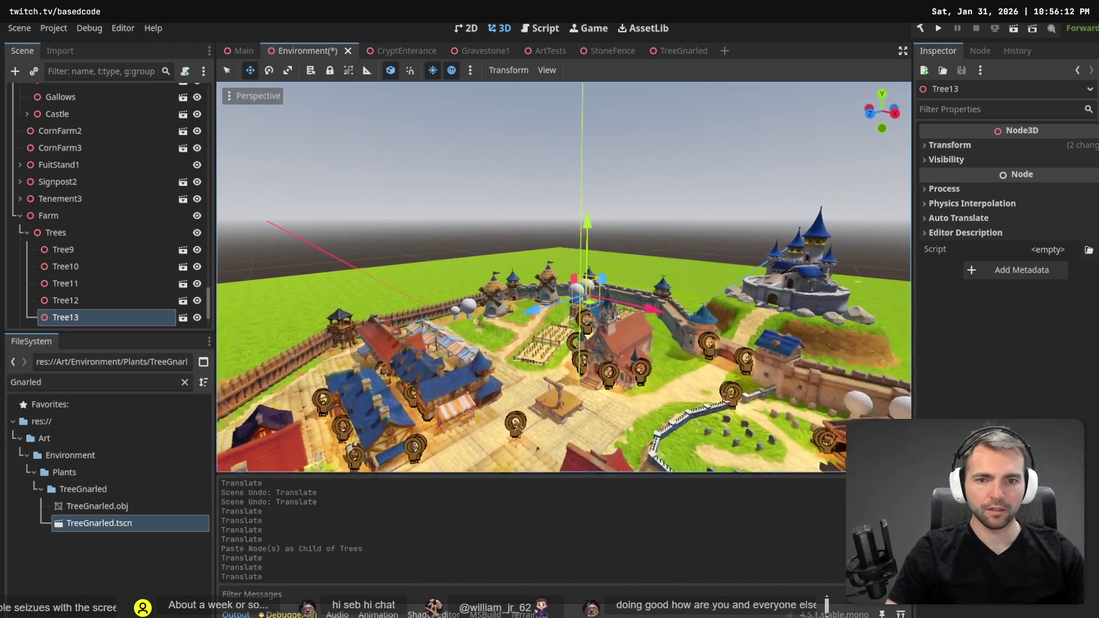
key(ctrl+s)
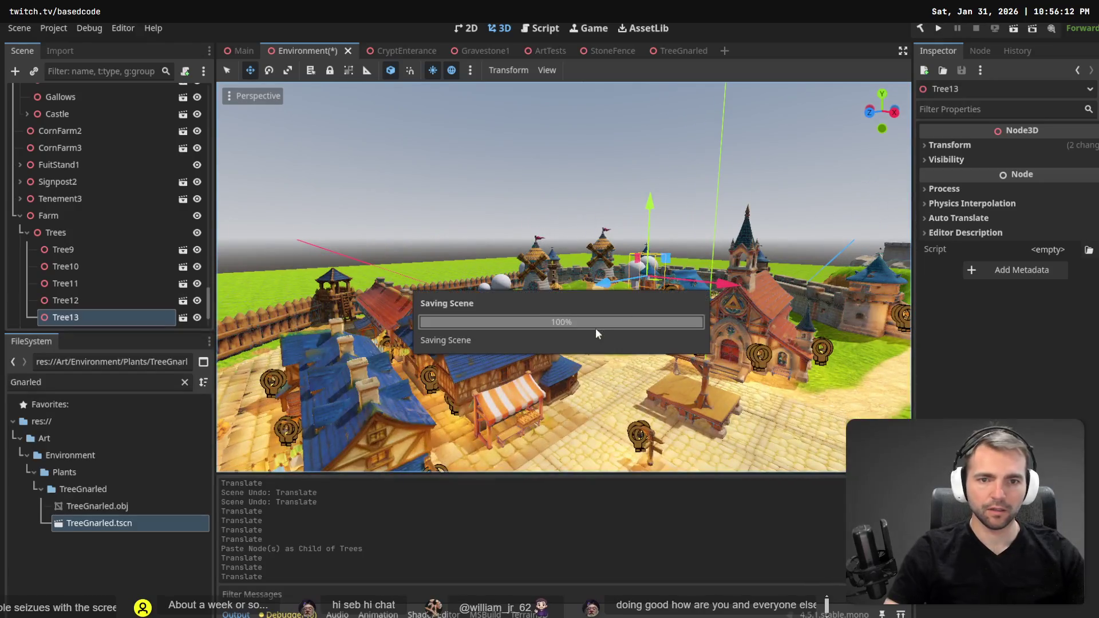
key(F5)
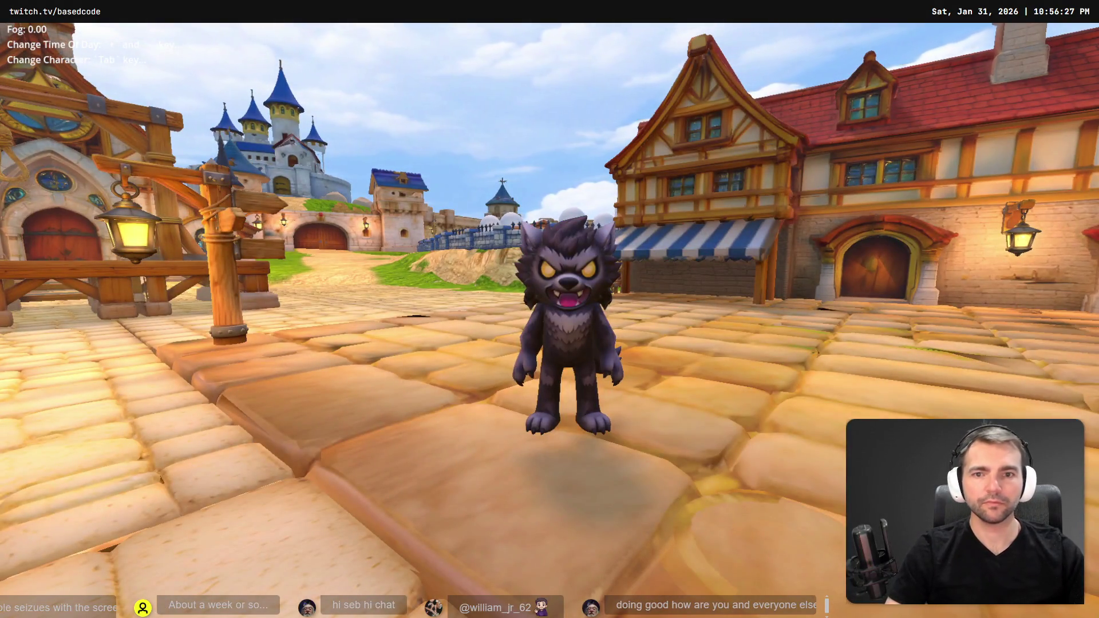
Run the werewolf through town to the fenced windmill farm, then stop the game with F8.
key(w)
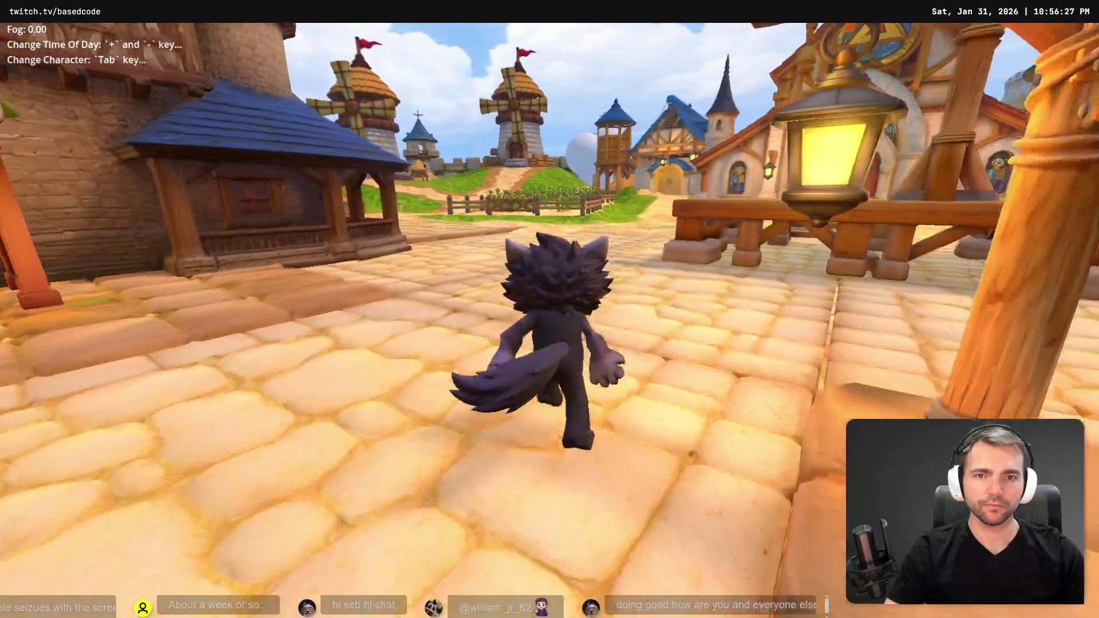
key(w)
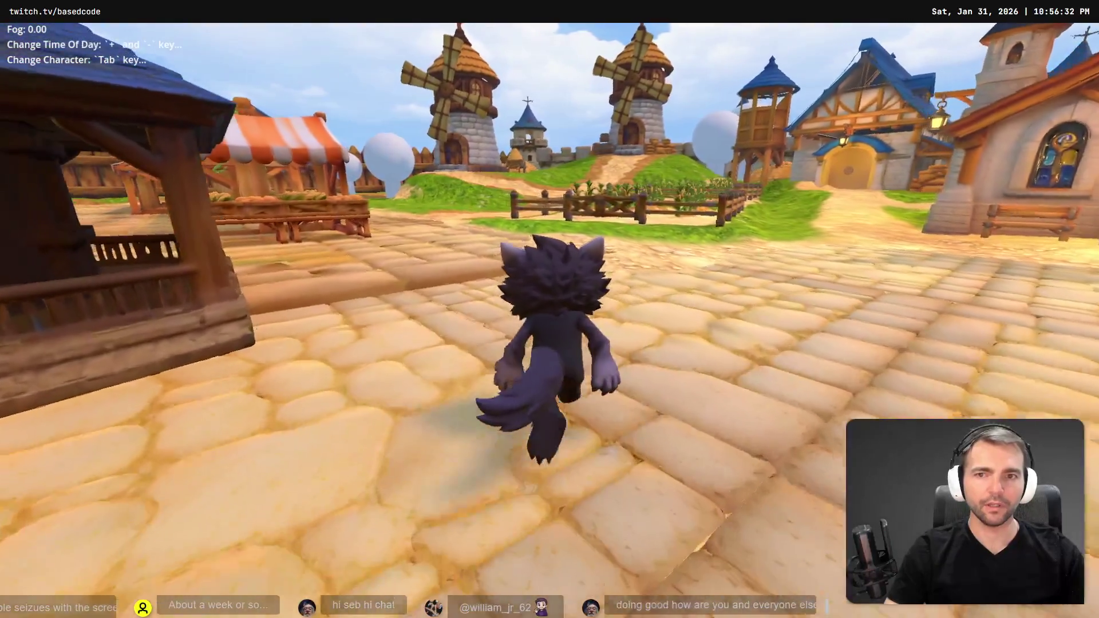
key(w)
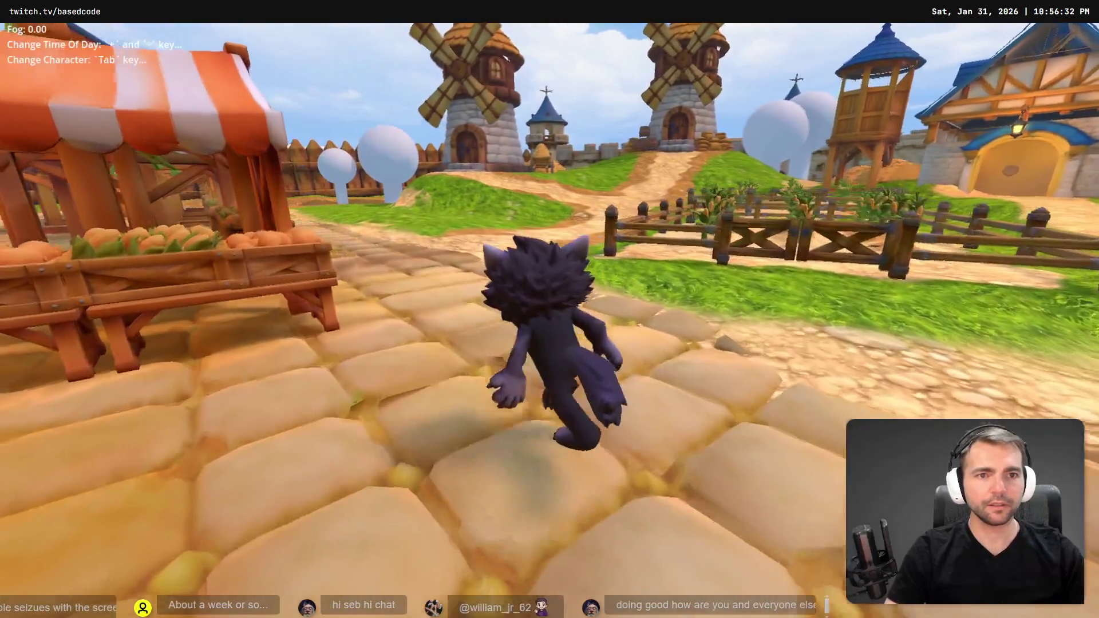
key(s)
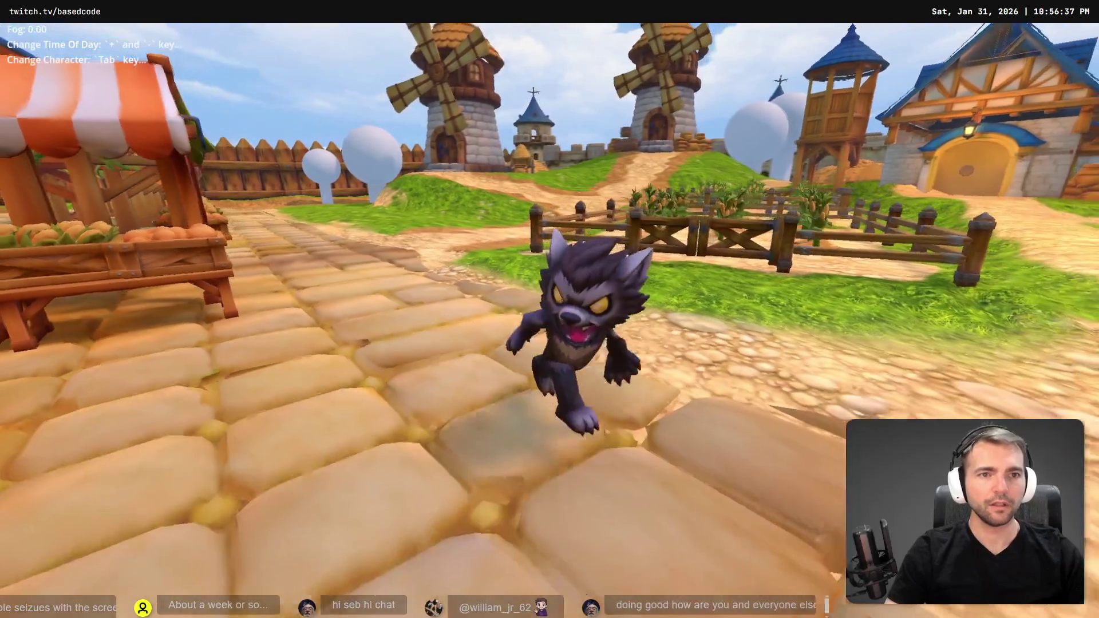
key(F8)
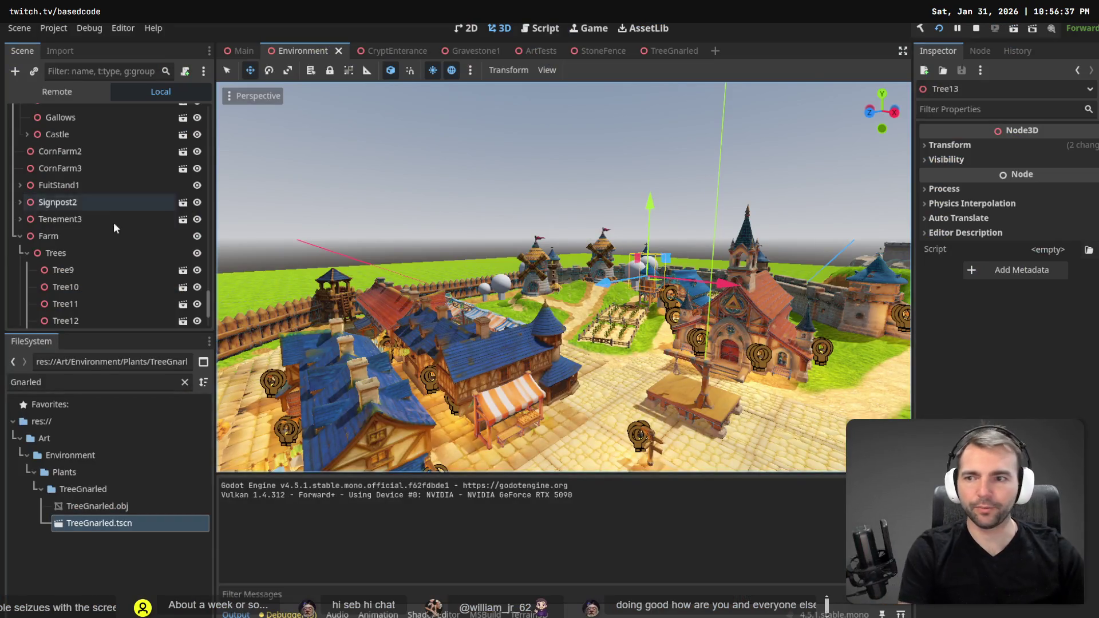
Delete Tree13 from the Trees group.
scroll(91, 206, down, 3)
click(79, 233)
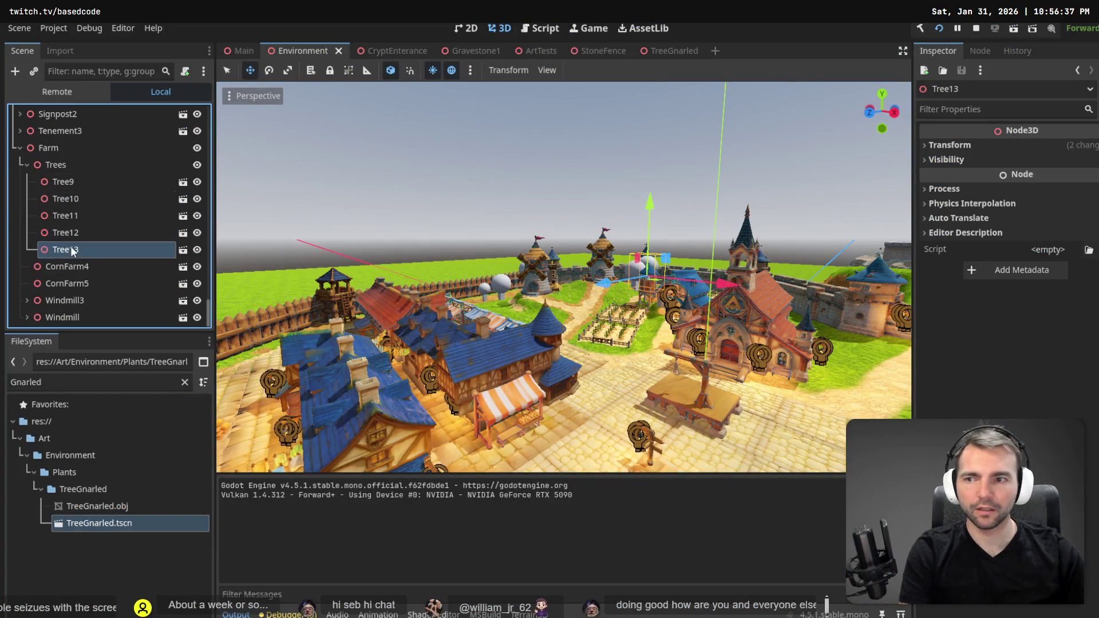
key(Delete)
click(541, 327)
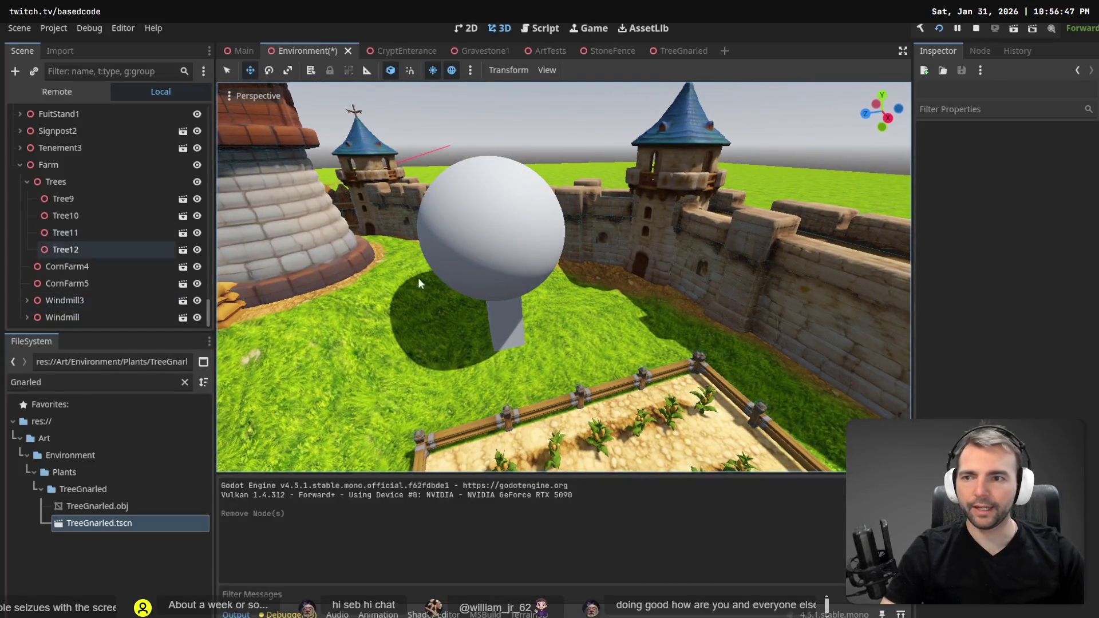
Set Tree12's Transform scale to 1.5 on X, Y and Z.
click(458, 270)
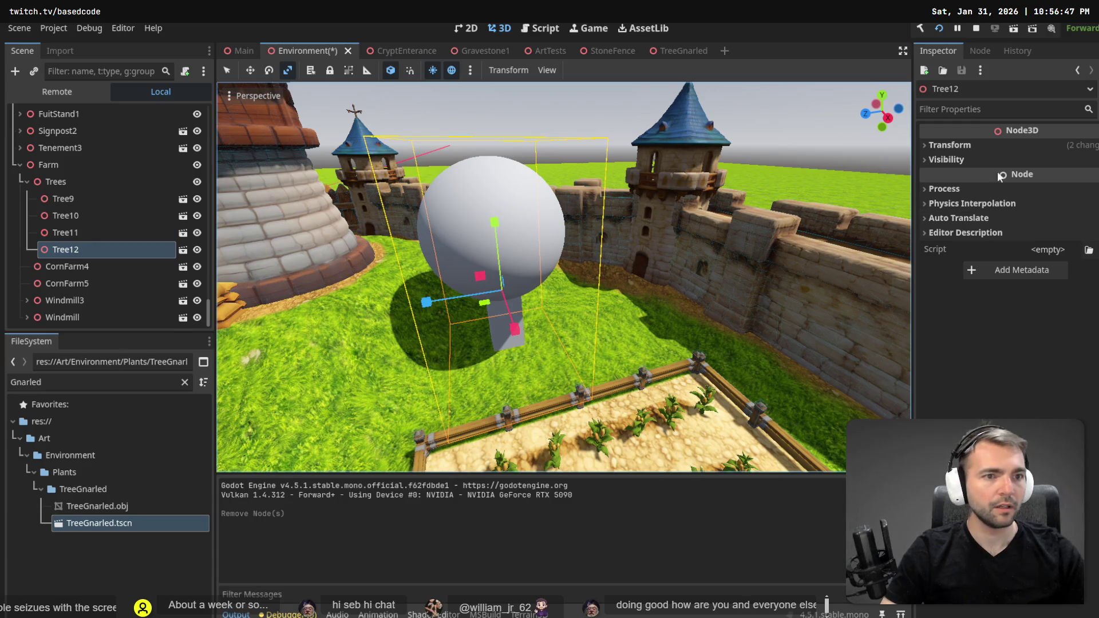
click(956, 145)
text(1.5)
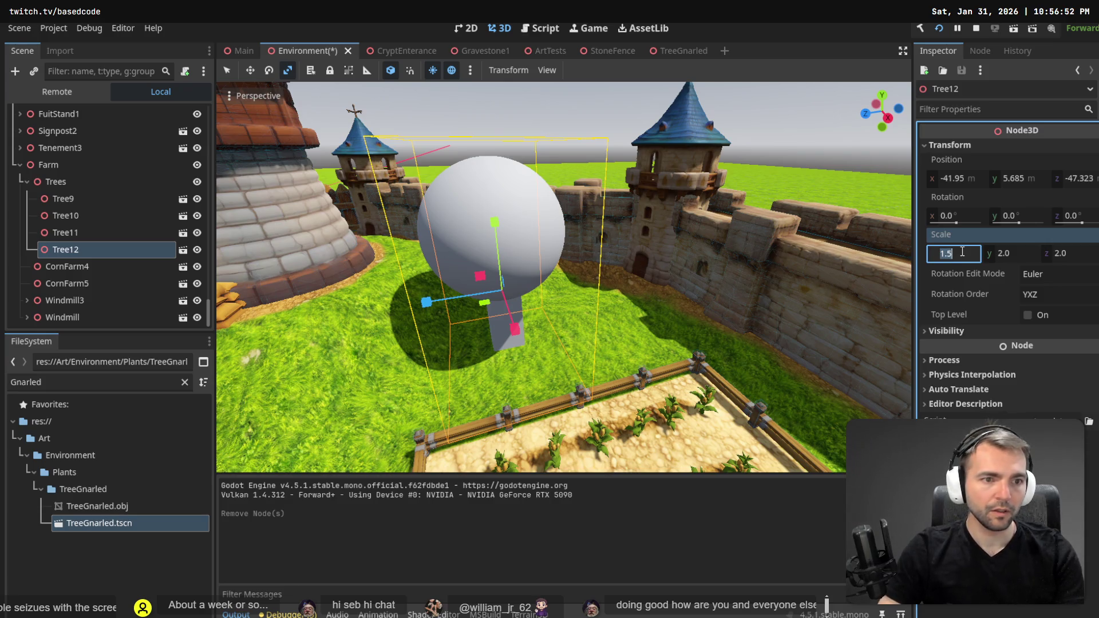
key(Tab)
text(1.5)
key(Tab)
text(1.5)
key(Return)
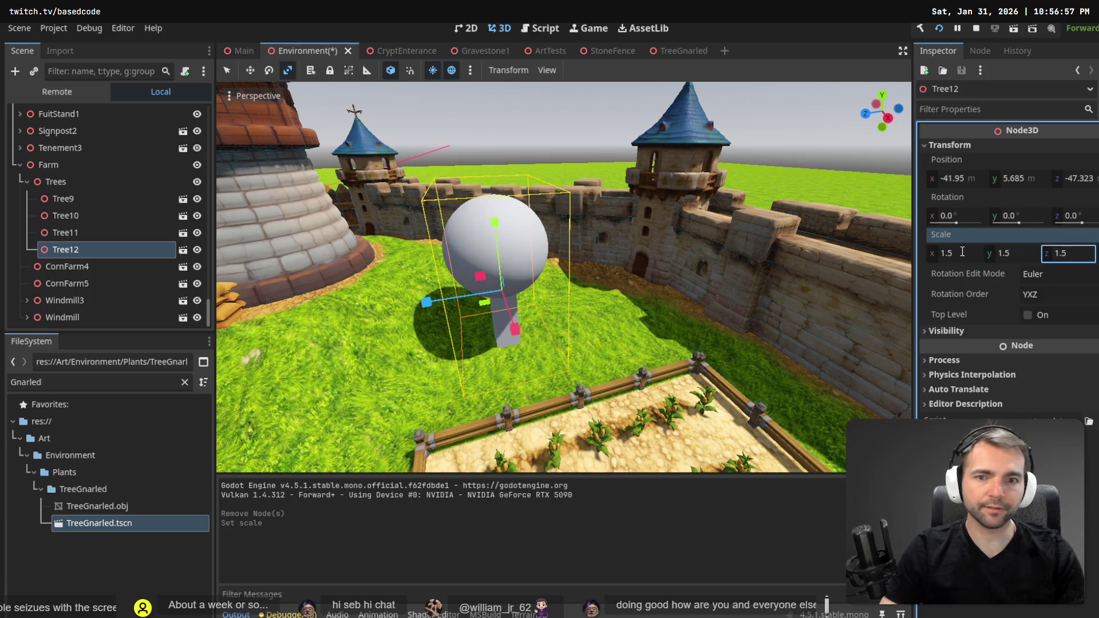
Fly the editor camera over the town and farm field, then launch the game with F5.
click(589, 141)
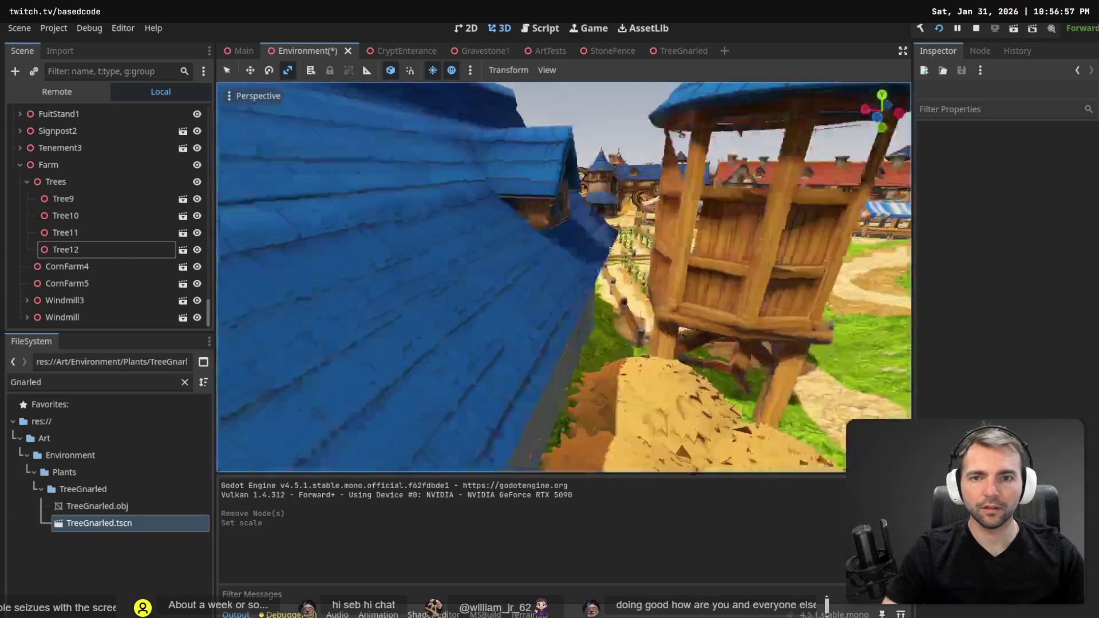
key(w)
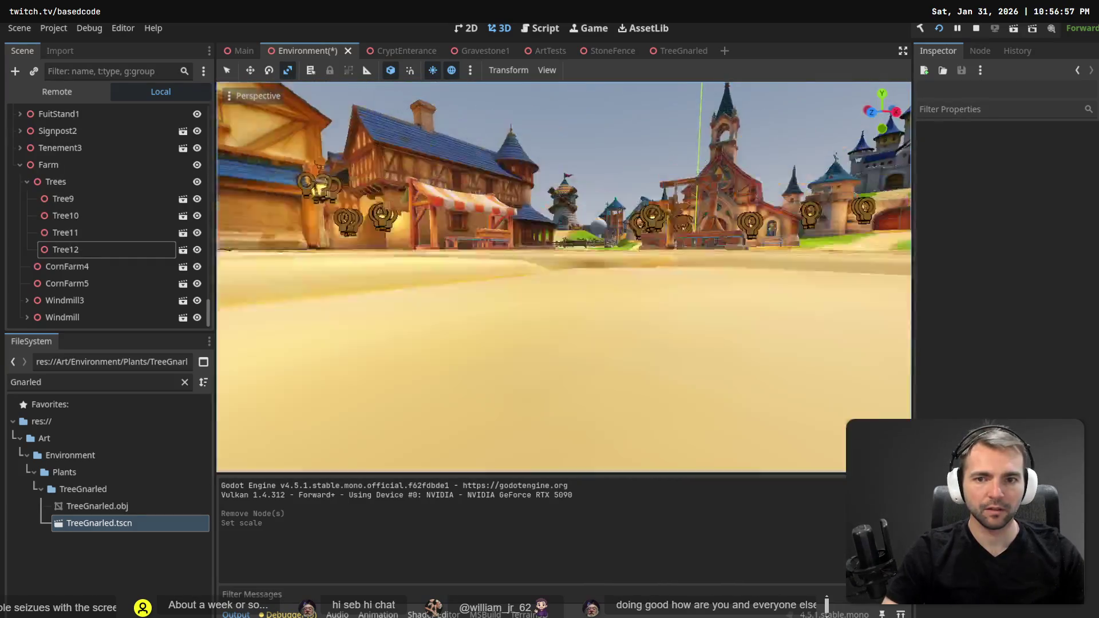
key(s)
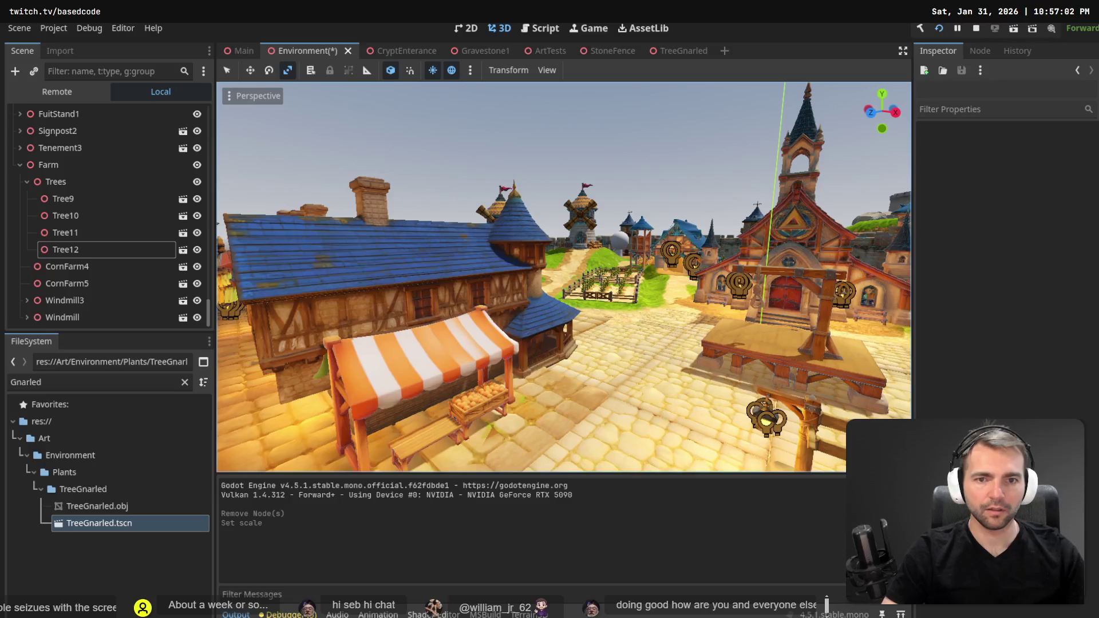
key(w)
key(s)
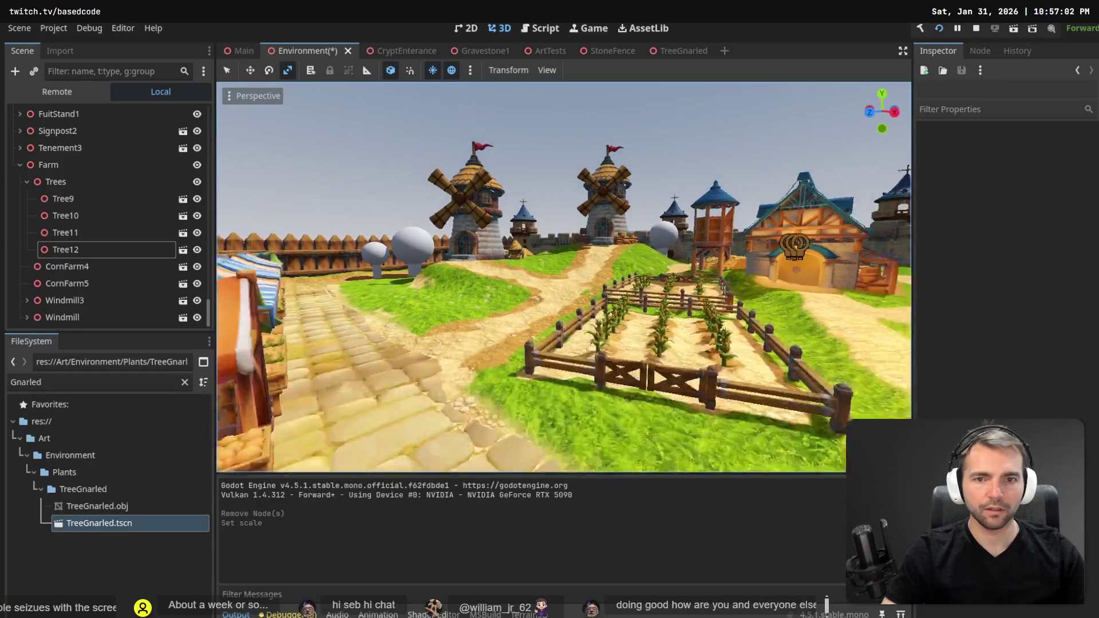
key(s)
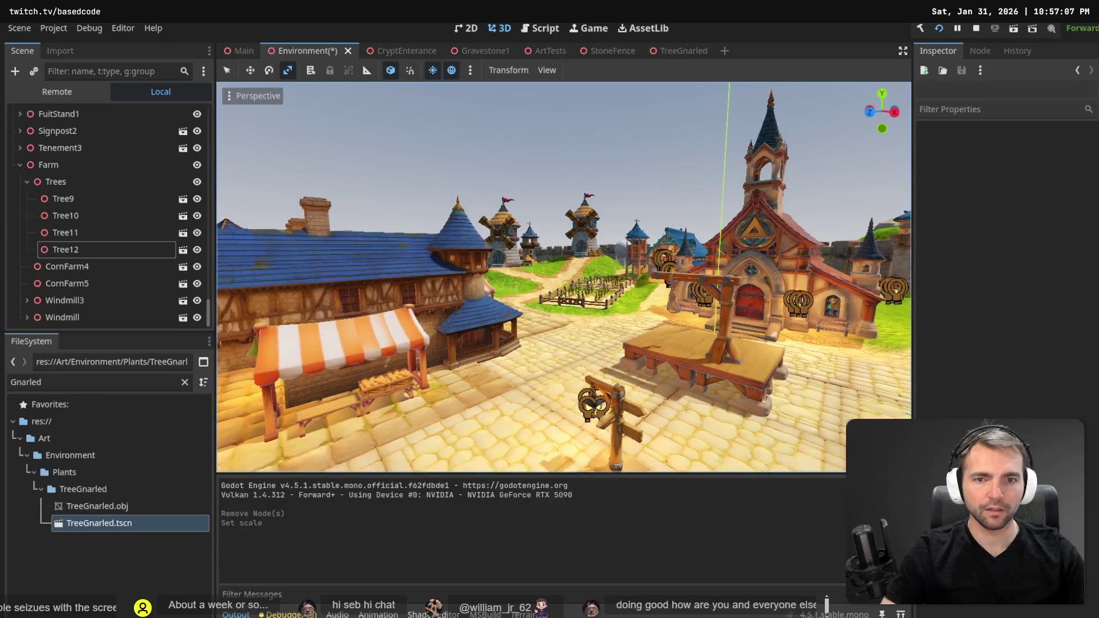
key(F5)
Run the wolf up the cobbled street past the bench toward the castle gate.
key(w)
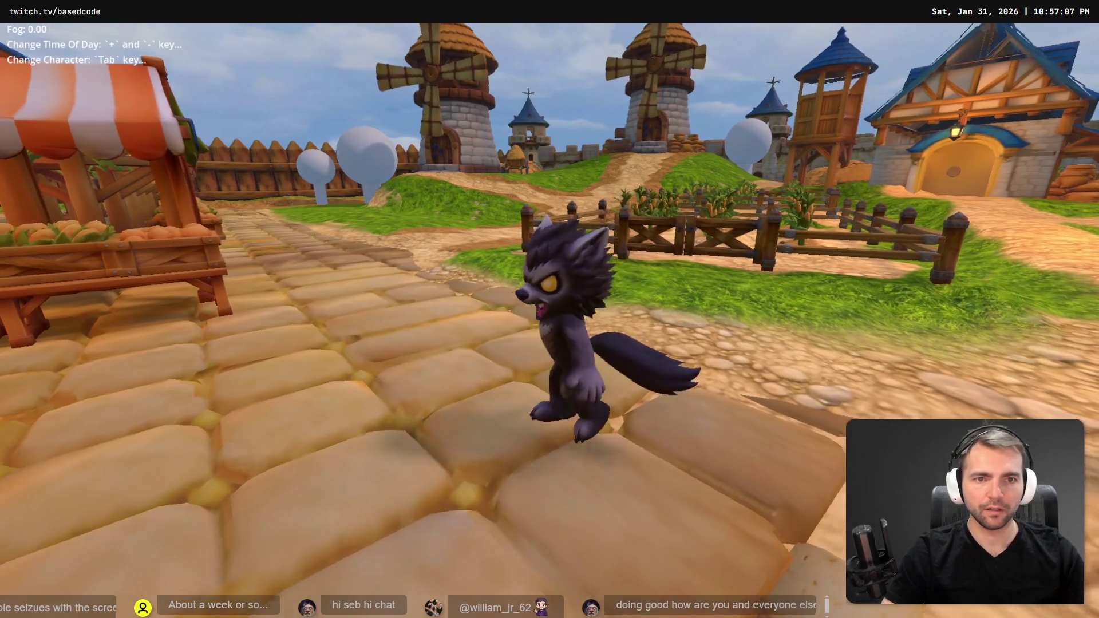
key(w)
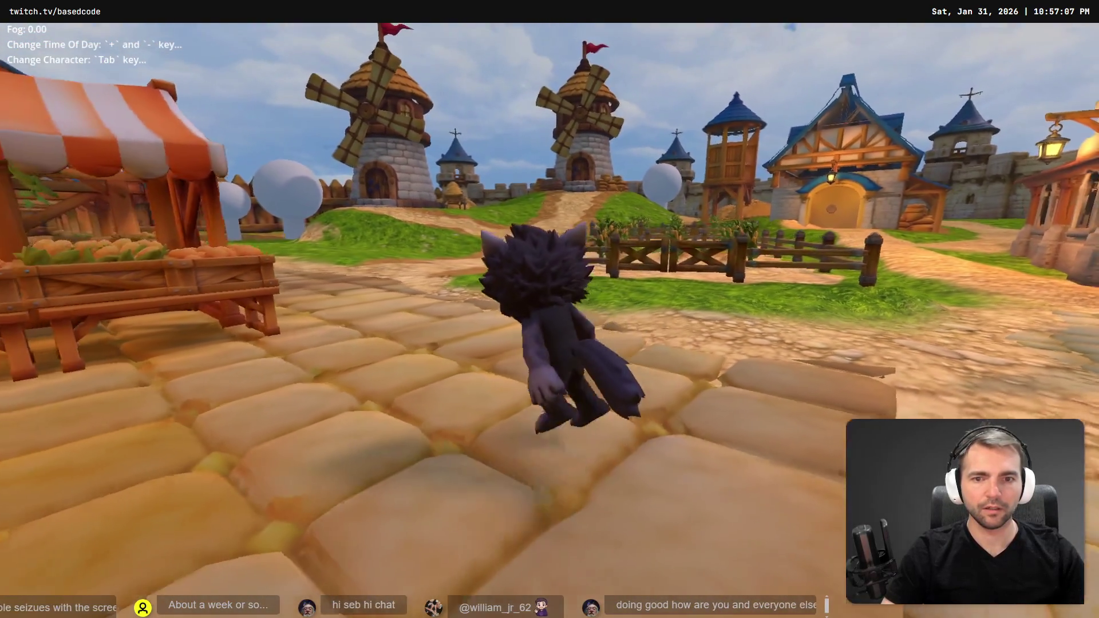
key(w)
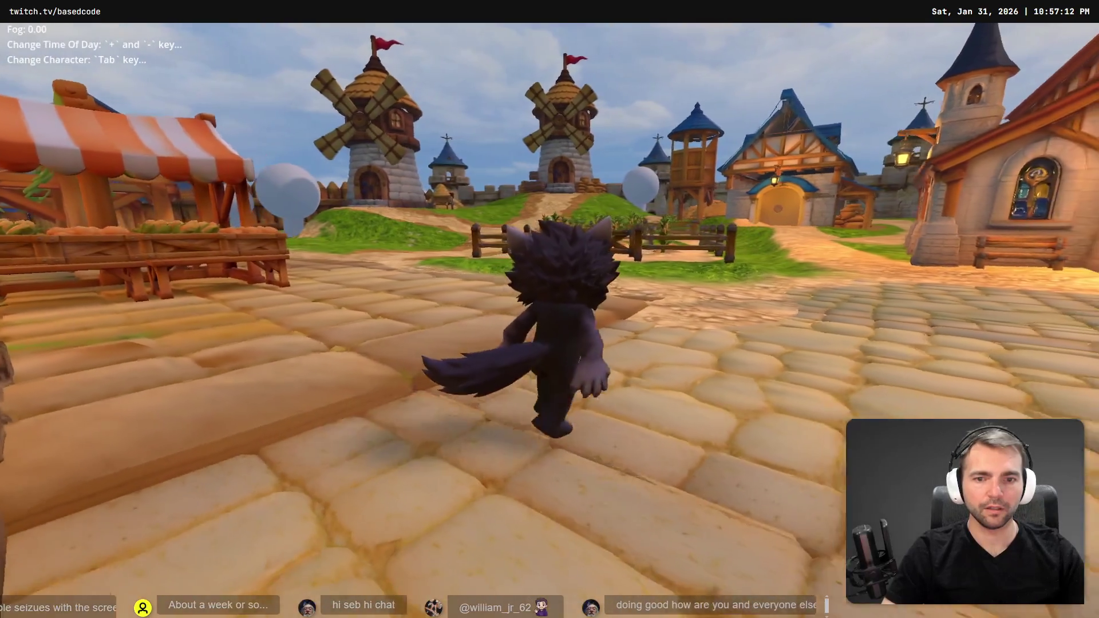
key(w)
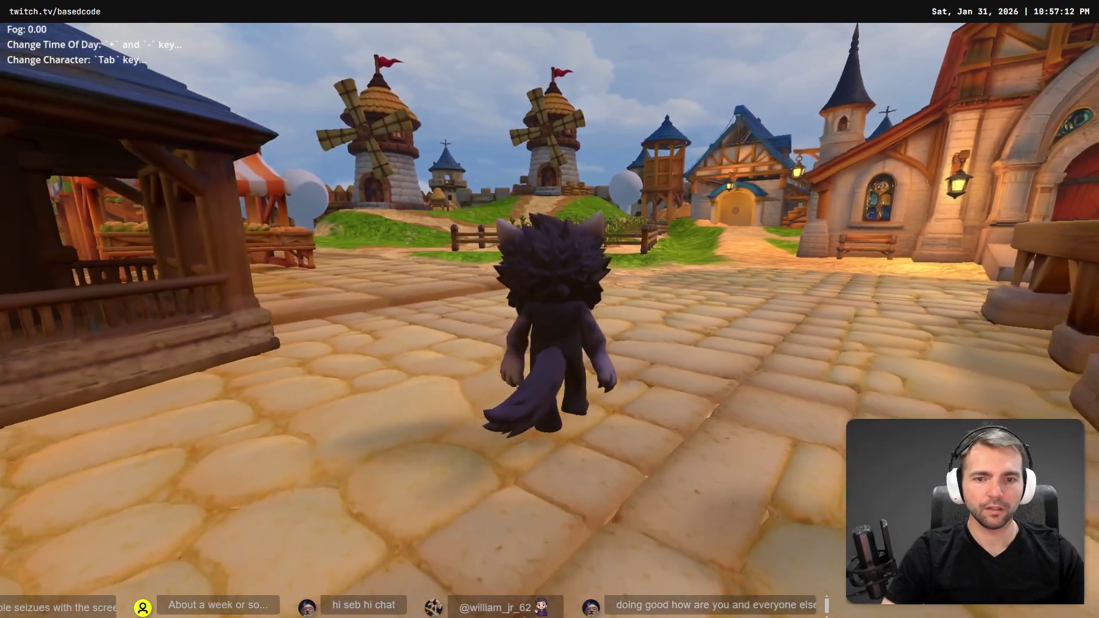
key(d)
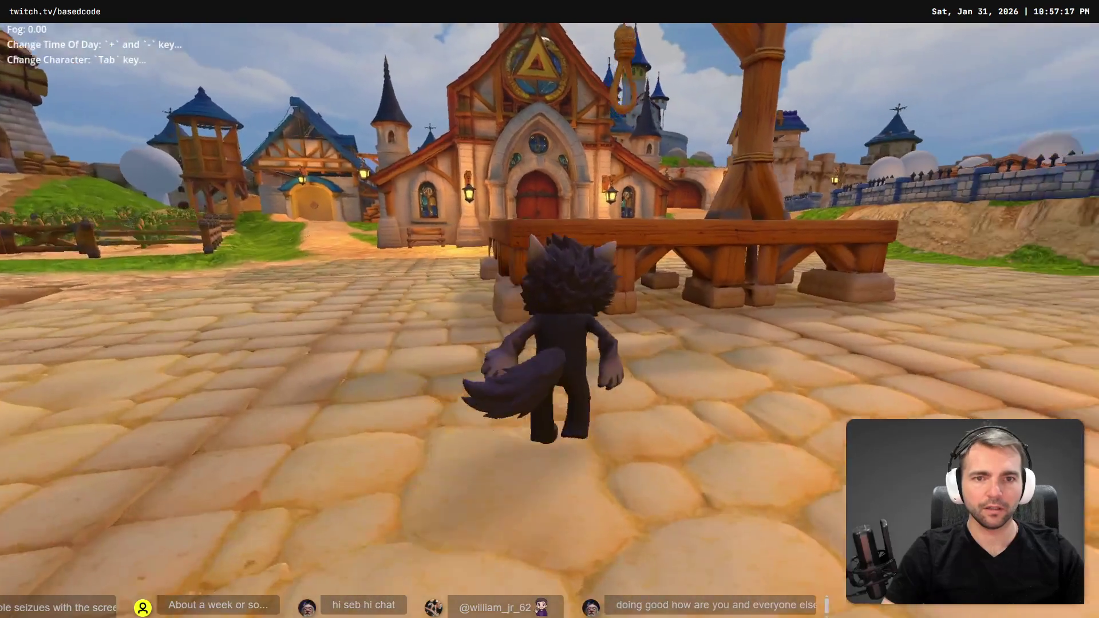
key(a)
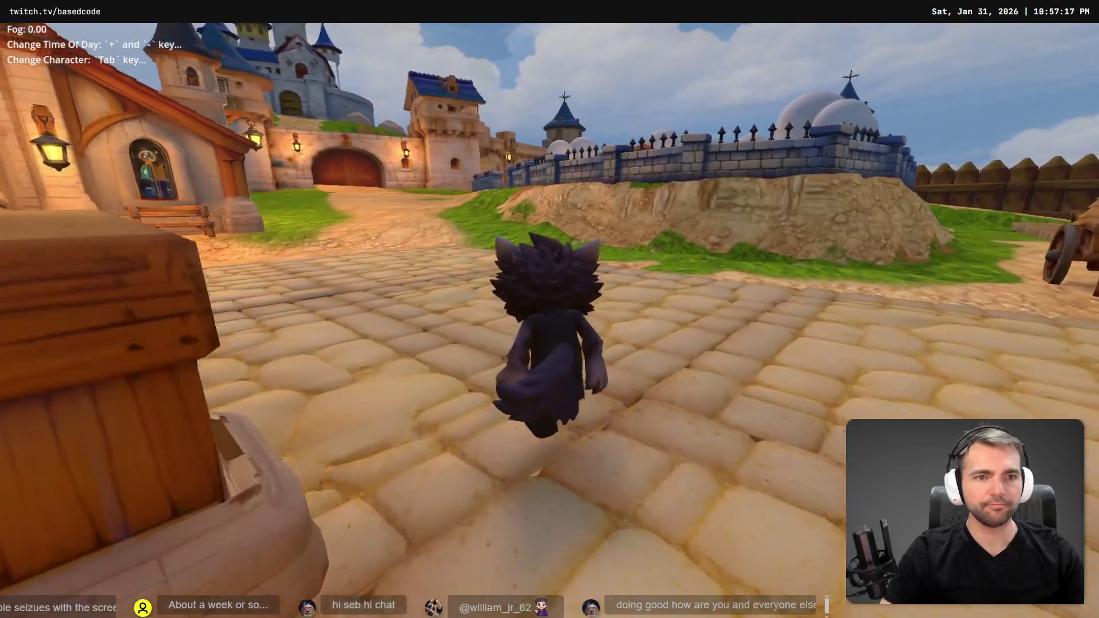
key(w)
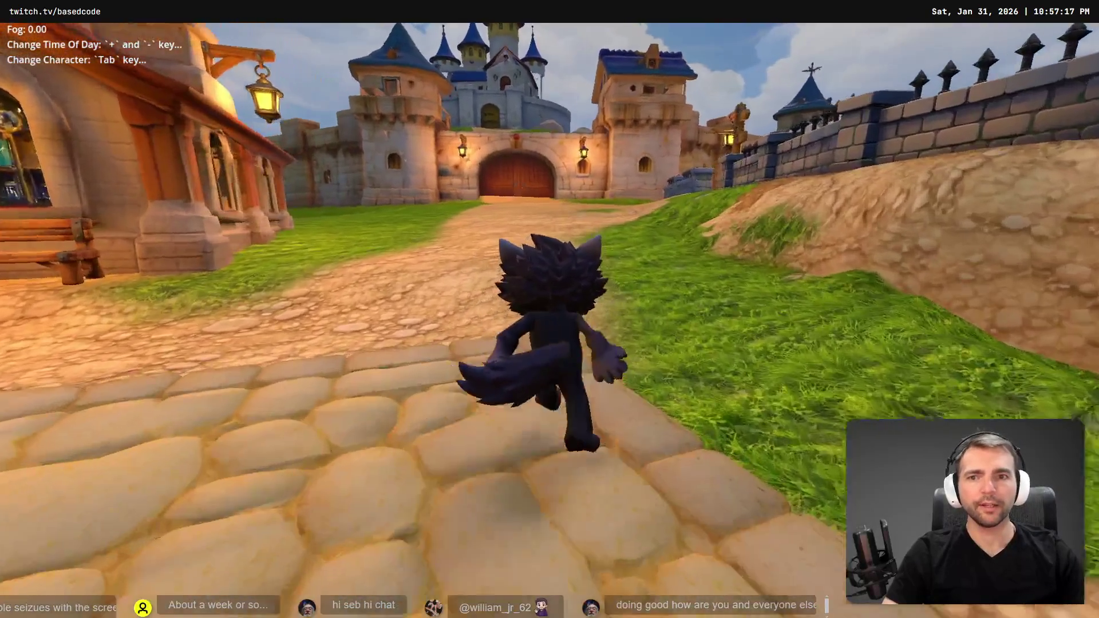
Steer the wolf off the road and down the dirt path toward the graveyard.
key(d)
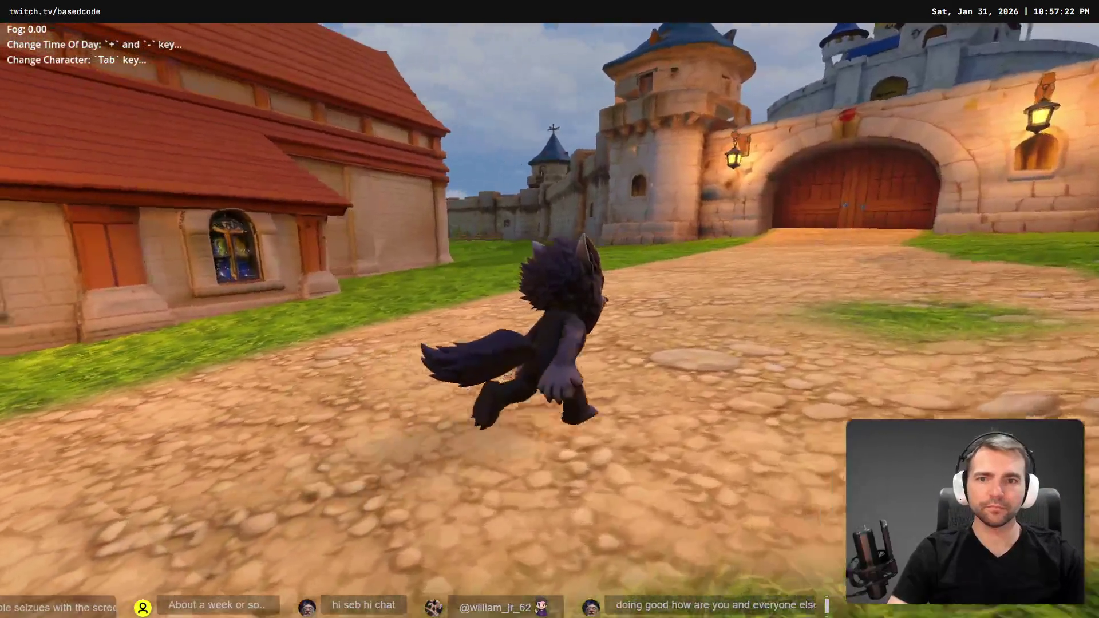
key(s)
key(w)
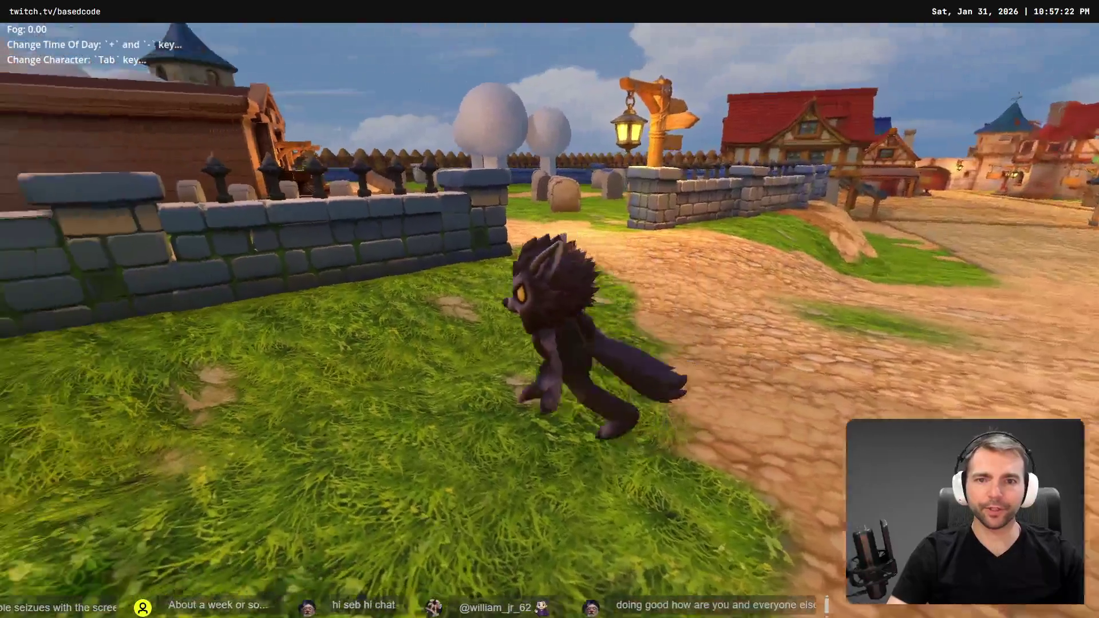
key(a)
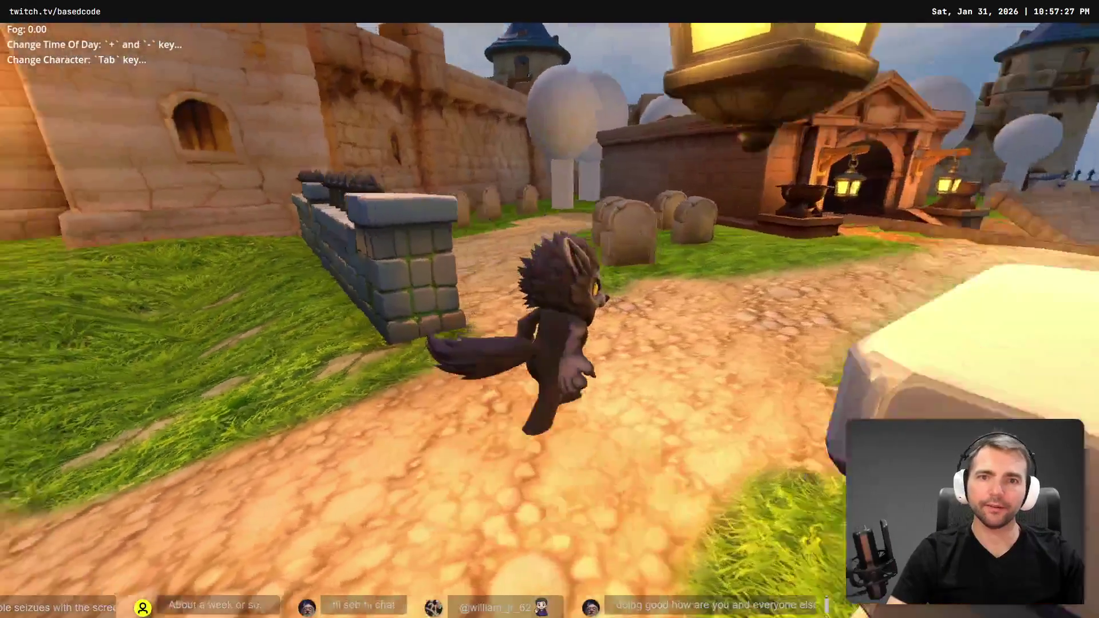
key(d)
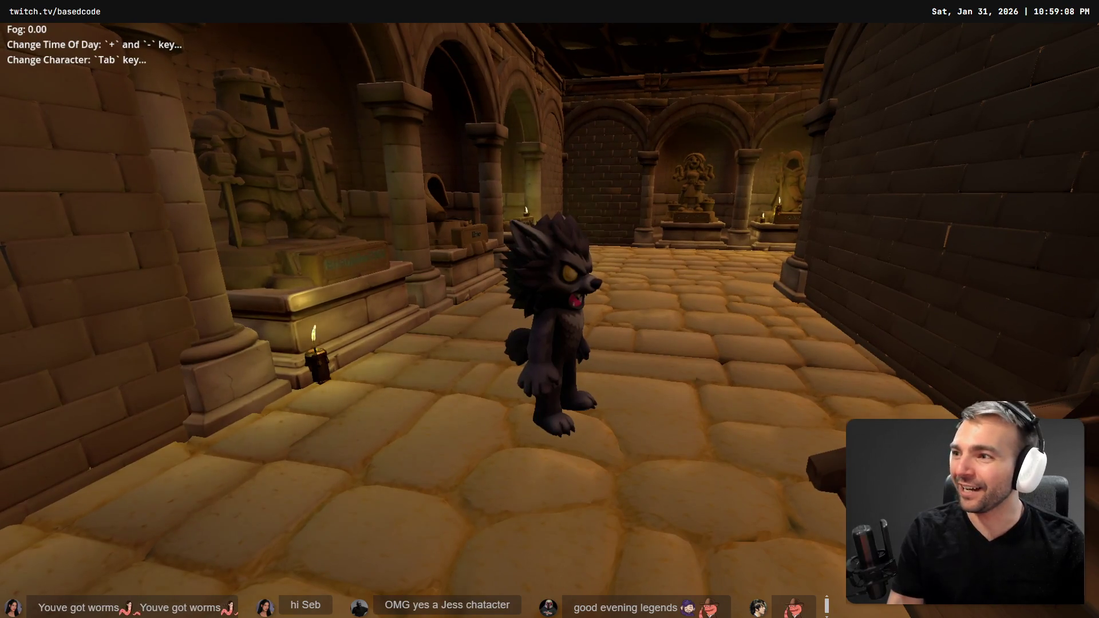
Walk the werewolf down the crypt's statue corridor.
key(w)
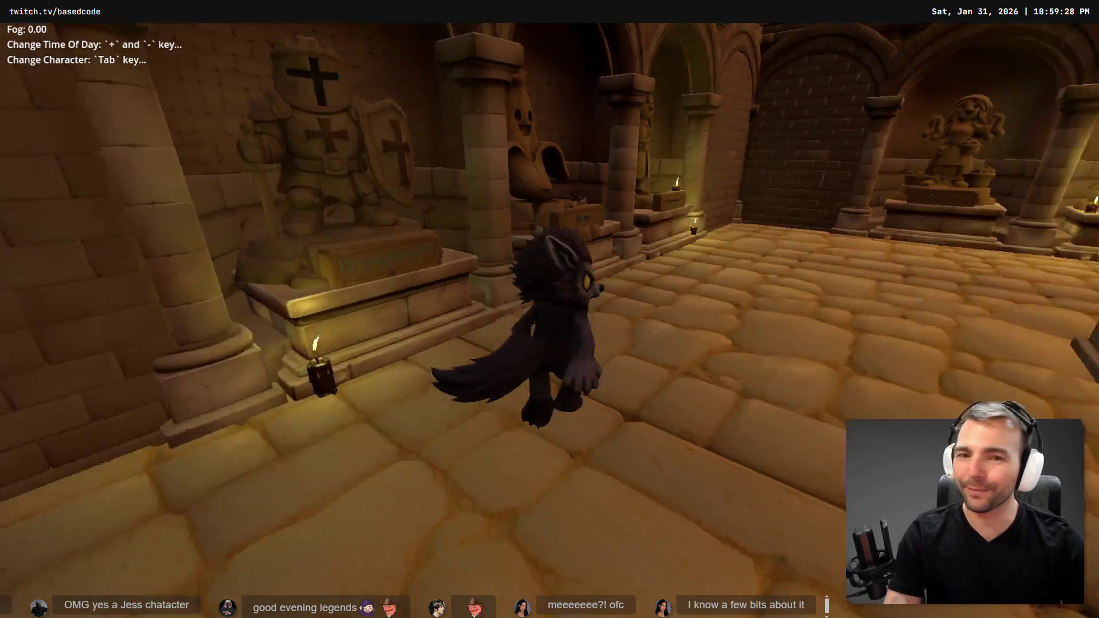
key(w)
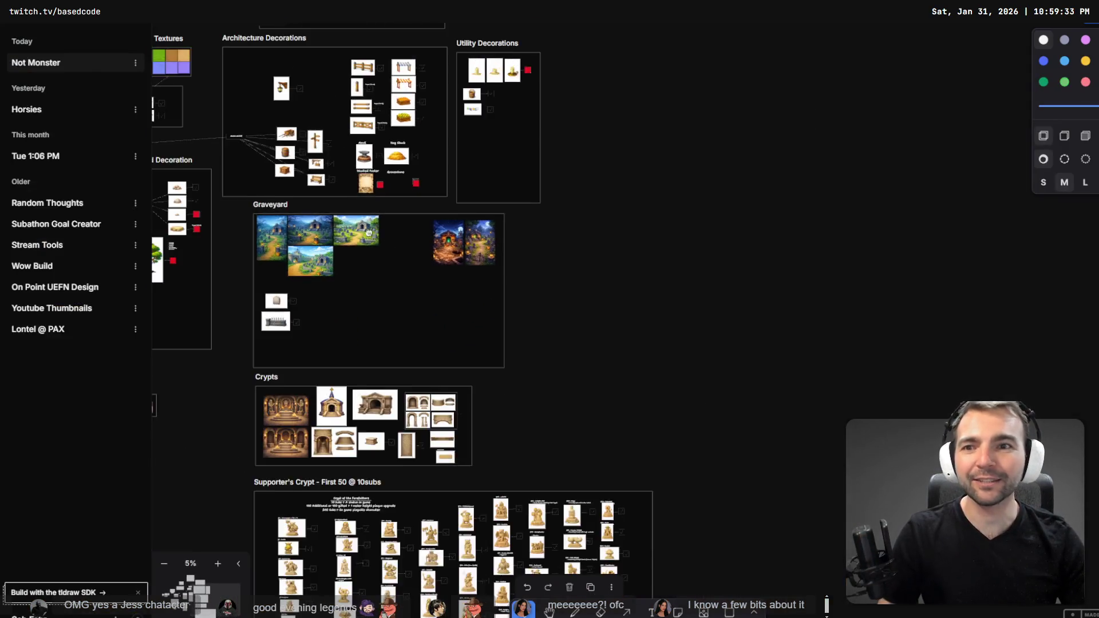
Pan and zoom the tldraw board to bring Town Layout, Sky and Villagers into view.
drag(369, 233, 651, 342)
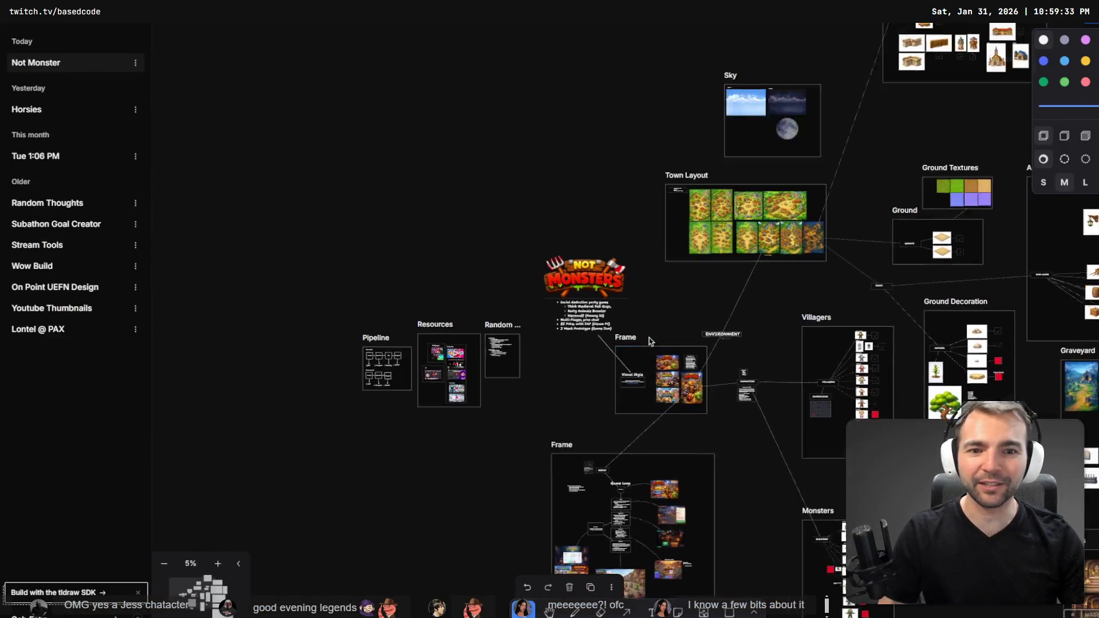
scroll(624, 303, up, 5)
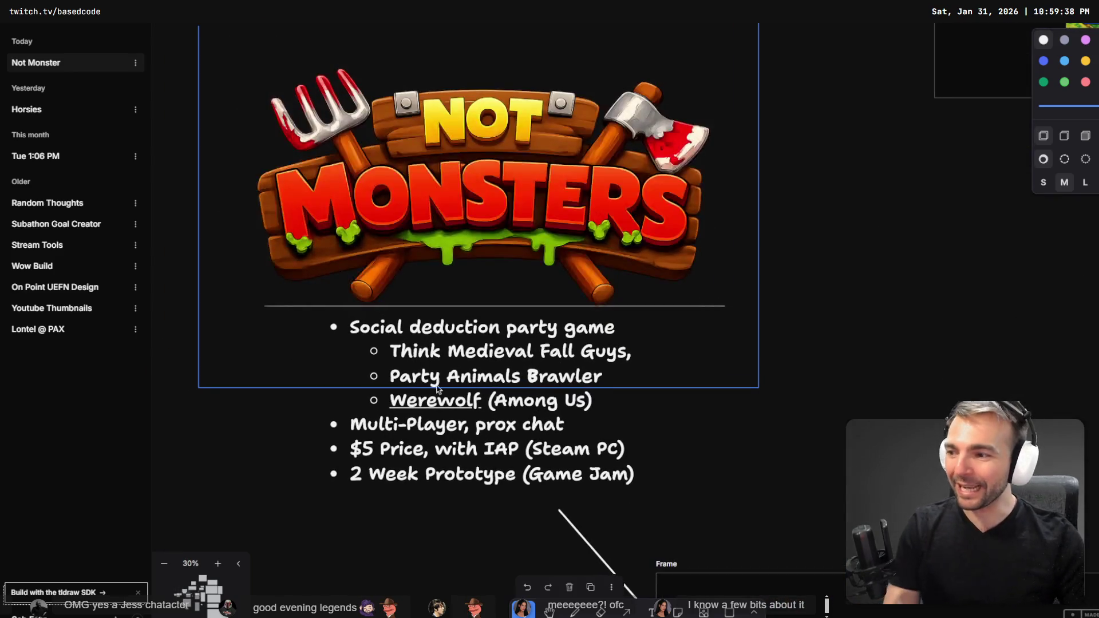
scroll(184, 44, right, 3)
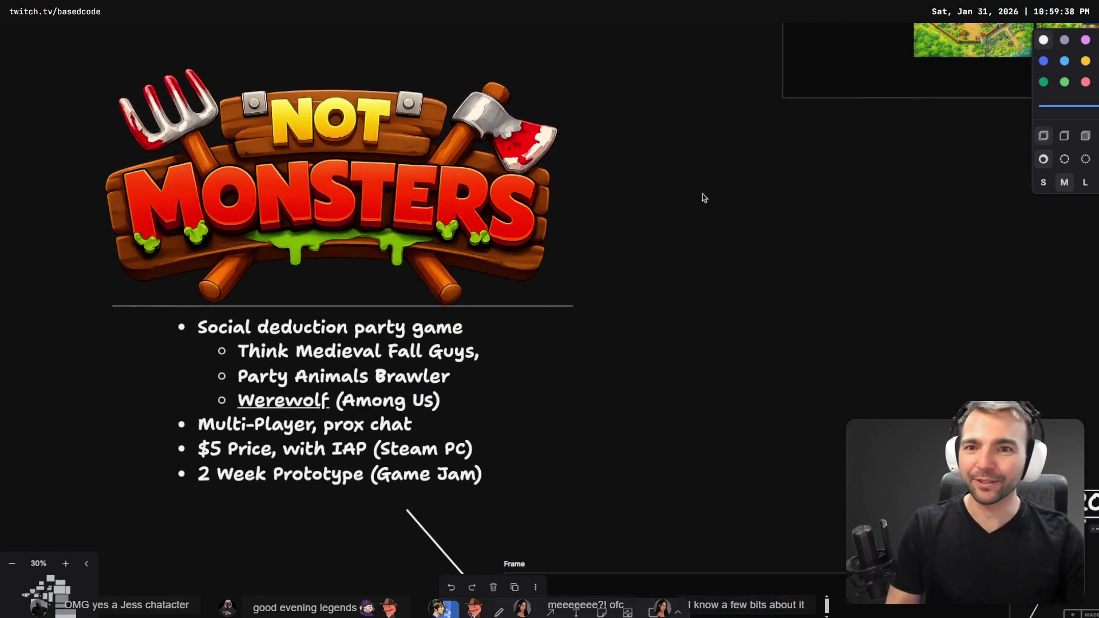
scroll(704, 198, left, 3)
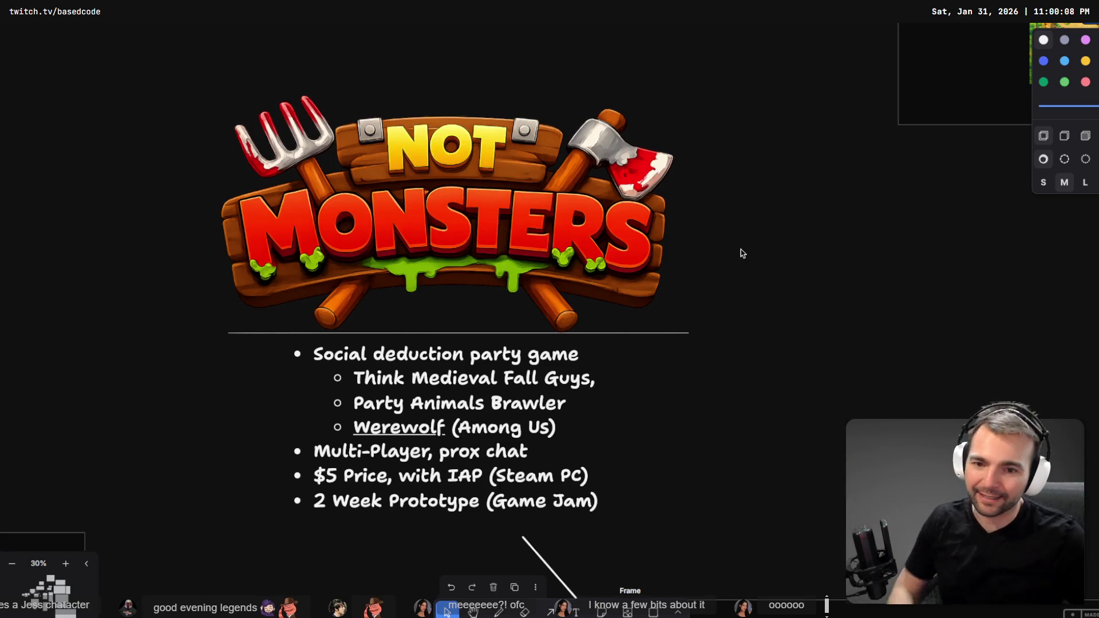
scroll(565, 334, down, 2)
Zoom around the Villagers rows and select the Maiden concept image.
scroll(565, 334, down, 10)
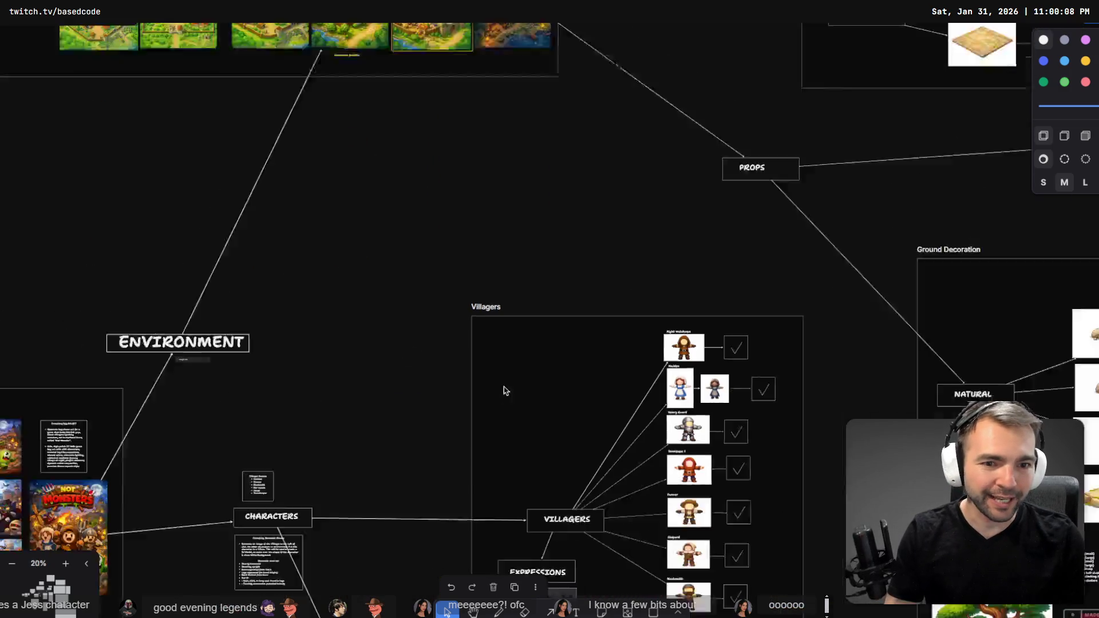
scroll(616, 374, up, 10)
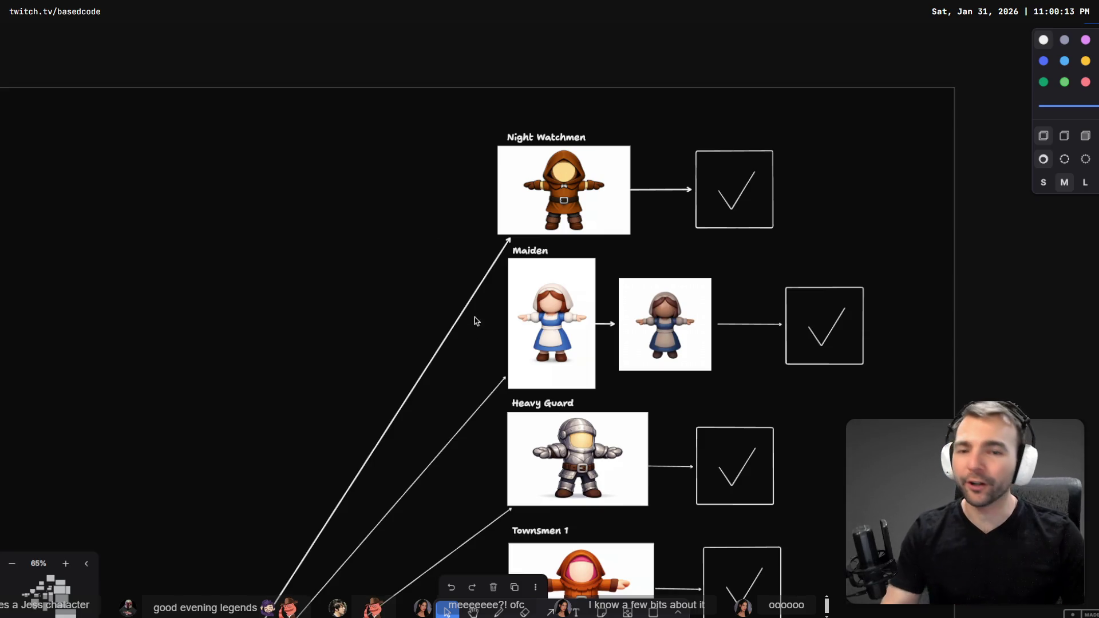
scroll(427, 305, down, 3)
scroll(428, 305, down, 1)
click(526, 248)
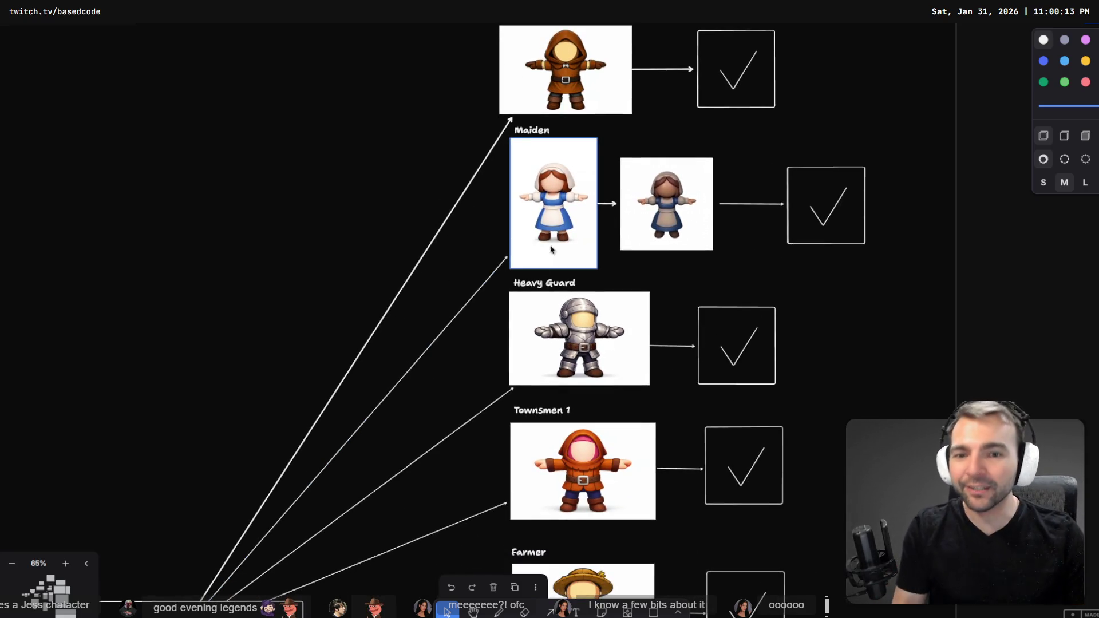
Scroll the canvas down toward the Monsters section of the board.
scroll(515, 258, down, 4)
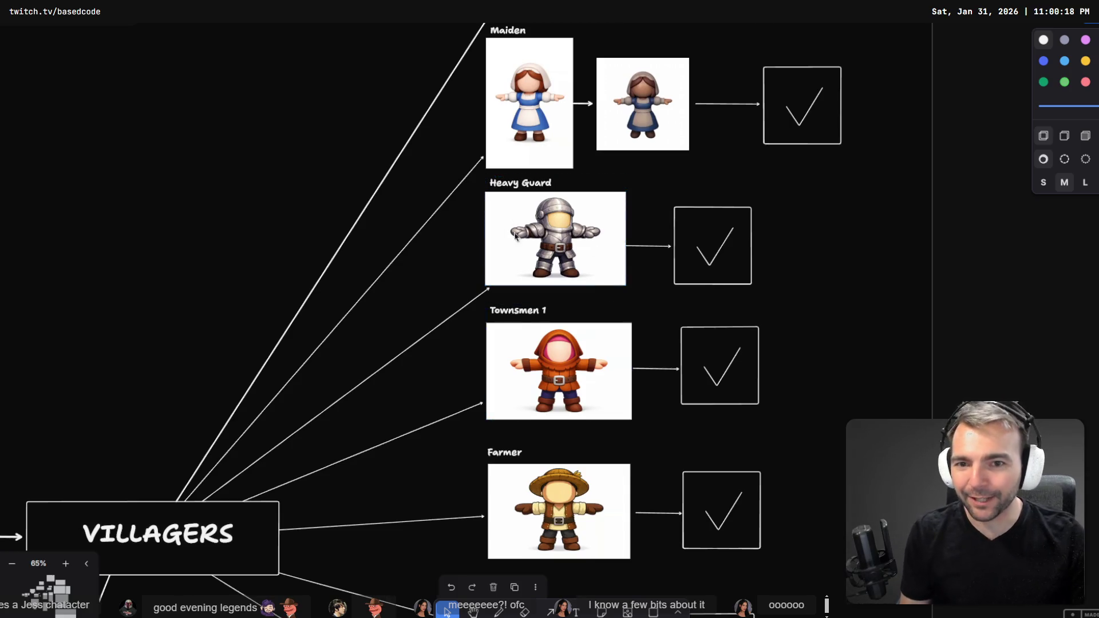
scroll(386, 527, down, 15)
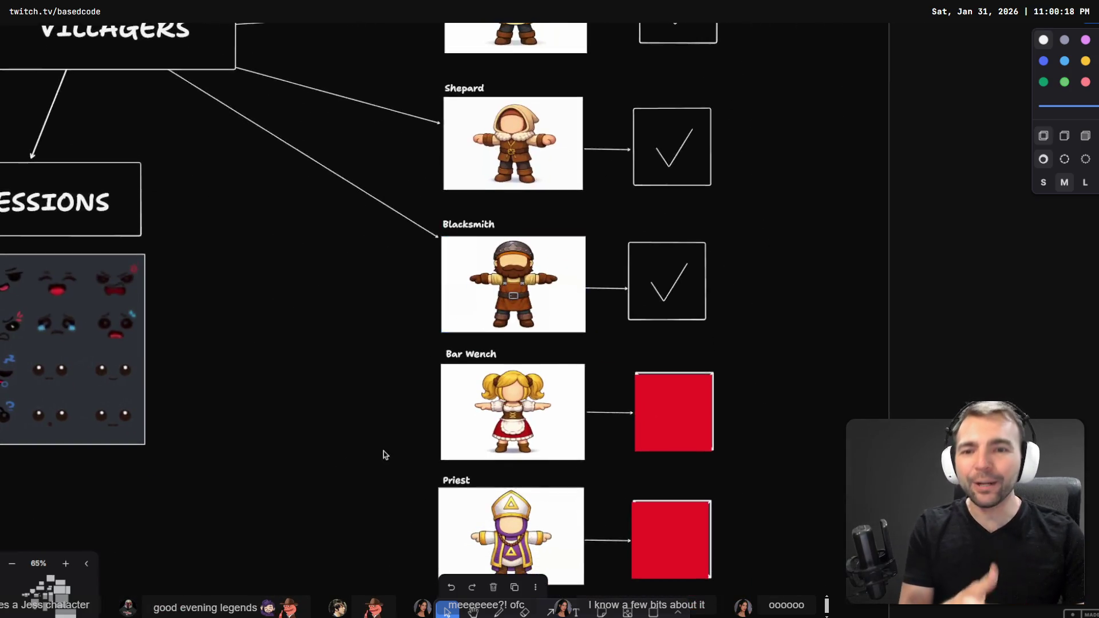
scroll(366, 284, down, 9)
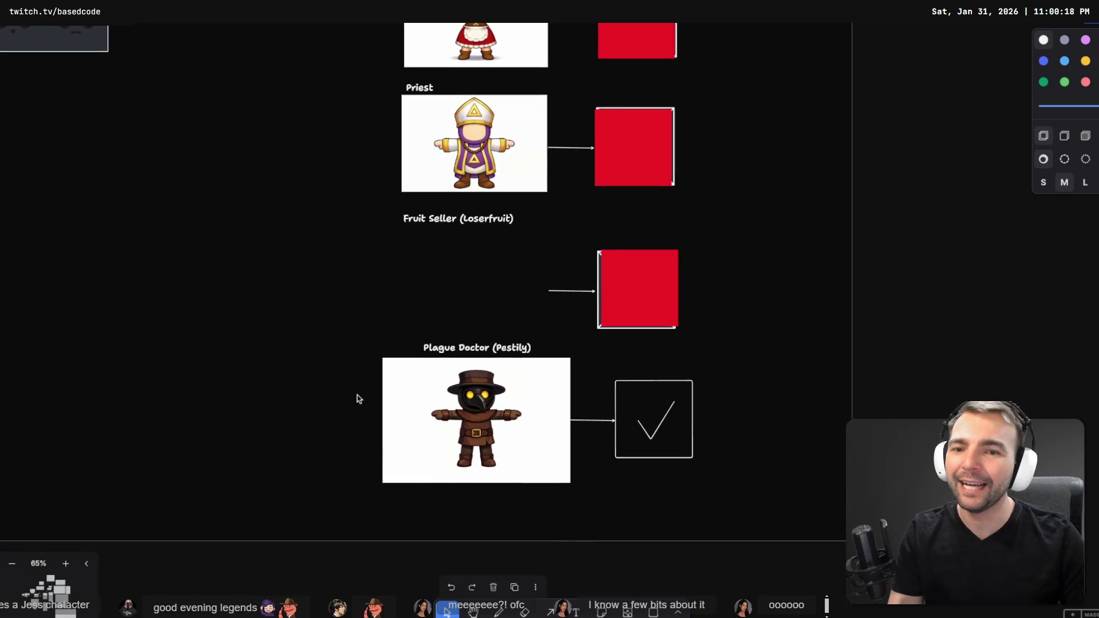
scroll(462, 478, up, 6)
scroll(469, 424, down, 8)
ctrl+scroll(469, 425, up, 5)
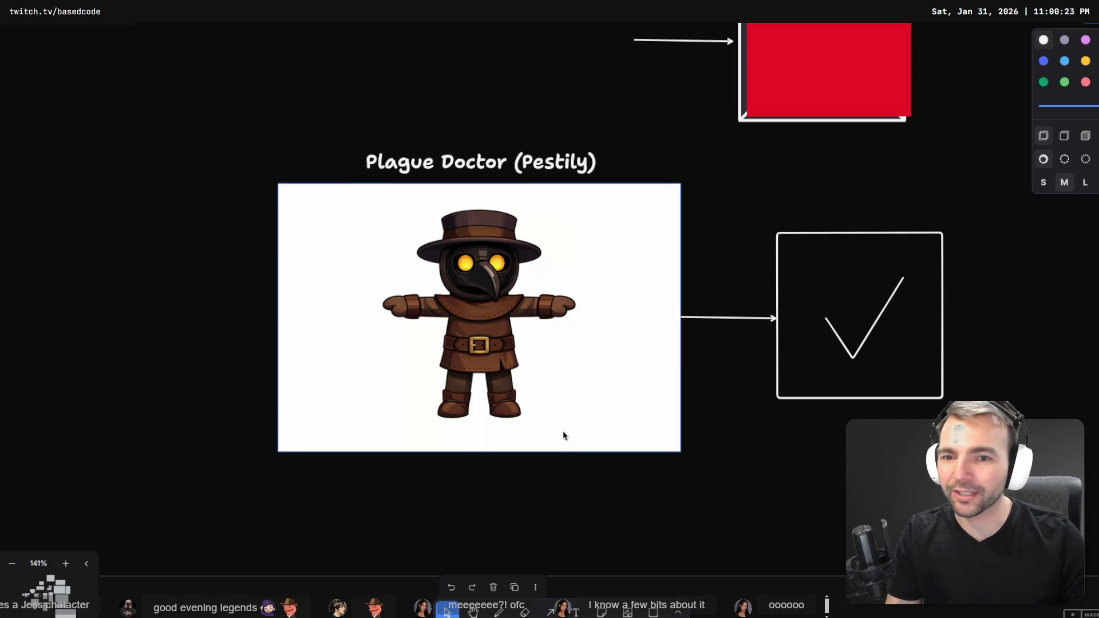
ctrl+scroll(520, 391, down, 6)
scroll(417, 172, up, 10)
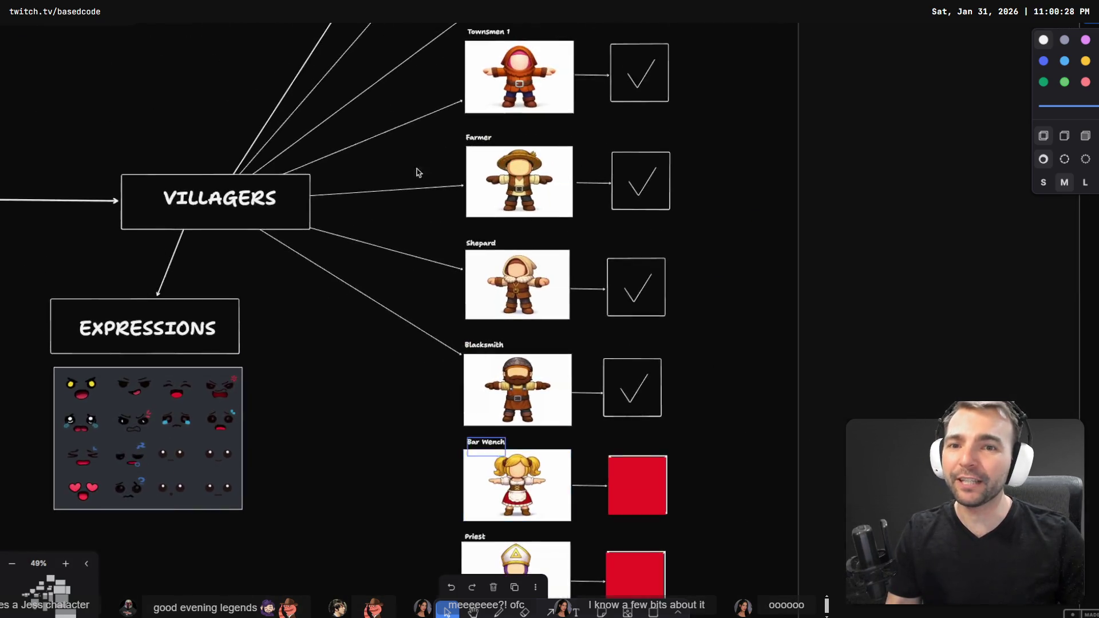
ctrl+scroll(433, 413, down, 3)
scroll(456, 436, down, 15)
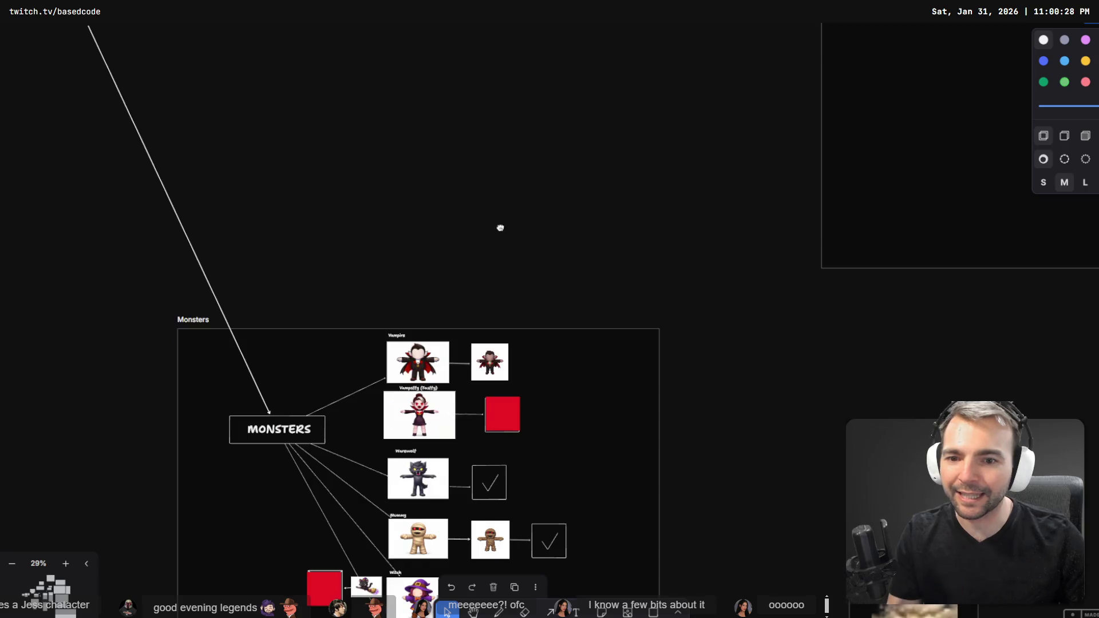
ctrl+scroll(521, 124, up, 4)
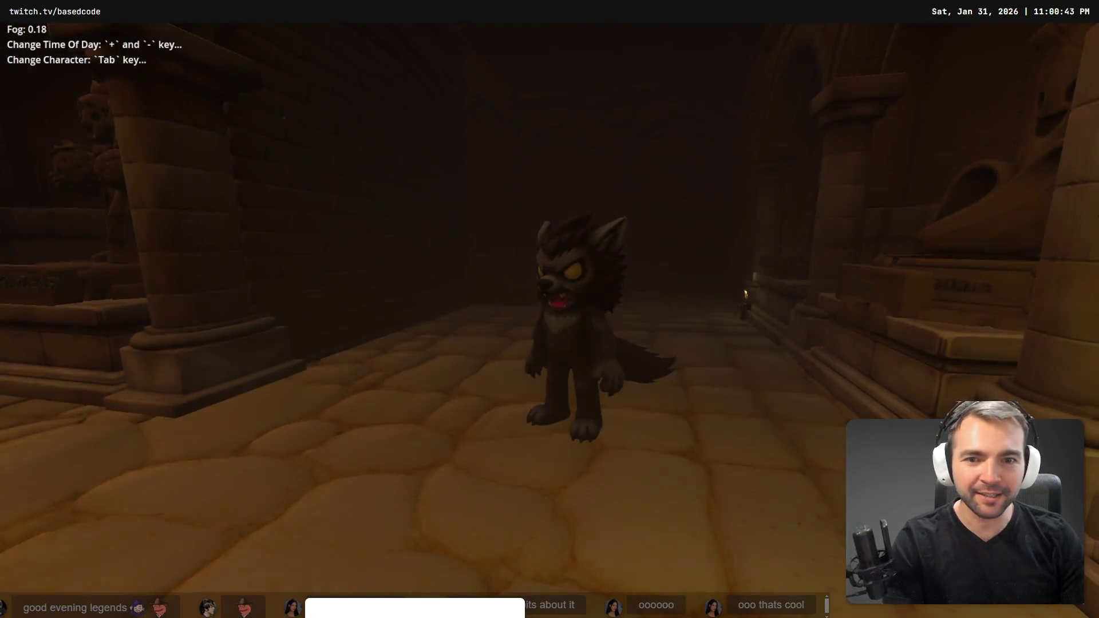
Cycle characters from werewolf through mummy and wedding couple to witch, running the witch into the arched room.
key(Tab)
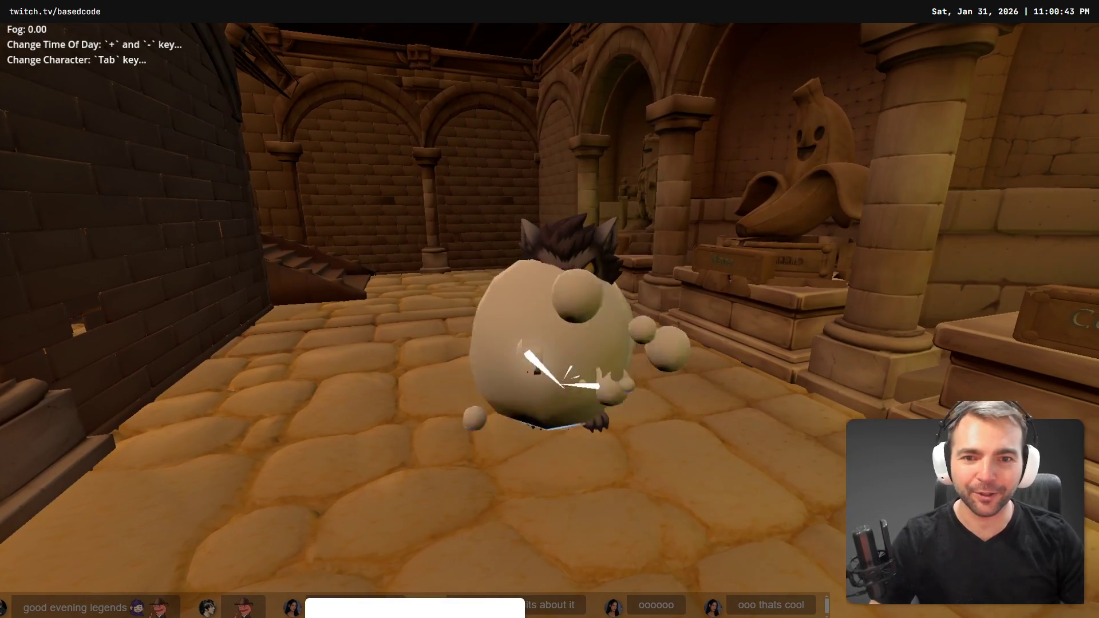
key(a)
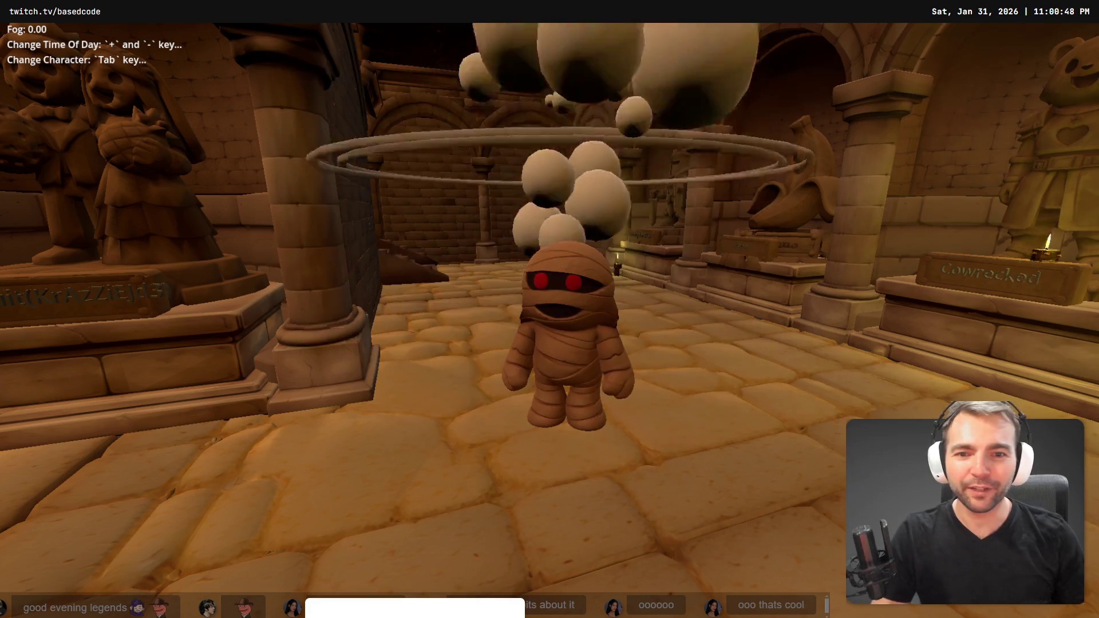
key(Tab)
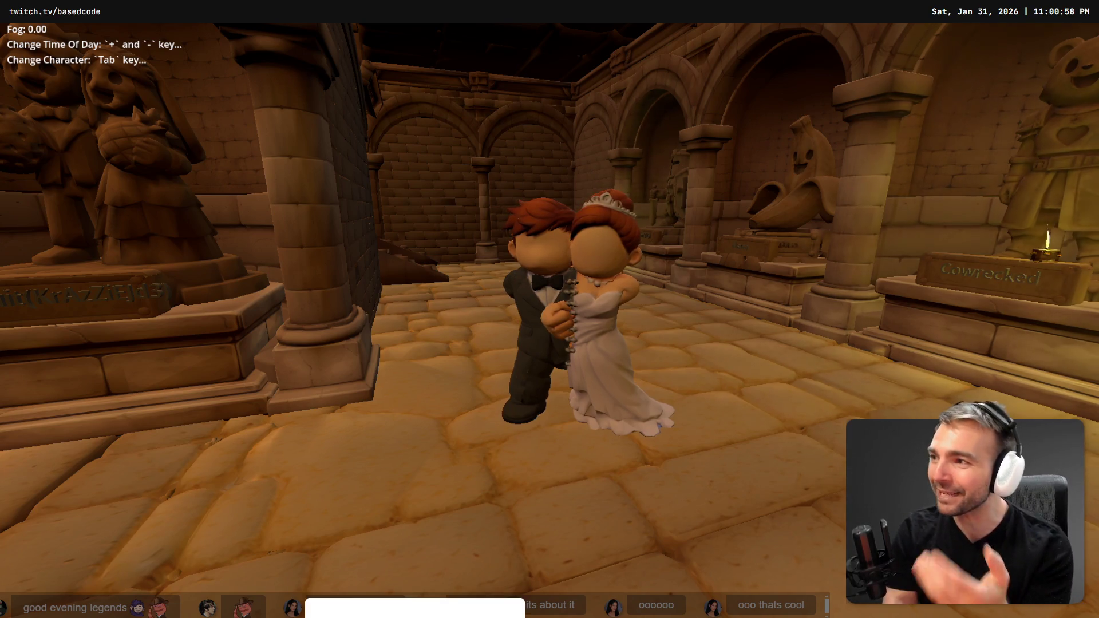
key(Tab)
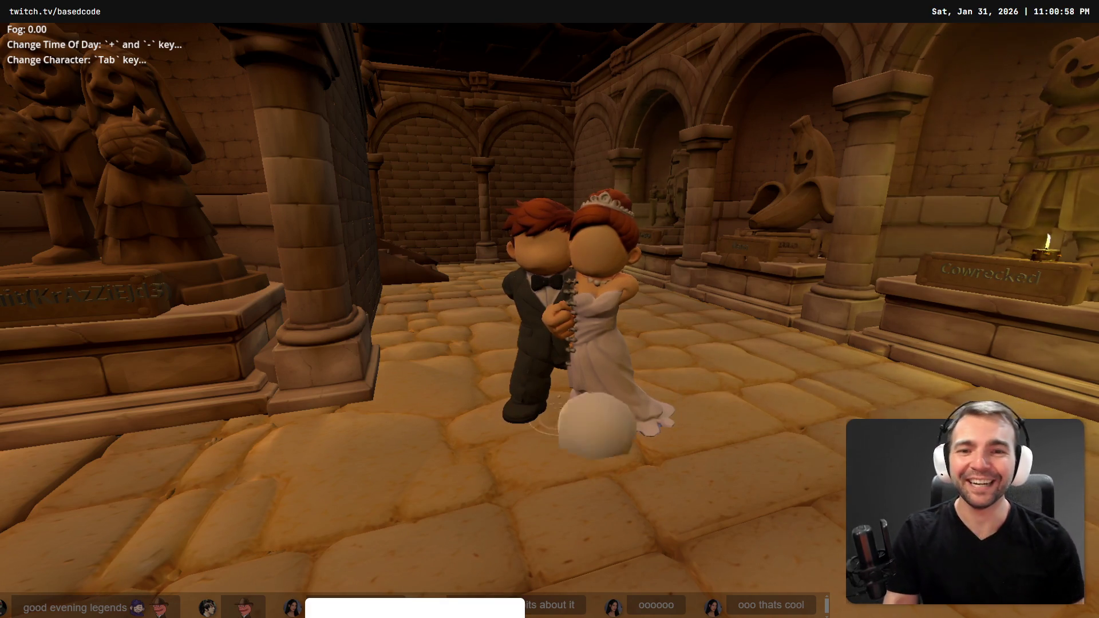
key(w)
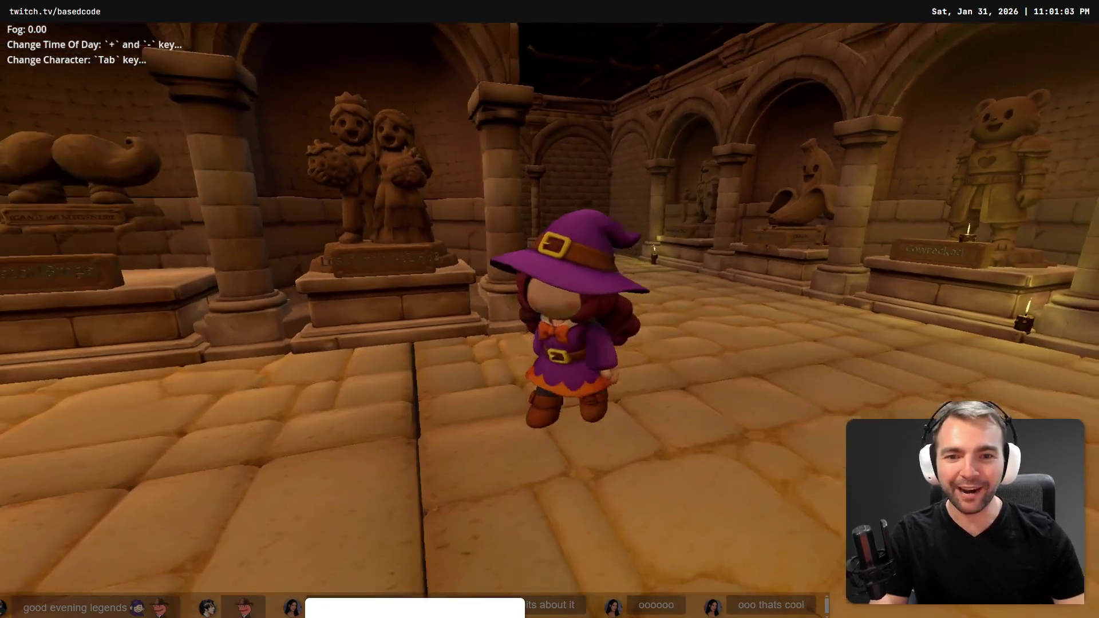
key(w)
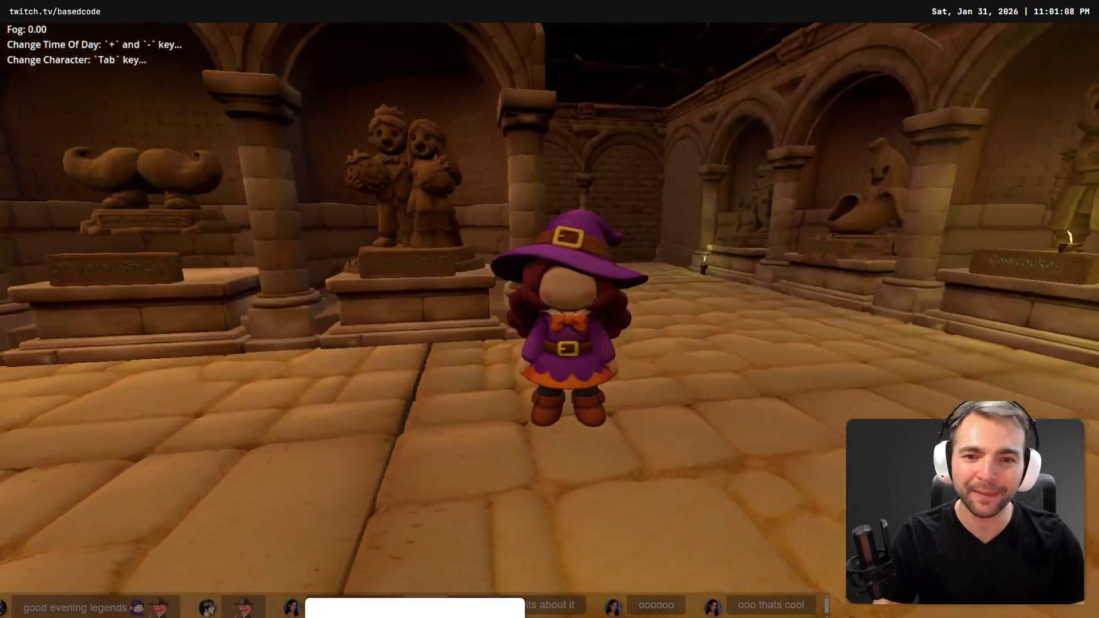
key(Tab)
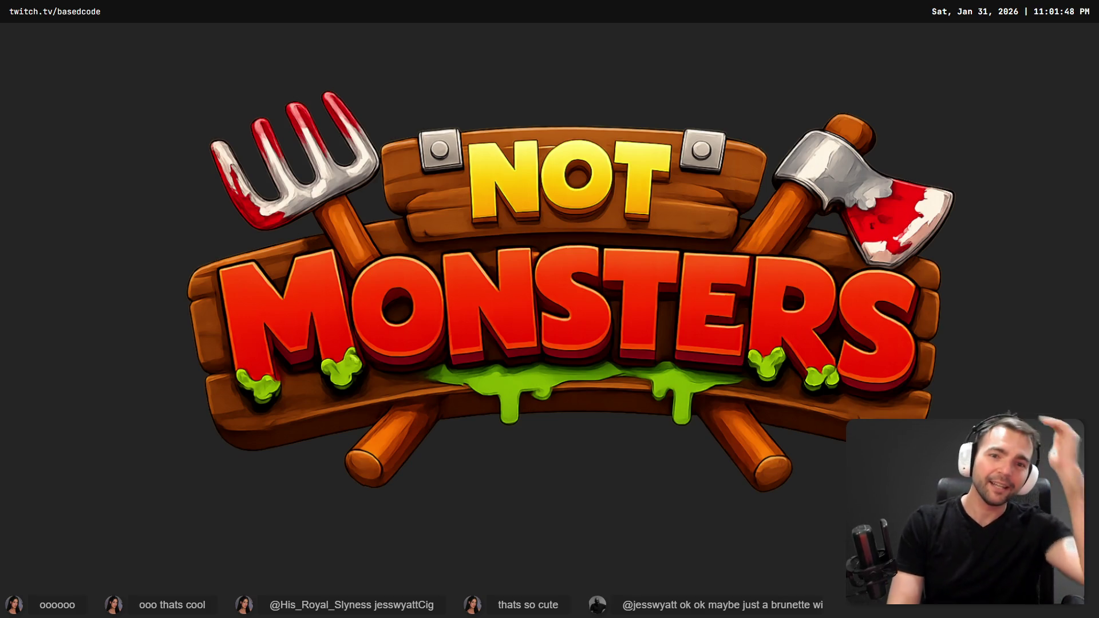
Run the werewolf through the town, then switch to the dwarf and walk him to the anvil.
key(w)
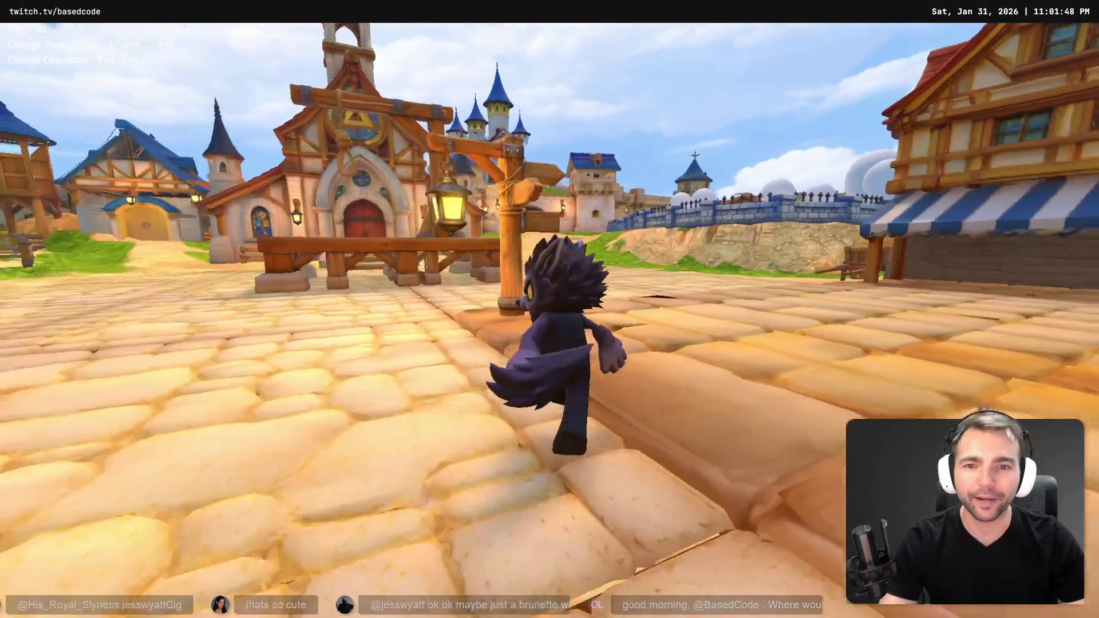
key(s)
key(w)
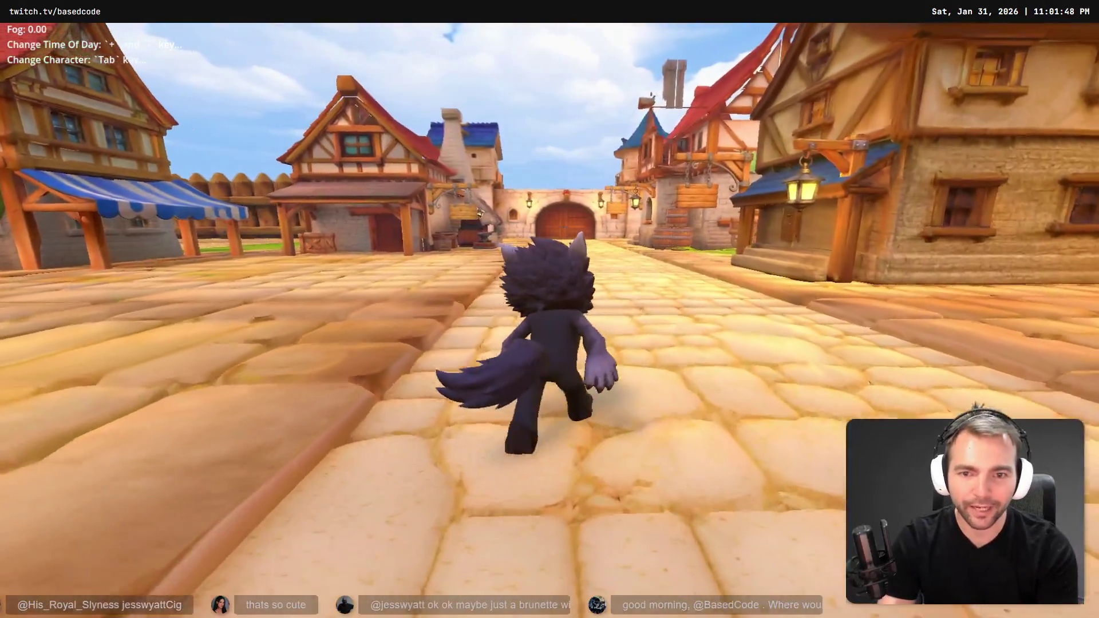
key(Tab)
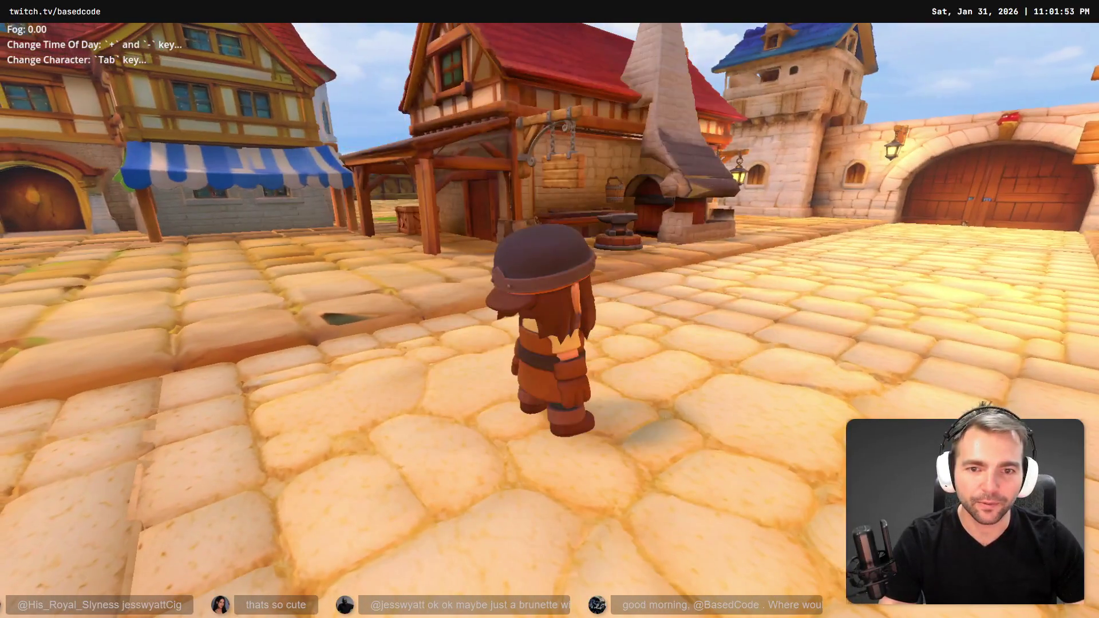
key(w)
key(s)
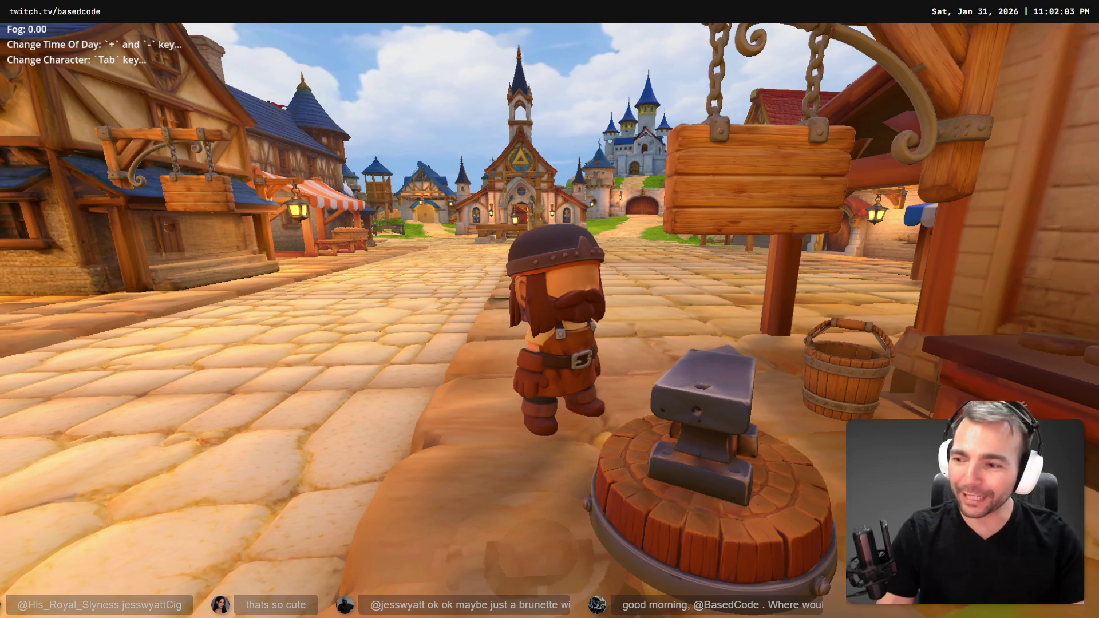
Cycle past the plague doctor to the maid, then stop the running game.
key(Tab)
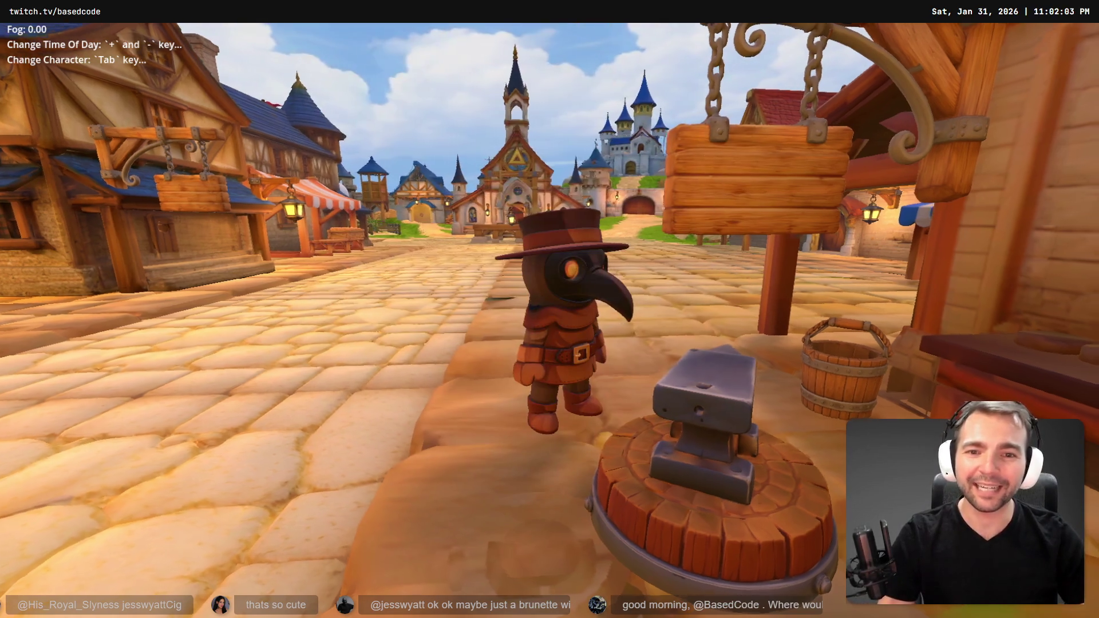
key(Tab)
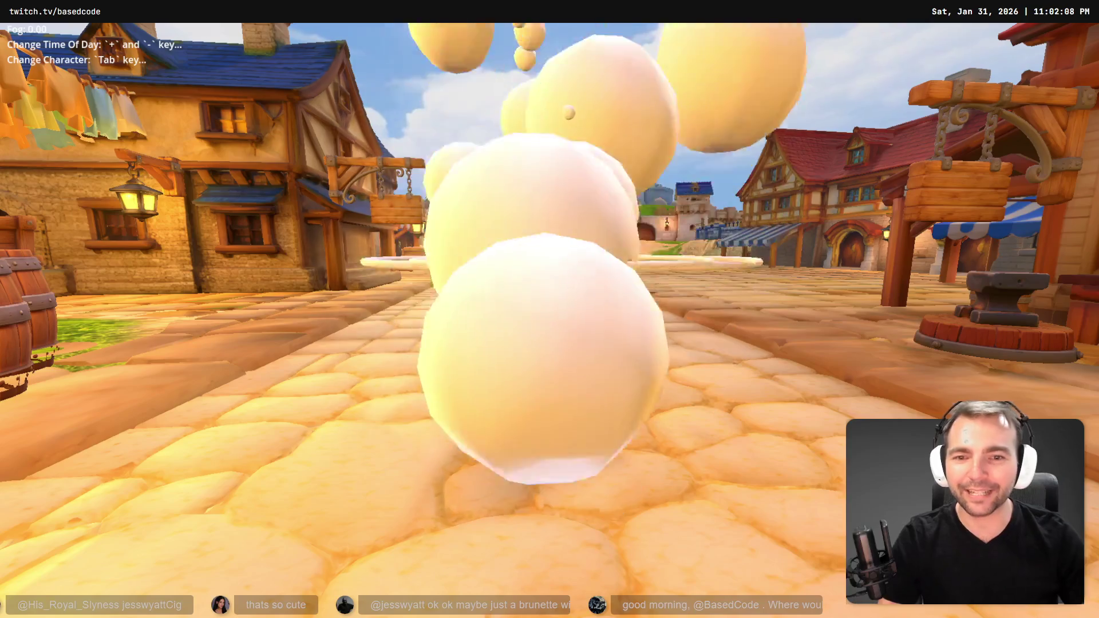
key(Tab)
key(Tab)
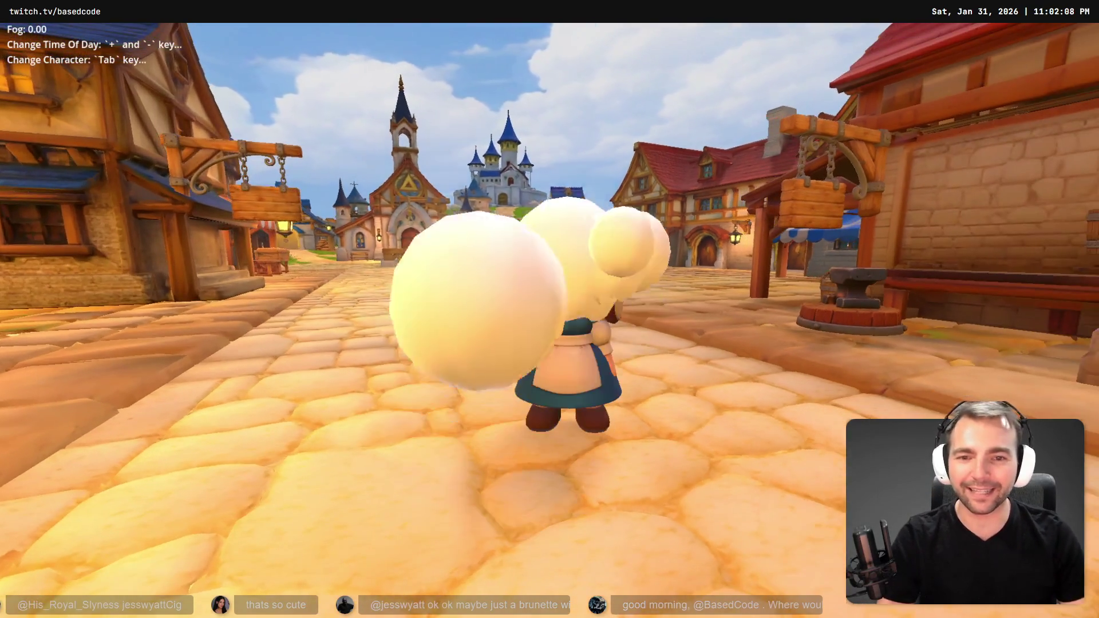
key(Escape)
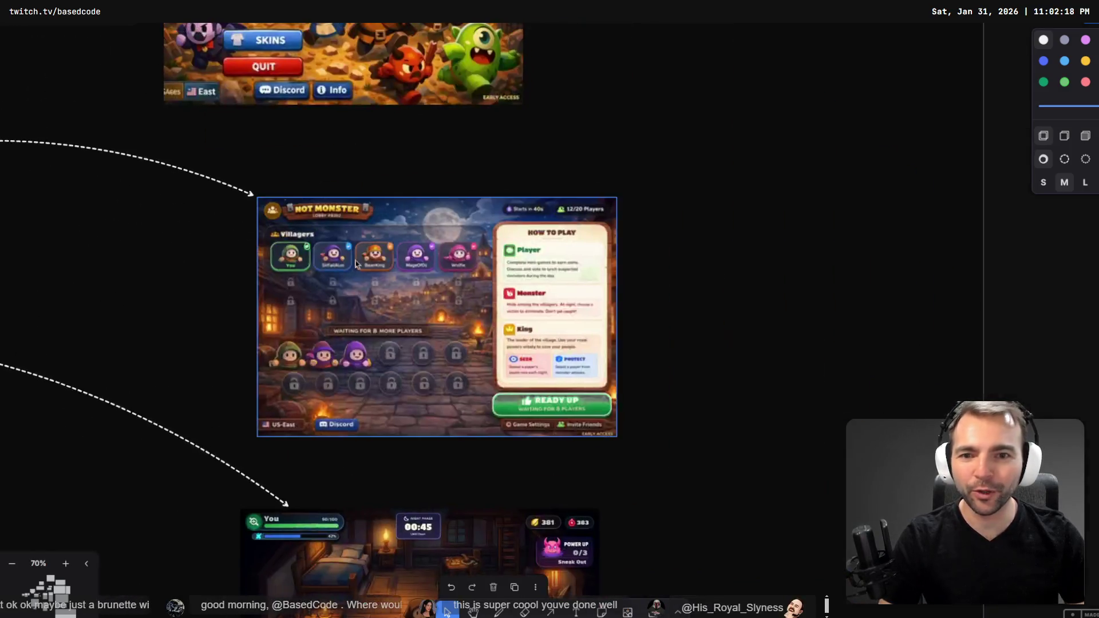
Pan the board over the Not Monster lobby mockup and its linked game-phase screenshots.
scroll(548, 333, down, 2)
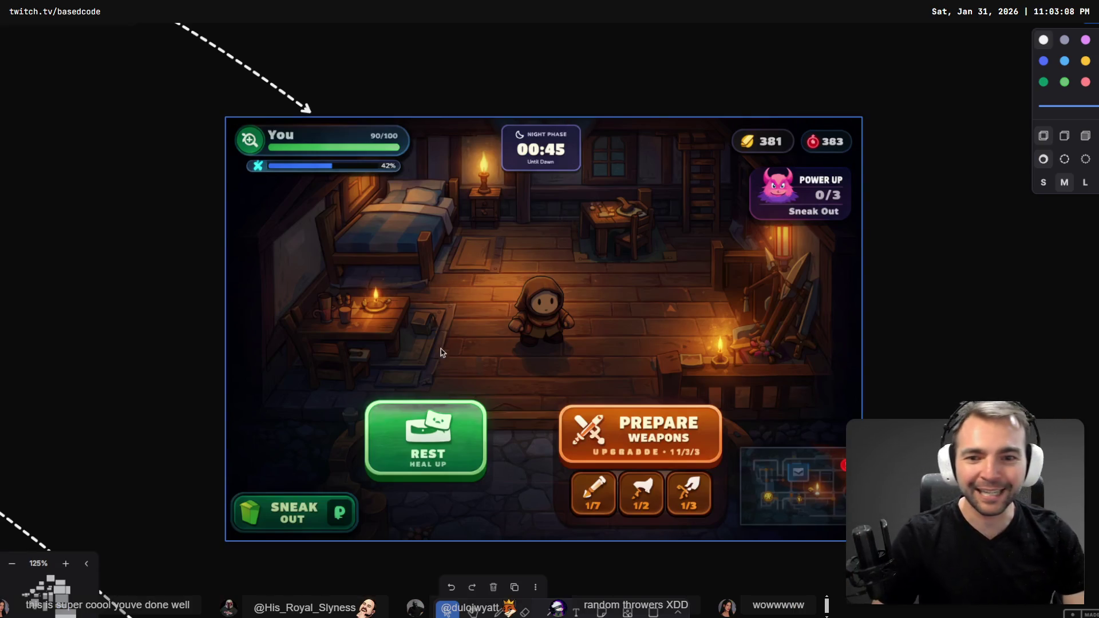
Move the maid across the town square toward the town hall.
key(Right)
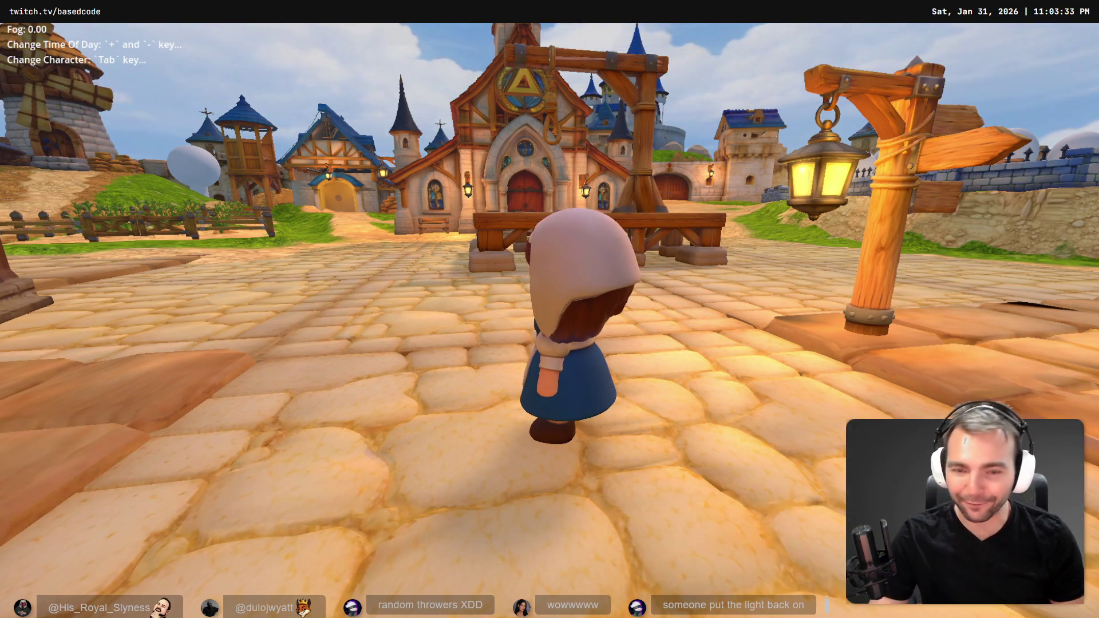
scroll(349, 352, down, 10)
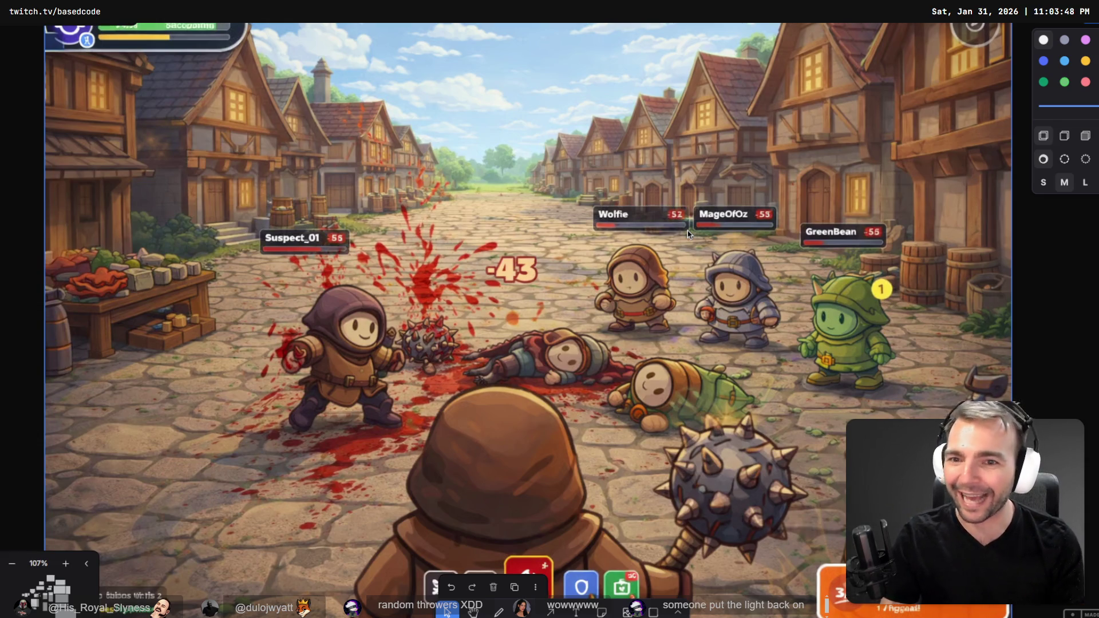
Zoom the board to 136% on the Game Over, Villagers Win results screen.
scroll(699, 352, down, 3)
scroll(516, 286, left, 5)
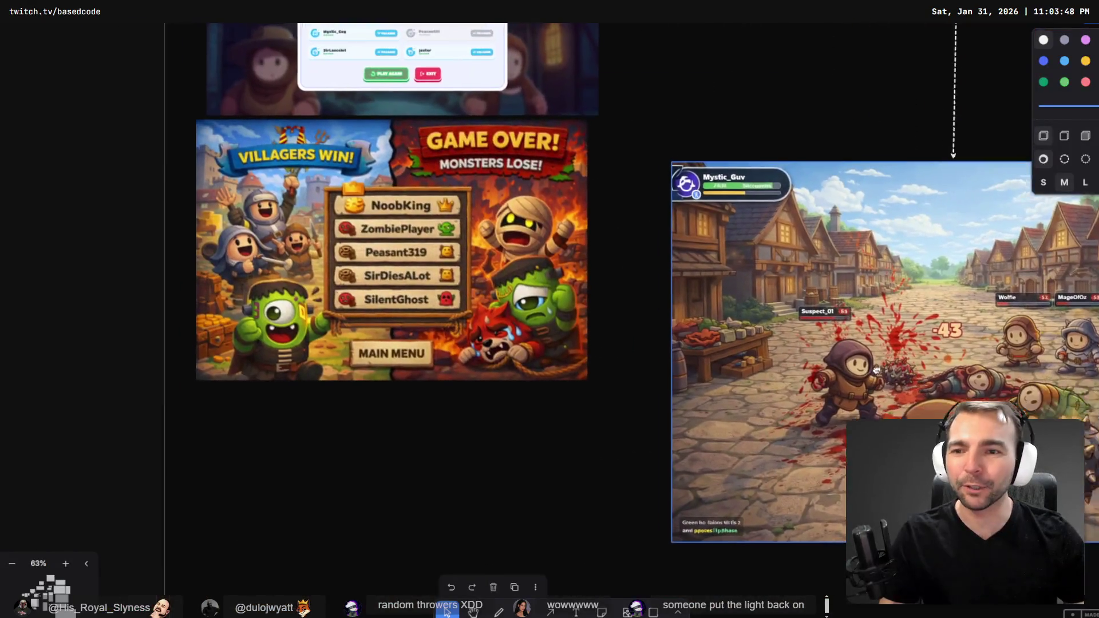
scroll(285, 242, up, 4)
scroll(285, 243, up, 5)
scroll(284, 243, left, 4)
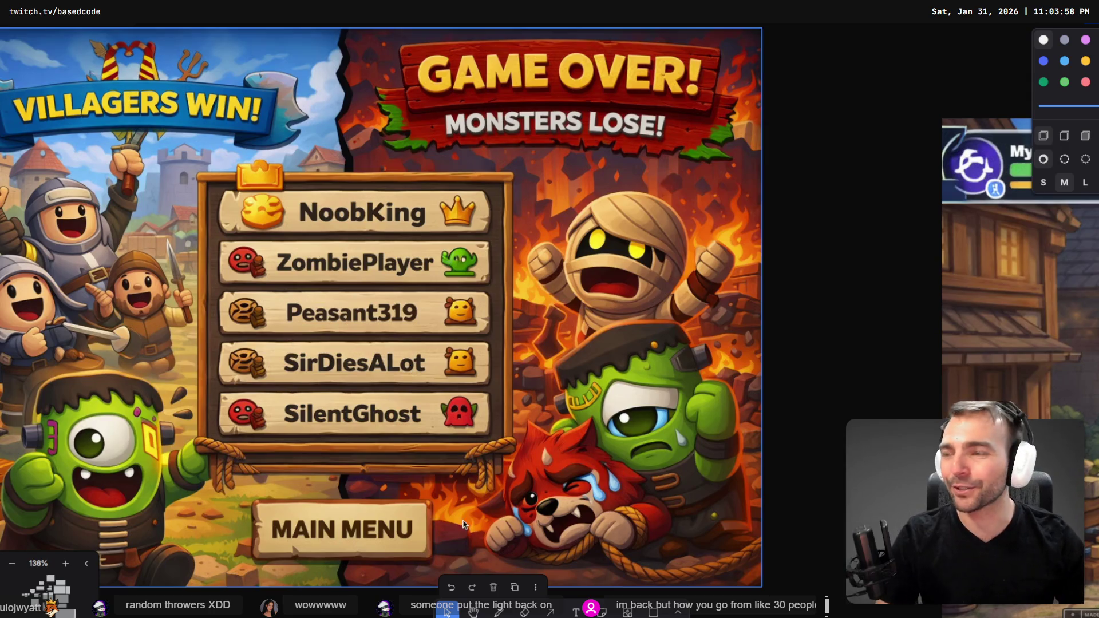
Zoom out over the board, then into the Monsters frame past Succubus and Dragon Witch to Snow Yeti.
scroll(463, 524, right, 3)
scroll(716, 167, down, 5)
scroll(351, 370, down, 3)
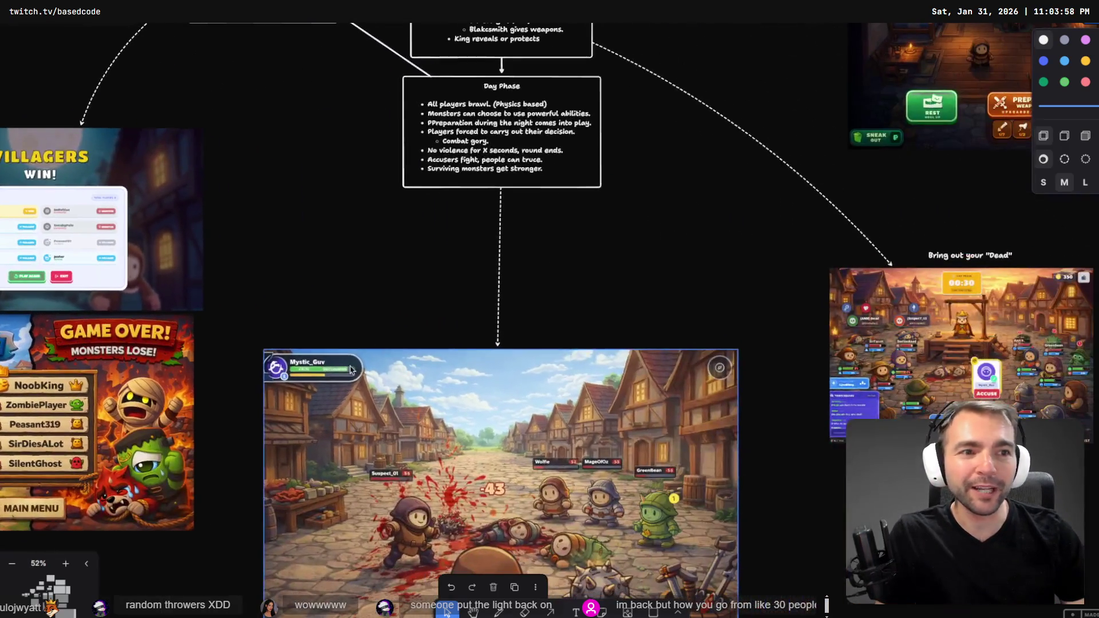
scroll(351, 369, right, 5)
scroll(731, 273, down, 8)
scroll(494, 200, down, 4)
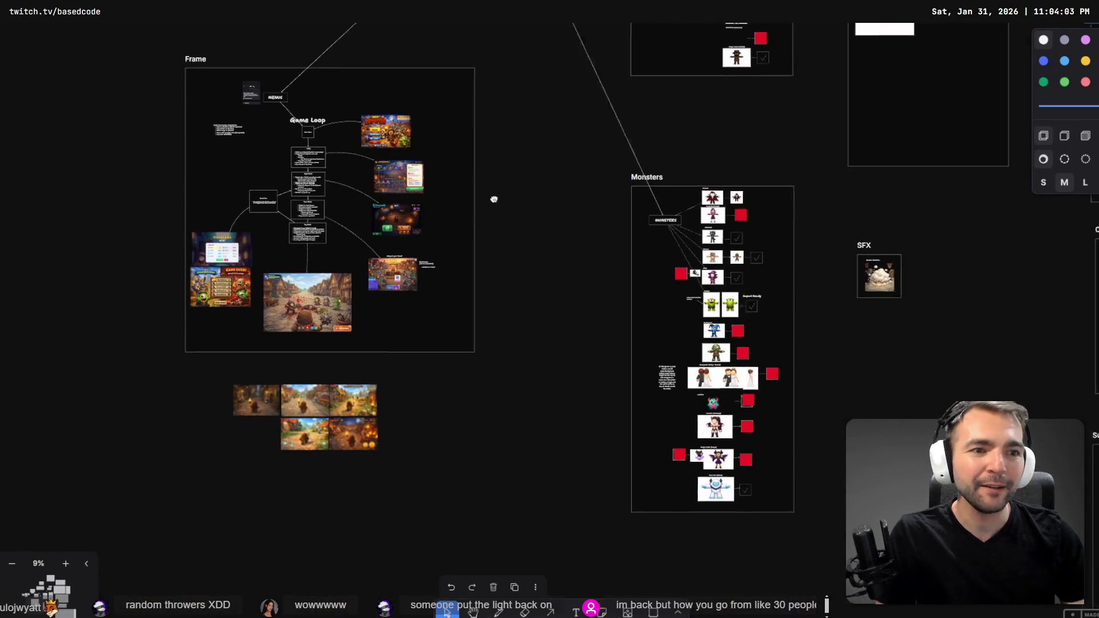
scroll(630, 286, down, 3)
scroll(630, 286, right, 3)
scroll(640, 498, up, 12)
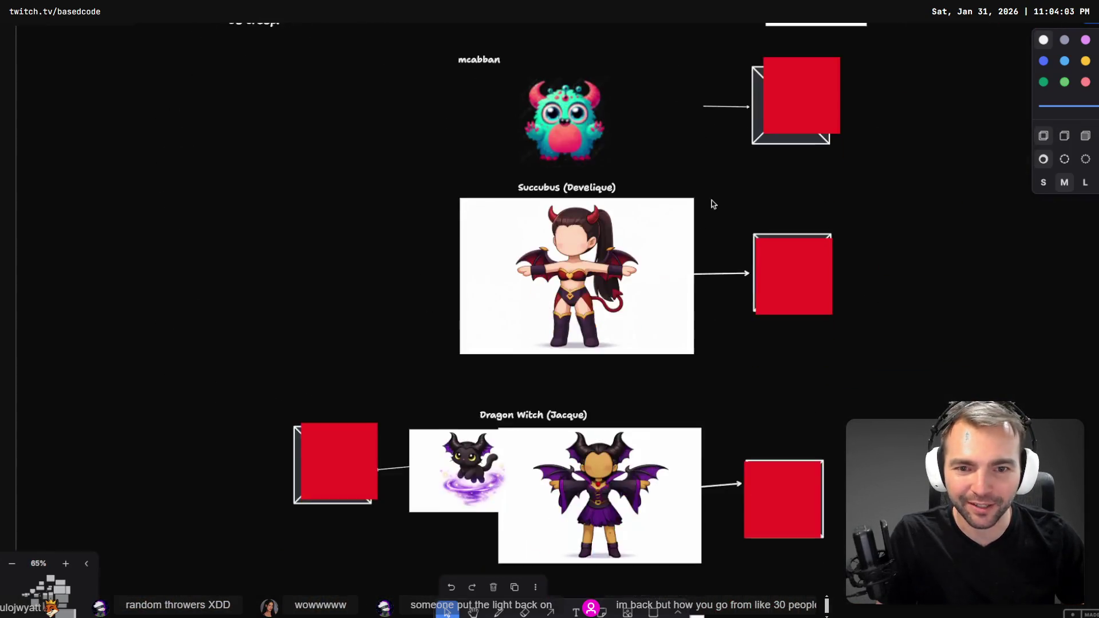
scroll(712, 204, up, 5)
scroll(733, 160, down, 2)
scroll(733, 160, left, 2)
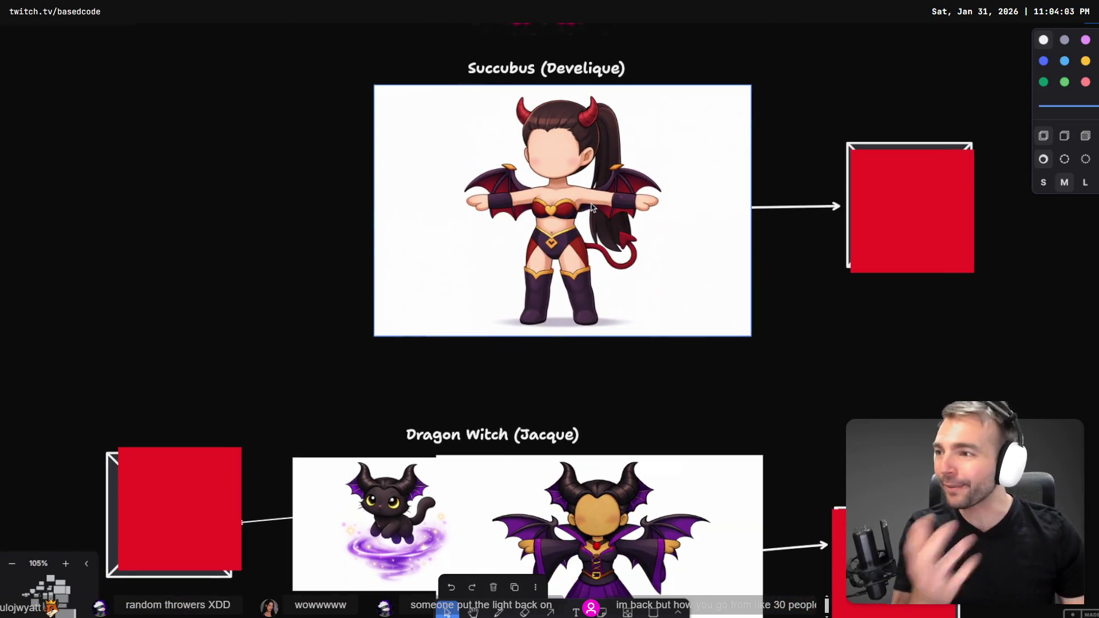
scroll(599, 316, down, 5)
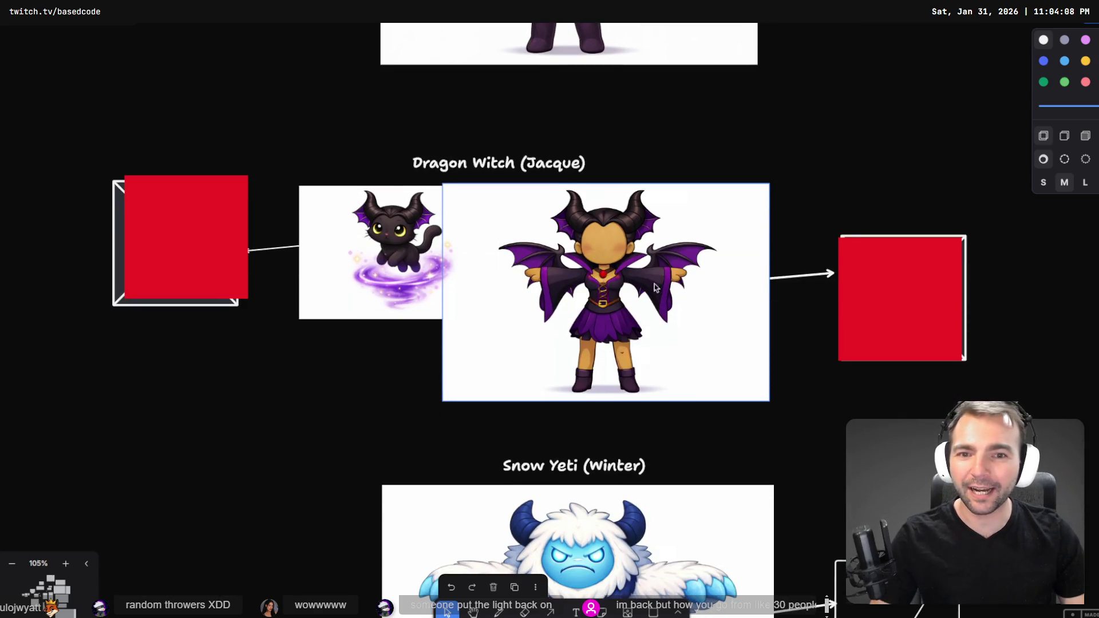
ctrl+scroll(655, 284, up, 3)
scroll(641, 372, down, 8)
scroll(652, 378, up, 1)
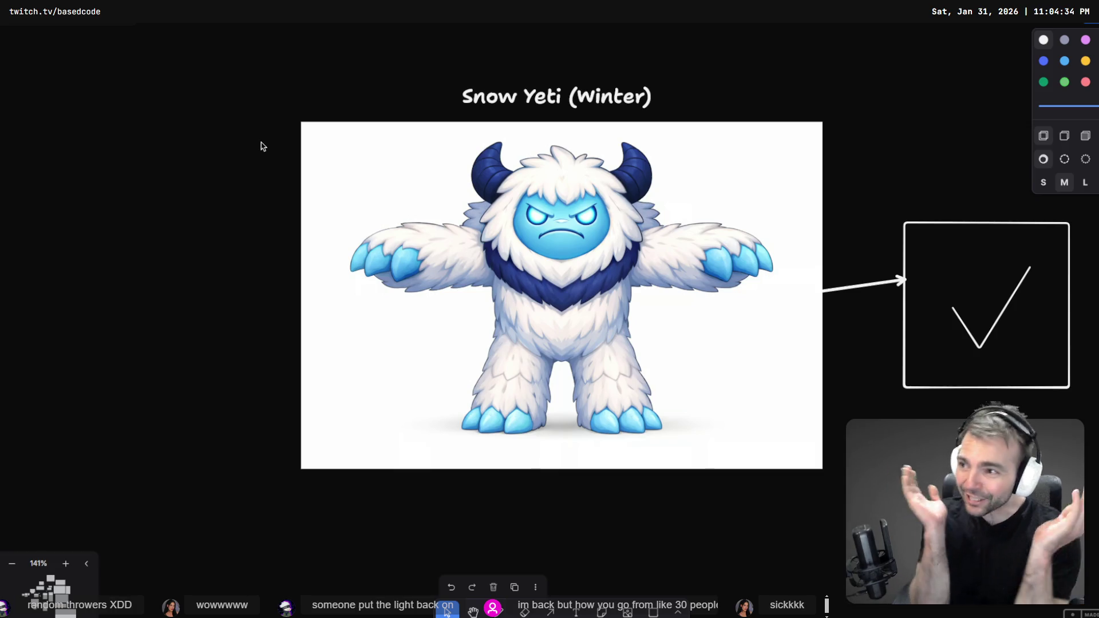
Scroll past Cyclops to the Nachopants, Newlyweds, Succubus and Dragon Witch rows.
scroll(395, 186, down, 5)
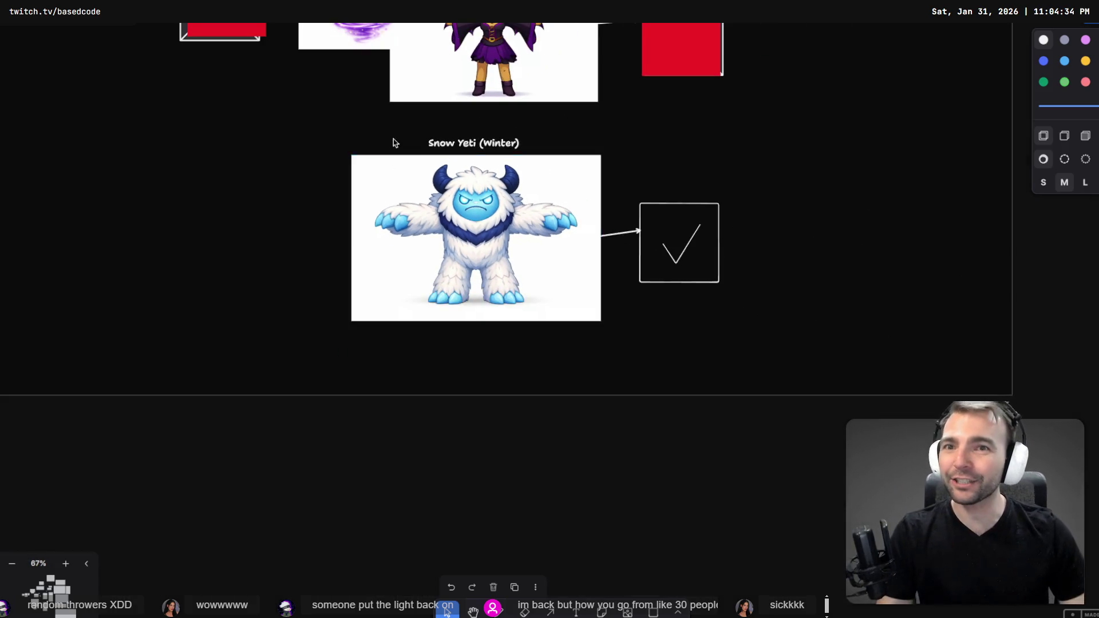
scroll(393, 139, up, 5)
scroll(615, 166, down, 3)
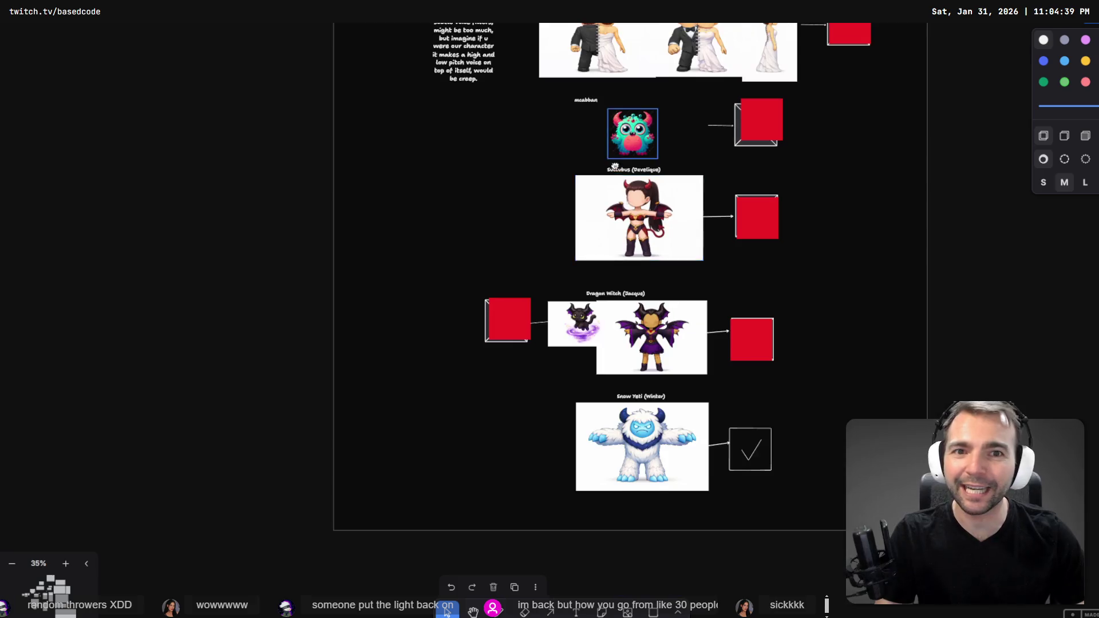
scroll(615, 166, up, 10)
scroll(599, 319, up, 5)
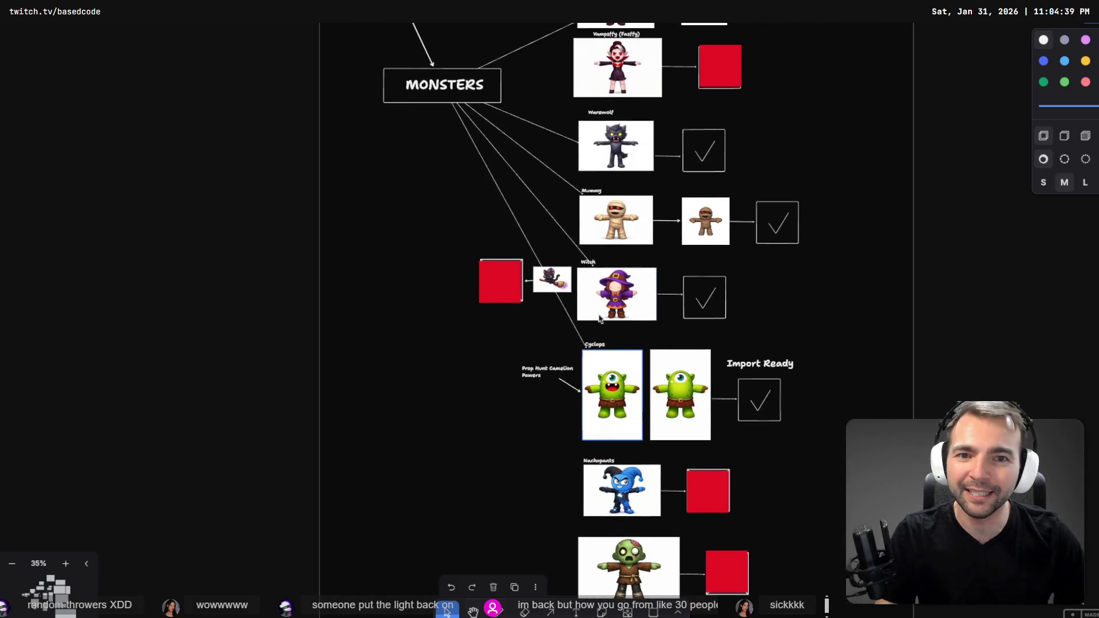
scroll(599, 319, up, 5)
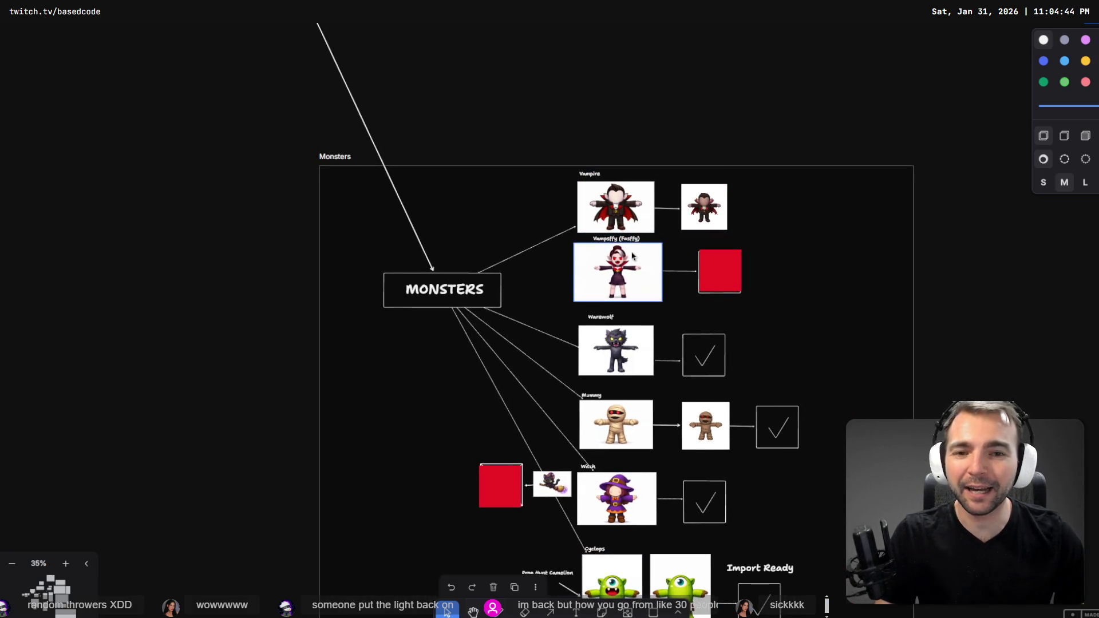
scroll(632, 268, down, 3)
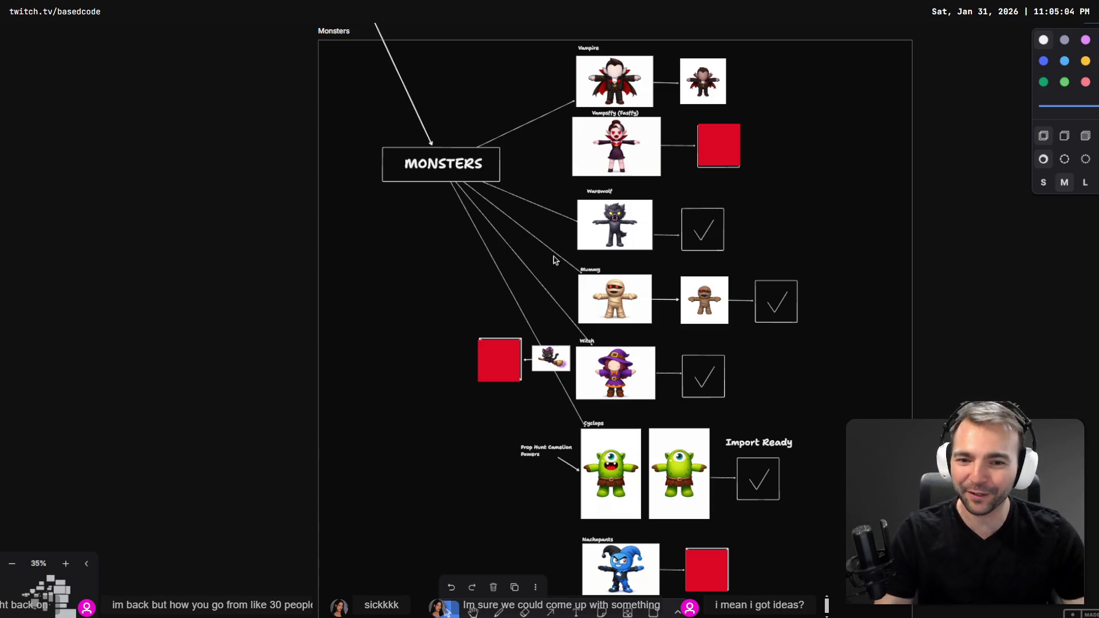
scroll(554, 255, down, 10)
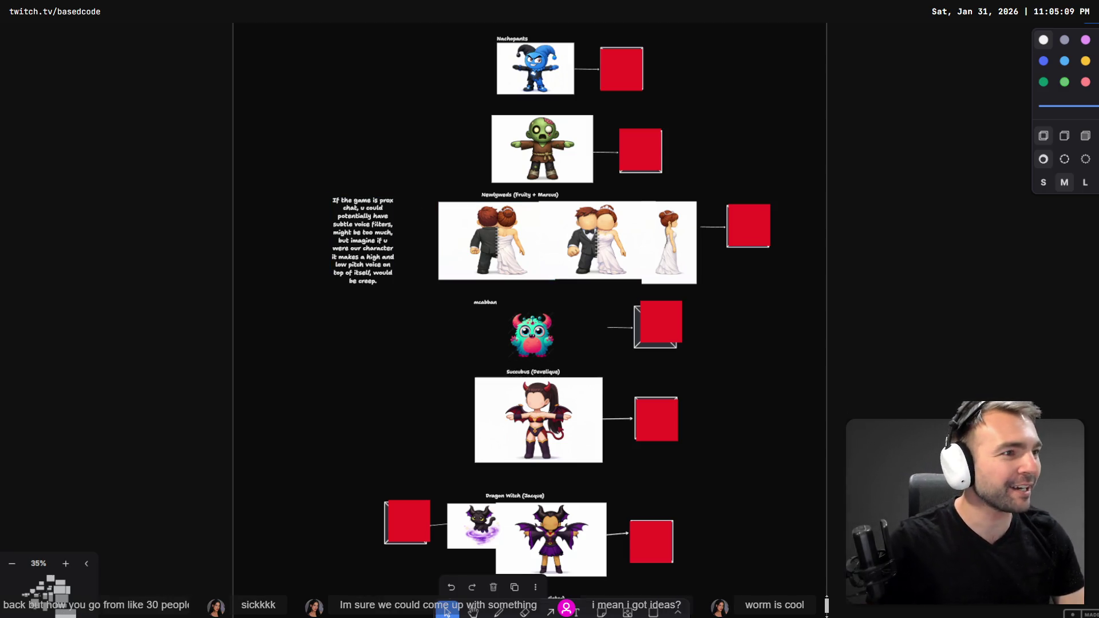
key(alt+Tab)
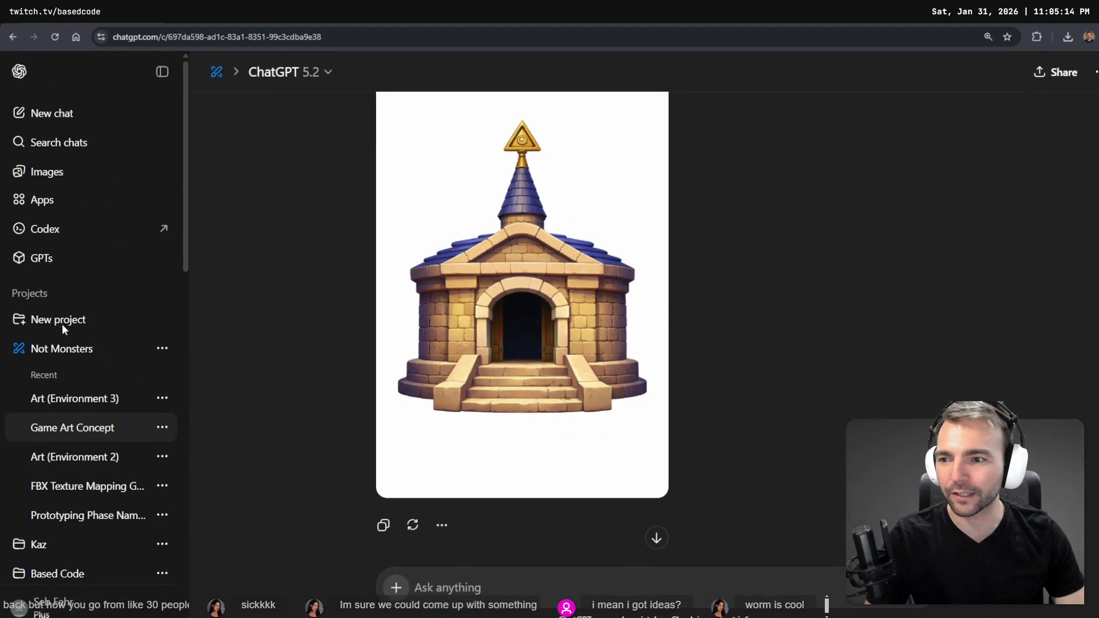
Open the Not Monsters project and browse its list of chats.
click(47, 172)
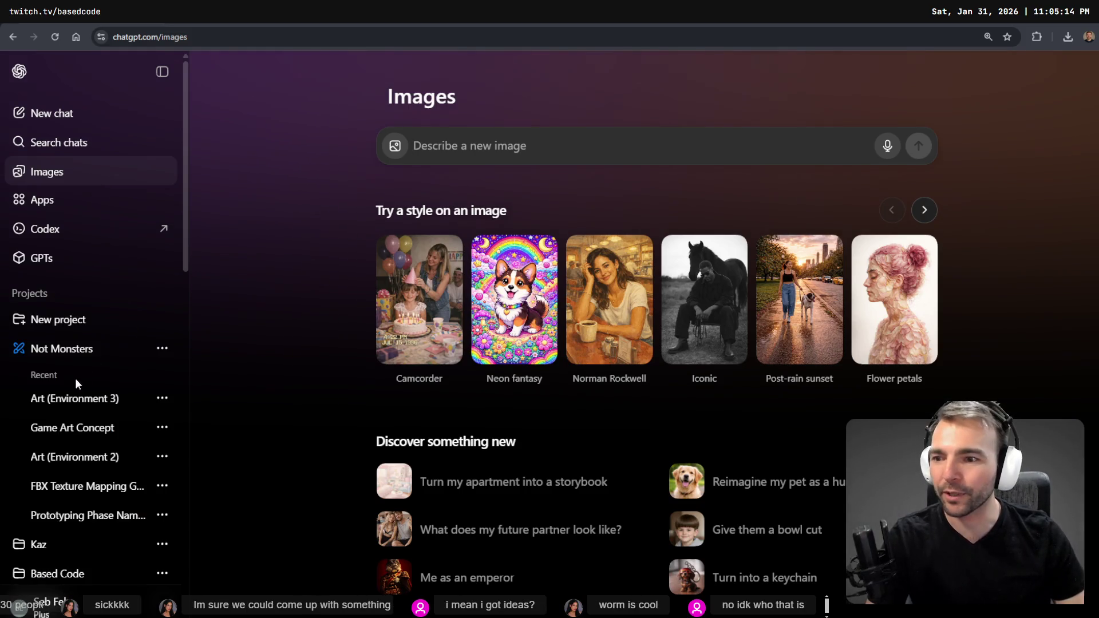
click(63, 349)
scroll(715, 326, down, 5)
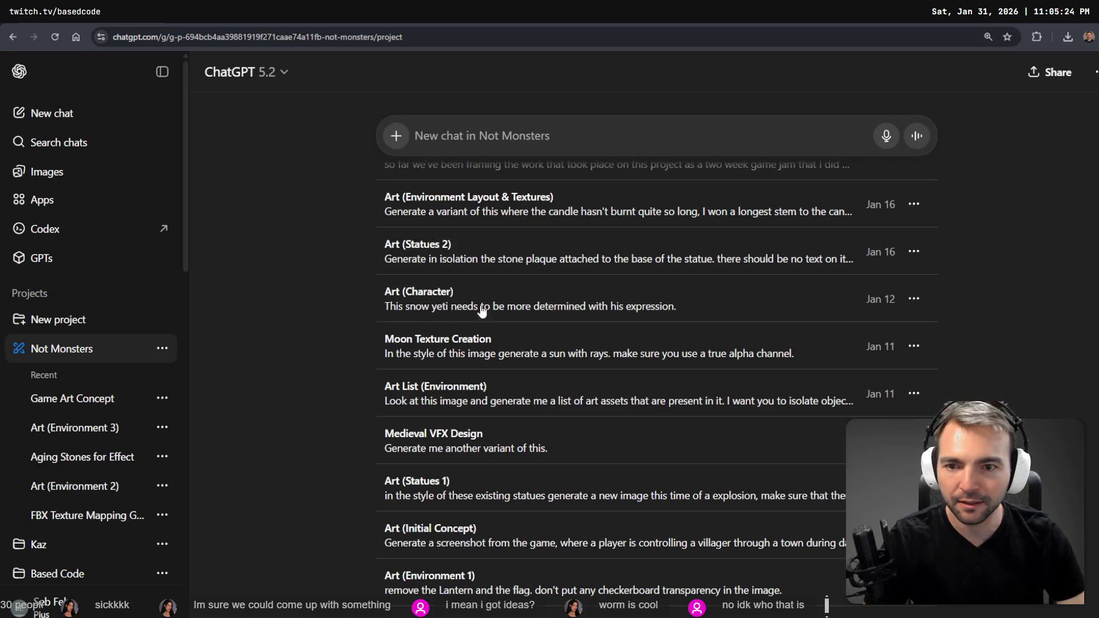
scroll(385, 245, up, 5)
scroll(418, 263, down, 7)
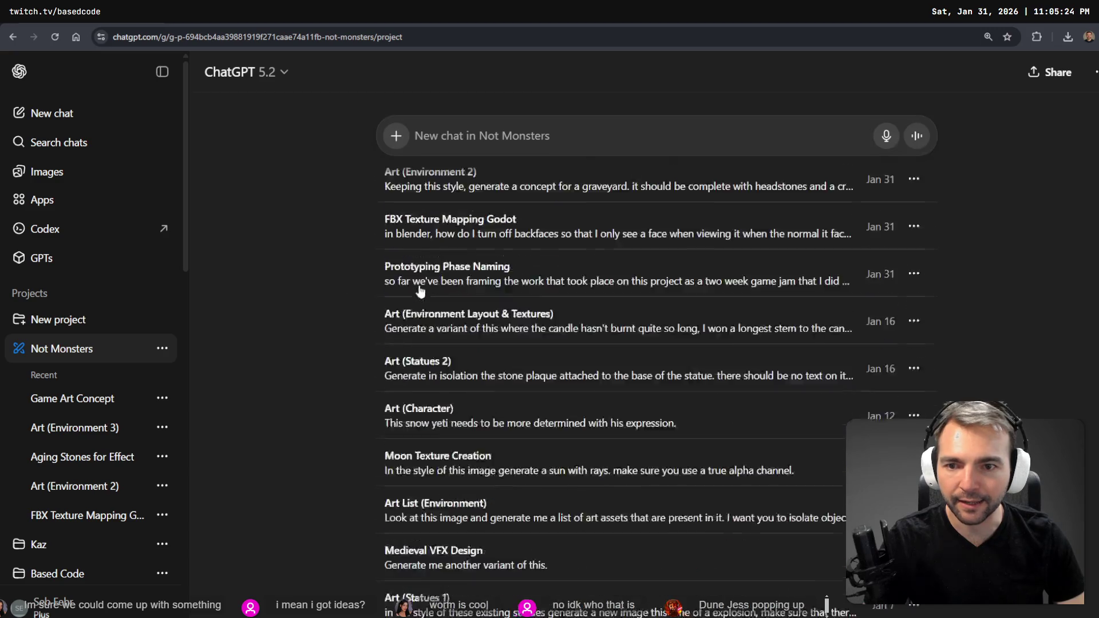
scroll(409, 371, down, 5)
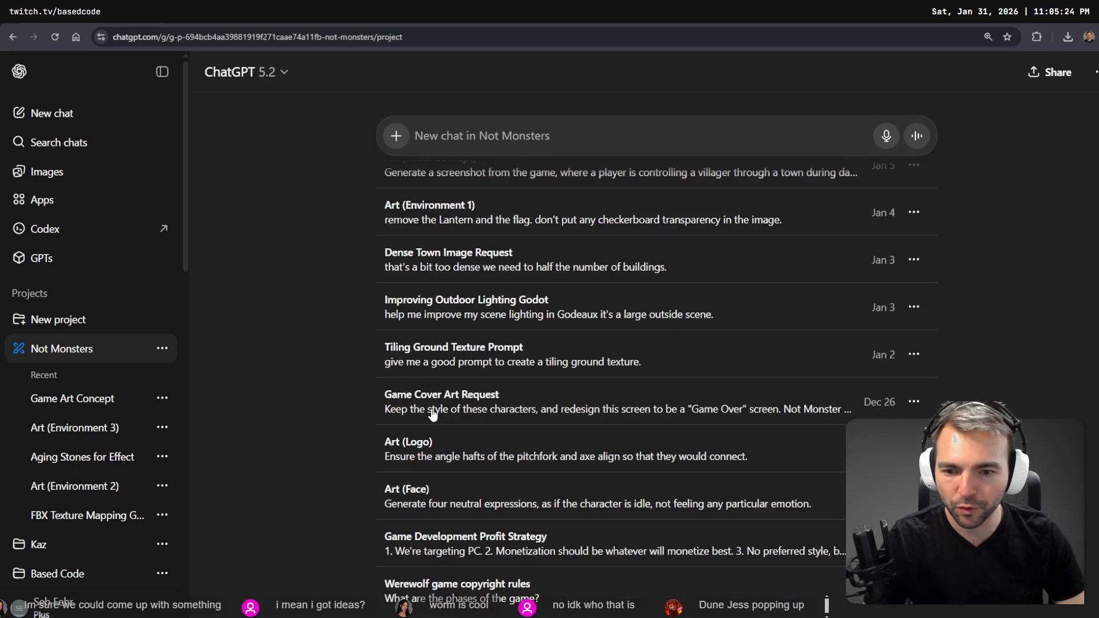
Search the page for 'Character', step through the matches, and open the Art (Character) chat.
key(ctrl+f)
text(Character)
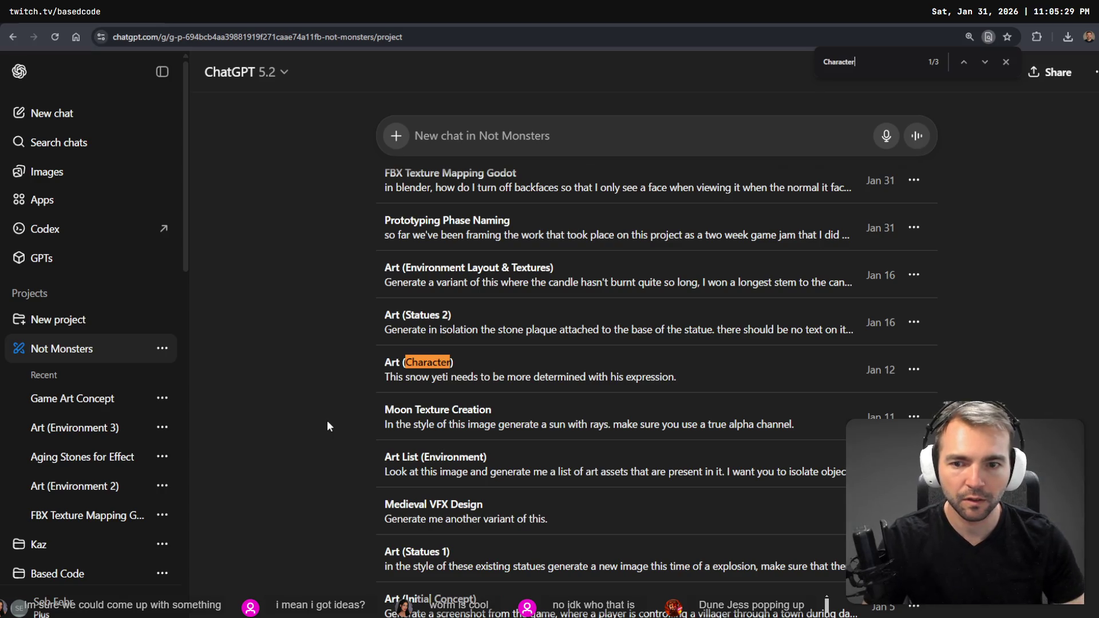
key(shift+Return)
key(Return)
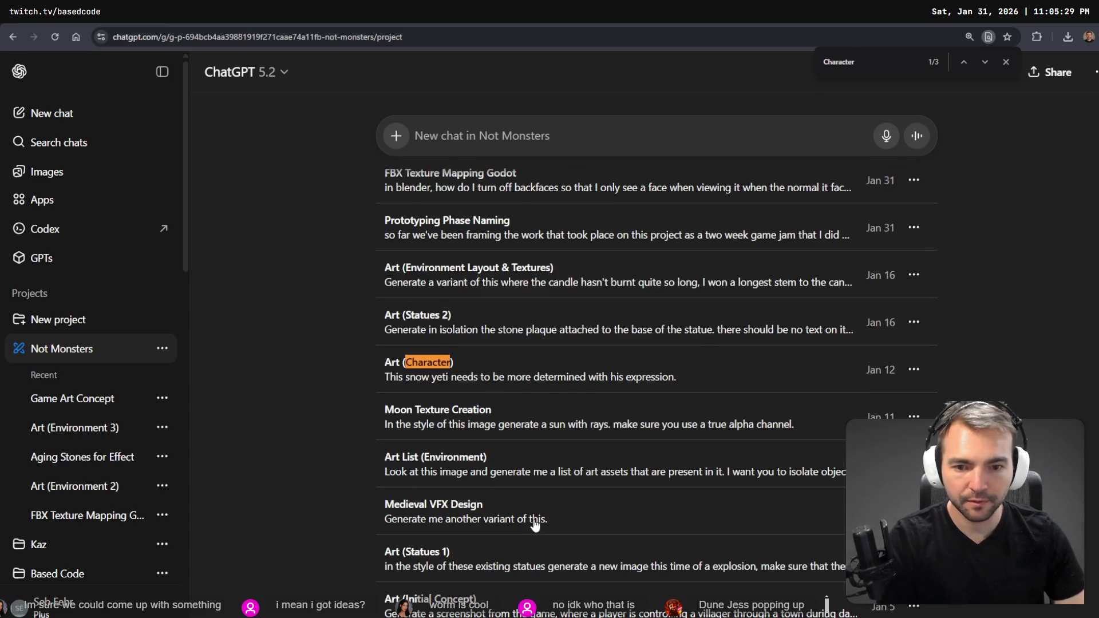
key(Return)
key(shift+Return)
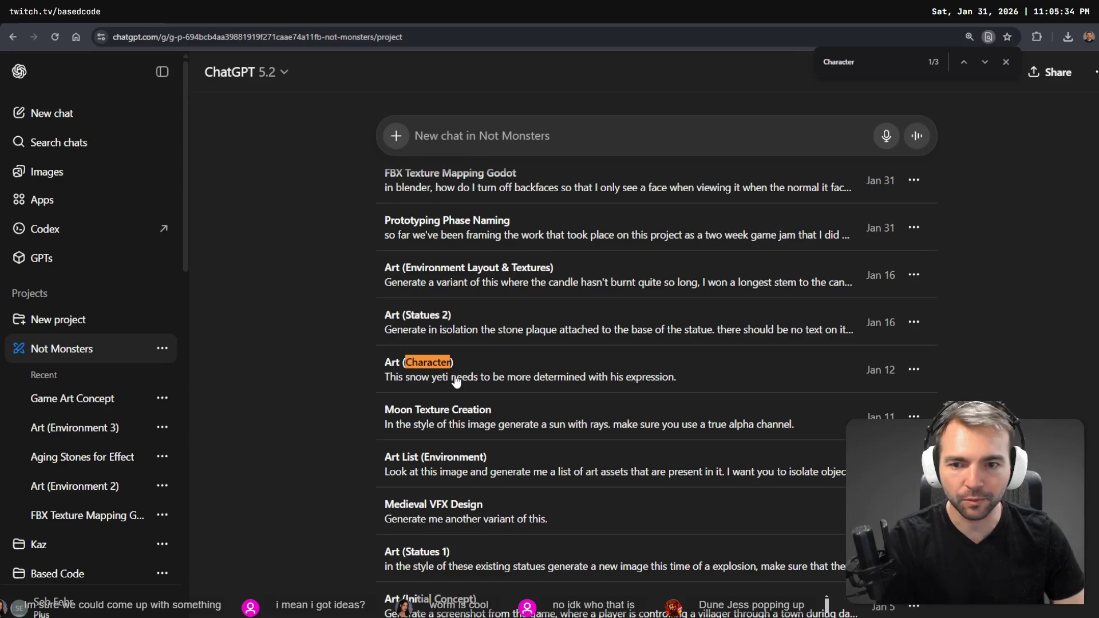
key(Return)
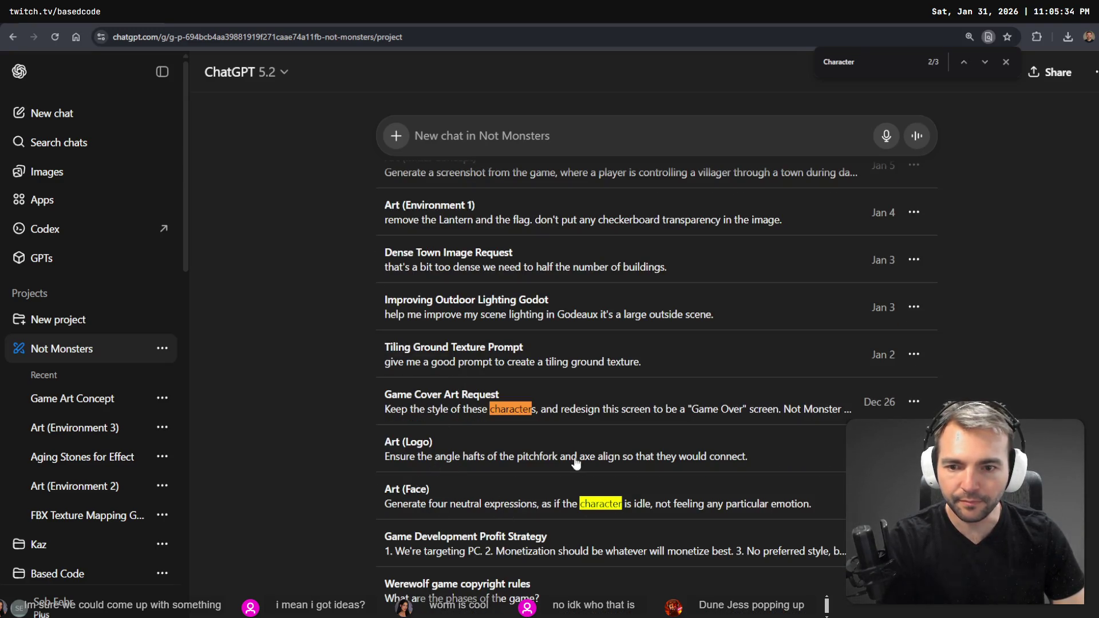
click(468, 402)
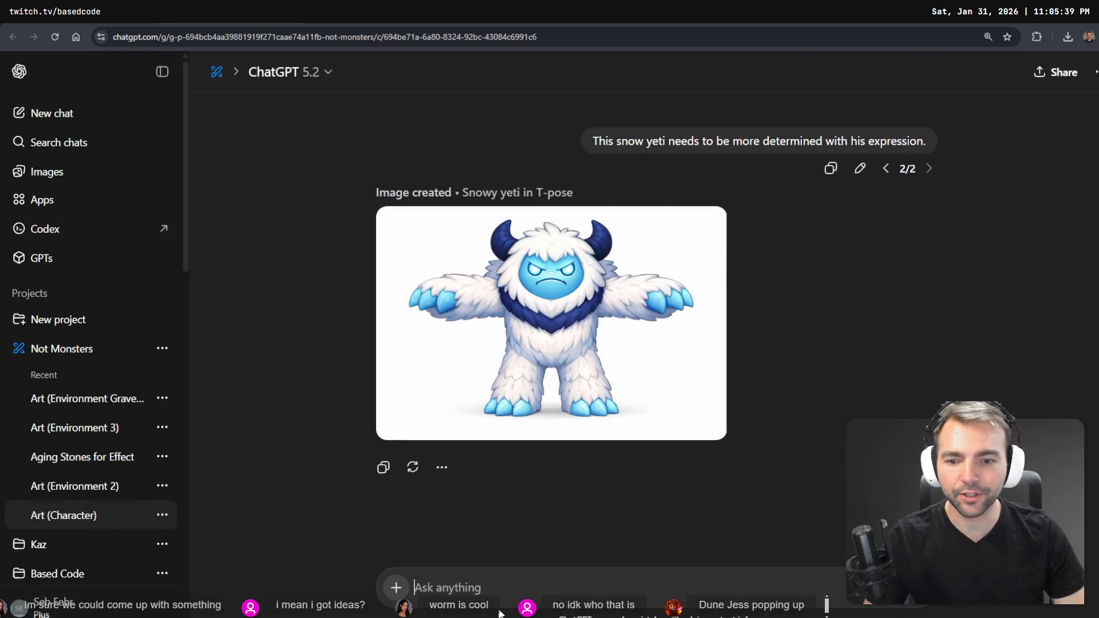
Dictate the humanoid worm character prompt, changing the opening 'and' to 'In' and adding 'female'.
key(super+h)
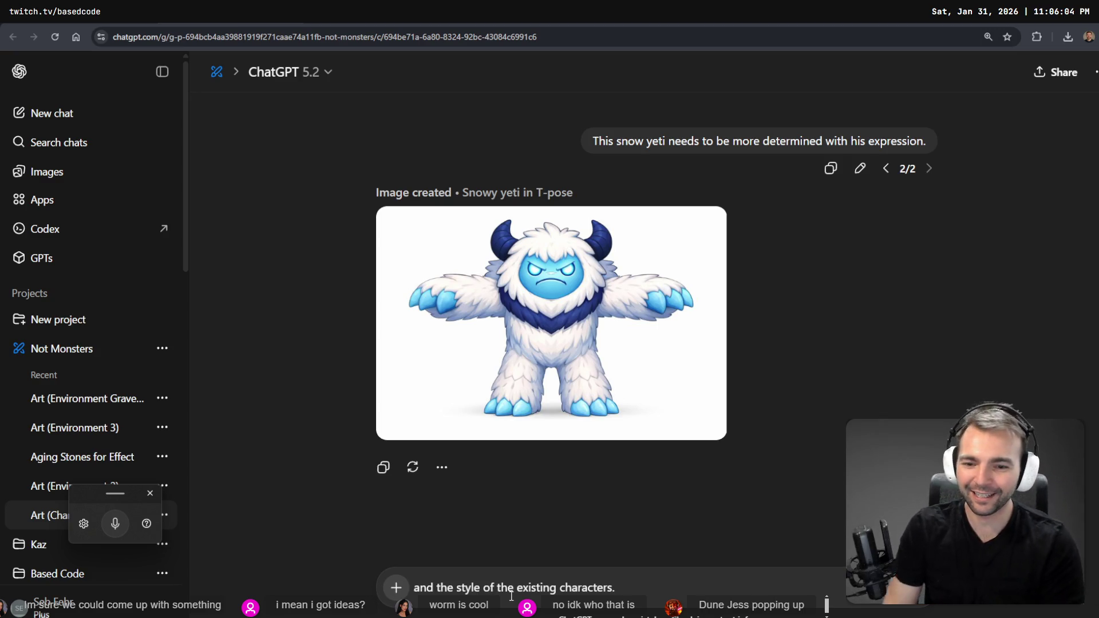
key(ctrl+shift+Right)
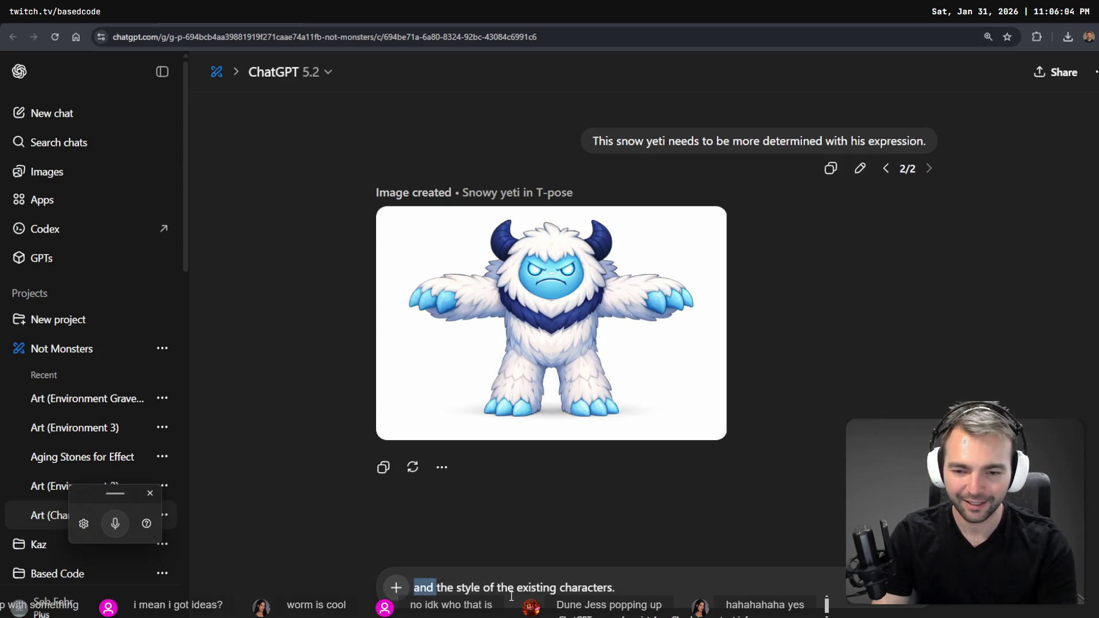
text(In)
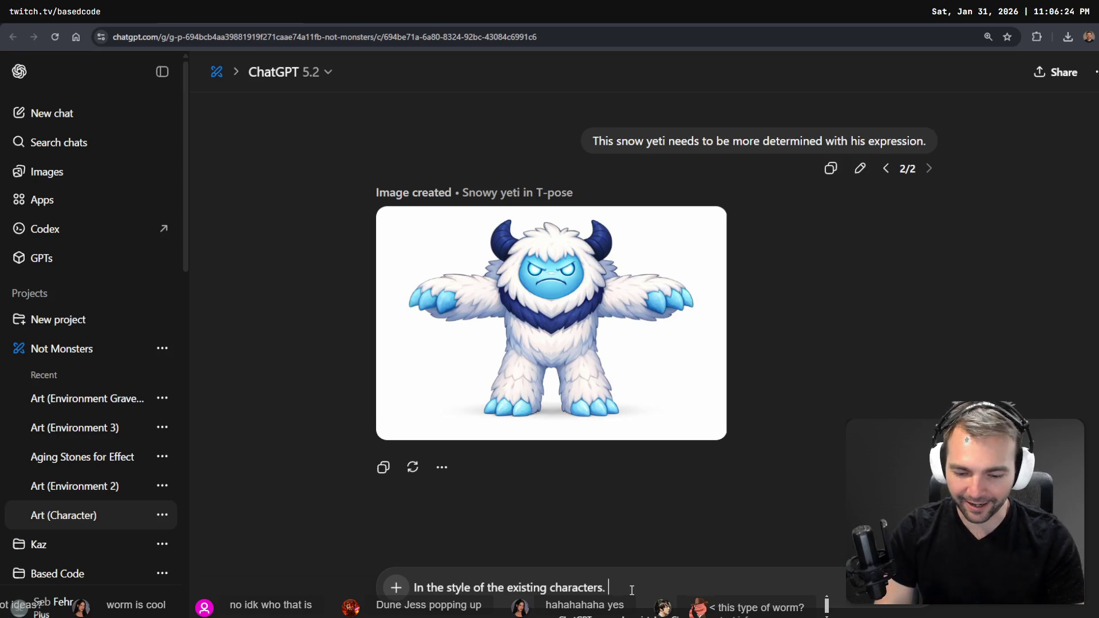
key(super+h)
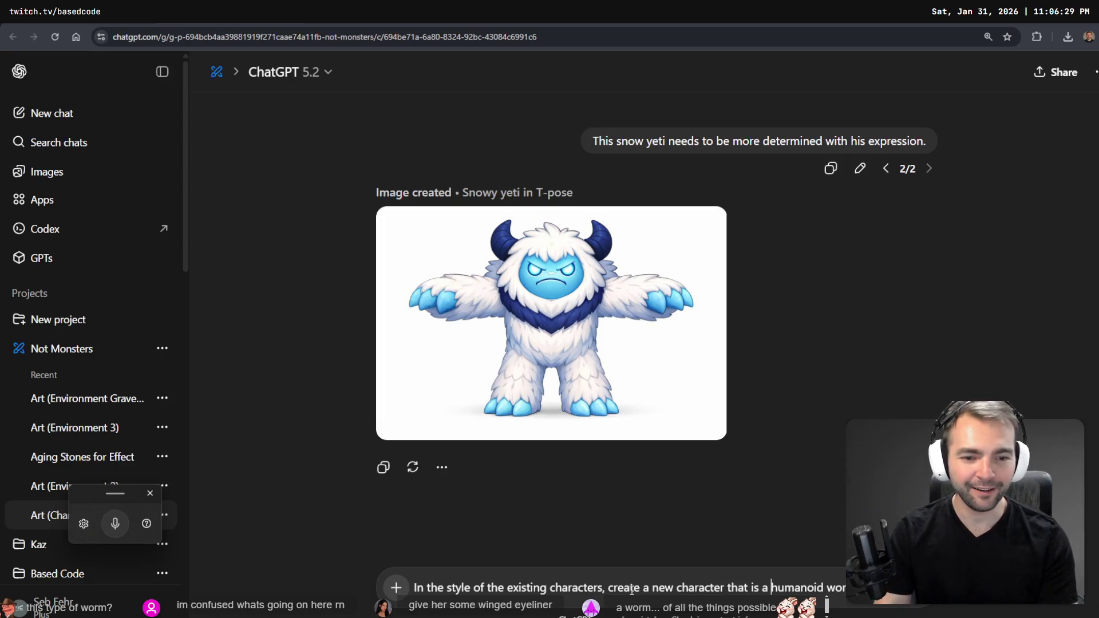
text(female)
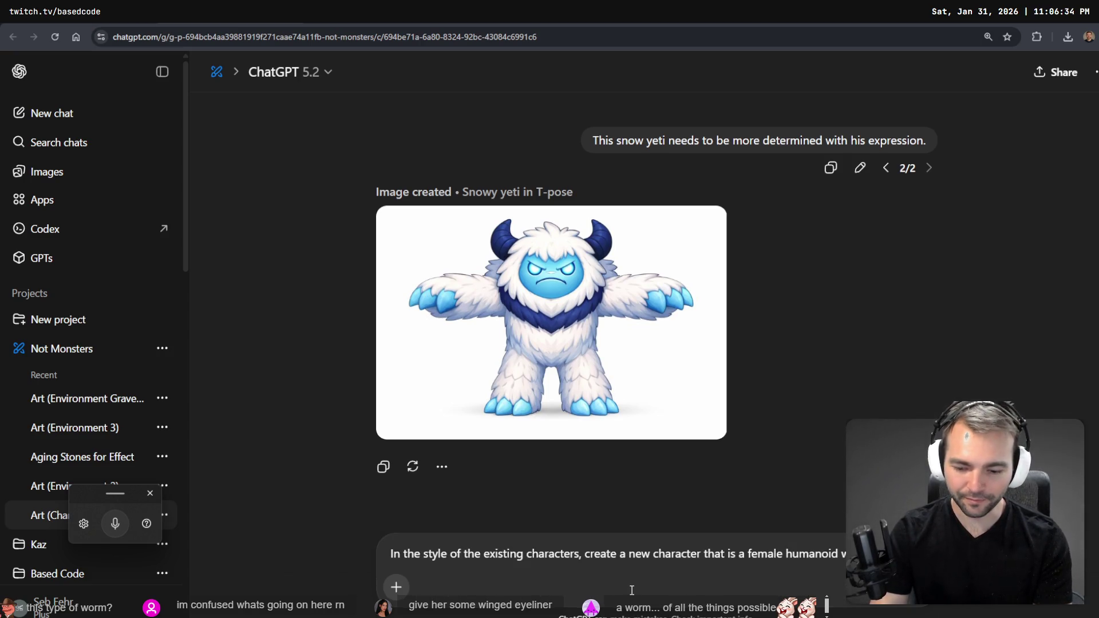
key(super+h)
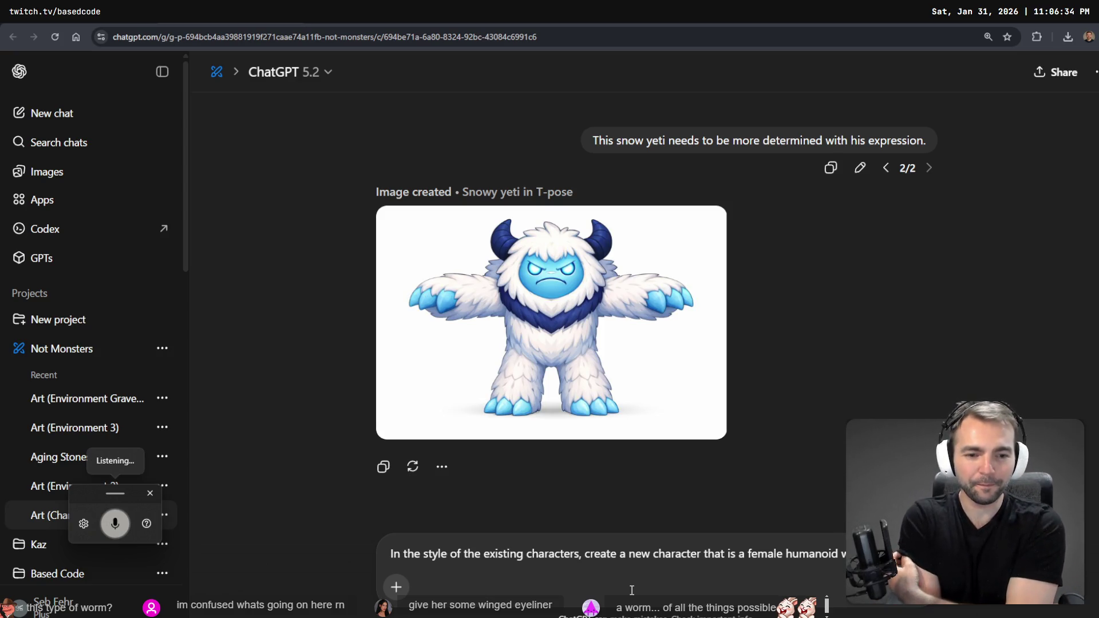
key(super+h)
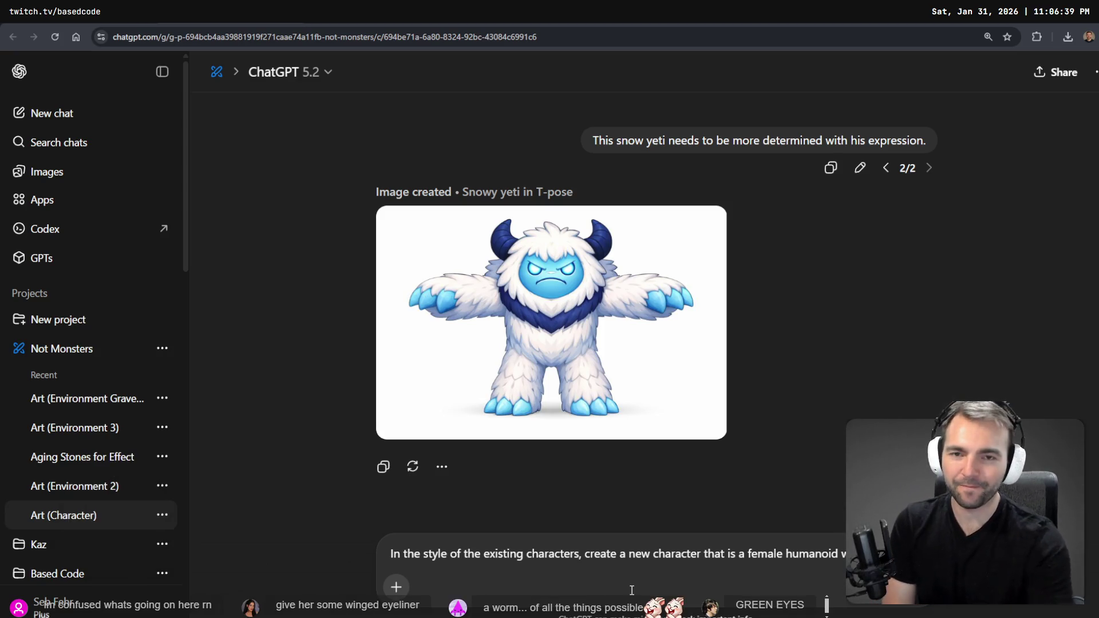
key(ctrl+t)
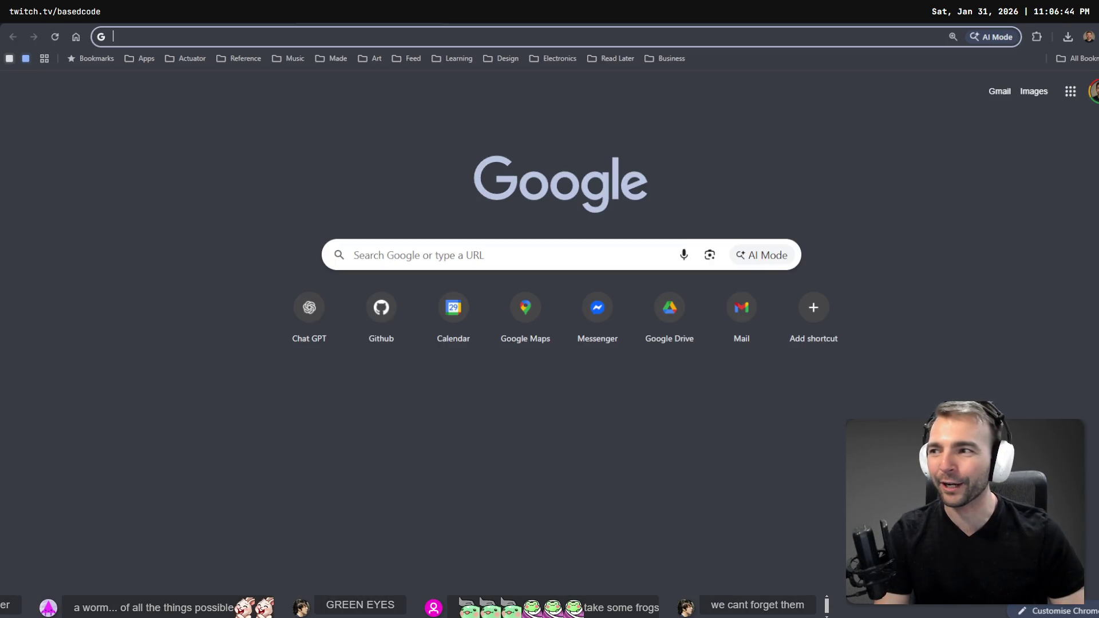
Search Google for 'morticia addams'.
click(327, 36)
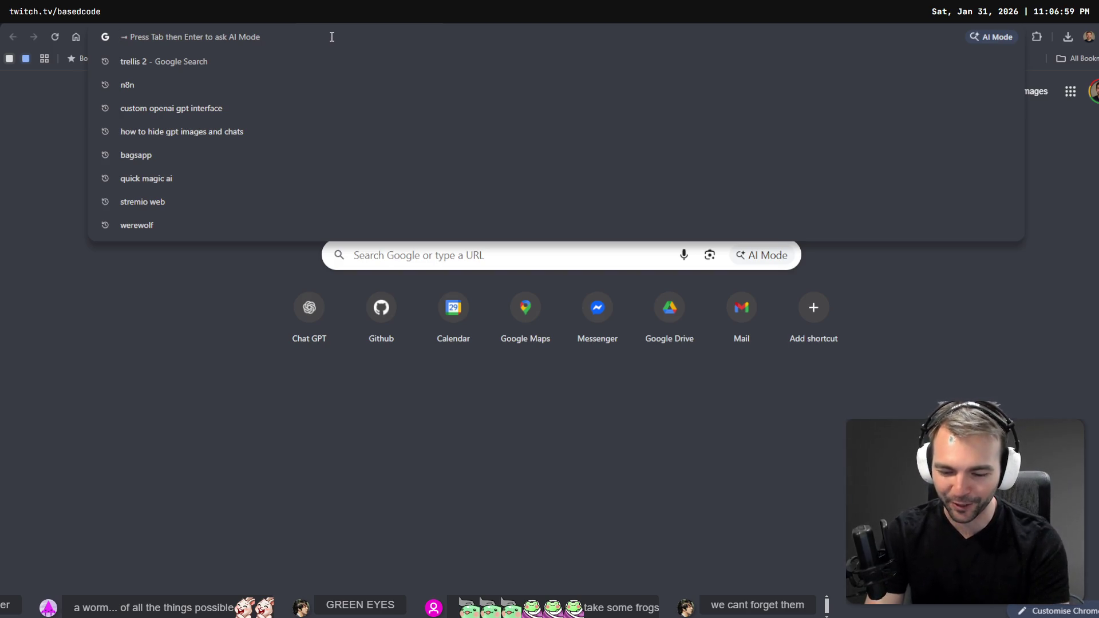
text(morticia)
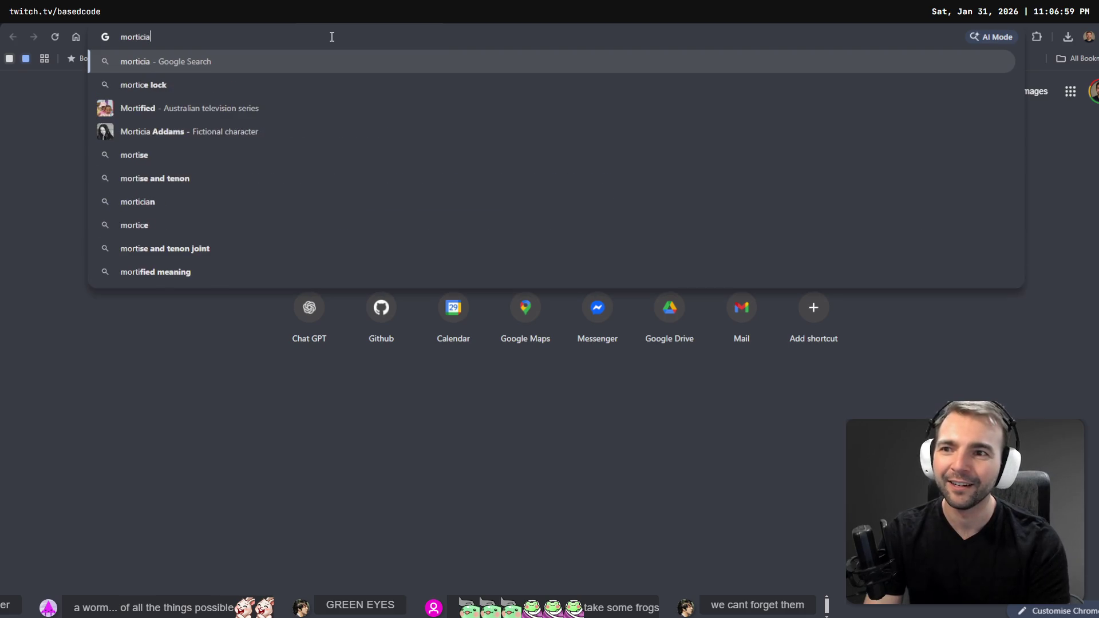
key(Down)
key(Return)
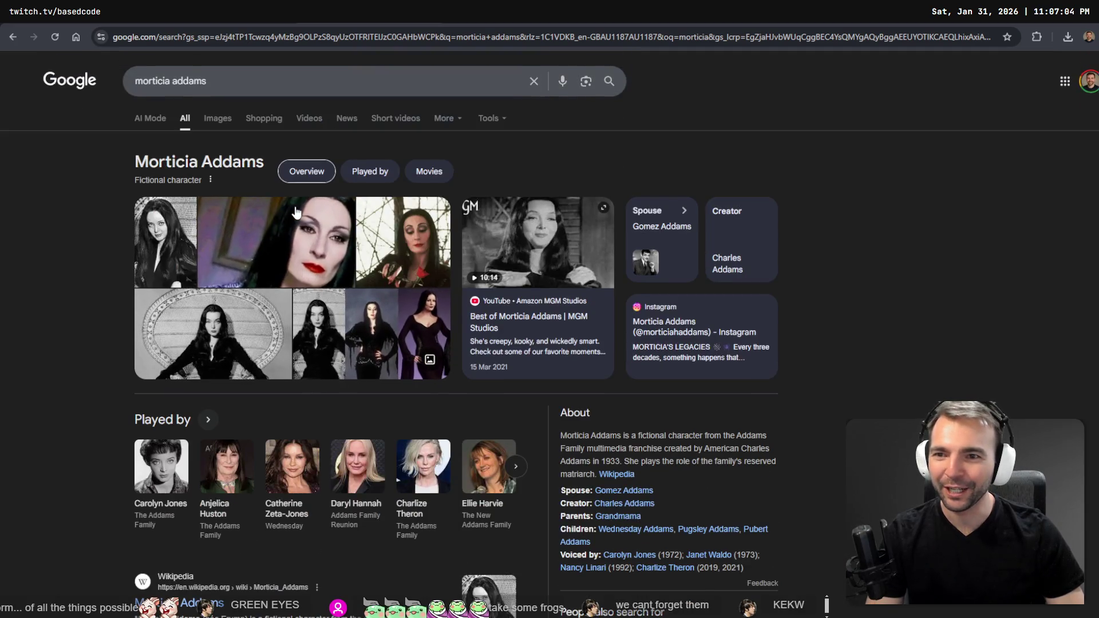
Preview the red-lipped portrait and three-Morticia comparison images, then return to ChatGPT.
click(289, 261)
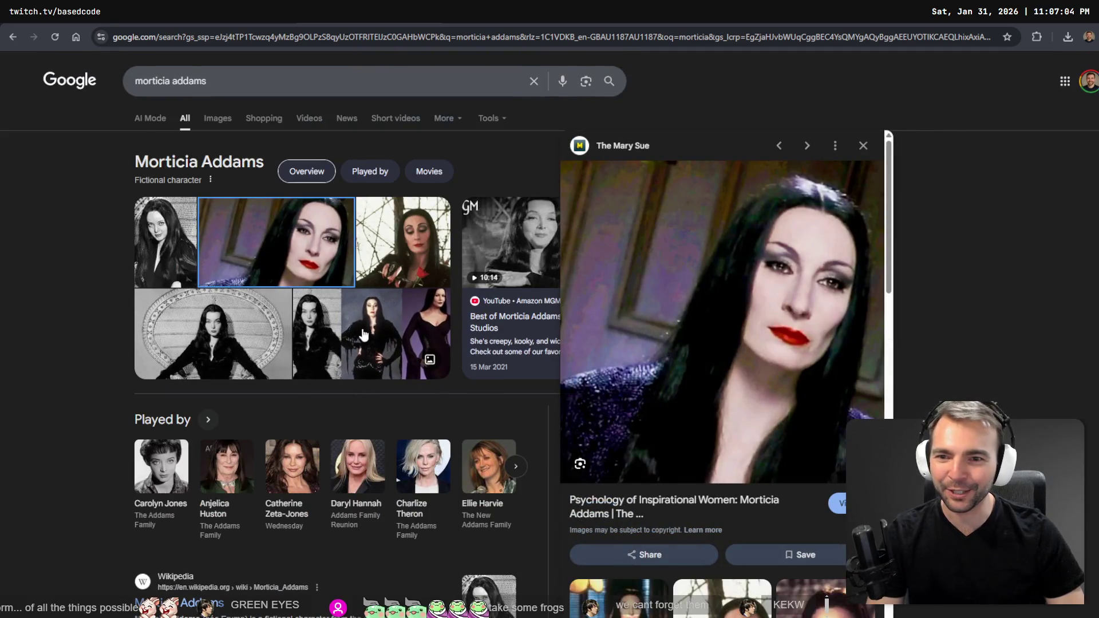
click(309, 327)
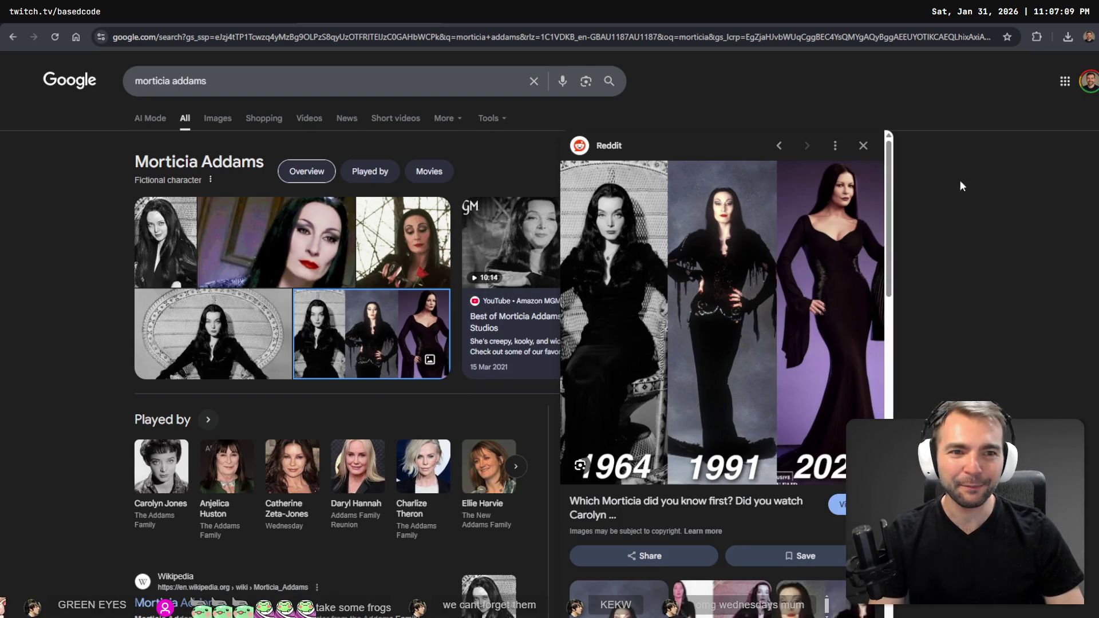
scroll(897, 200, down, 2)
scroll(819, 249, down, 7)
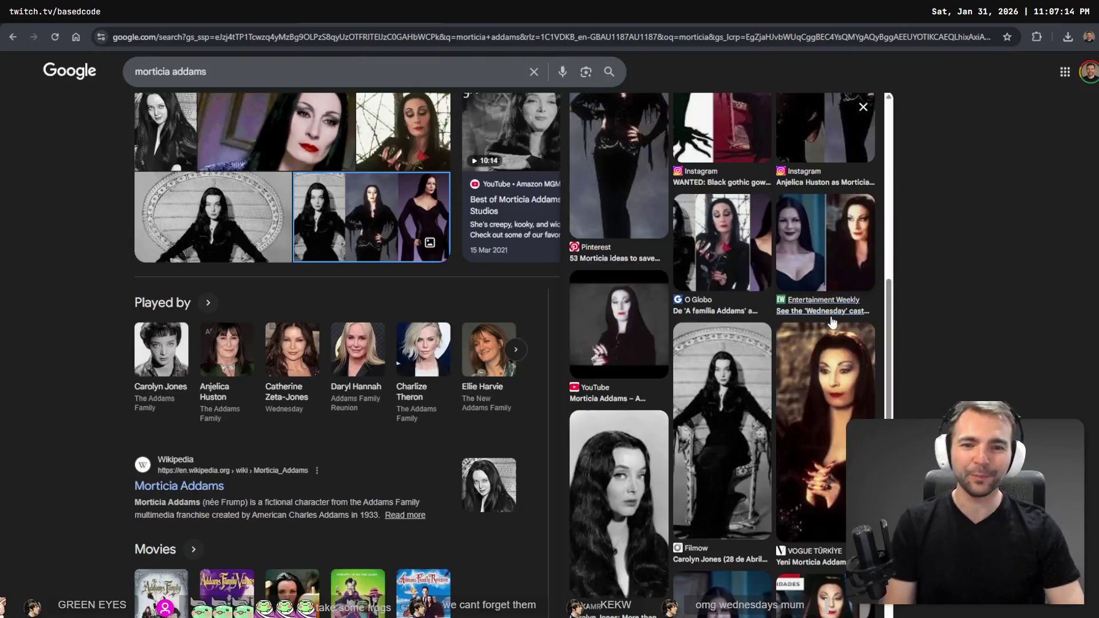
scroll(833, 332, up, 5)
scroll(834, 332, up, 5)
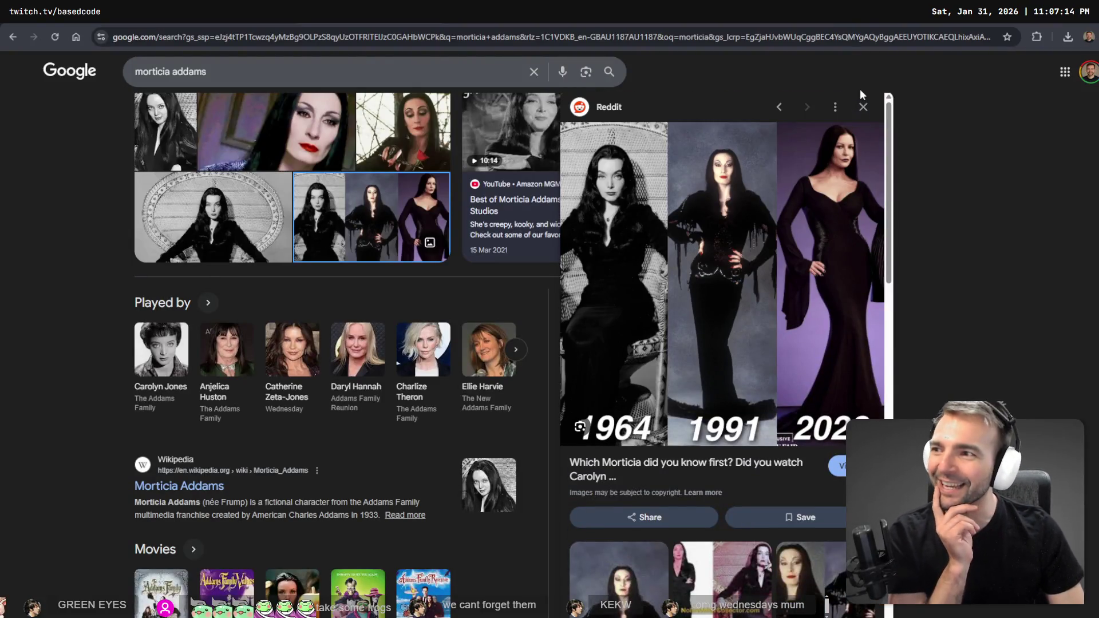
click(863, 108)
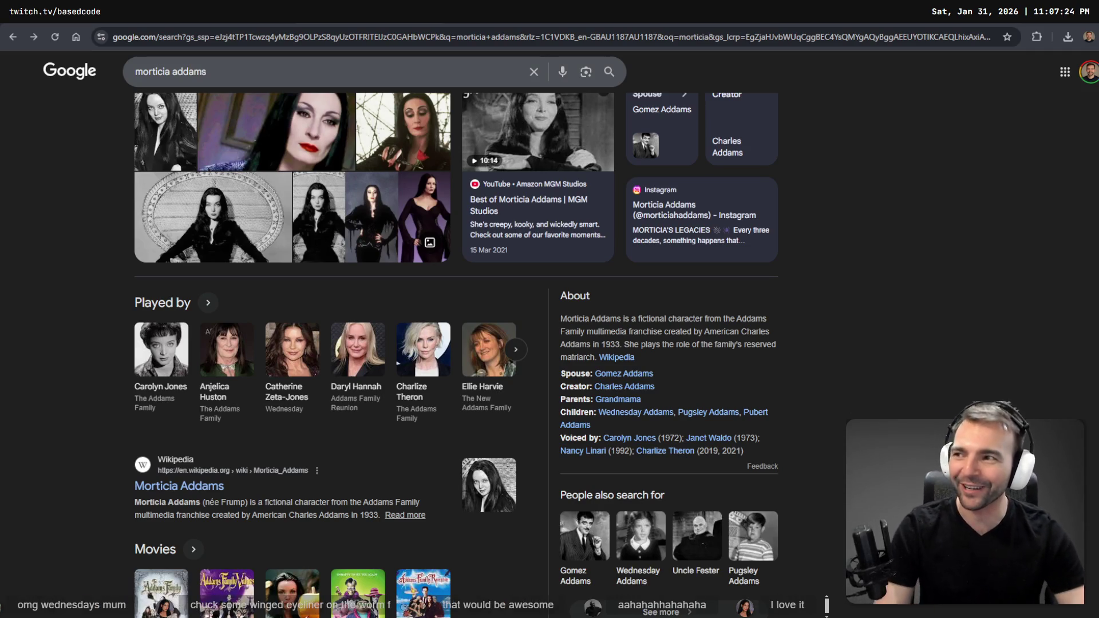
key(ctrl+Tab)
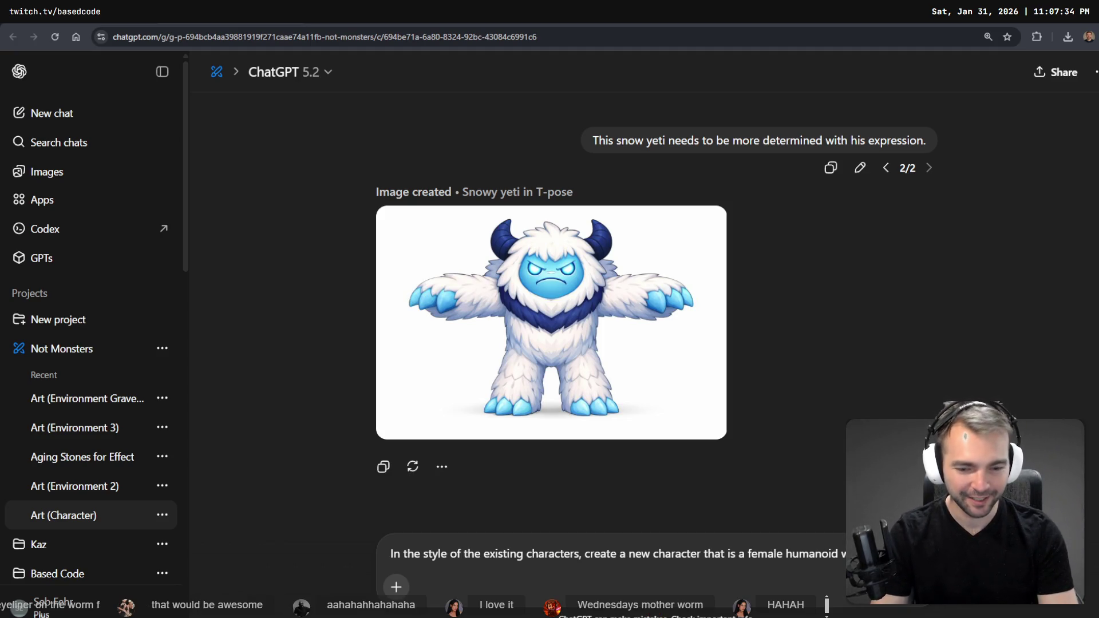
Resume voice dictation in the Art (Character) chat to extend the female worm prompt.
key(super+h)
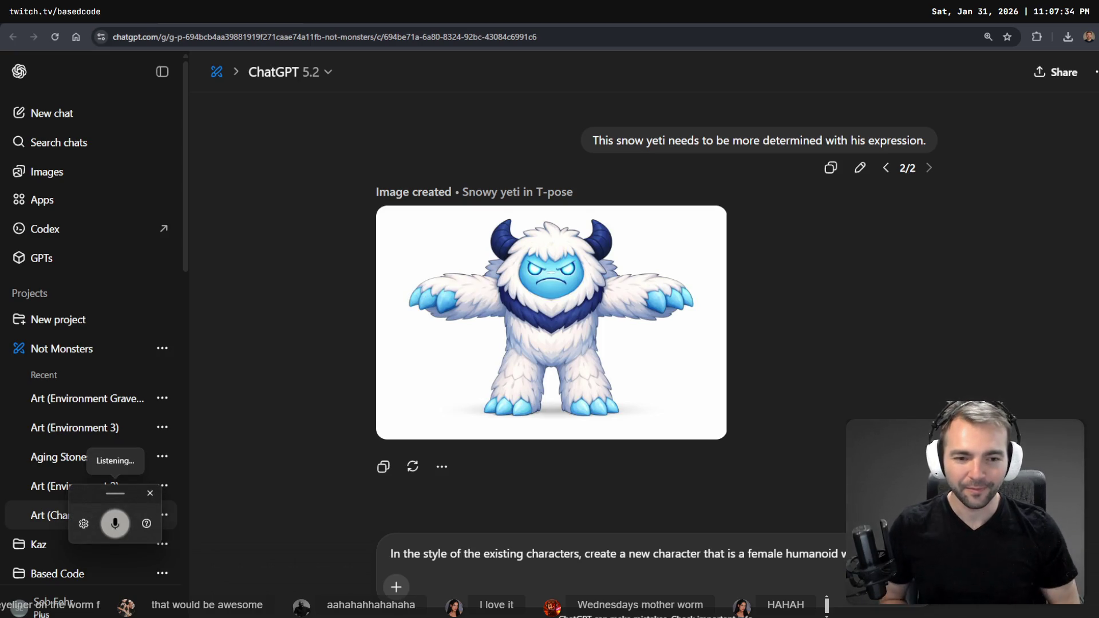